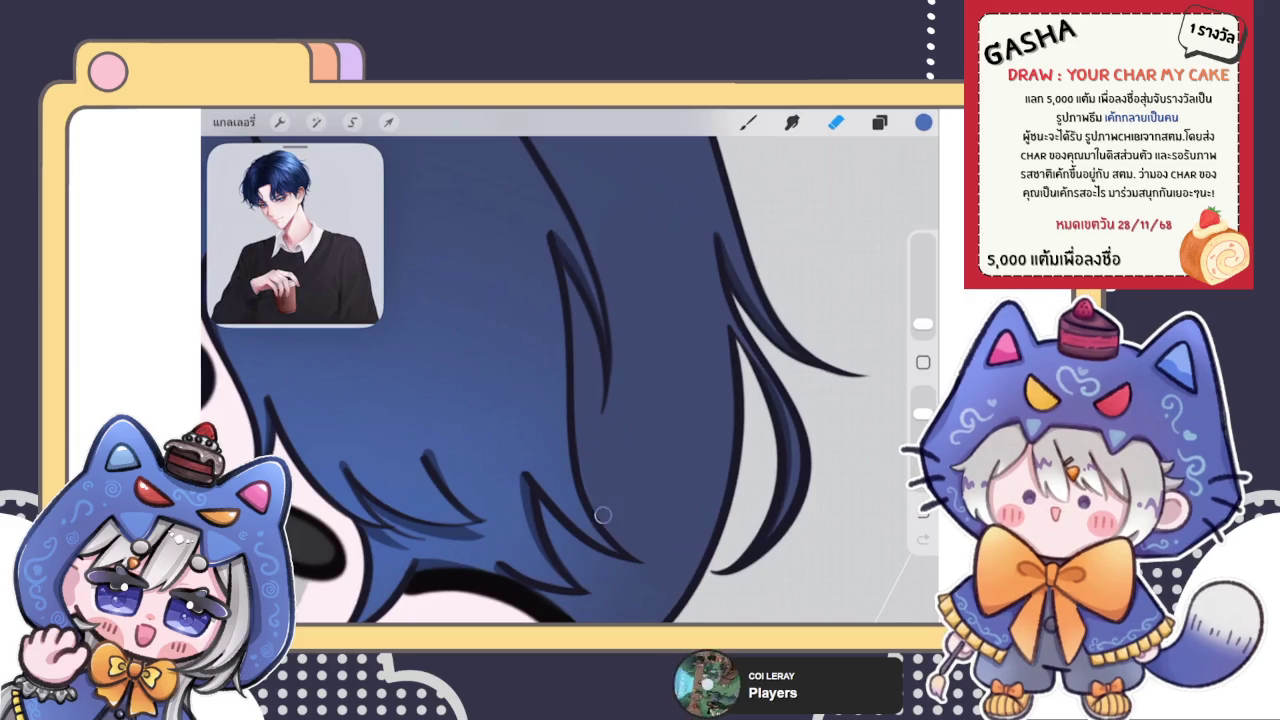
# Step: Switch to the Smudge tool to start blending the boy's blue hair shading
pyautogui.scroll(-3, 570, 380)
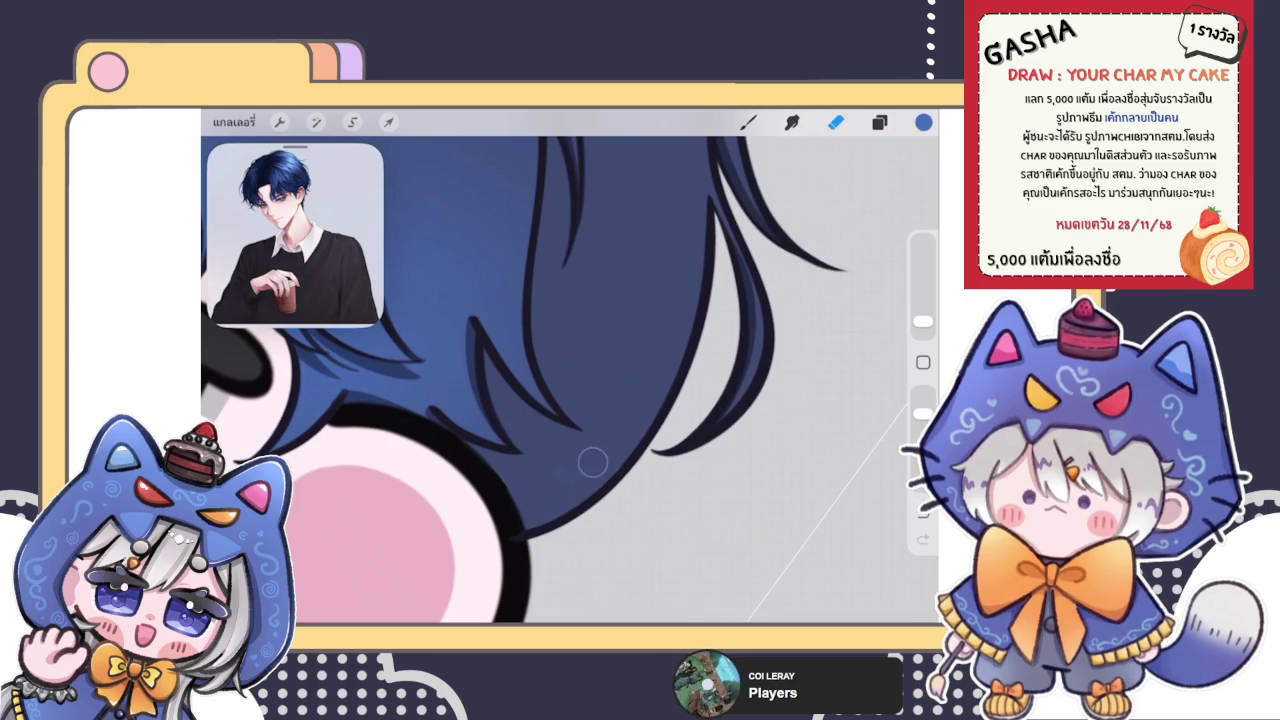
pyautogui.scroll(-3, 624, 459)
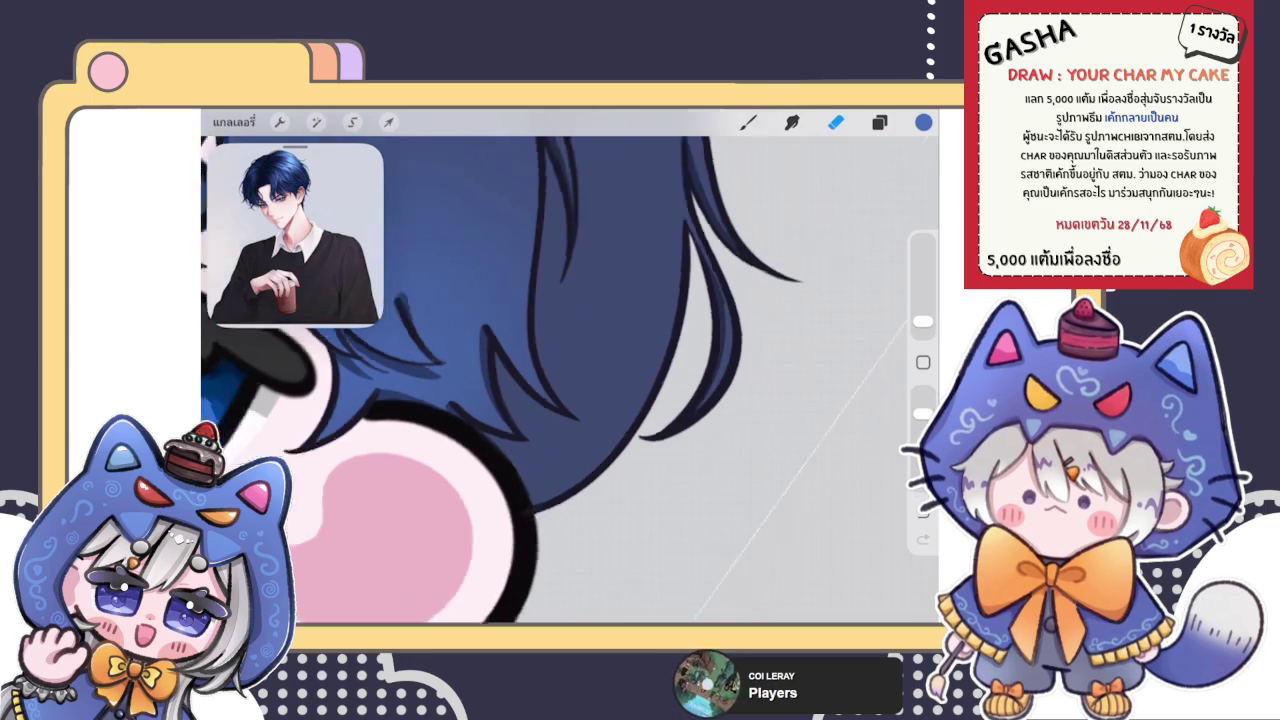
pyautogui.scroll(-5, 611, 427)
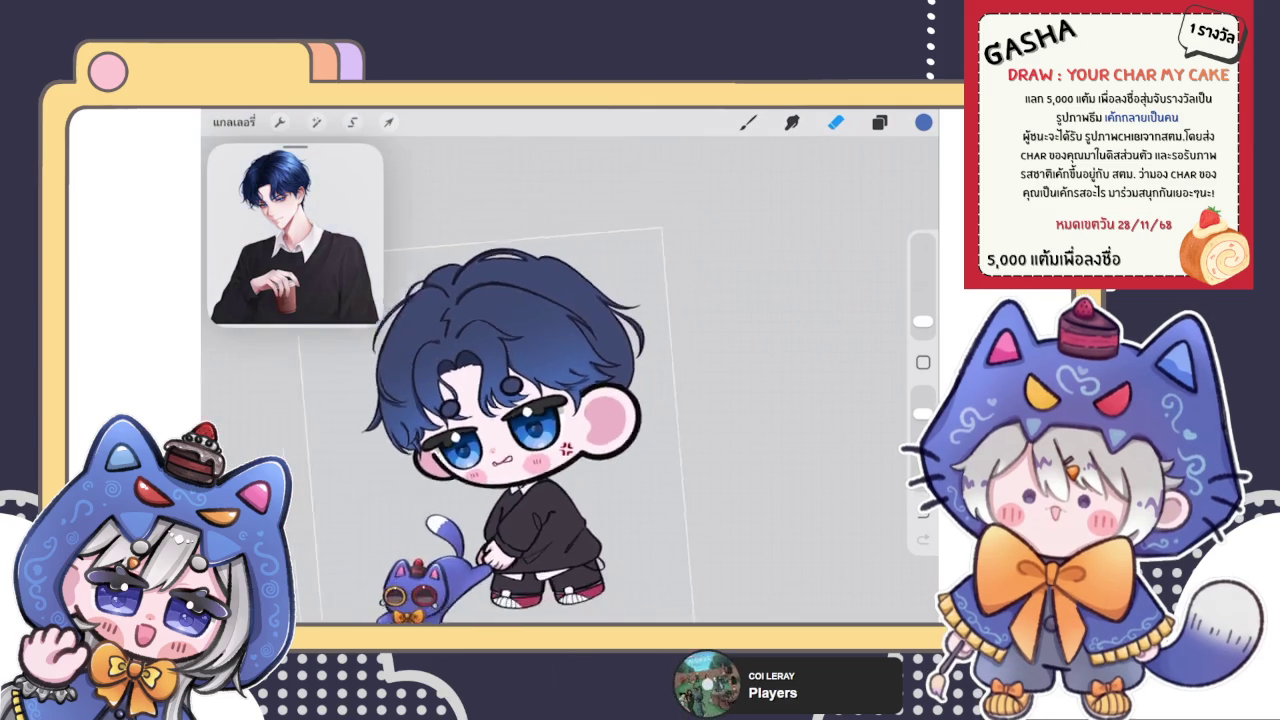
pyautogui.scroll(2, 560, 420)
pyautogui.scroll(3, 600, 420)
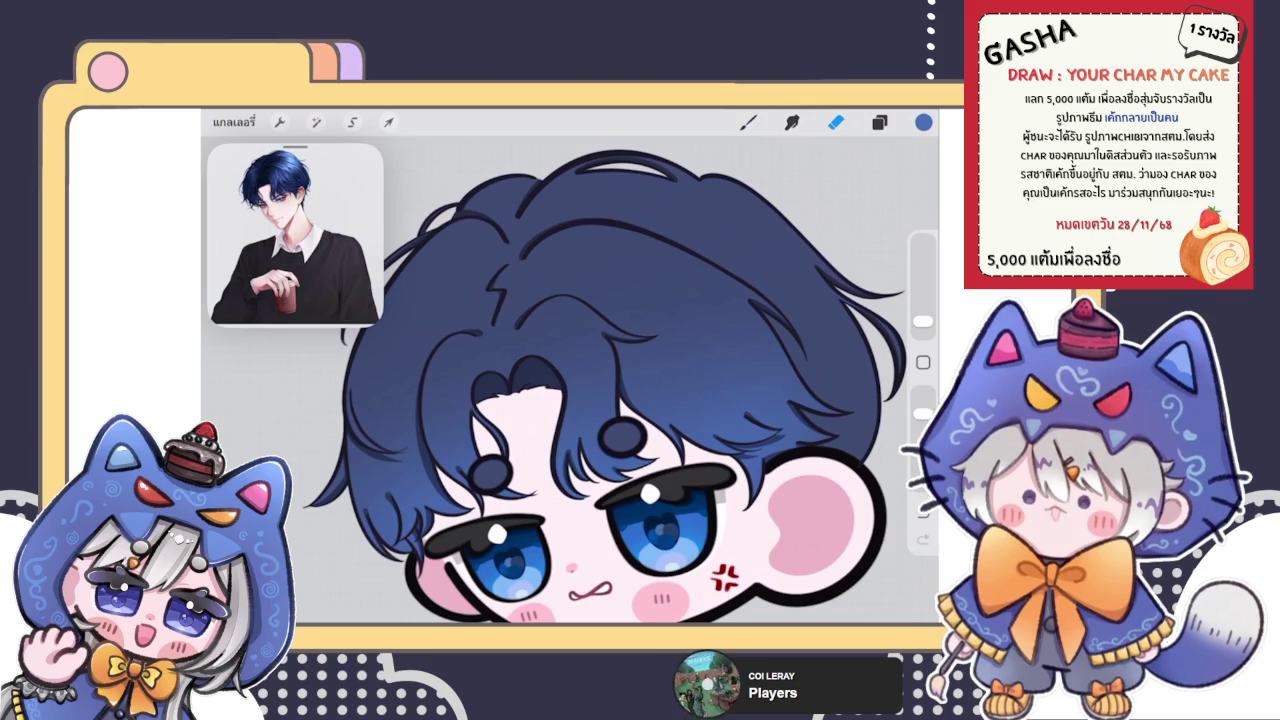
pyautogui.scroll(-3, 620, 380)
pyautogui.scroll(8, 620, 380)
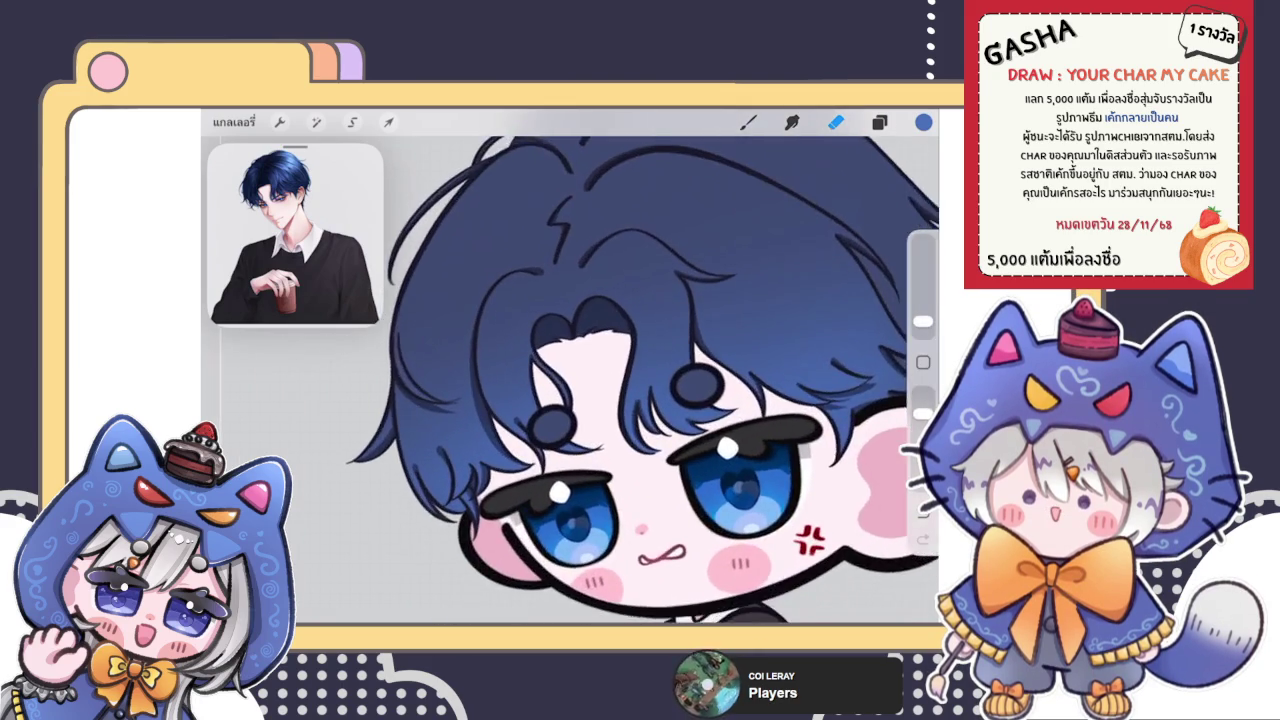
pyautogui.click(791, 121)
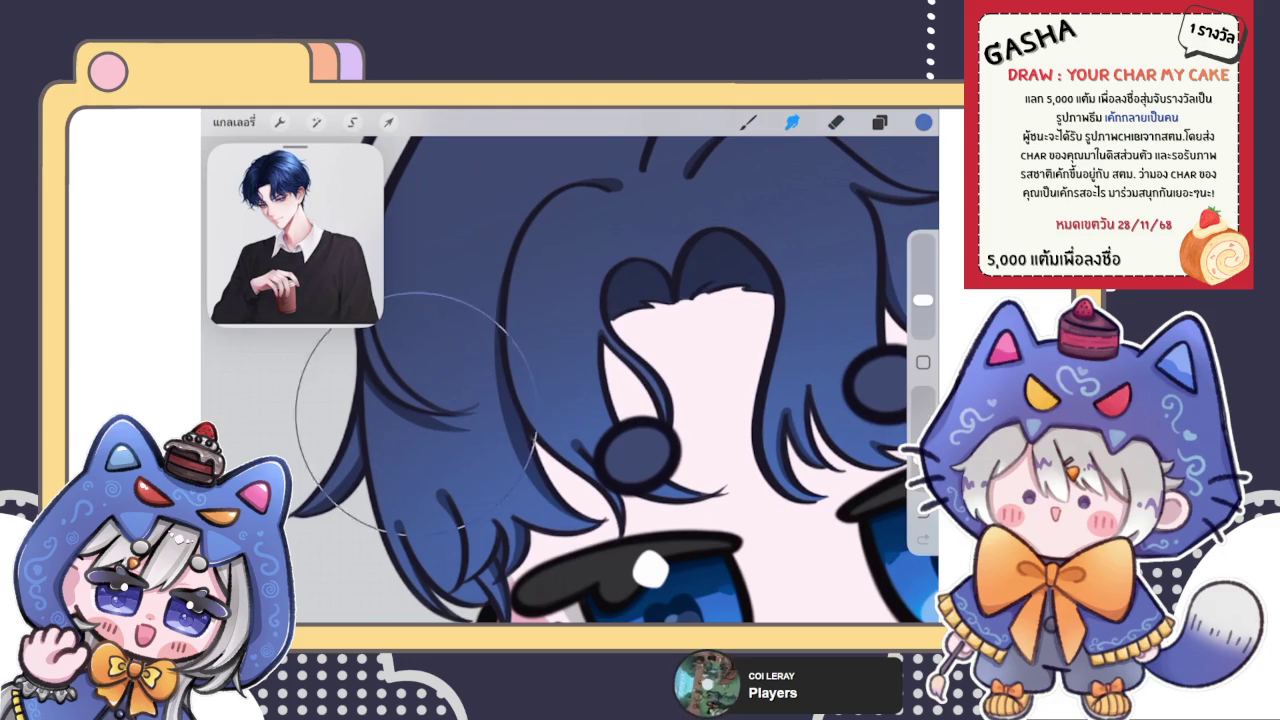
pyautogui.scroll(-5, 570, 380)
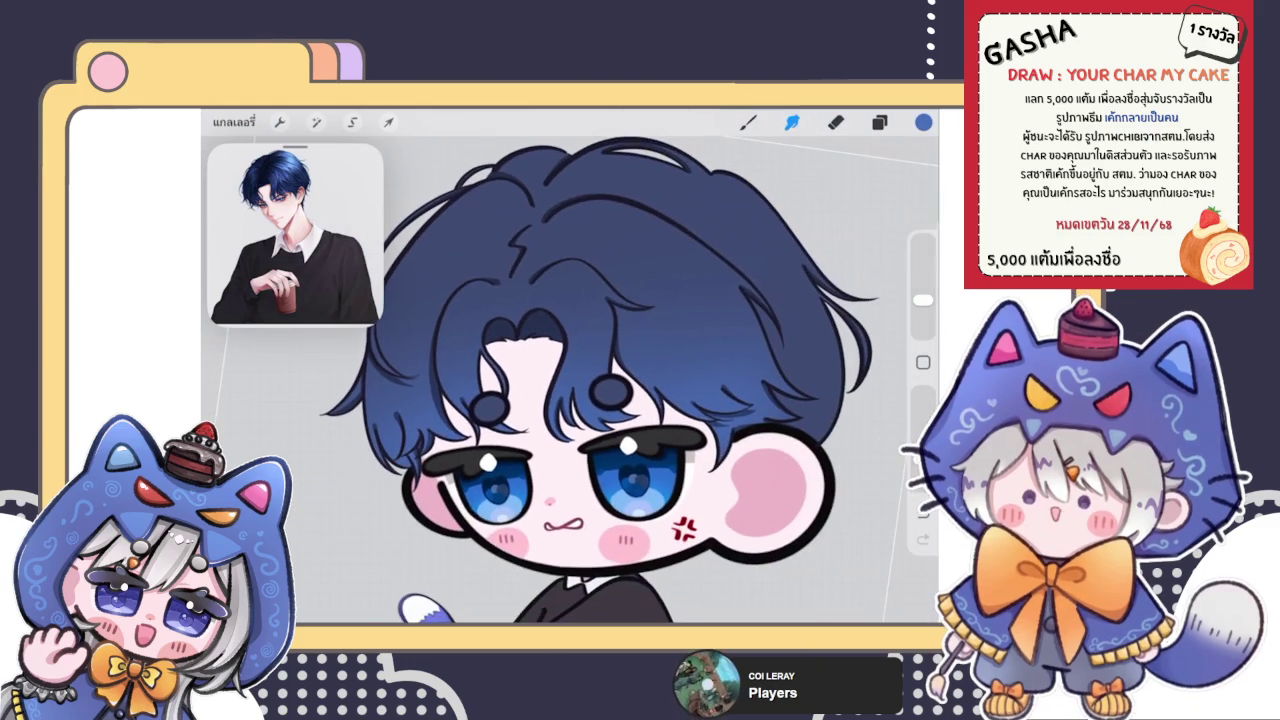
pyautogui.scroll(-5, 600, 390)
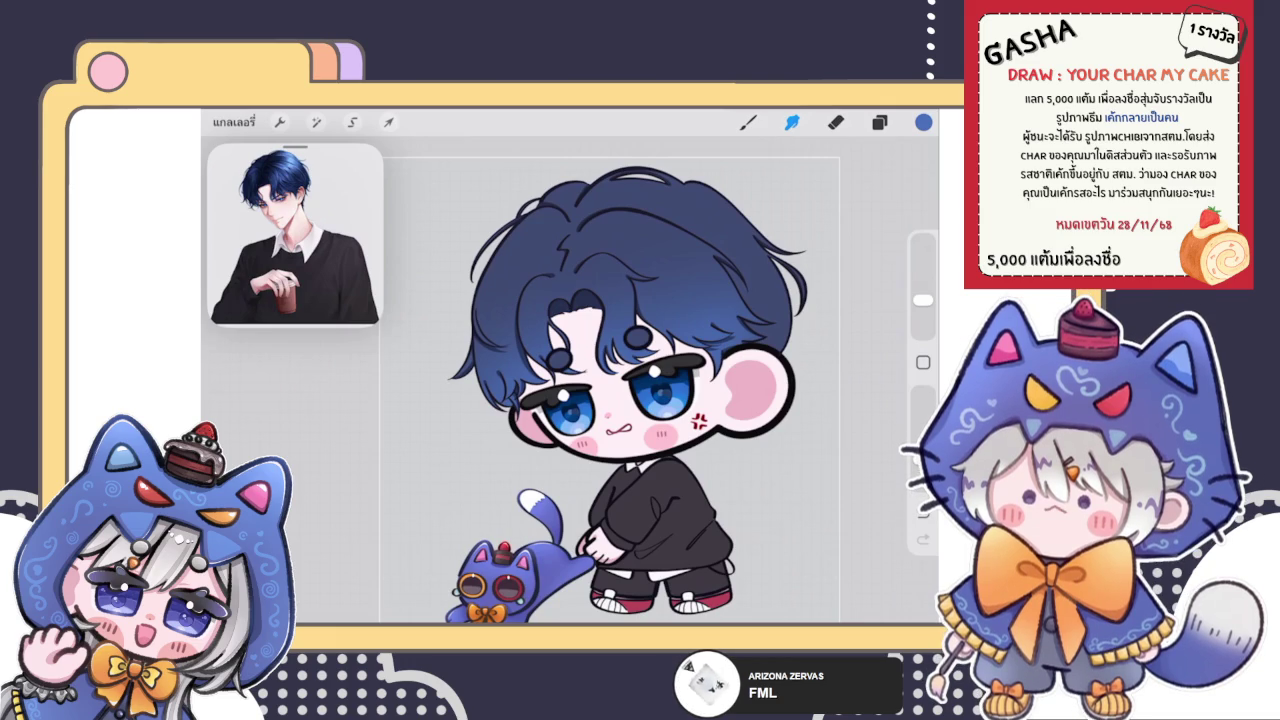
# Step: Select the blue hair shading layer and choose a smudge brush from the library
pyautogui.click(879, 121)
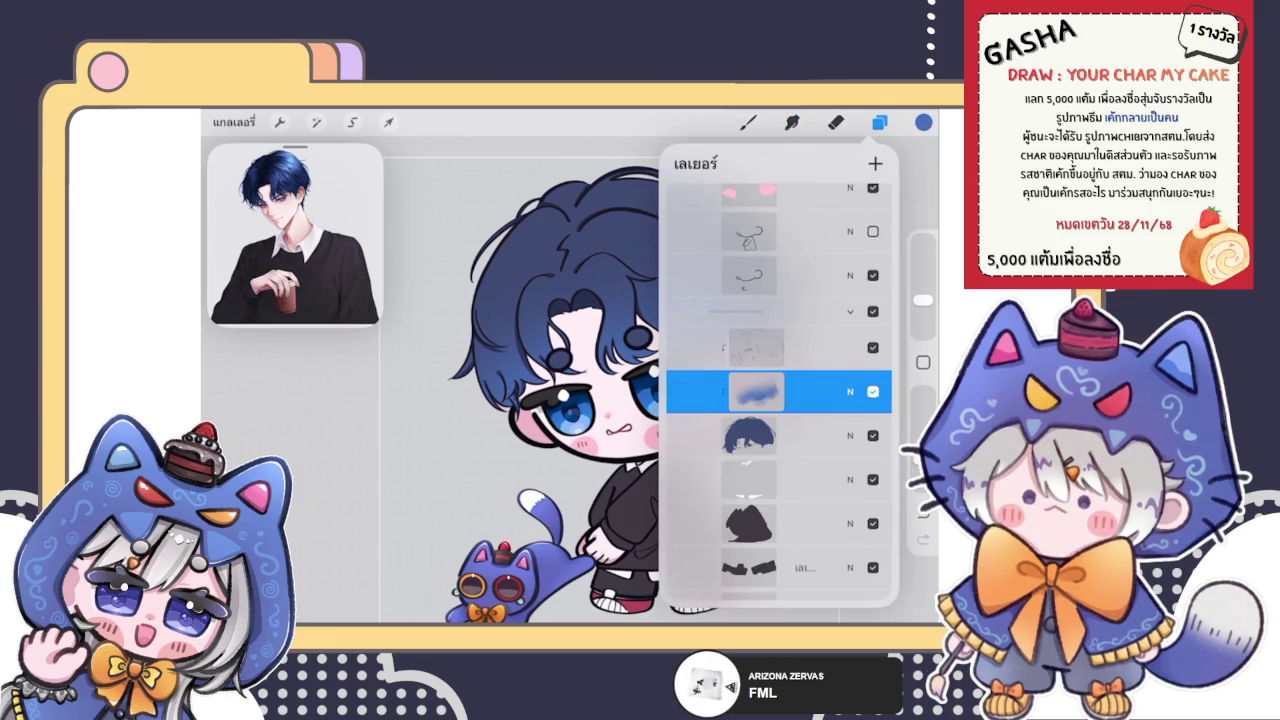
pyautogui.click(879, 121)
pyautogui.scroll(1, 620, 400)
pyautogui.scroll(-1, 610, 380)
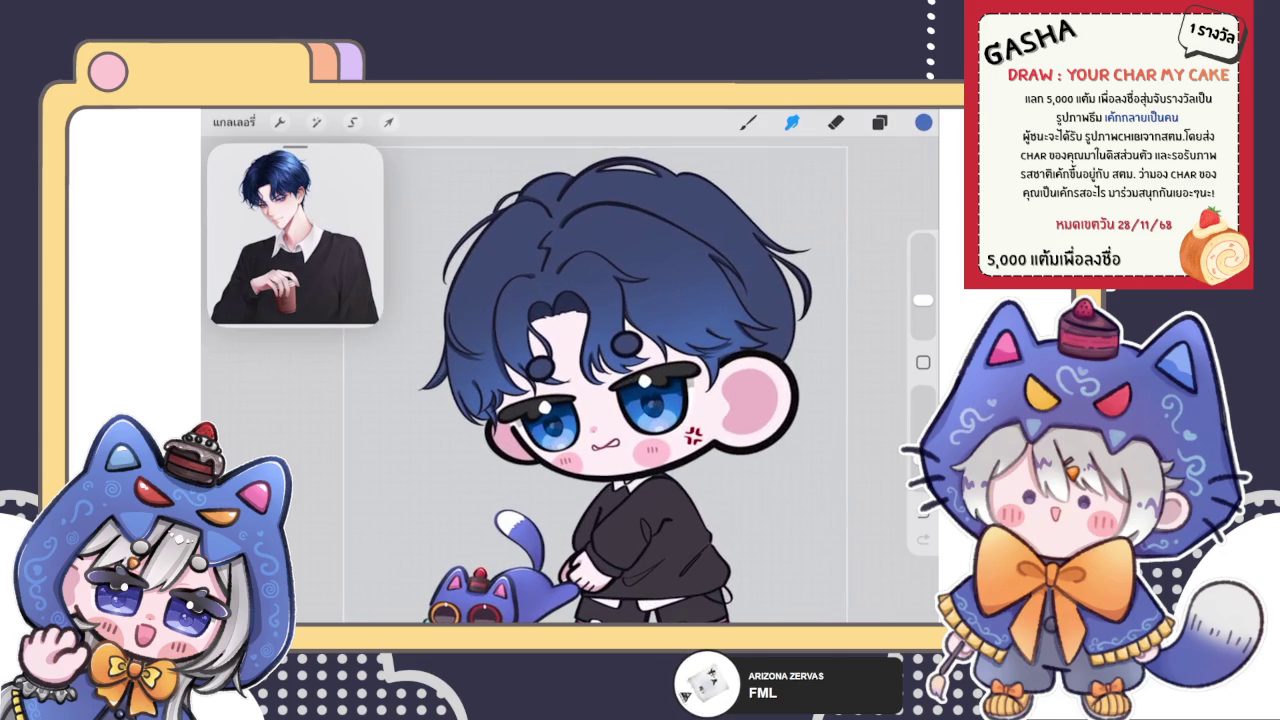
pyautogui.click(791, 121)
pyautogui.click(791, 121)
# Step: Smudge the hair shading, smearing it toward the left side of the head
pyautogui.moveTo(630, 268)
pyautogui.mouseDown()
pyautogui.moveTo(575, 300)
pyautogui.moveTo(670, 262)
pyautogui.mouseUp()
pyautogui.moveTo(560, 300); pyautogui.dragTo(420, 365)
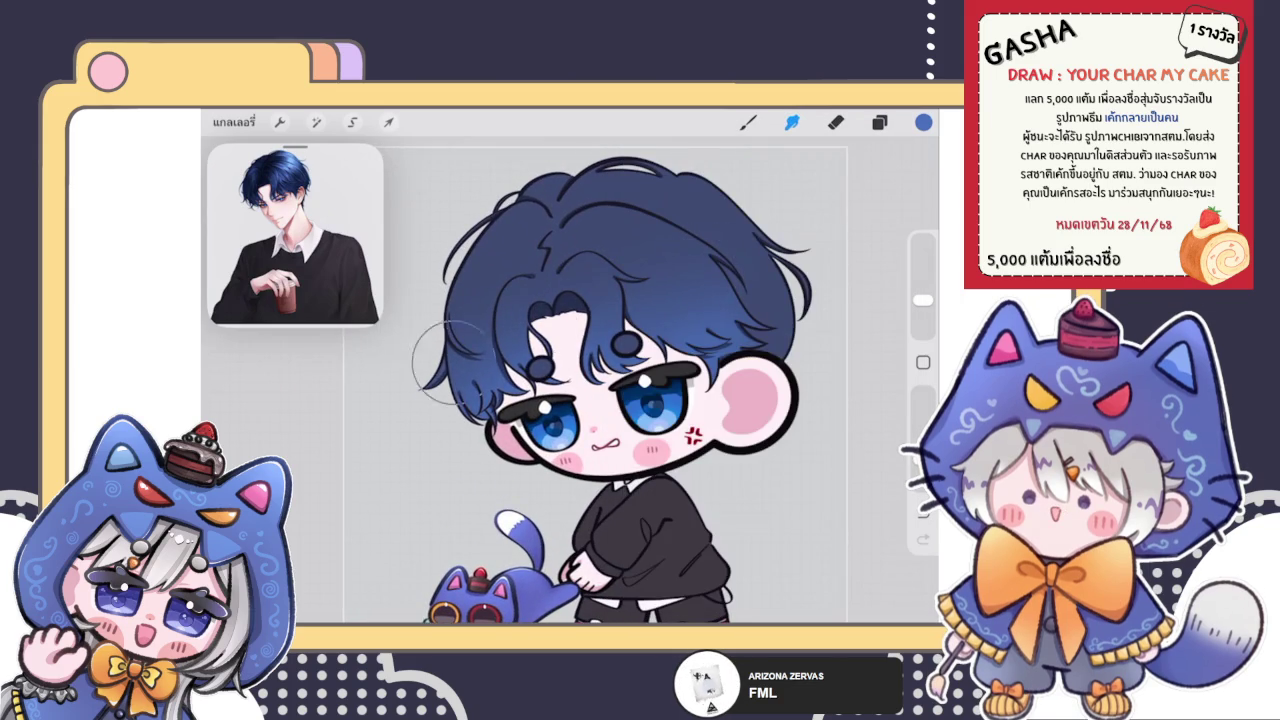
pyautogui.scroll(-1, 600, 390)
pyautogui.scroll(-5, 600, 390)
pyautogui.scroll(3, 524, 386)
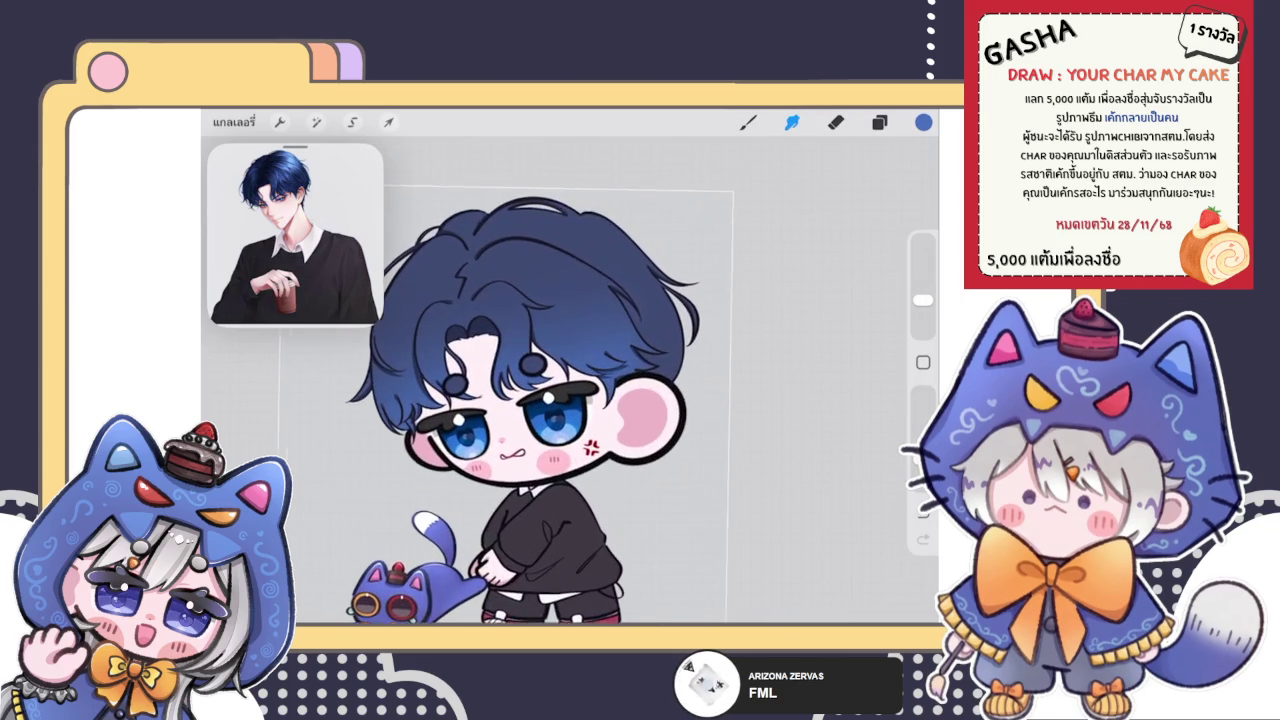
pyautogui.scroll(3, 524, 400)
# Step: Check the layers, sample dark blue from the reference hair, then undo that change
pyautogui.click(879, 121)
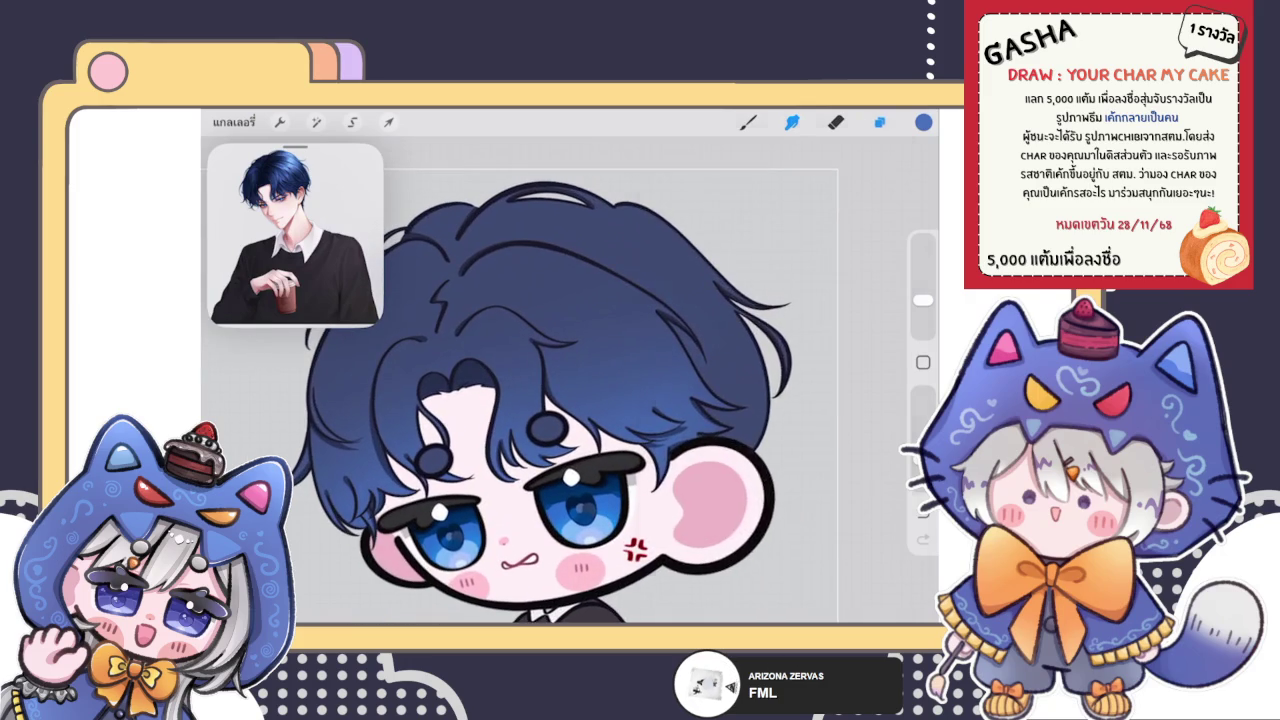
pyautogui.click(879, 121)
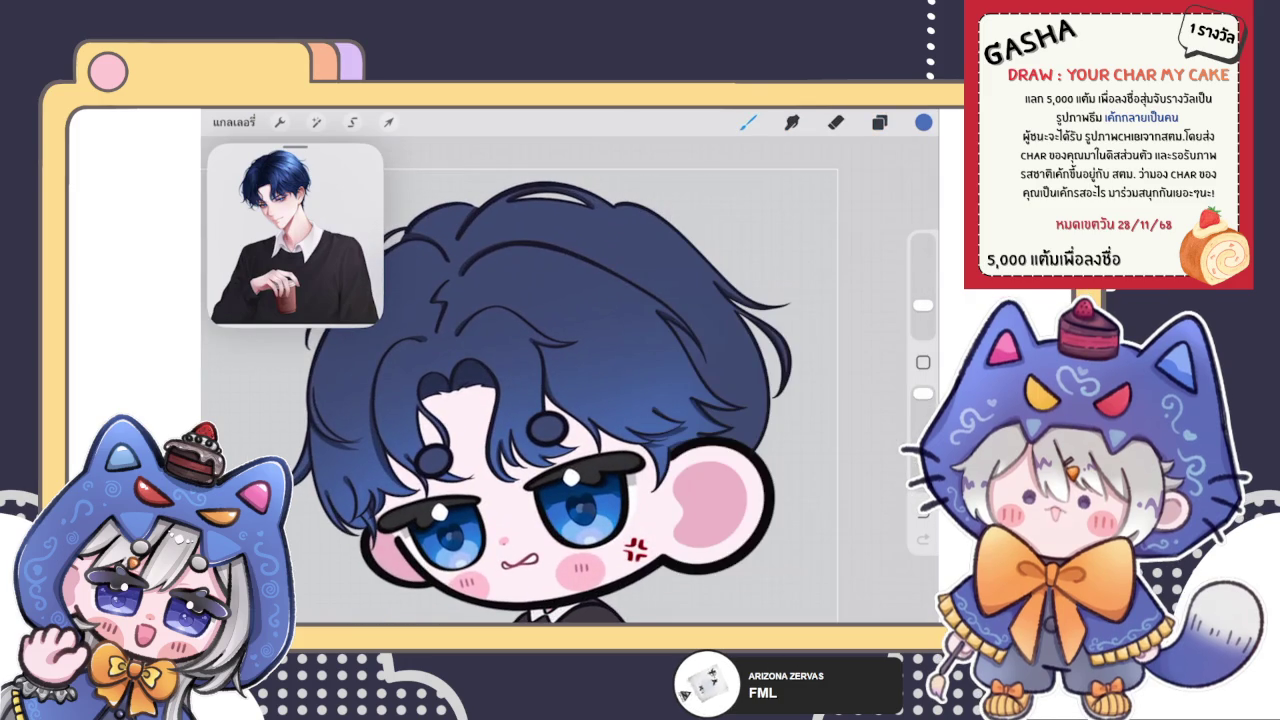
pyautogui.scroll(-5, 548, 390)
pyautogui.scroll(5, 550, 390)
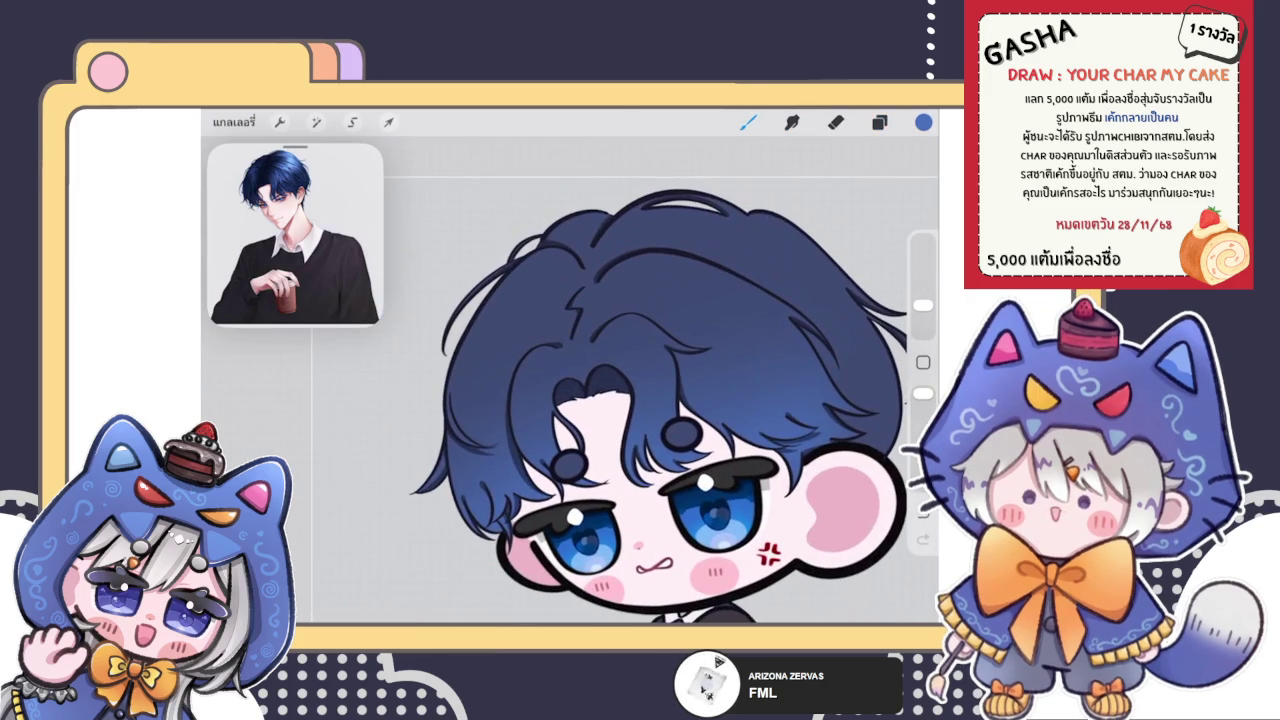
pyautogui.moveTo(294, 163); pyautogui.dragTo(287, 160)
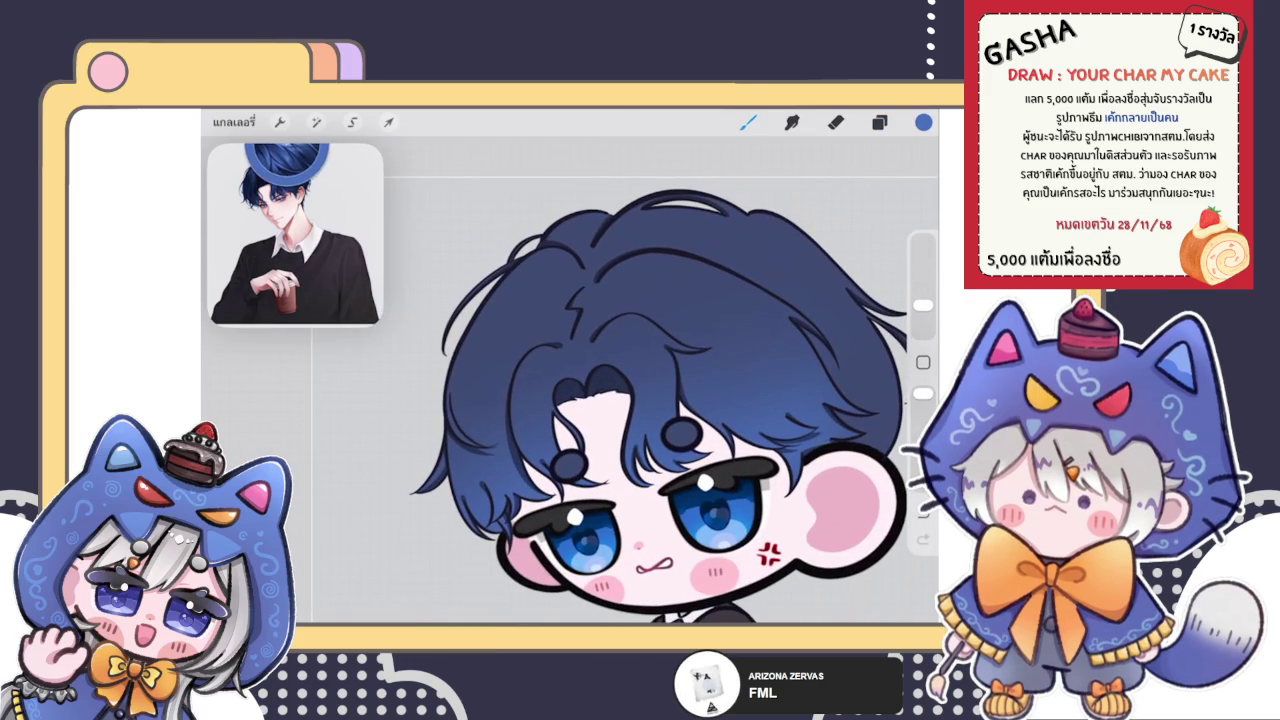
pyautogui.hotkey('ctrl', 'z')
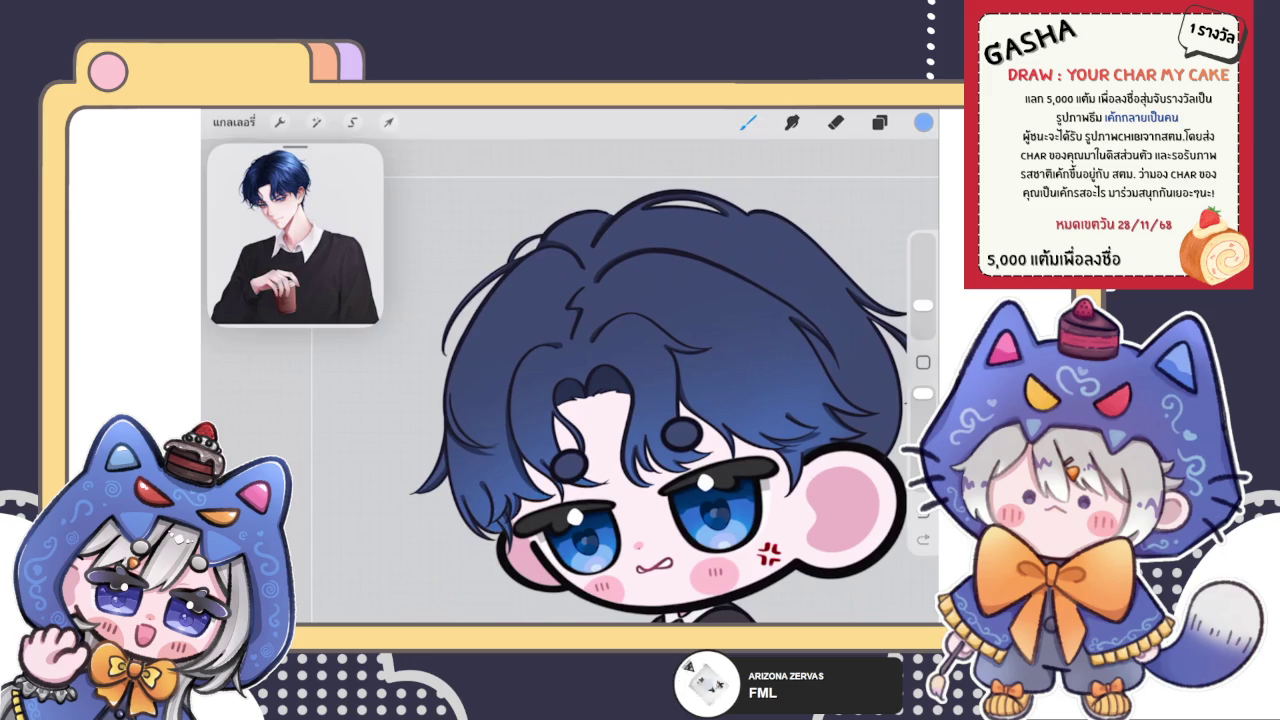
pyautogui.scroll(-2, 570, 390)
pyautogui.scroll(3, 460, 418)
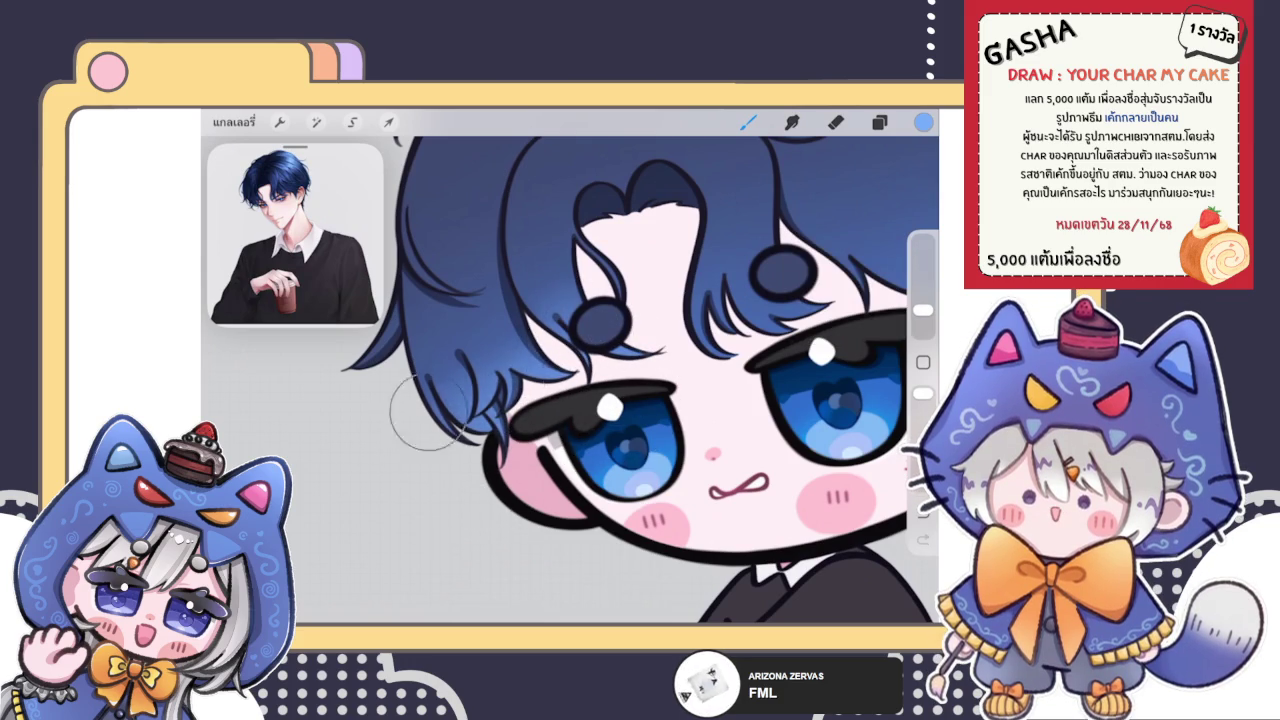
# Step: Paint fine blue hair strands over the forehead near the right eye
pyautogui.scroll(-5, 550, 385)
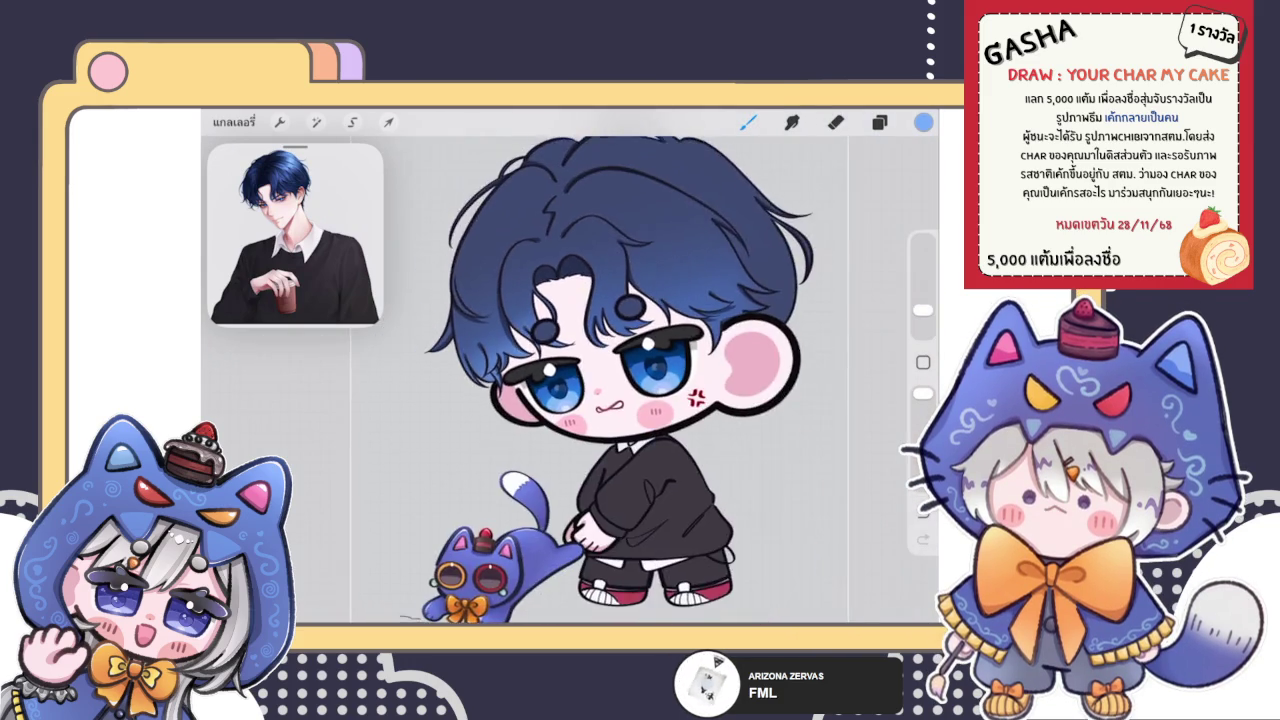
pyautogui.scroll(5, 570, 370)
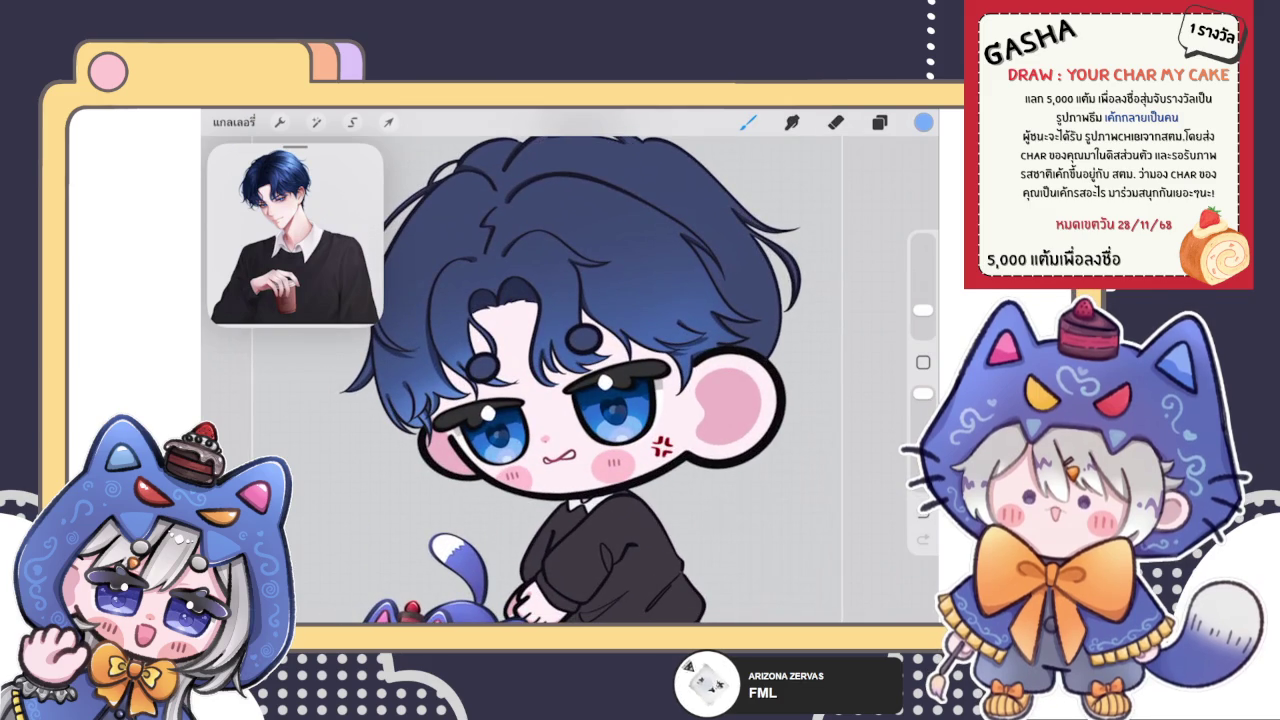
pyautogui.scroll(5, 530, 390)
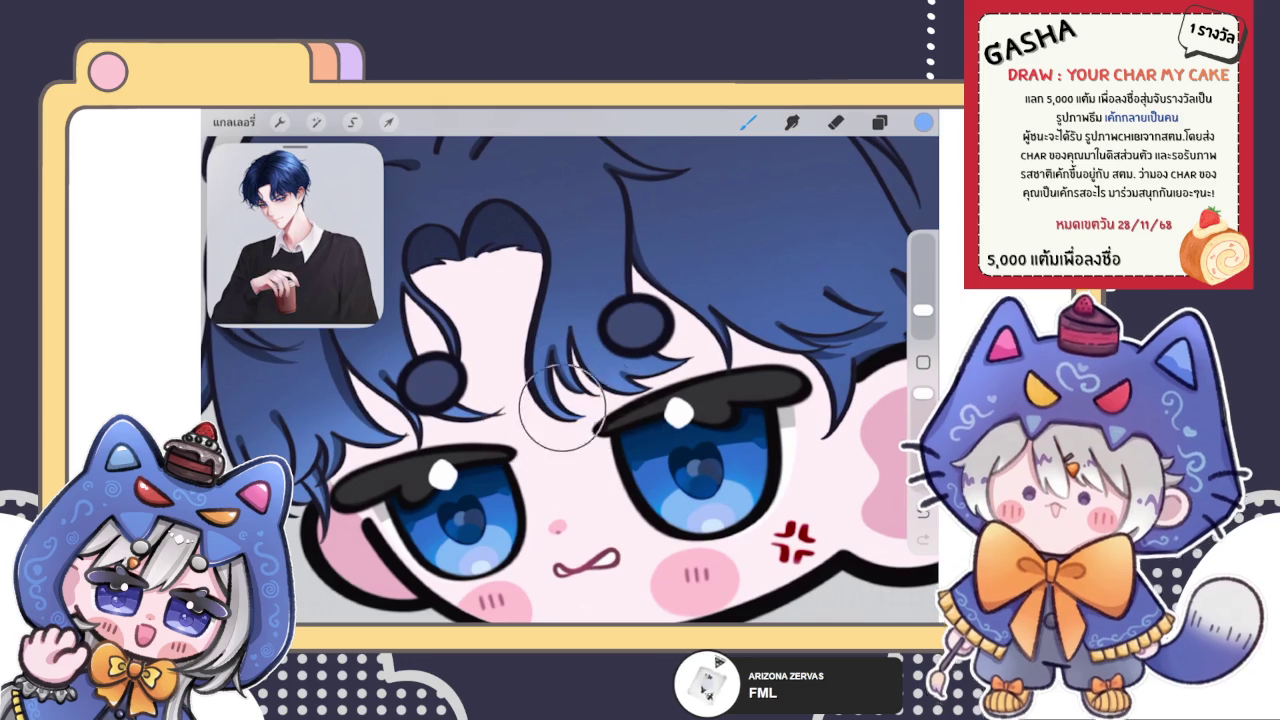
pyautogui.scroll(-5, 570, 380)
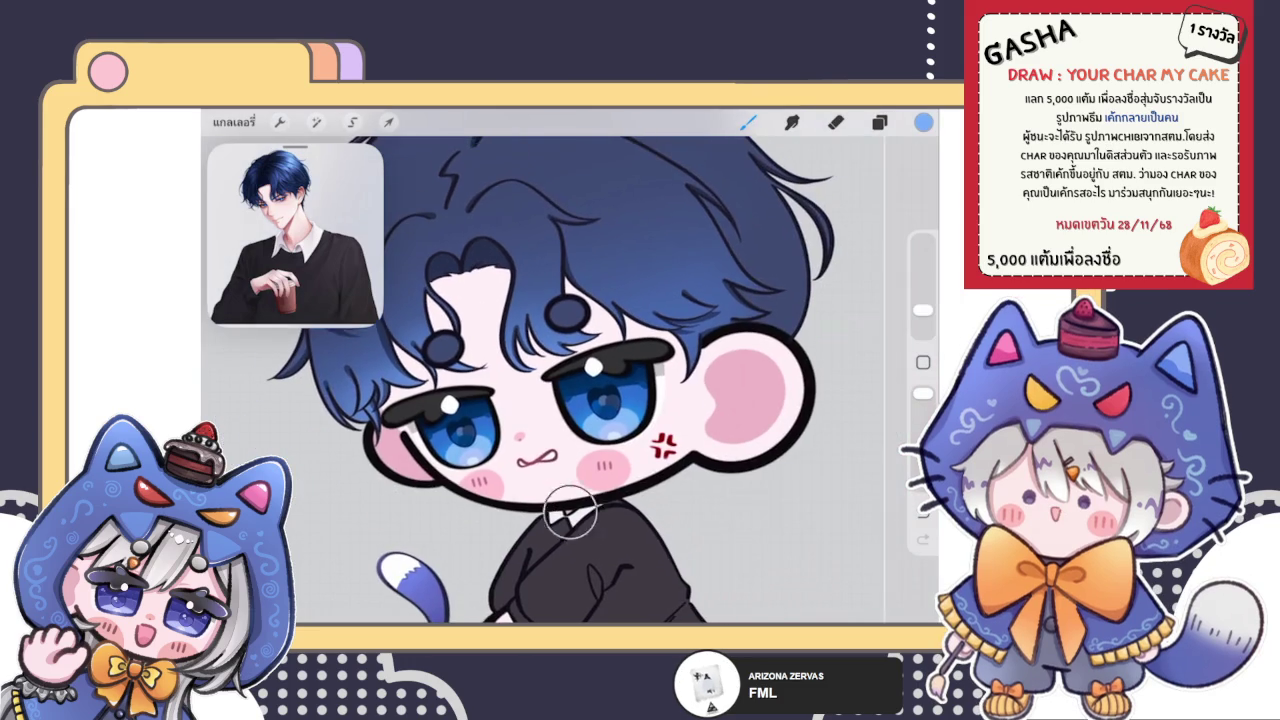
pyautogui.scroll(5, 640, 420)
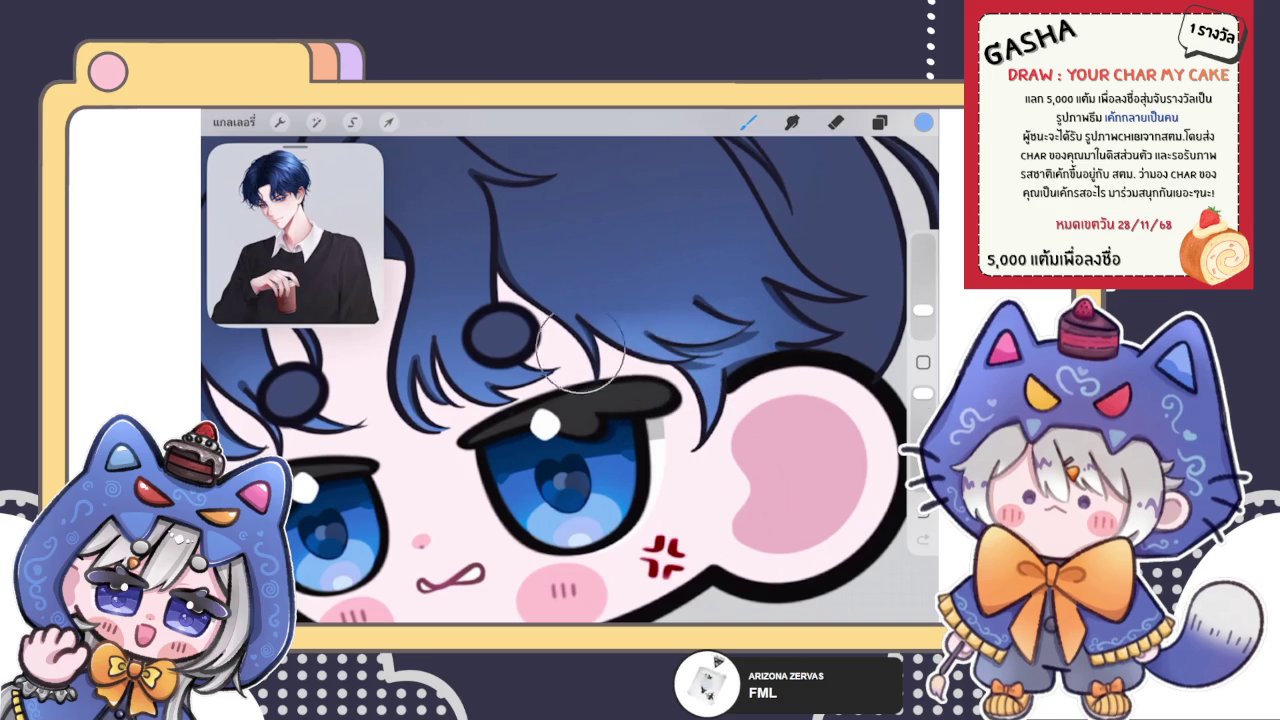
pyautogui.scroll(-5, 560, 380)
pyautogui.scroll(5, 560, 380)
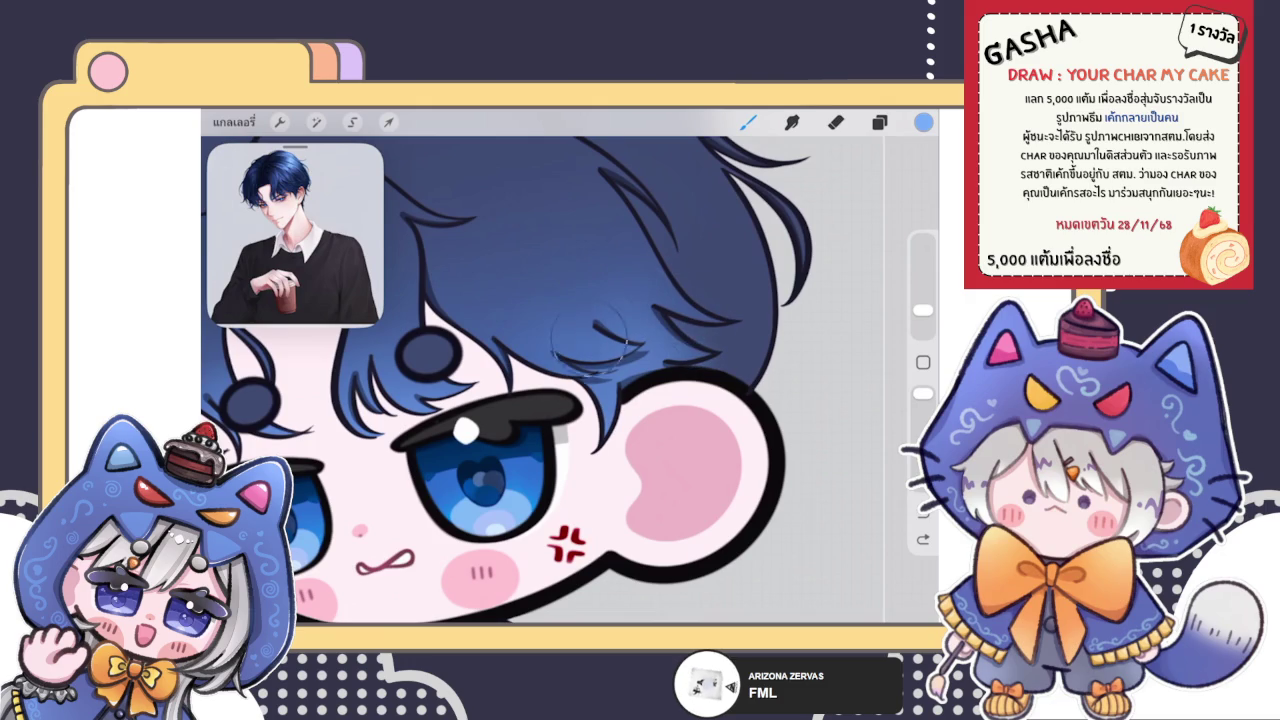
# Step: Switch to Smudge with a smaller brush size and gently blend the new strands
pyautogui.press('s')
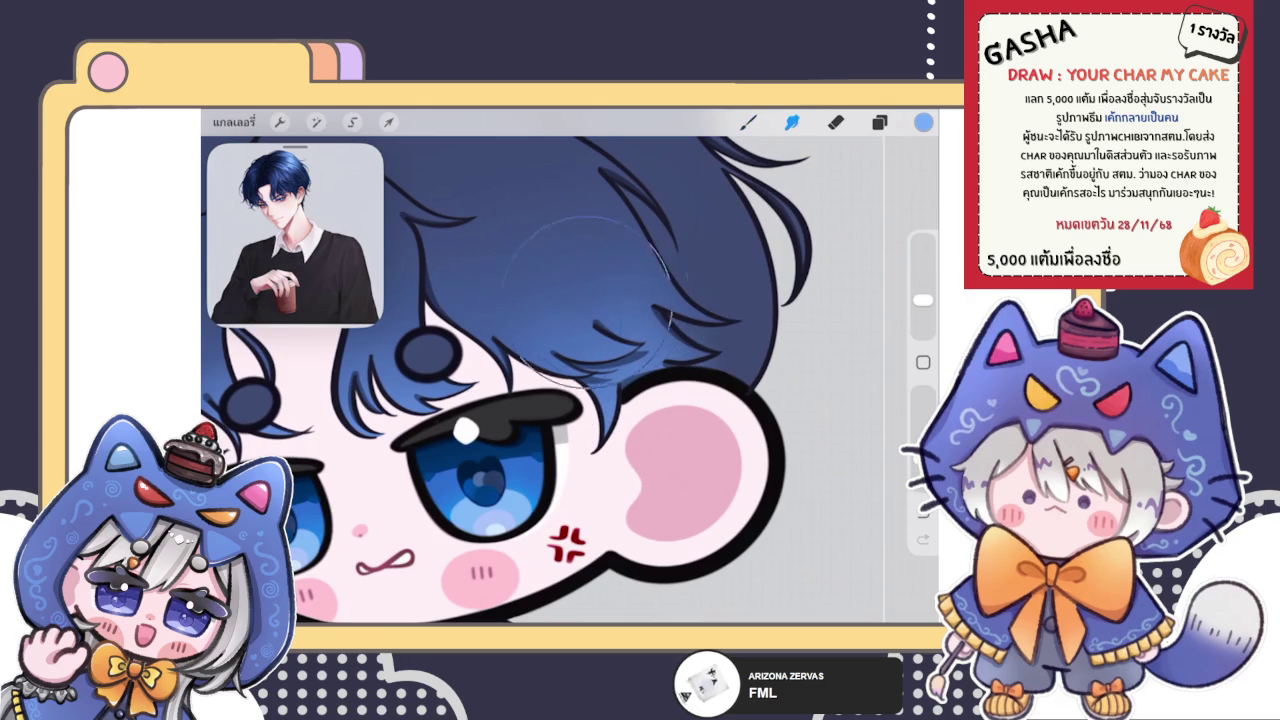
pyautogui.moveTo(922, 300); pyautogui.dragTo(922, 310)
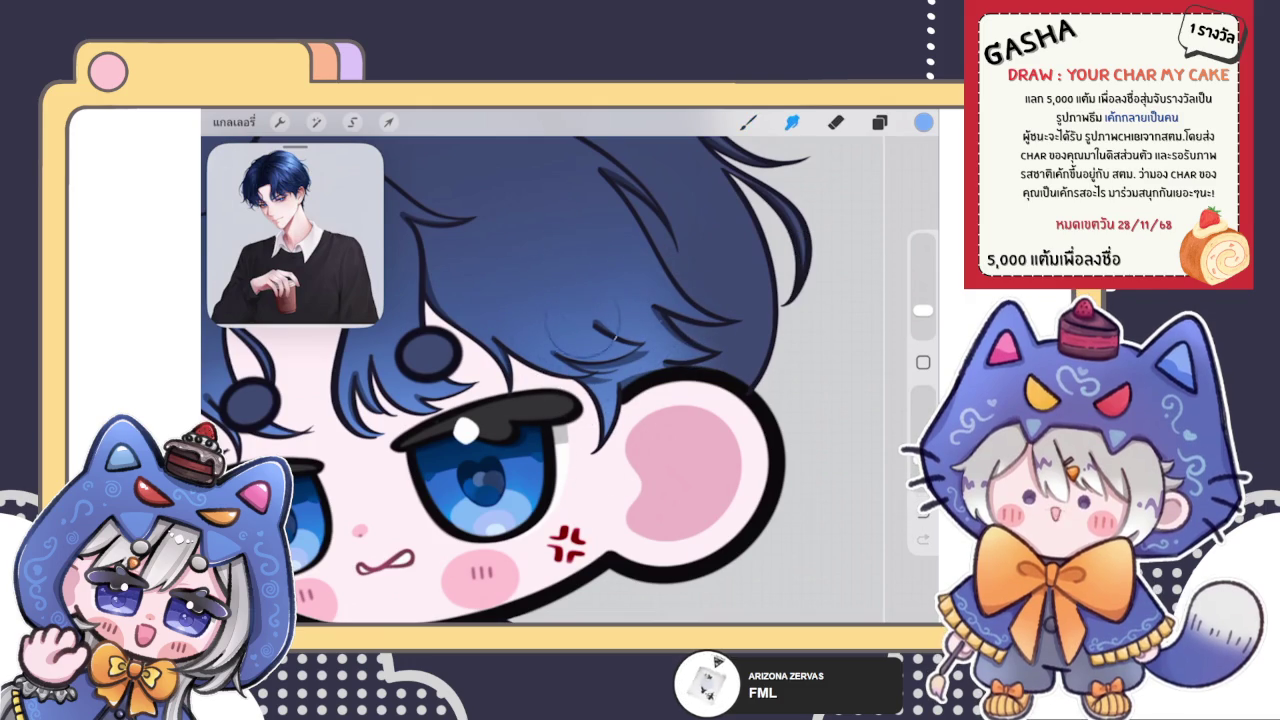
pyautogui.scroll(-5, 500, 380)
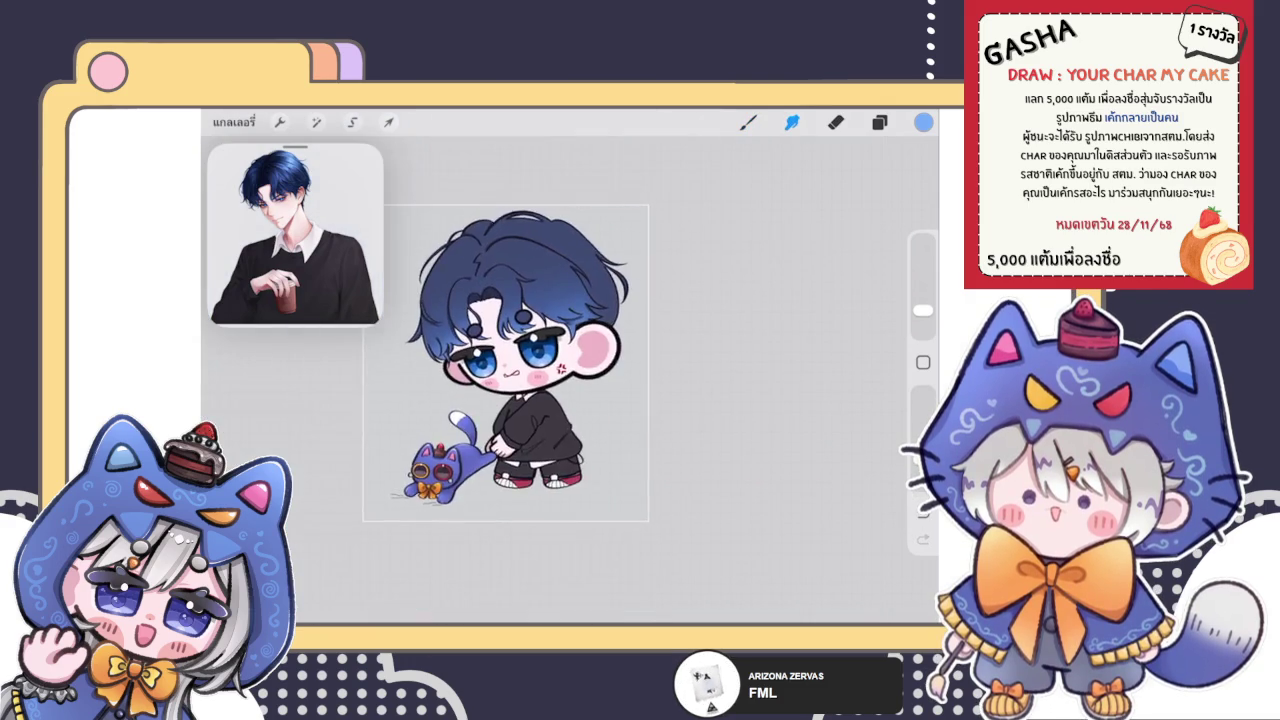
pyautogui.scroll(5, 500, 380)
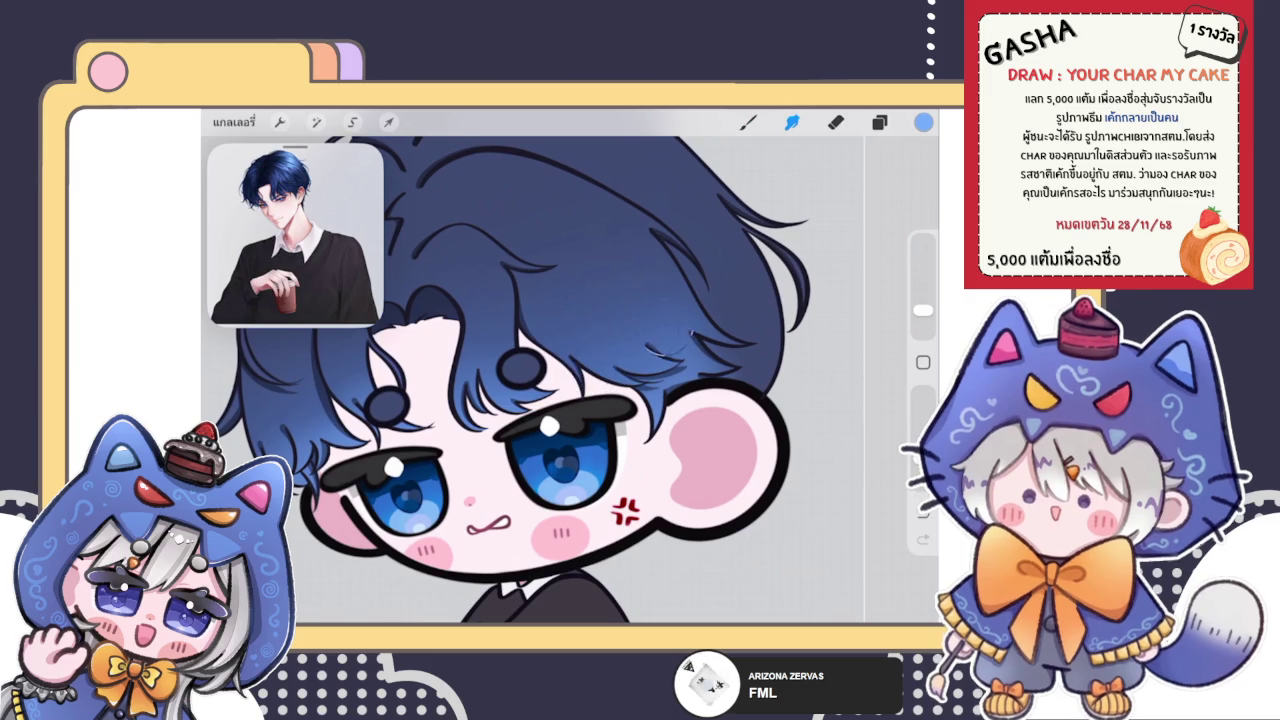
pyautogui.scroll(-5, 520, 370)
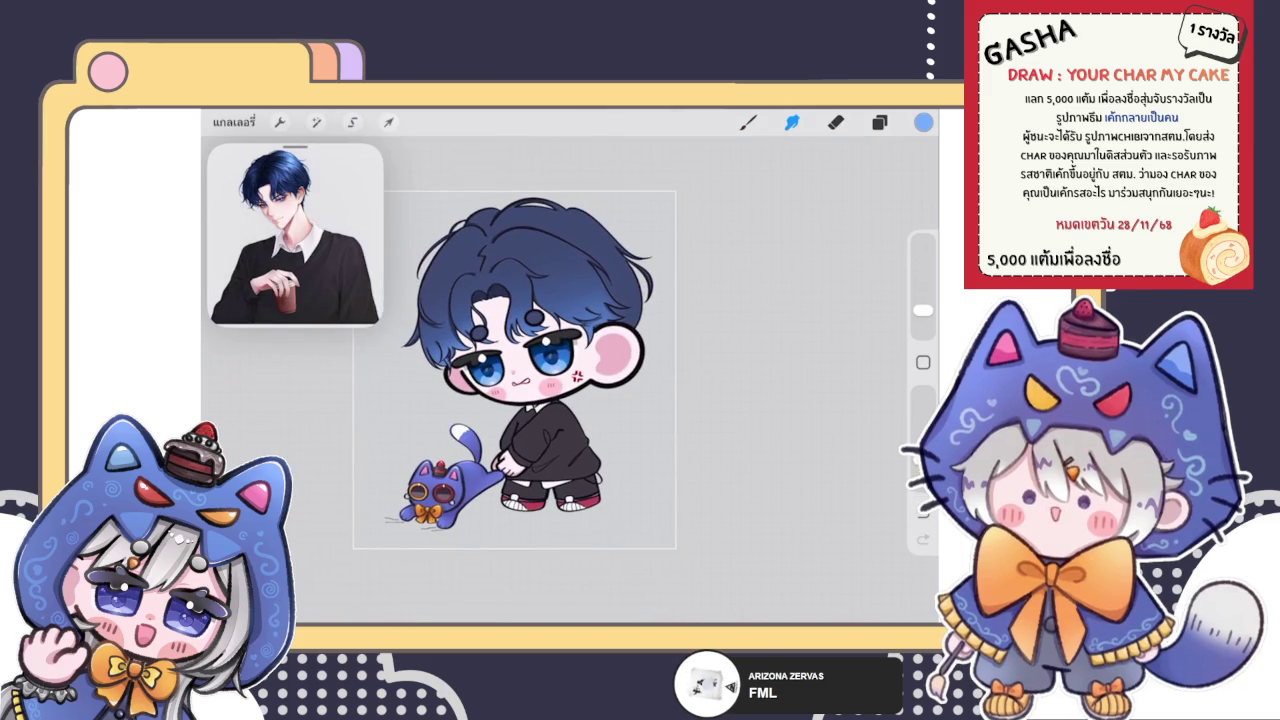
pyautogui.scroll(-3, 520, 380)
pyautogui.scroll(3, 530, 390)
pyautogui.scroll(3, 560, 420)
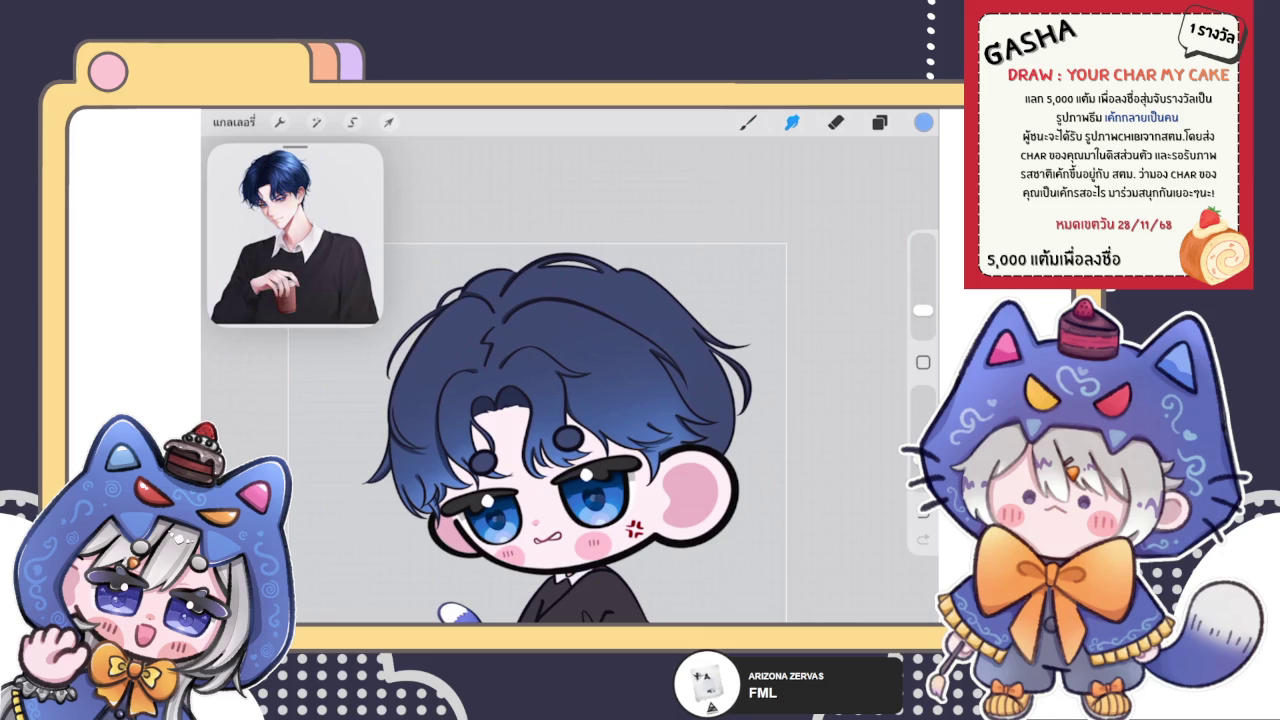
# Step: Check the layer list, try the eraser, then return to the Smudge tool
pyautogui.click(879, 121)
pyautogui.click(879, 121)
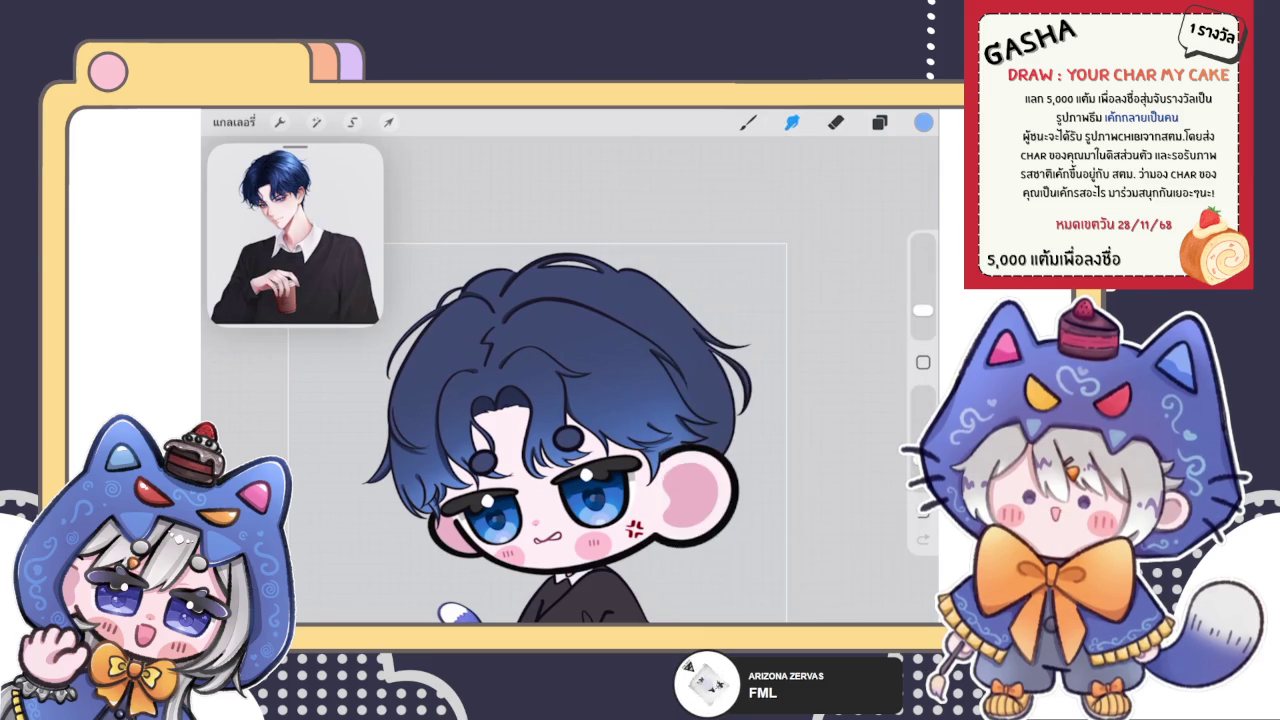
pyautogui.scroll(10, 640, 430)
pyautogui.click(836, 121)
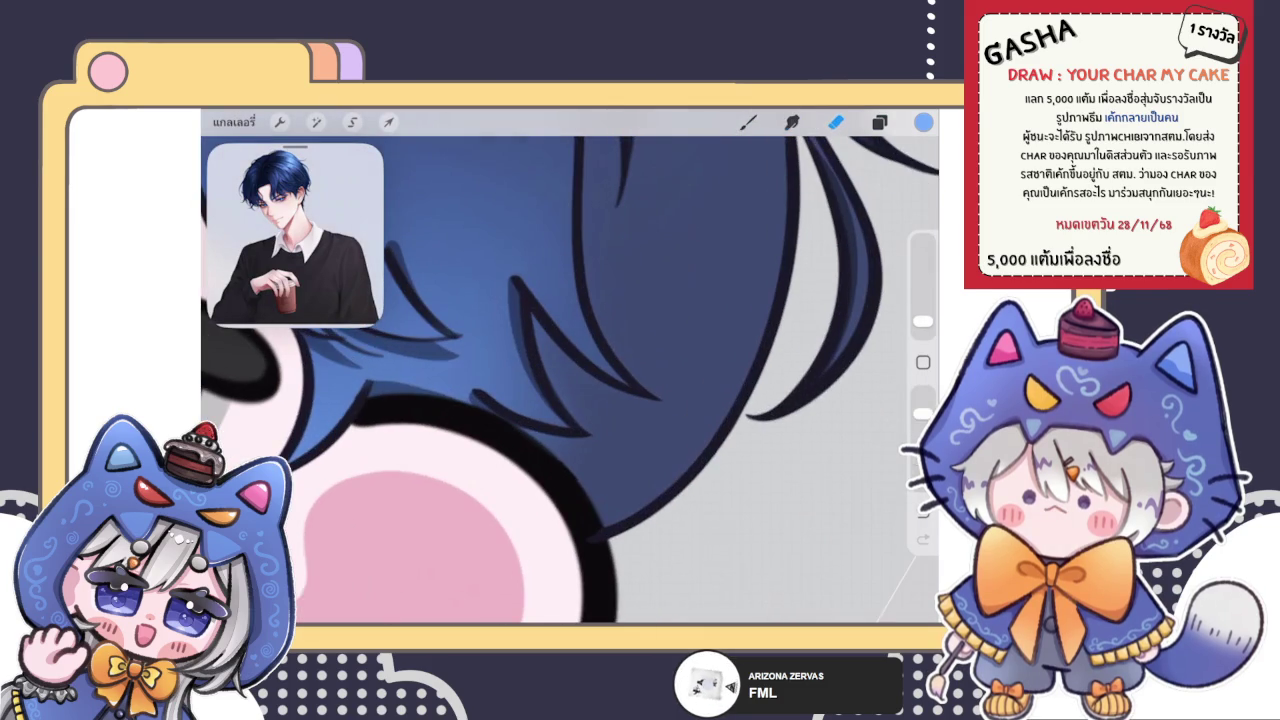
pyautogui.scroll(-10, 570, 365)
pyautogui.press('s')
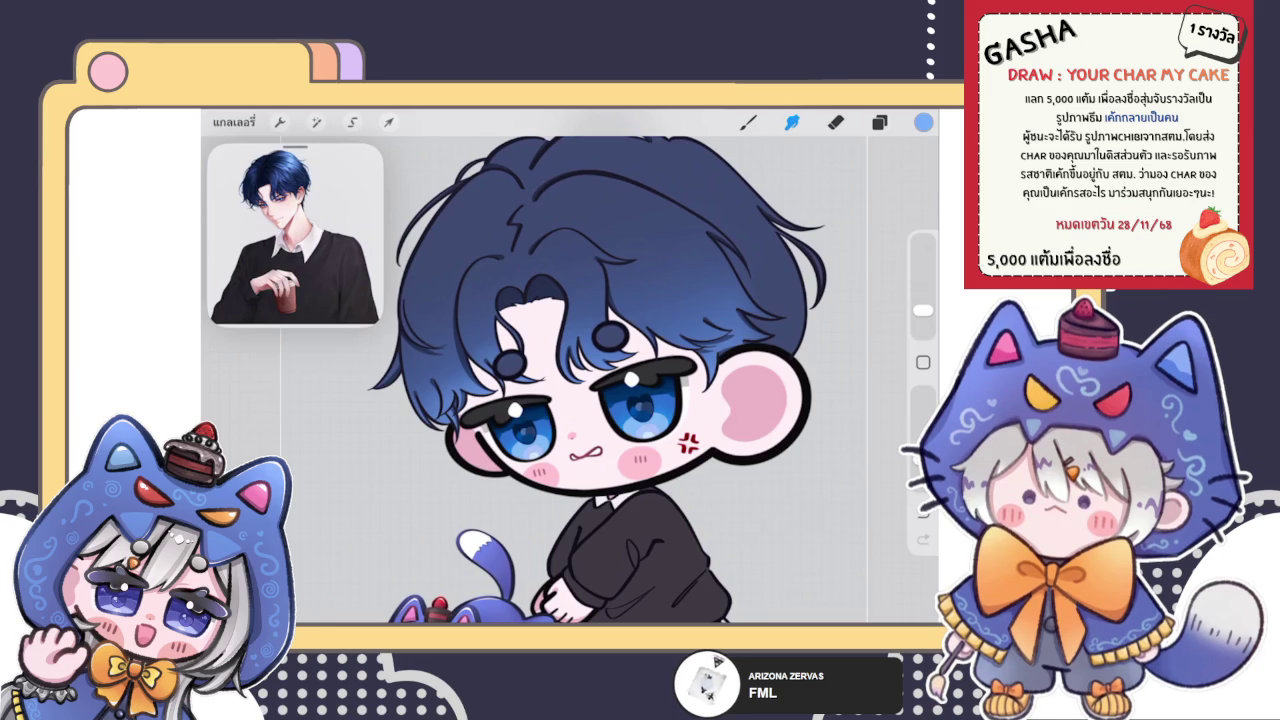
# Step: Soften the hair strand edges beside and left of the boy's left eye
pyautogui.click(879, 122)
pyautogui.click(879, 122)
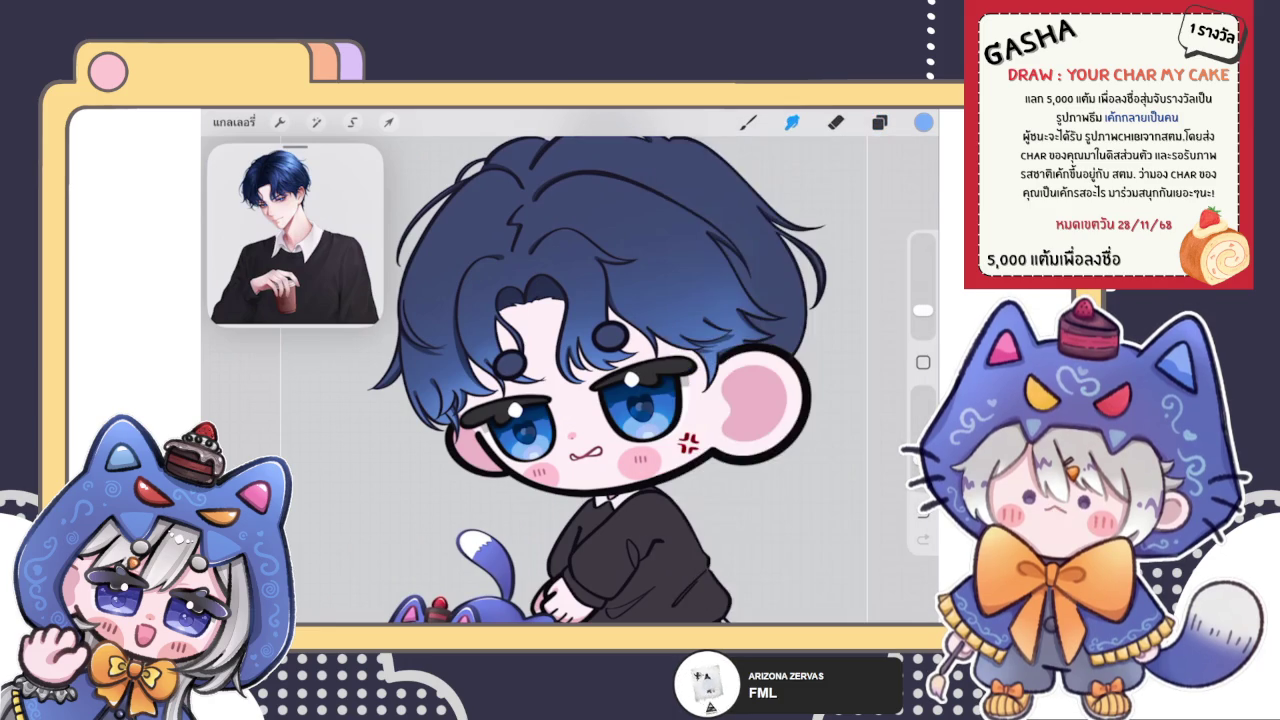
pyautogui.scroll(-3, 570, 380)
pyautogui.click(748, 122)
pyautogui.scroll(3, 600, 400)
pyautogui.scroll(2, 600, 400)
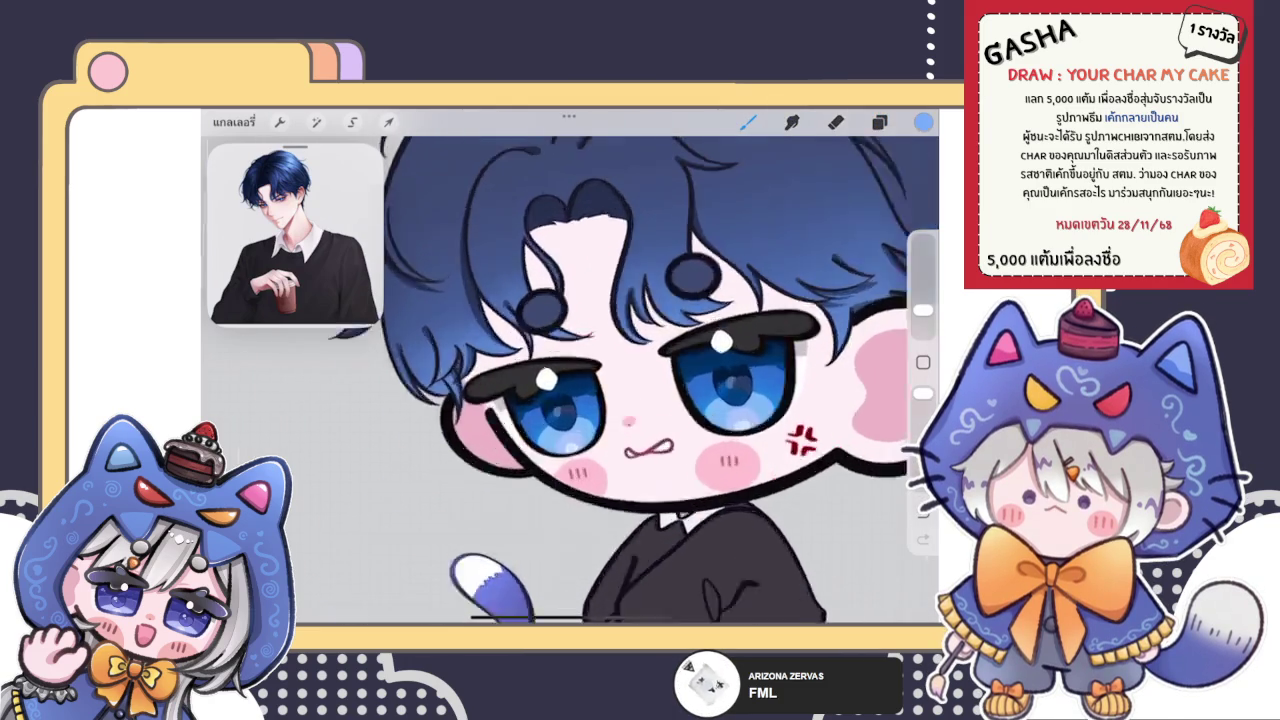
pyautogui.scroll(2, 644, 366)
pyautogui.click(792, 122)
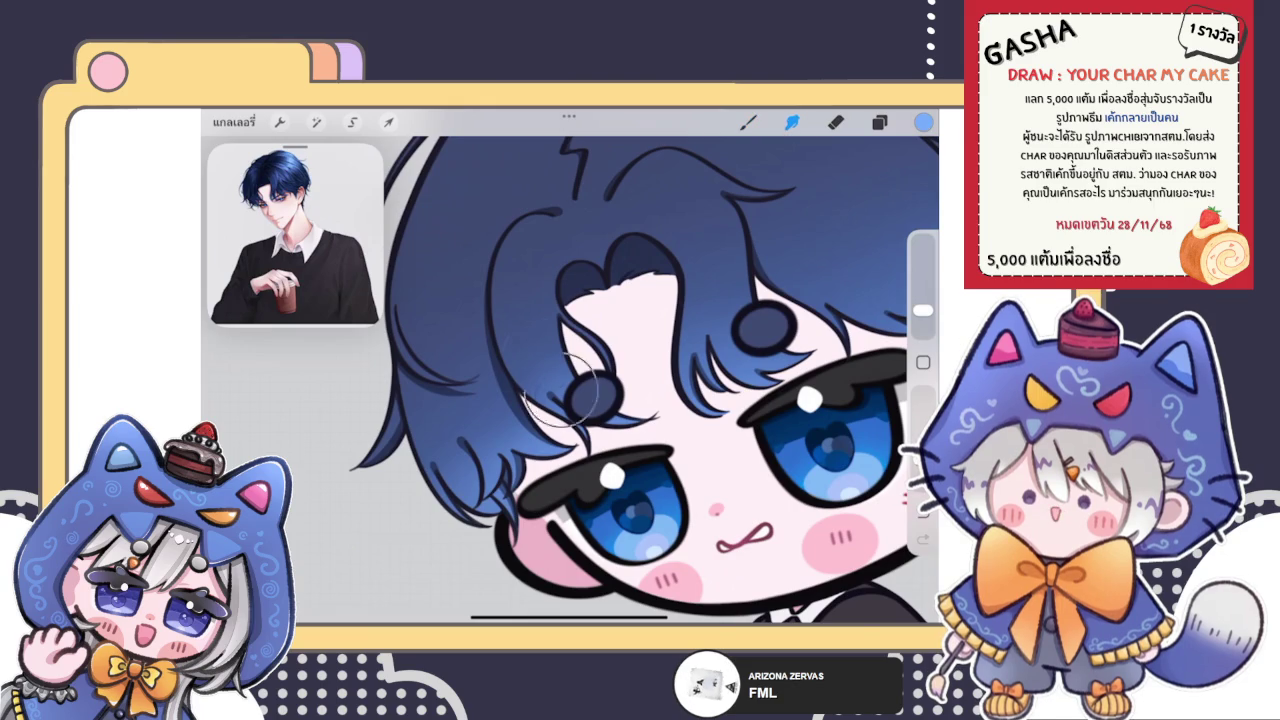
pyautogui.moveTo(600, 440)
pyautogui.mouseDown()
pyautogui.moveTo(540, 365)
pyautogui.moveTo(548, 440)
pyautogui.moveTo(525, 470)
pyautogui.moveTo(470, 495)
pyautogui.mouseUp()
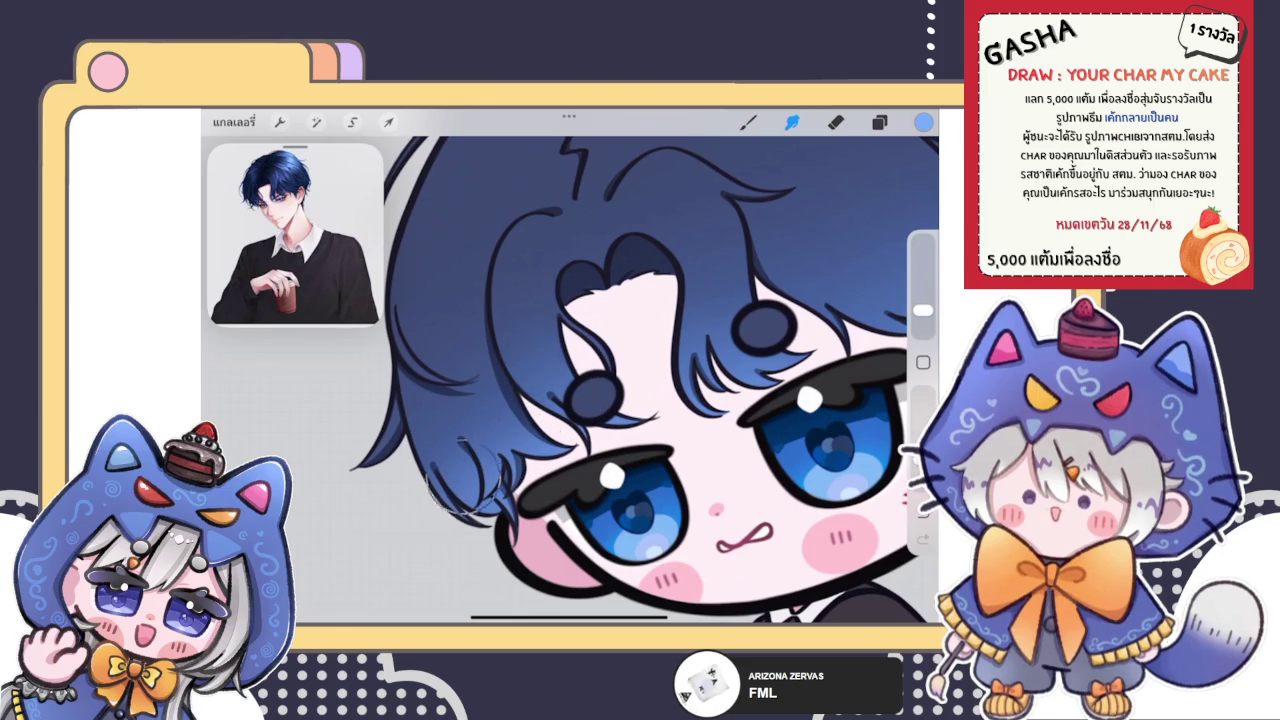
pyautogui.moveTo(535, 455); pyautogui.dragTo(430, 510)
# Step: Make the painting brush slightly larger, then go back to smudging
pyautogui.scroll(-5, 620, 380)
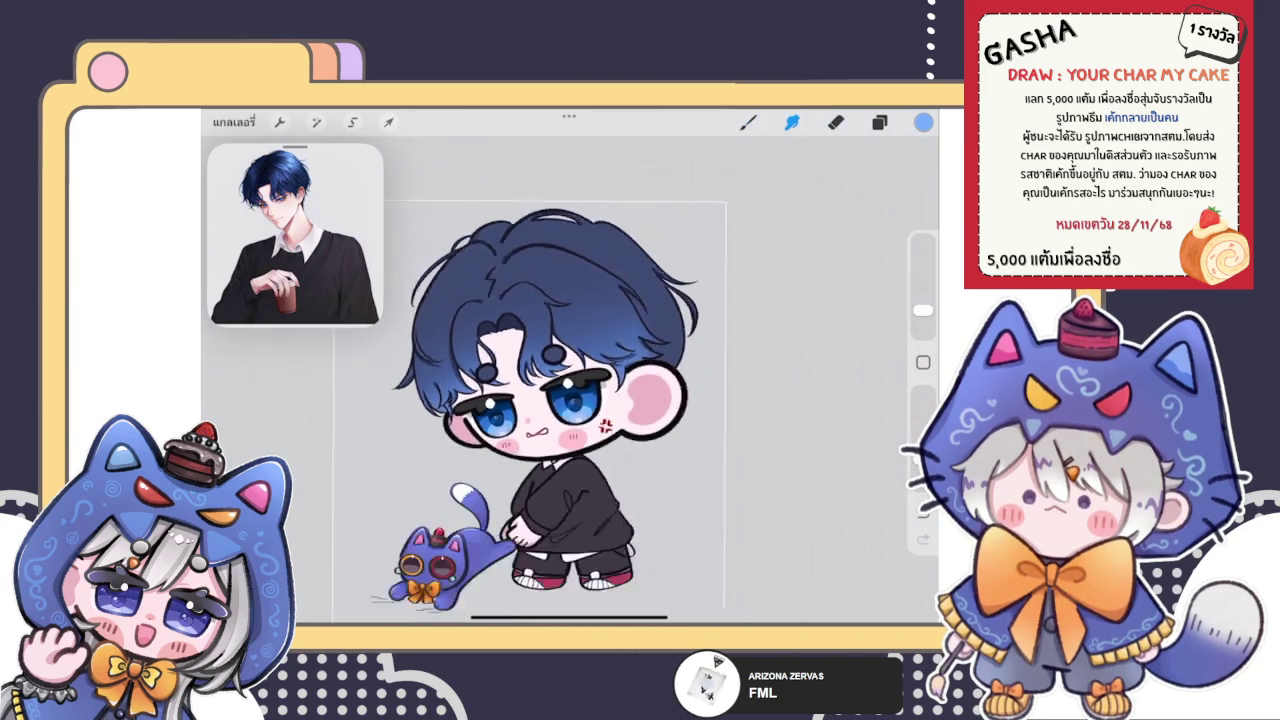
pyautogui.scroll(5, 560, 420)
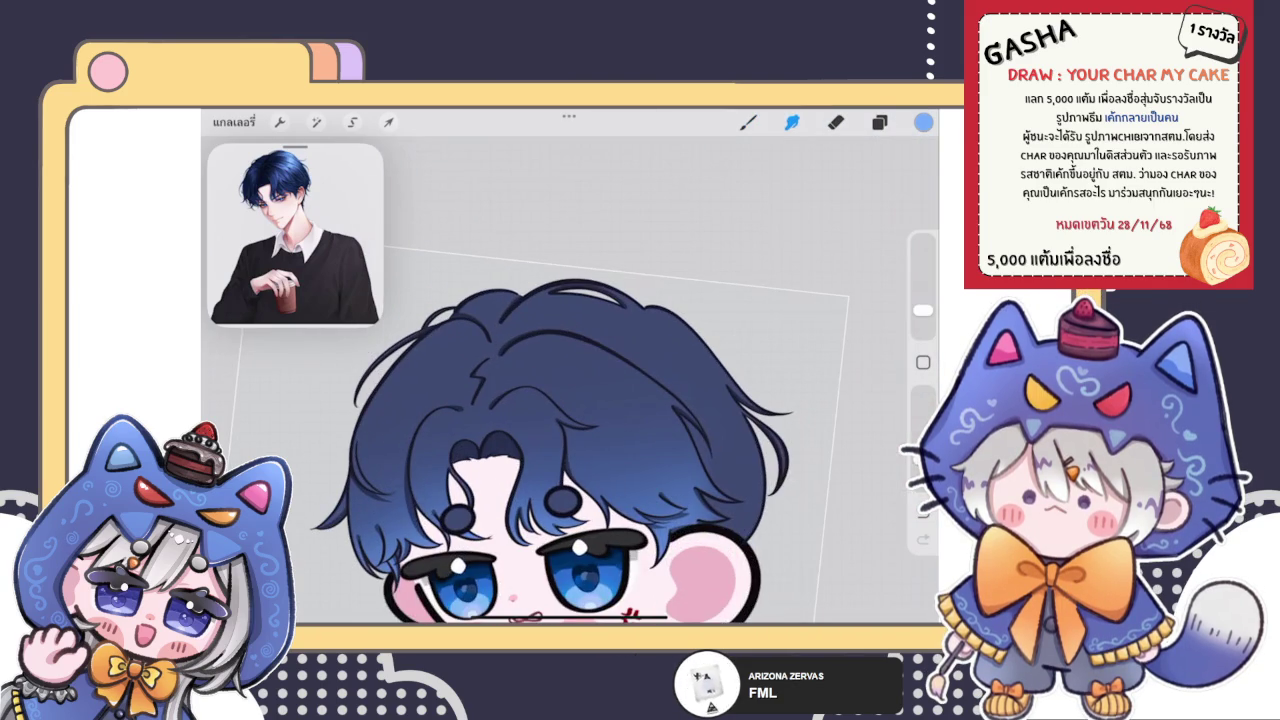
pyautogui.click(748, 122)
pyautogui.moveTo(922, 300); pyautogui.dragTo(922, 297)
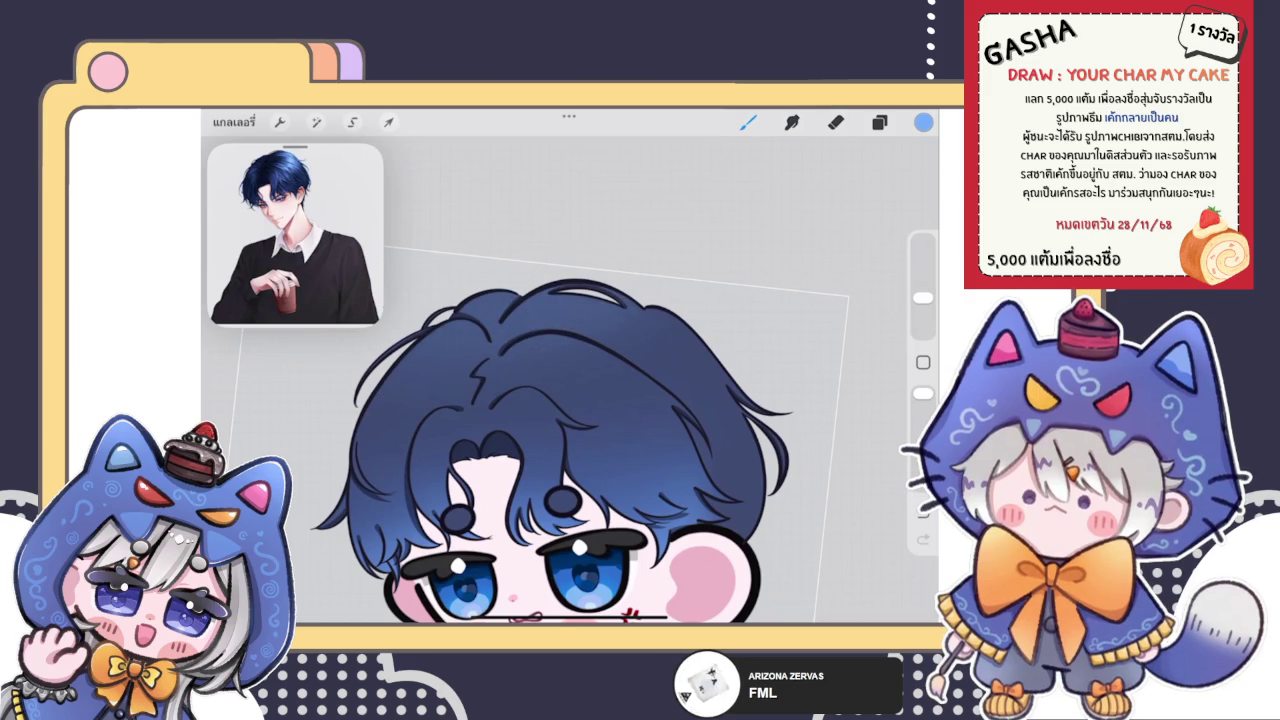
pyautogui.scroll(-3, 570, 440)
pyautogui.scroll(-3, 540, 425)
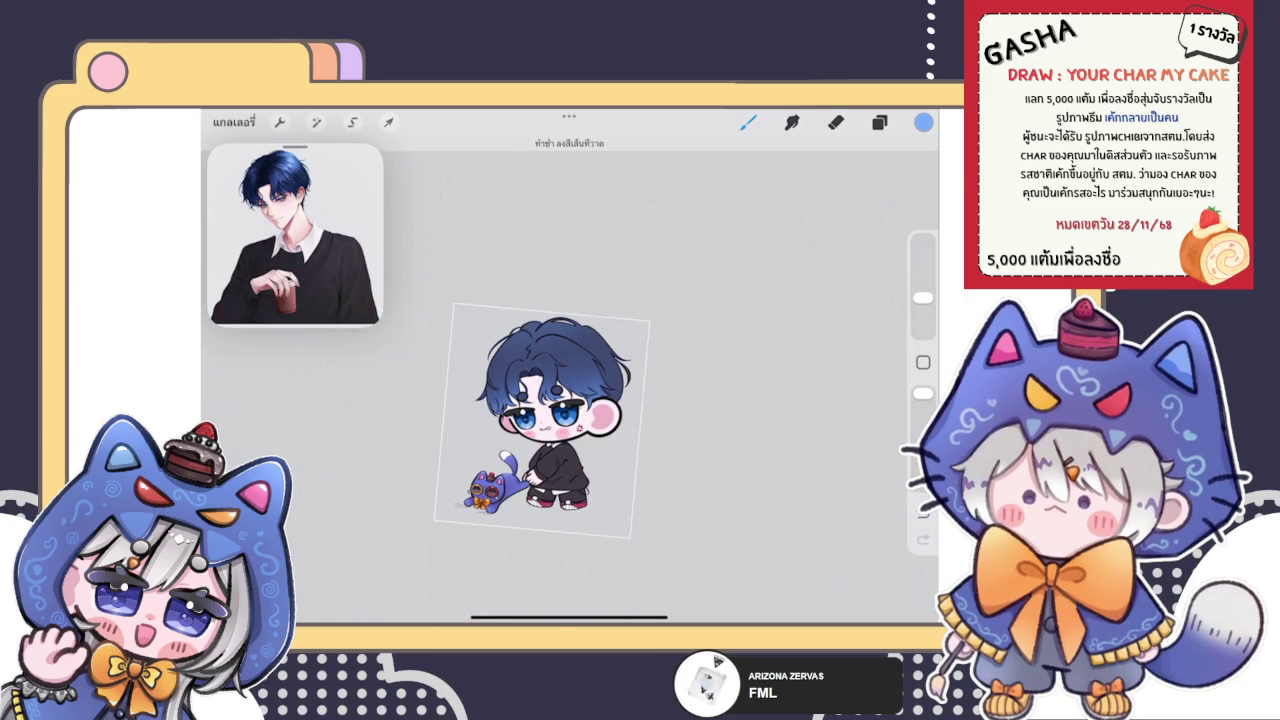
pyautogui.scroll(3, 560, 420)
pyautogui.scroll(3, 560, 420)
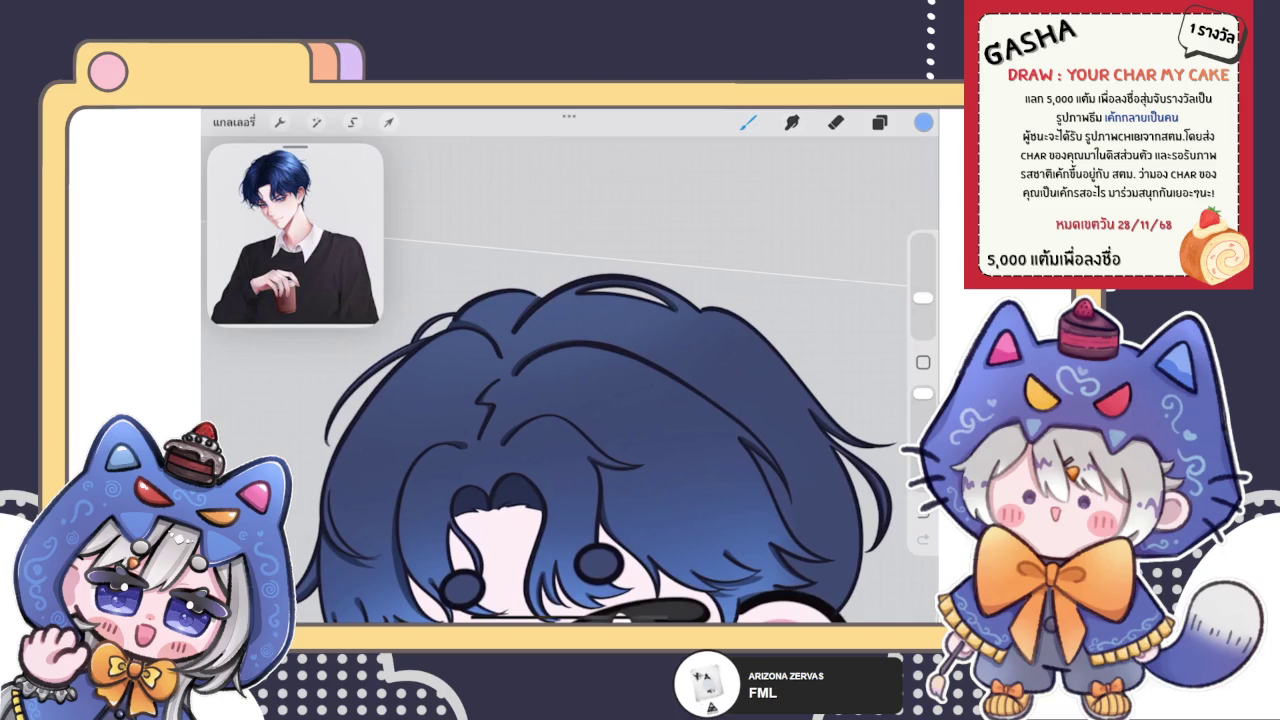
pyautogui.press('s')
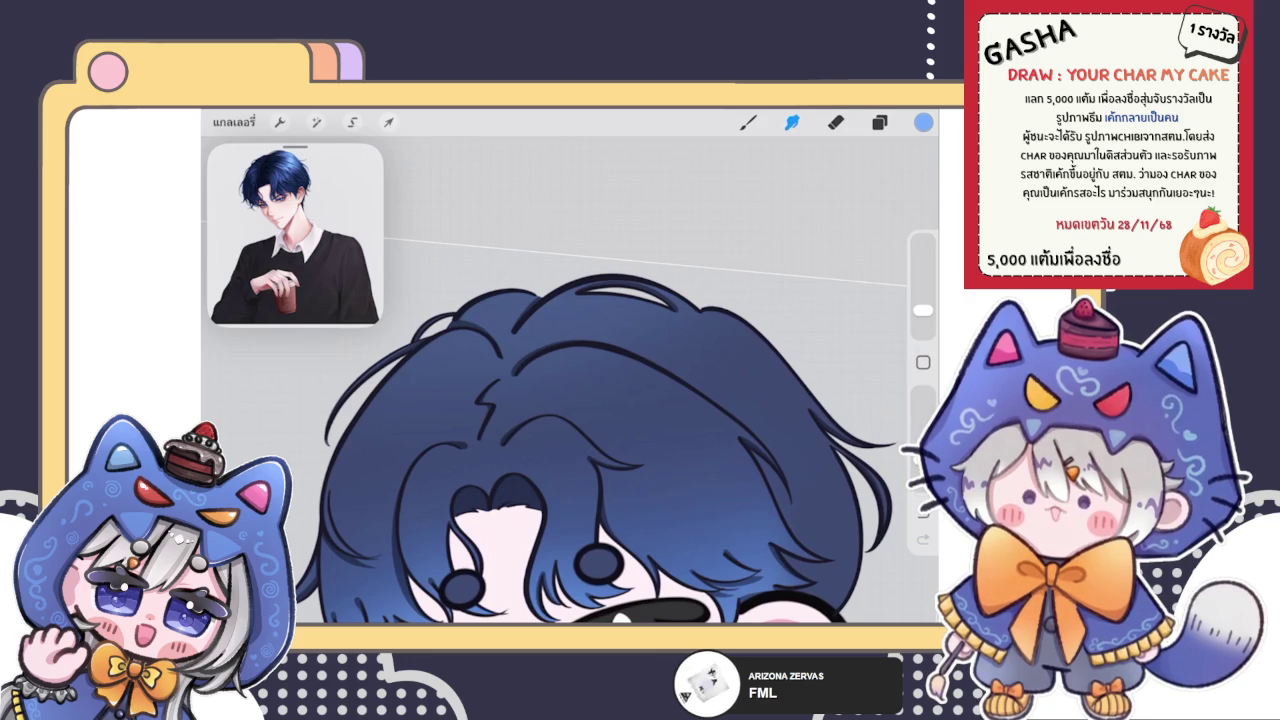
# Step: Paint a lighter blue highlight on the hair with a smaller brush
pyautogui.scroll(-5, 570, 450)
pyautogui.scroll(4, 570, 450)
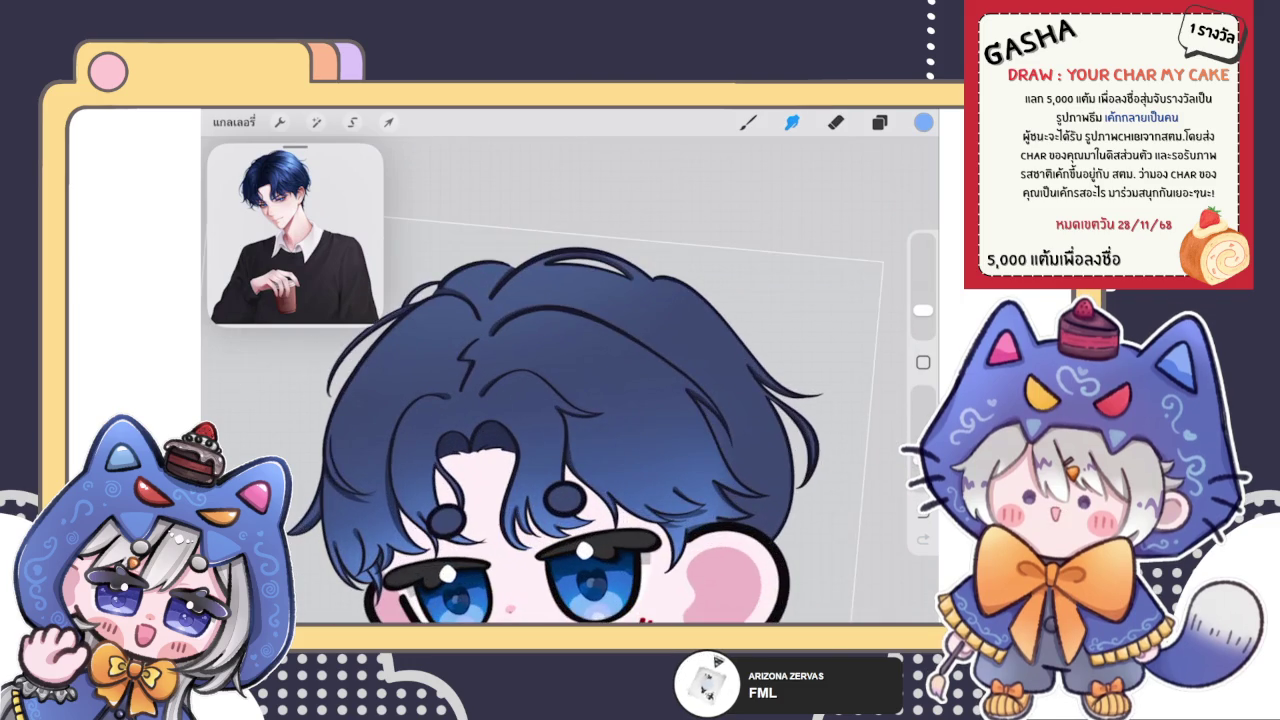
pyautogui.scroll(3, 570, 450)
pyautogui.click(748, 122)
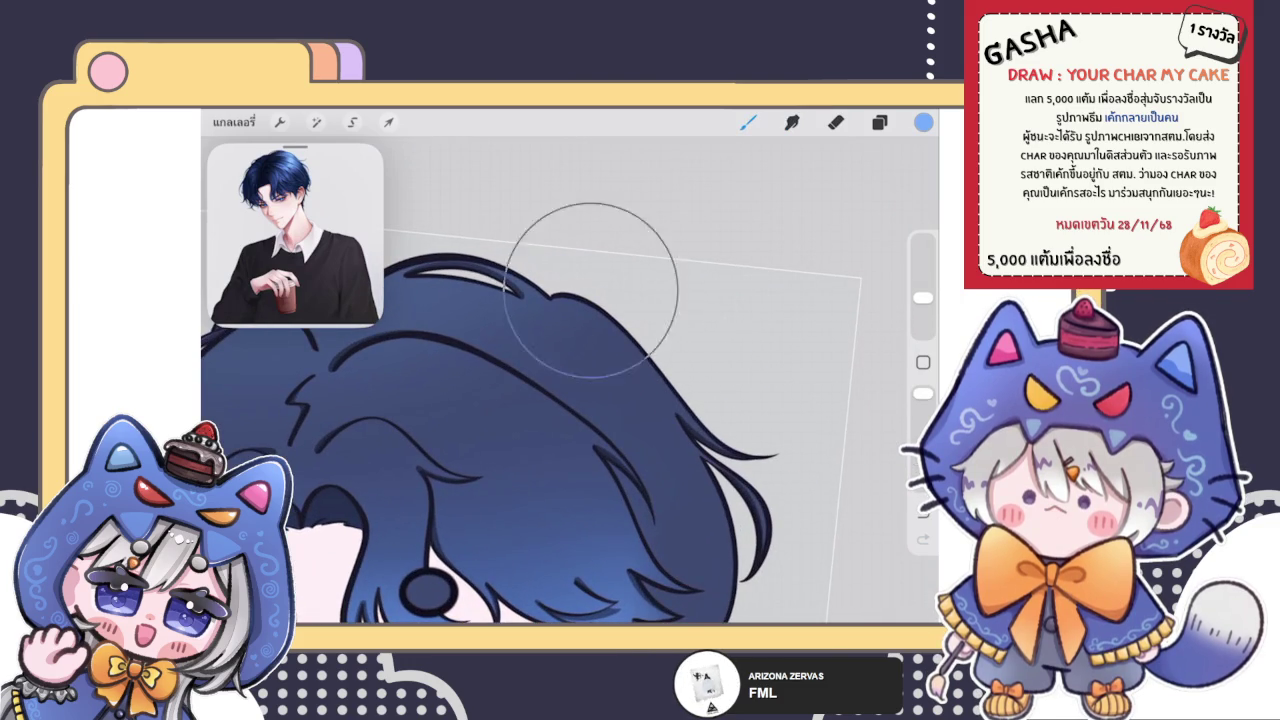
pyautogui.moveTo(922, 297); pyautogui.dragTo(922, 309)
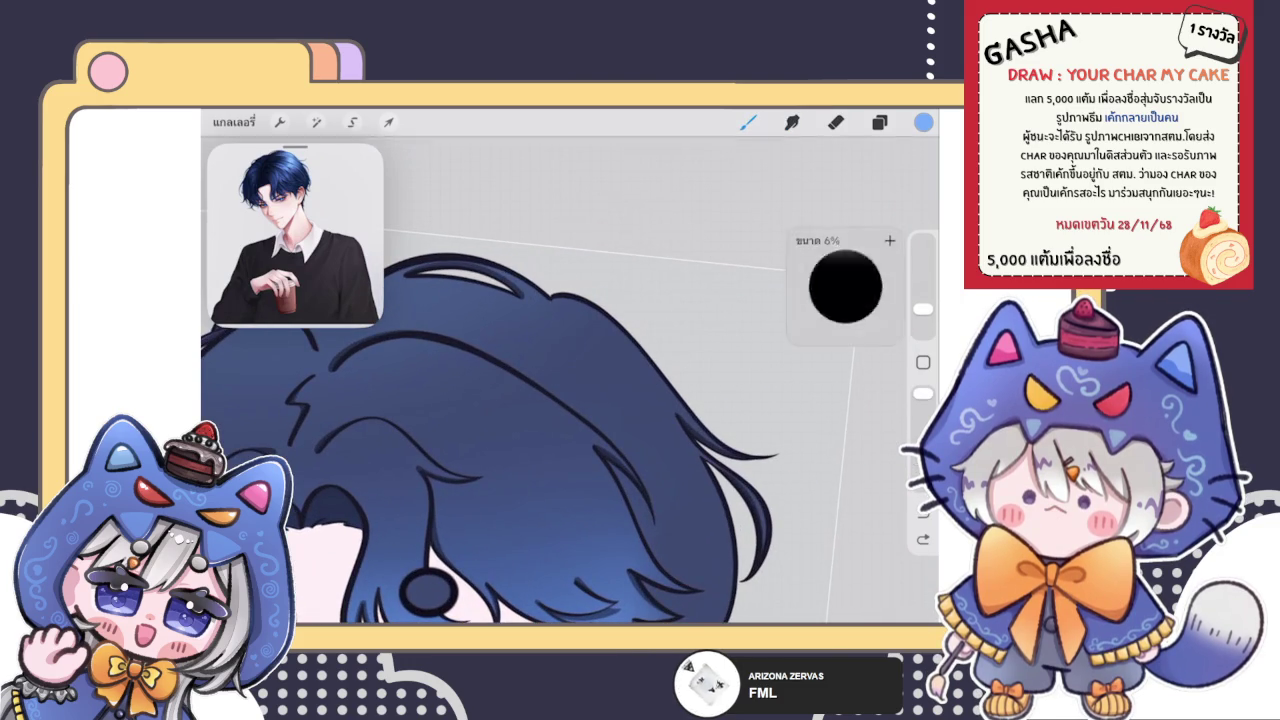
pyautogui.moveTo(680, 363)
pyautogui.mouseDown()
pyautogui.moveTo(615, 298)
pyautogui.moveTo(644, 400)
pyautogui.mouseUp()
pyautogui.click(792, 122)
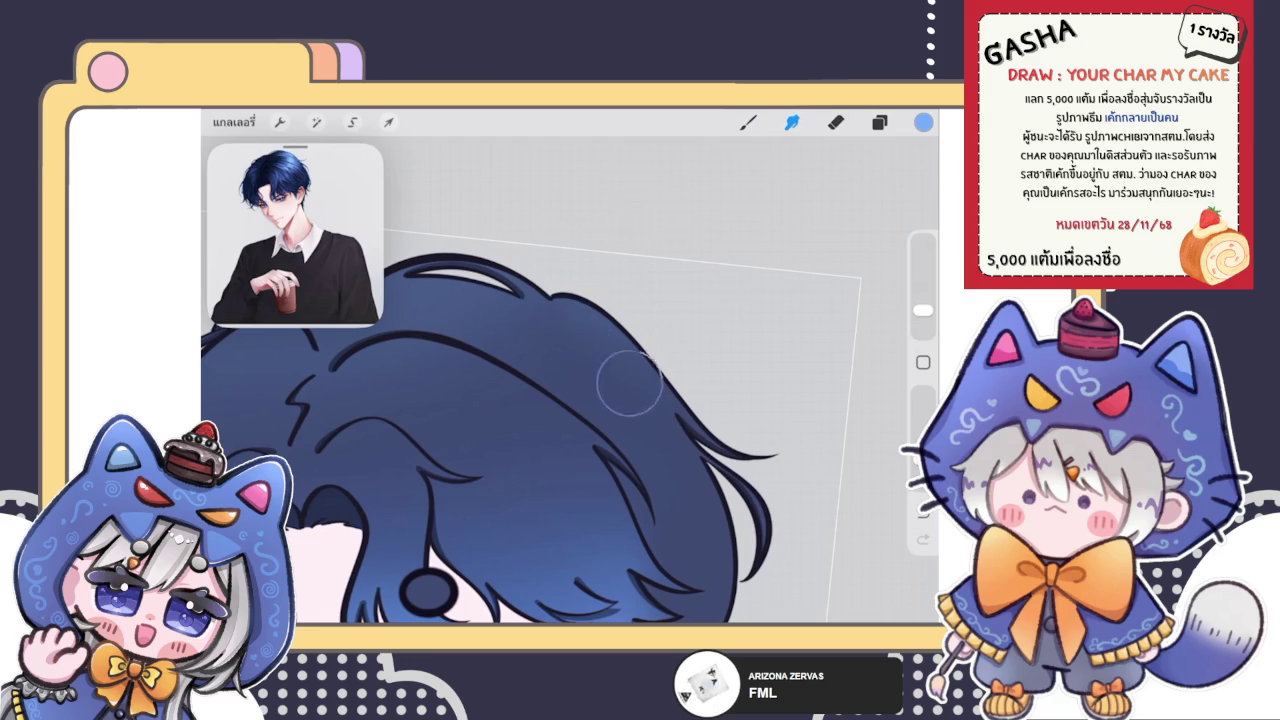
# Step: Review the hair highlight up close and return to the Brush tool
pyautogui.scroll(-5, 570, 440)
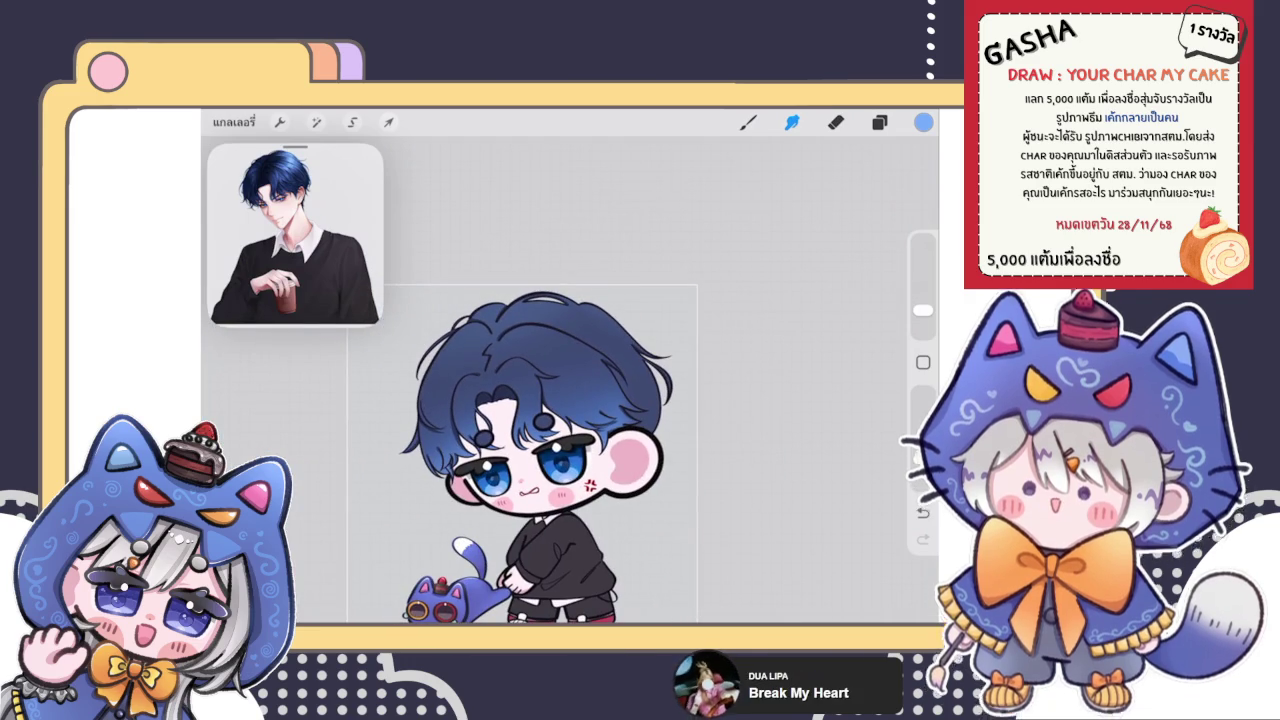
pyautogui.scroll(5, 600, 420)
pyautogui.scroll(-3, 600, 420)
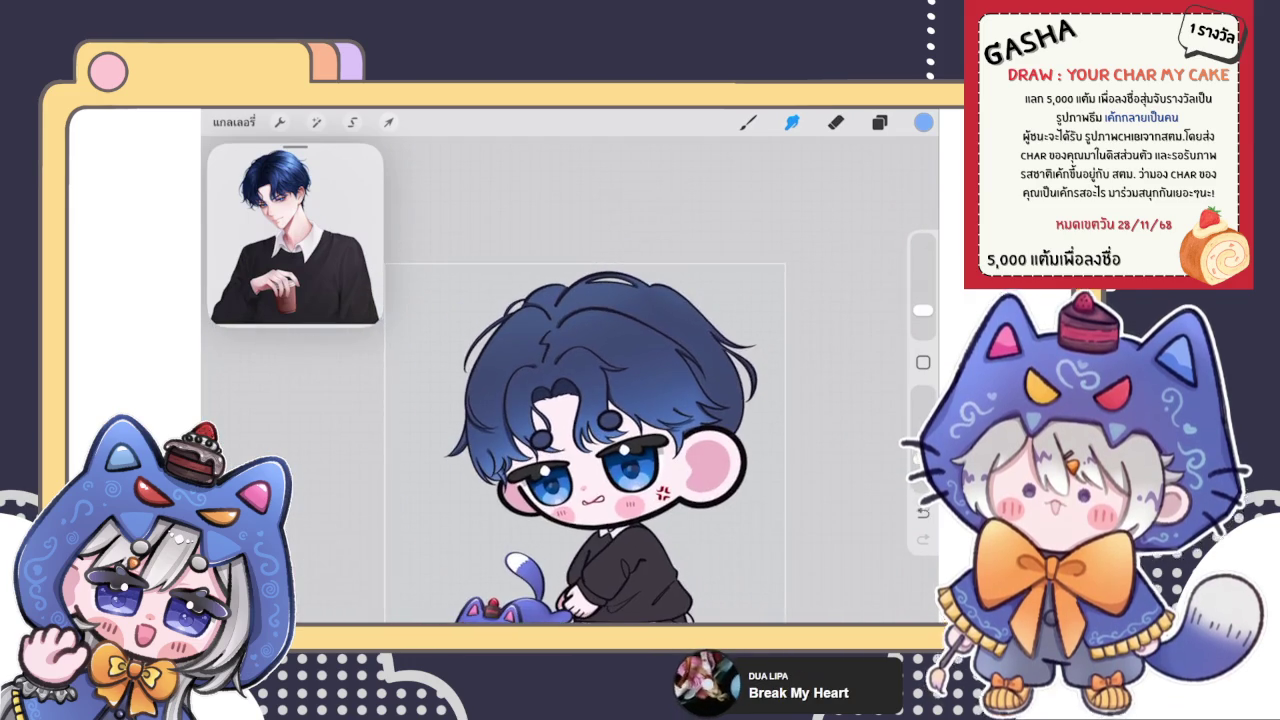
pyautogui.scroll(5, 520, 450)
pyautogui.scroll(2, 440, 380)
pyautogui.press('b')
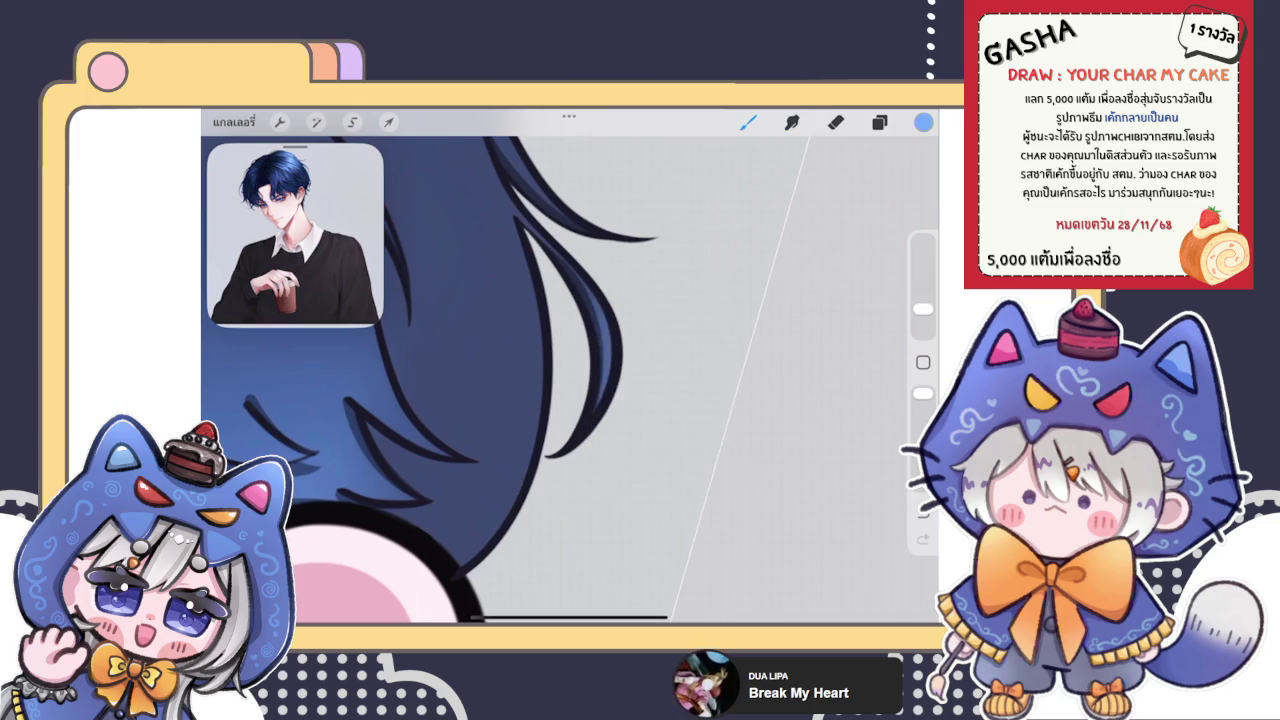
pyautogui.scroll(-3, 660, 400)
pyautogui.scroll(1, 450, 380)
pyautogui.scroll(-4, 450, 380)
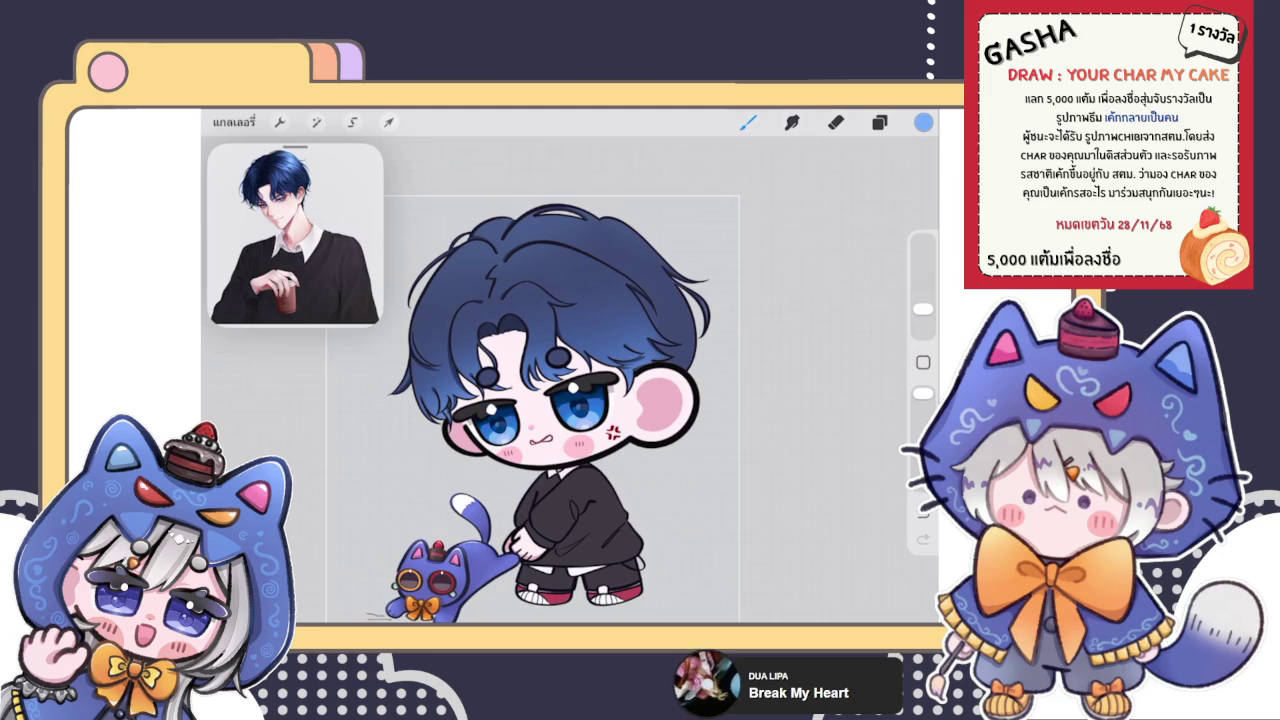
pyautogui.scroll(3, 500, 400)
# Step: Select the upper line-art layer for drawing the hair strands
pyautogui.click(879, 121)
pyautogui.scroll(3, 780, 400)
pyautogui.scroll(3, 780, 400)
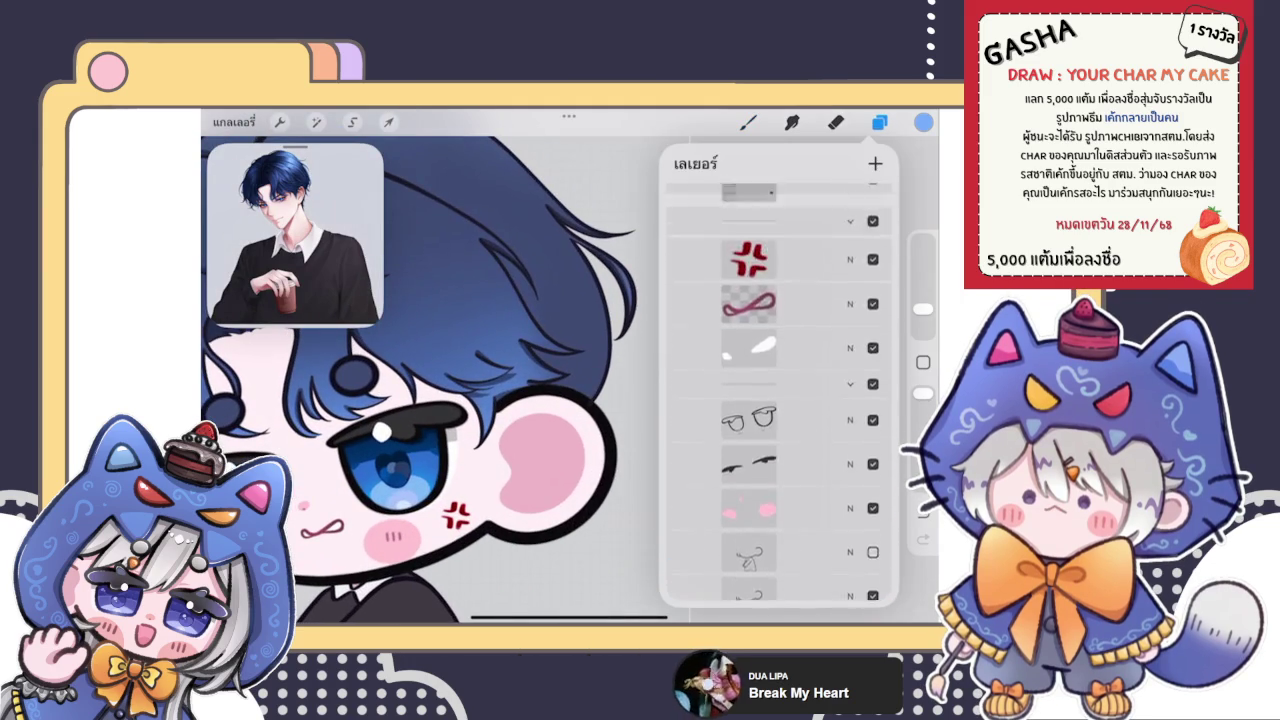
pyautogui.scroll(5, 780, 400)
pyautogui.scroll(3, 780, 400)
pyautogui.click(760, 285)
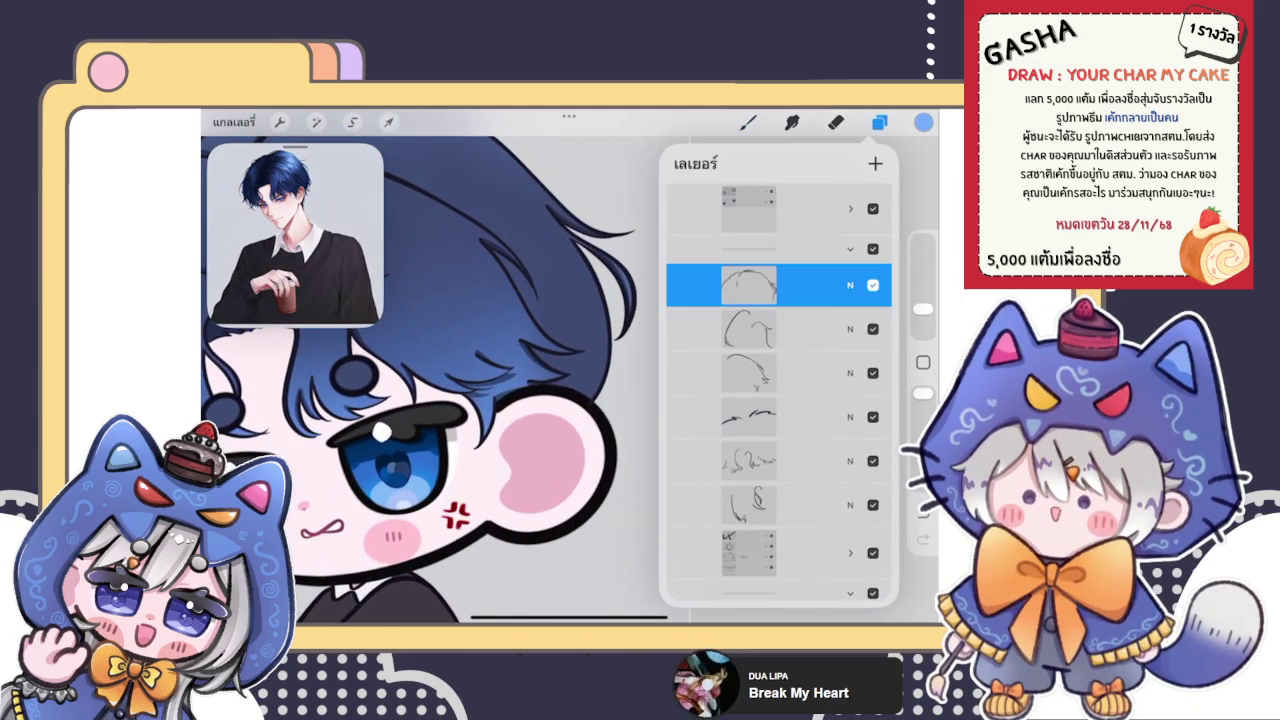
# Step: Choose a different brush for the strands and sample the dark outline colour
pyautogui.click(879, 121)
pyautogui.click(748, 121)
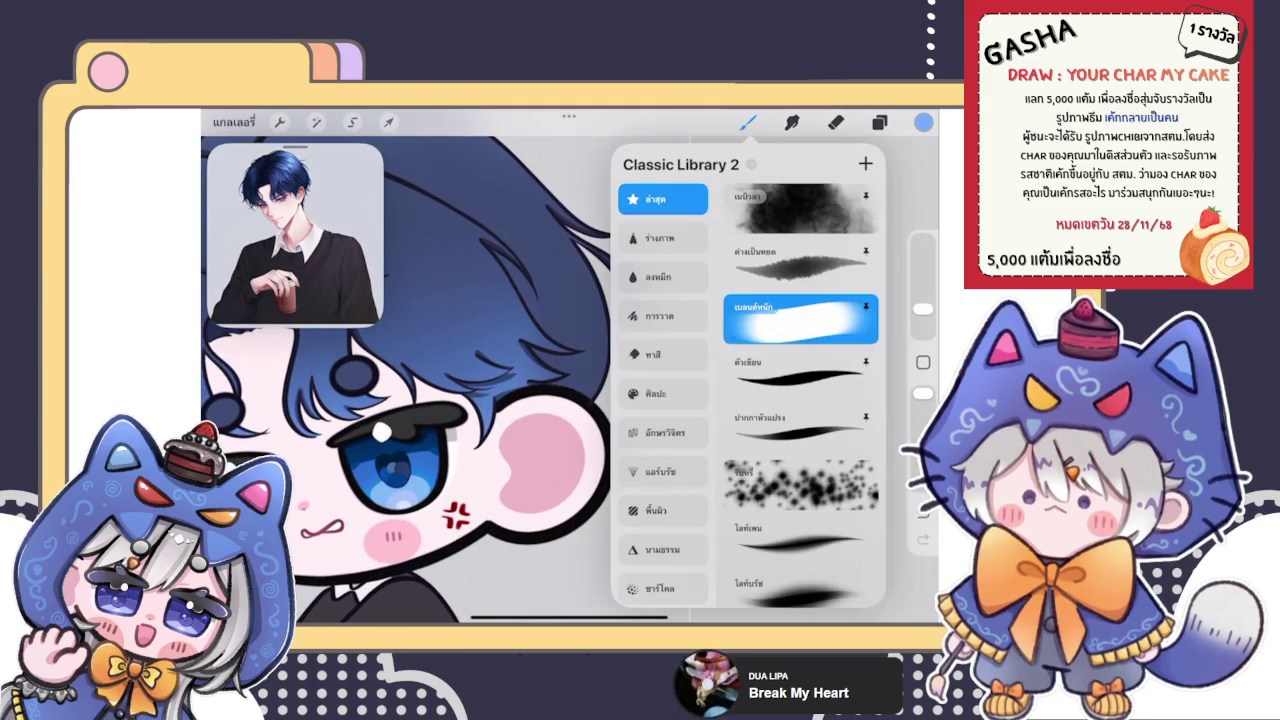
pyautogui.click(800, 430)
pyautogui.click(748, 121)
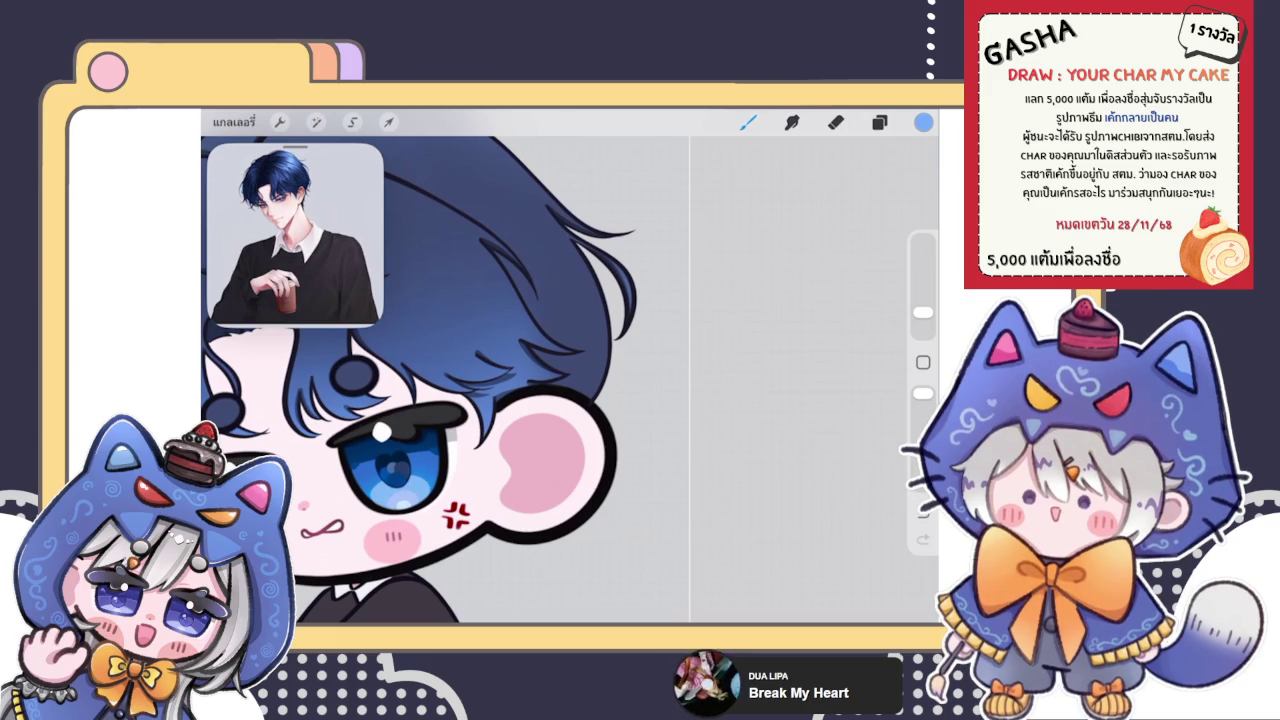
pyautogui.moveTo(585, 363); pyautogui.dragTo(621, 290)
# Step: Redo the curved navy hair strand so it tapers down beside the boy's ear
pyautogui.scroll(5, 560, 400)
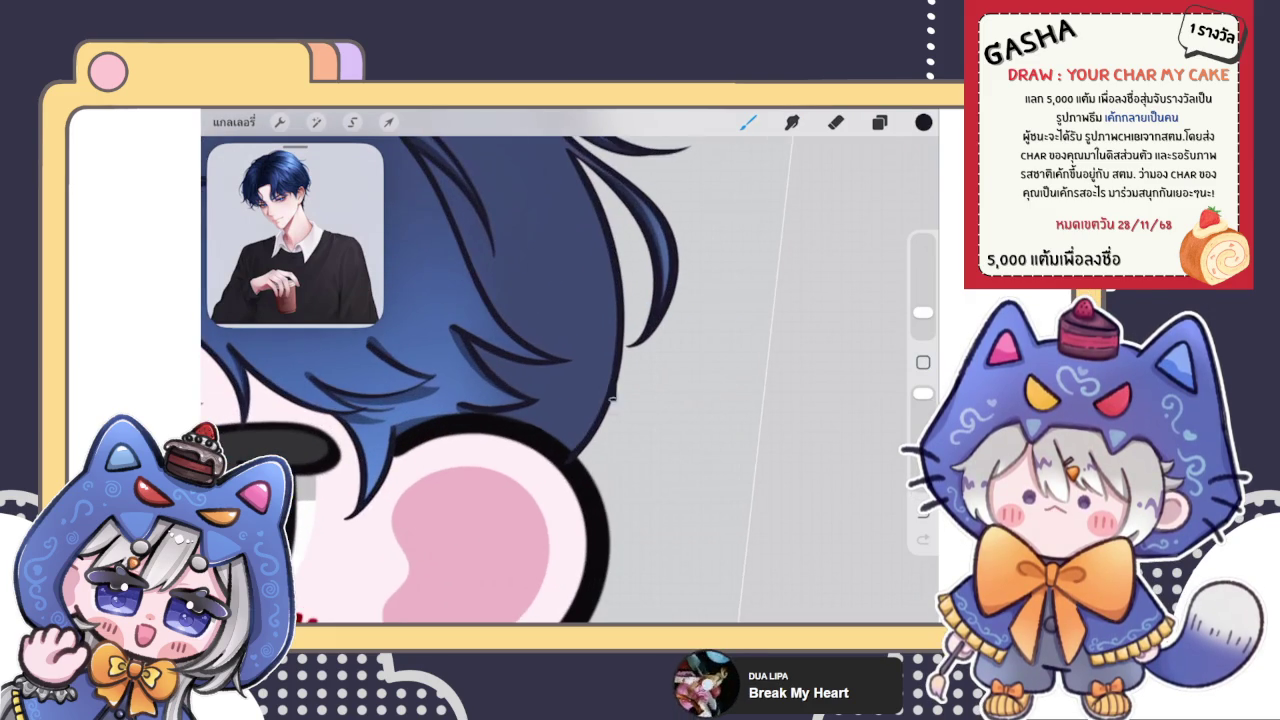
pyautogui.scroll(3, 460, 366)
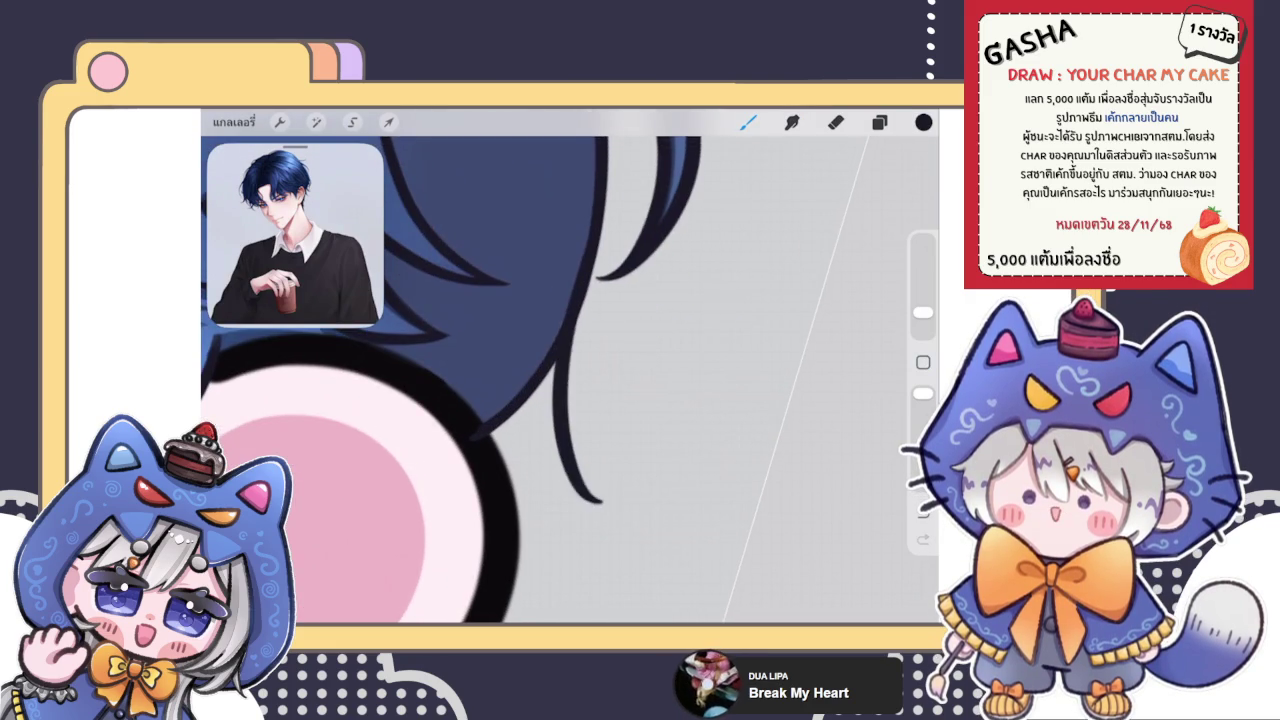
pyautogui.hotkey('ctrl', 'z')
pyautogui.hotkey('ctrl', 'shift', 'z')
pyautogui.hotkey('ctrl', 'z')
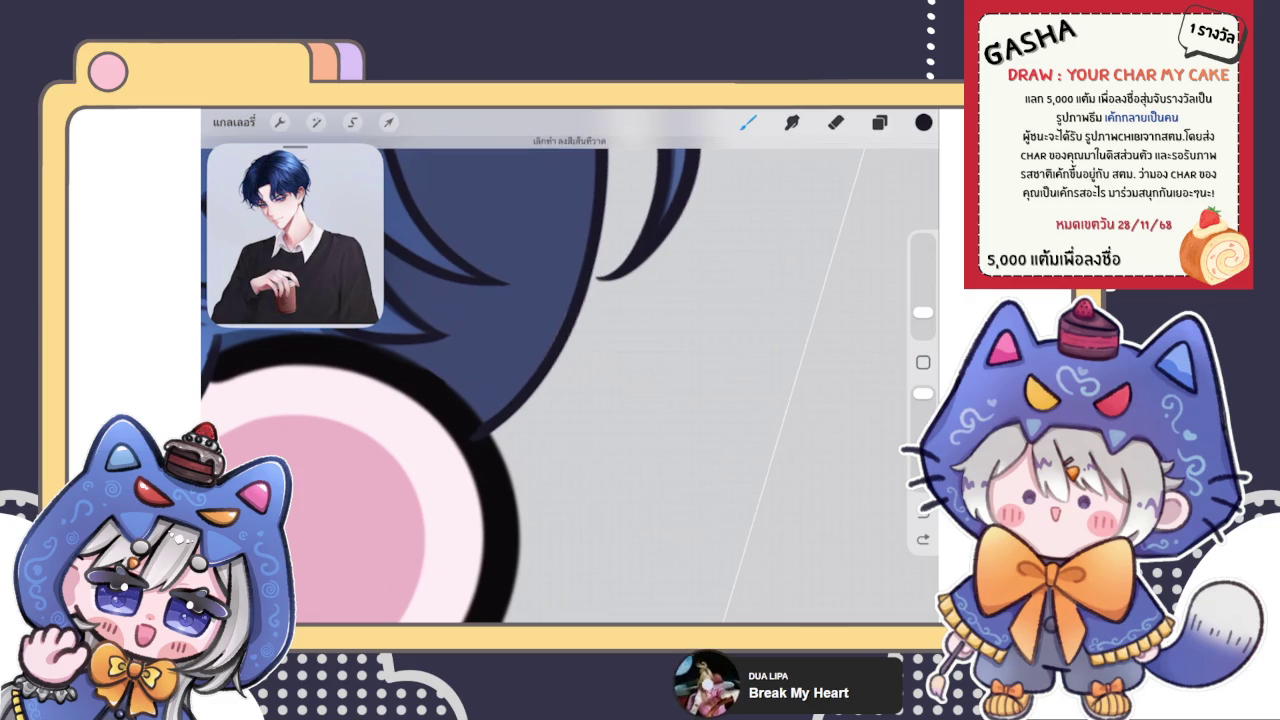
pyautogui.moveTo(600, 232)
pyautogui.mouseDown()
pyautogui.moveTo(560, 500)
pyautogui.moveTo(596, 520)
pyautogui.mouseUp()
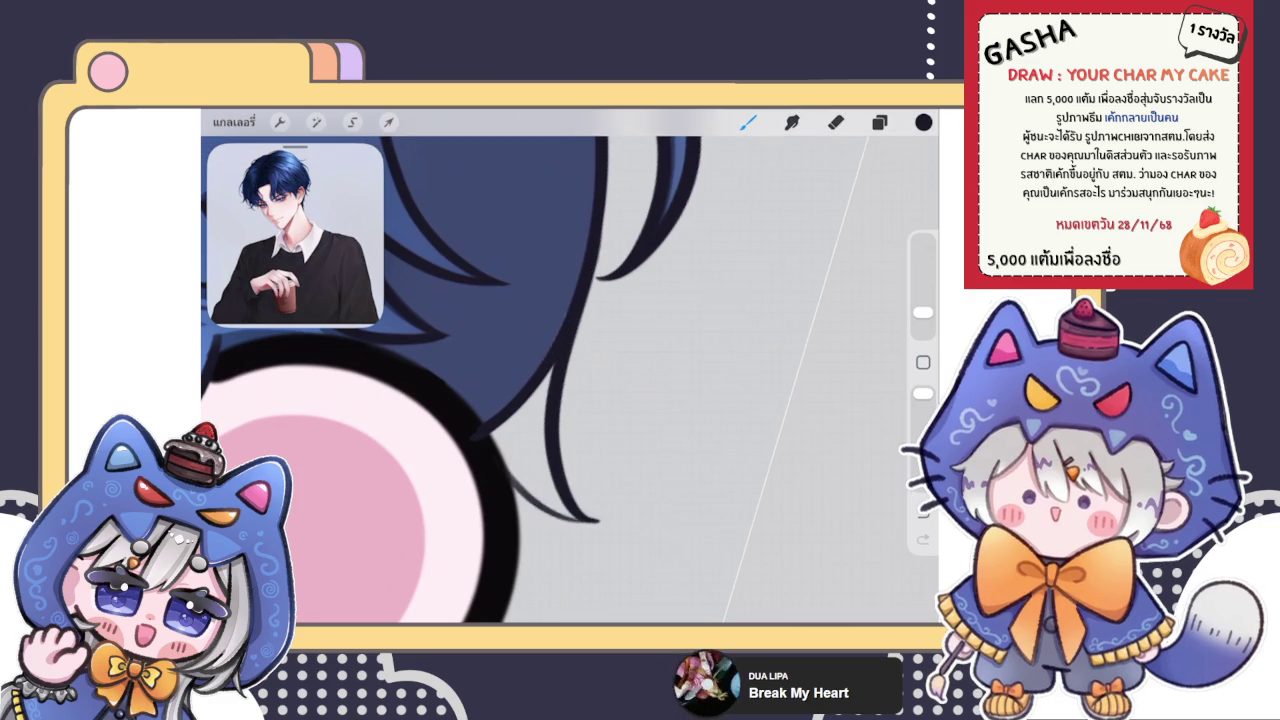
pyautogui.scroll(-2, 570, 380)
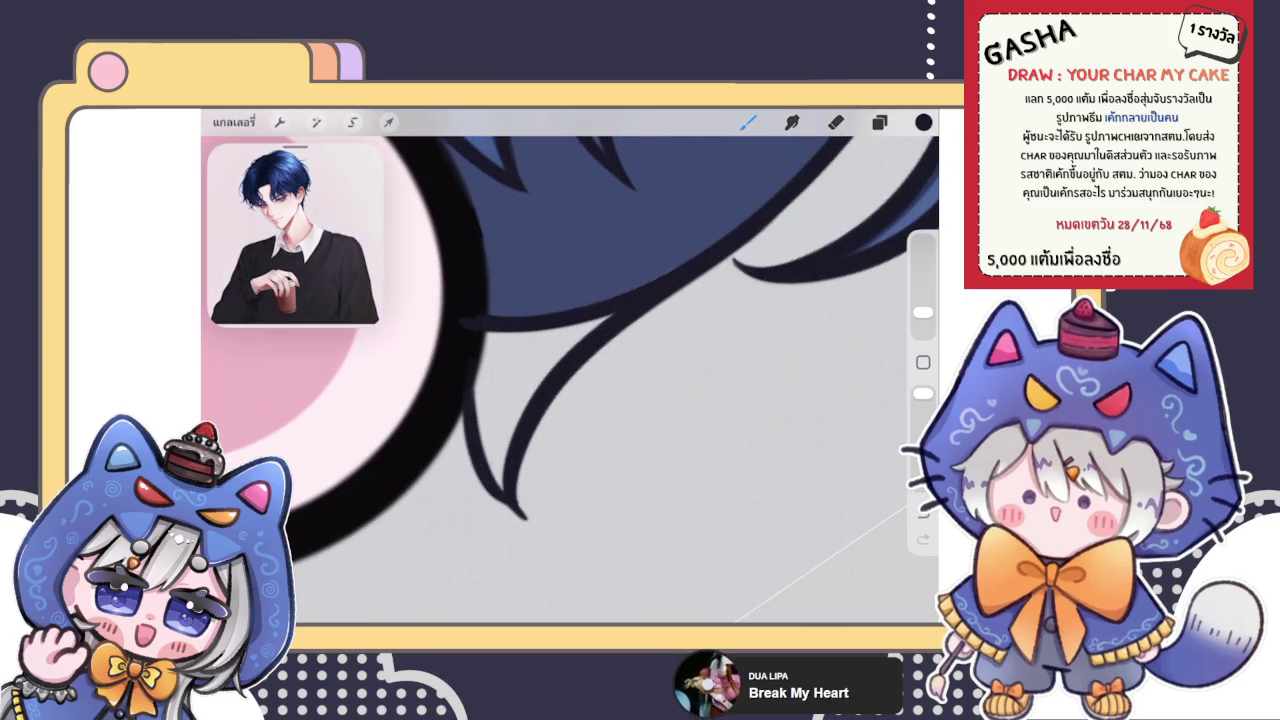
pyautogui.scroll(2, 570, 340)
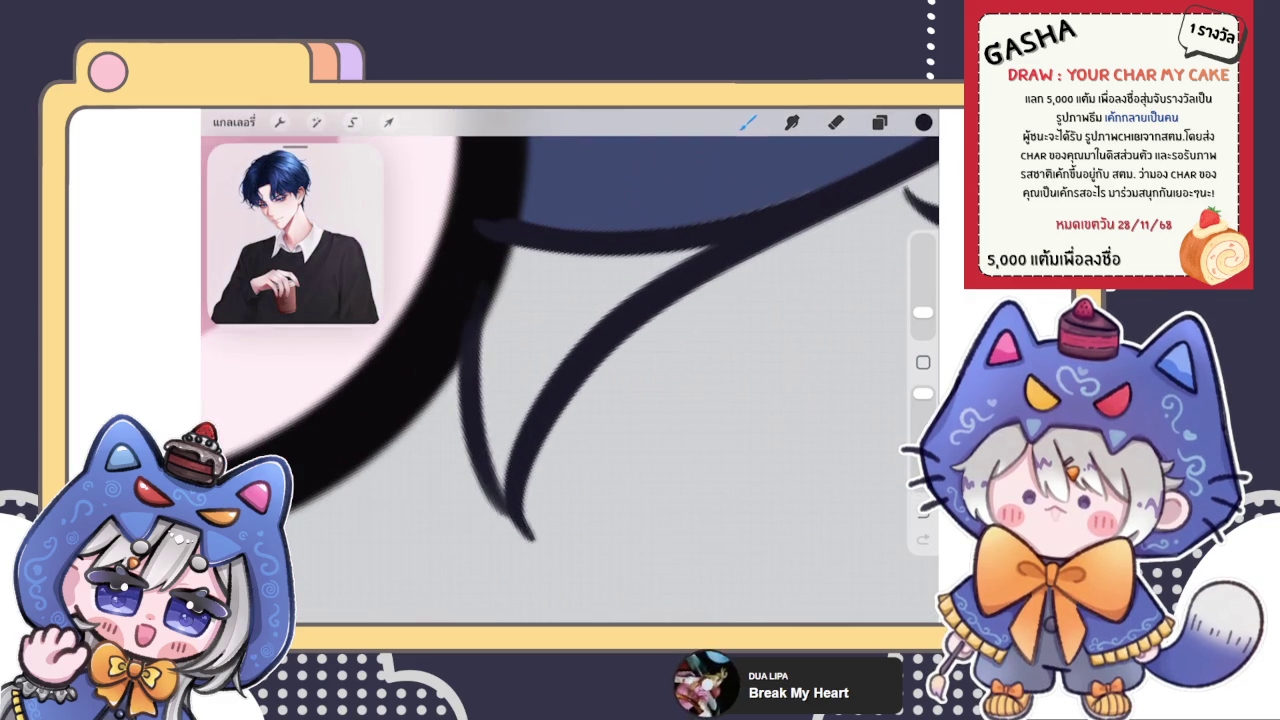
# Step: Nudge the colour disc knob down for a slightly darker navy shade
pyautogui.click(923, 122)
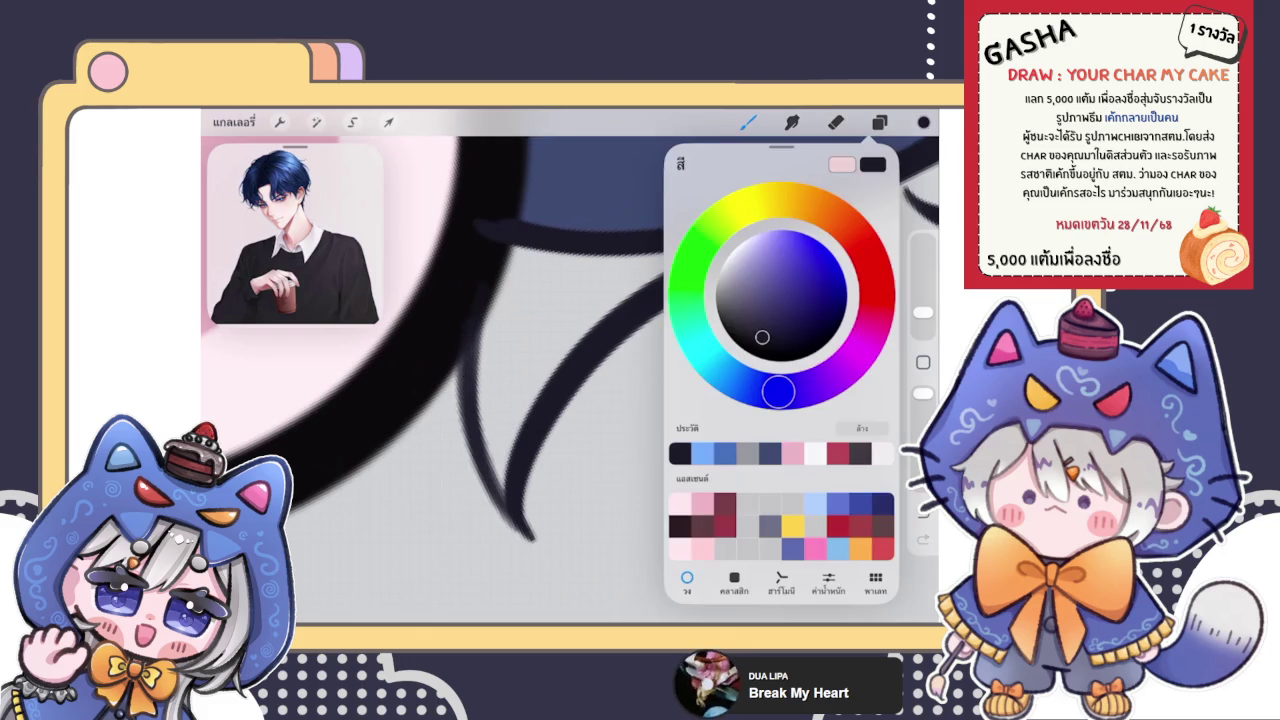
pyautogui.moveTo(762, 337); pyautogui.dragTo(762, 344)
pyautogui.click(748, 122)
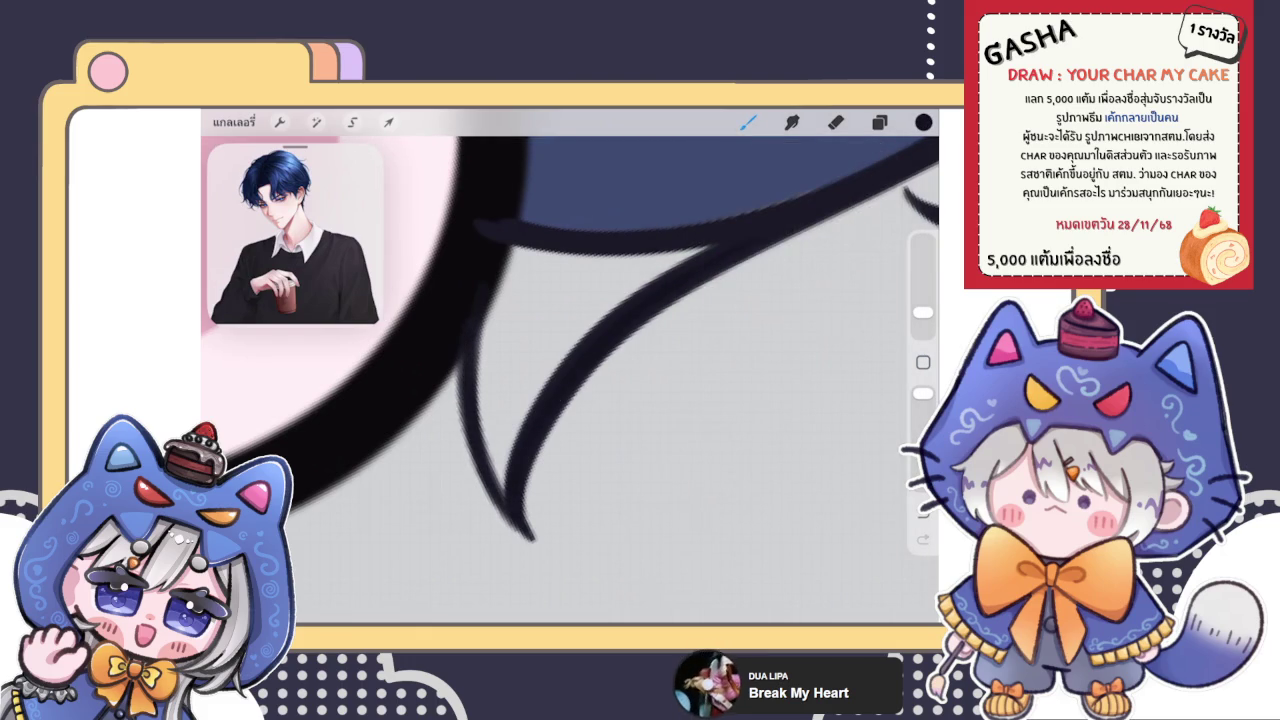
pyautogui.scroll(-10, 570, 366)
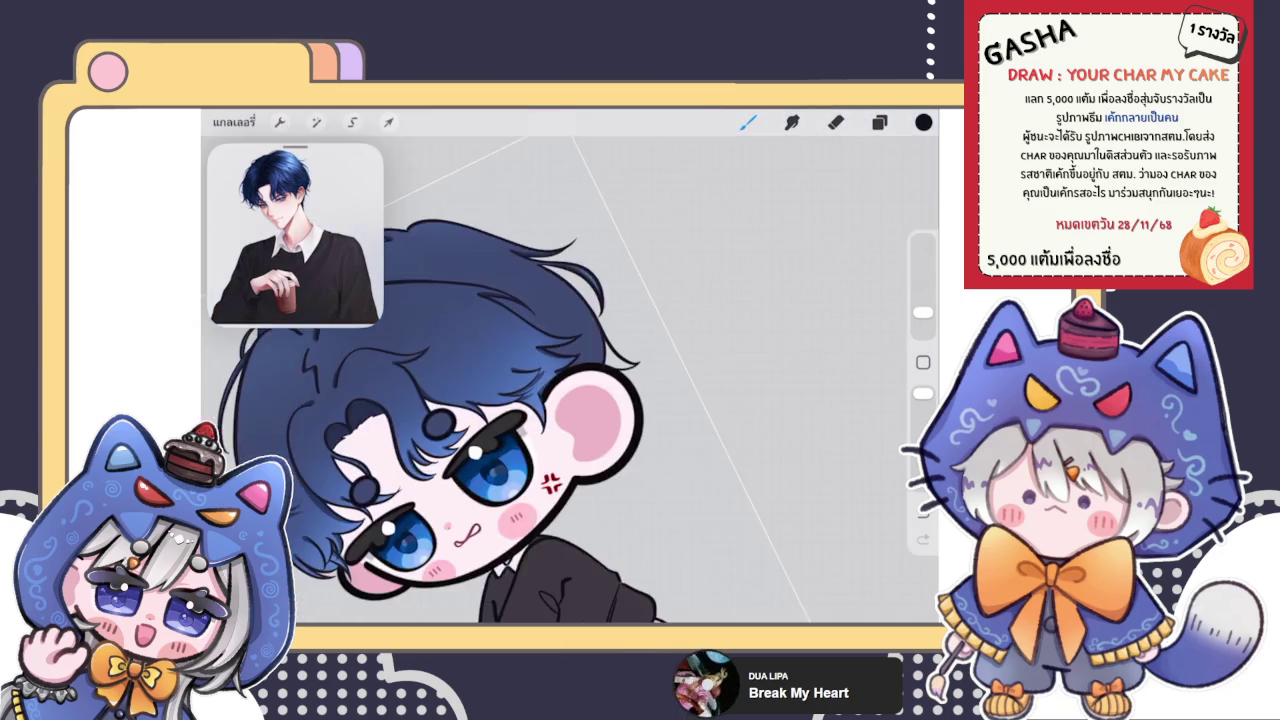
# Step: Zoom in on the face and draw a small dark stroke beside the boy's collar
pyautogui.scroll(-1, 490, 410)
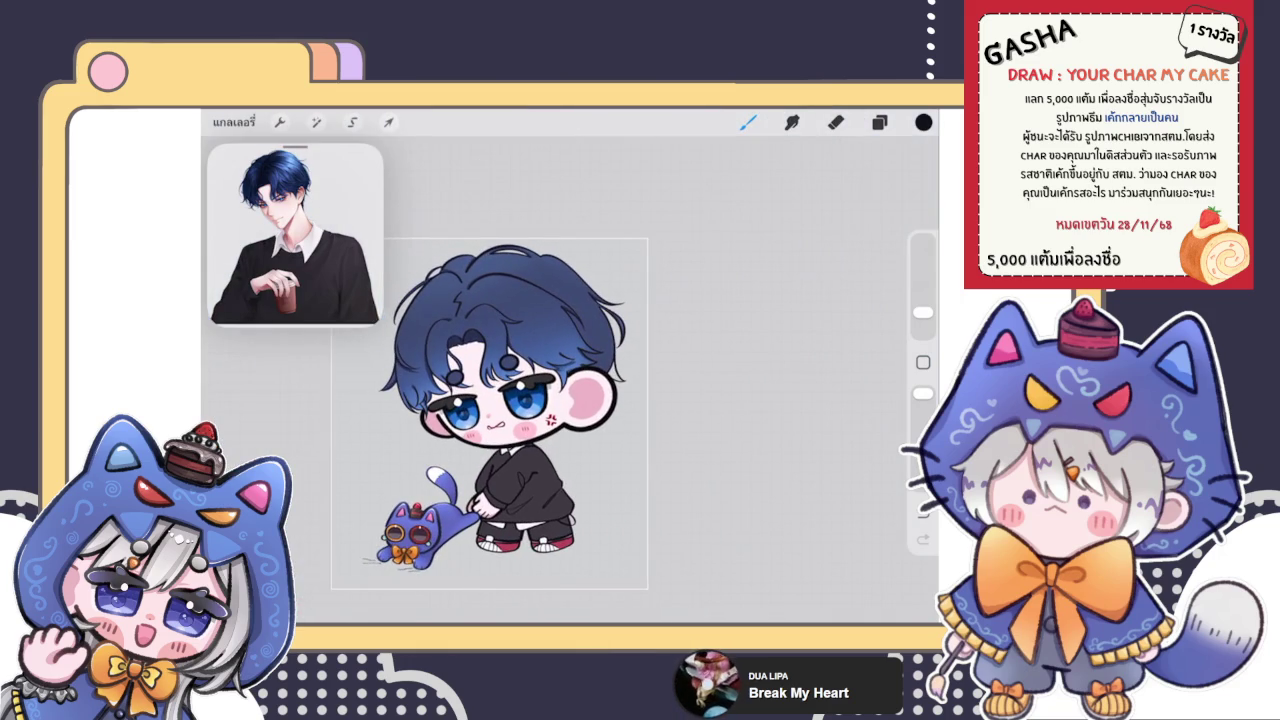
pyautogui.scroll(2, 544, 439)
pyautogui.scroll(2, 544, 439)
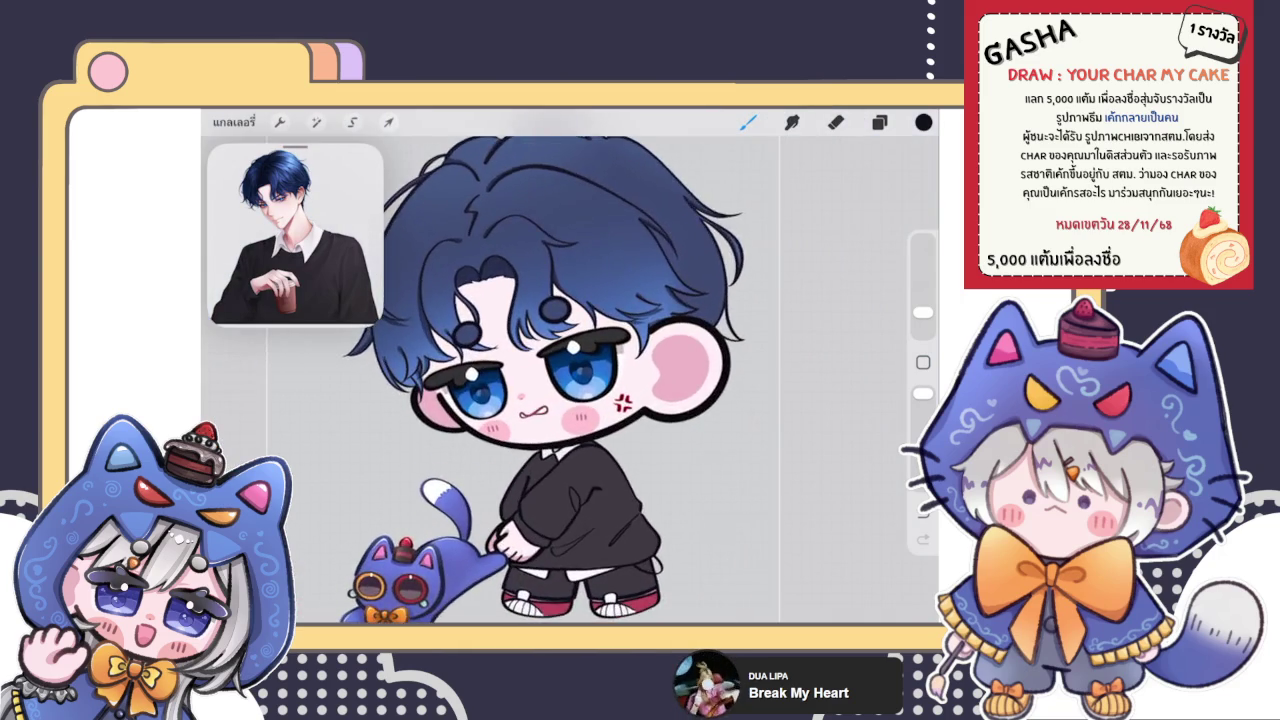
pyautogui.scroll(3, 544, 439)
pyautogui.scroll(-2, 570, 366)
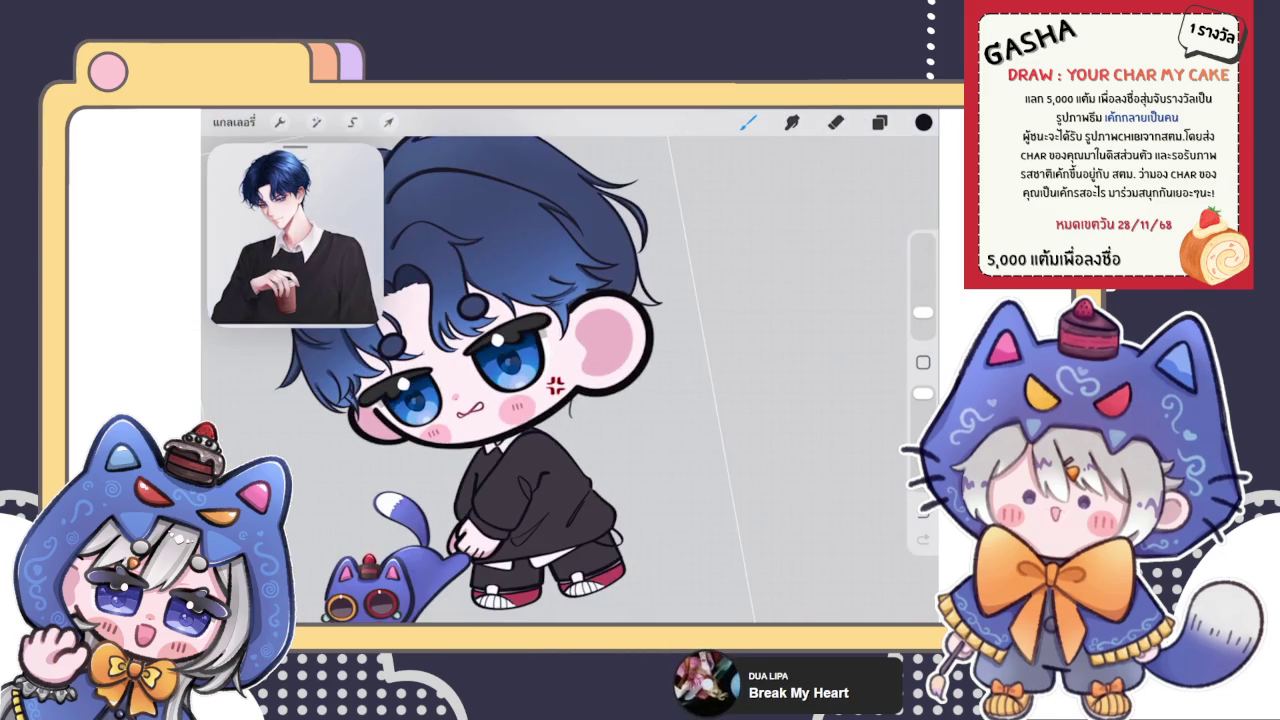
pyautogui.scroll(1, 570, 366)
pyautogui.scroll(2, 570, 366)
pyautogui.scroll(3, 570, 366)
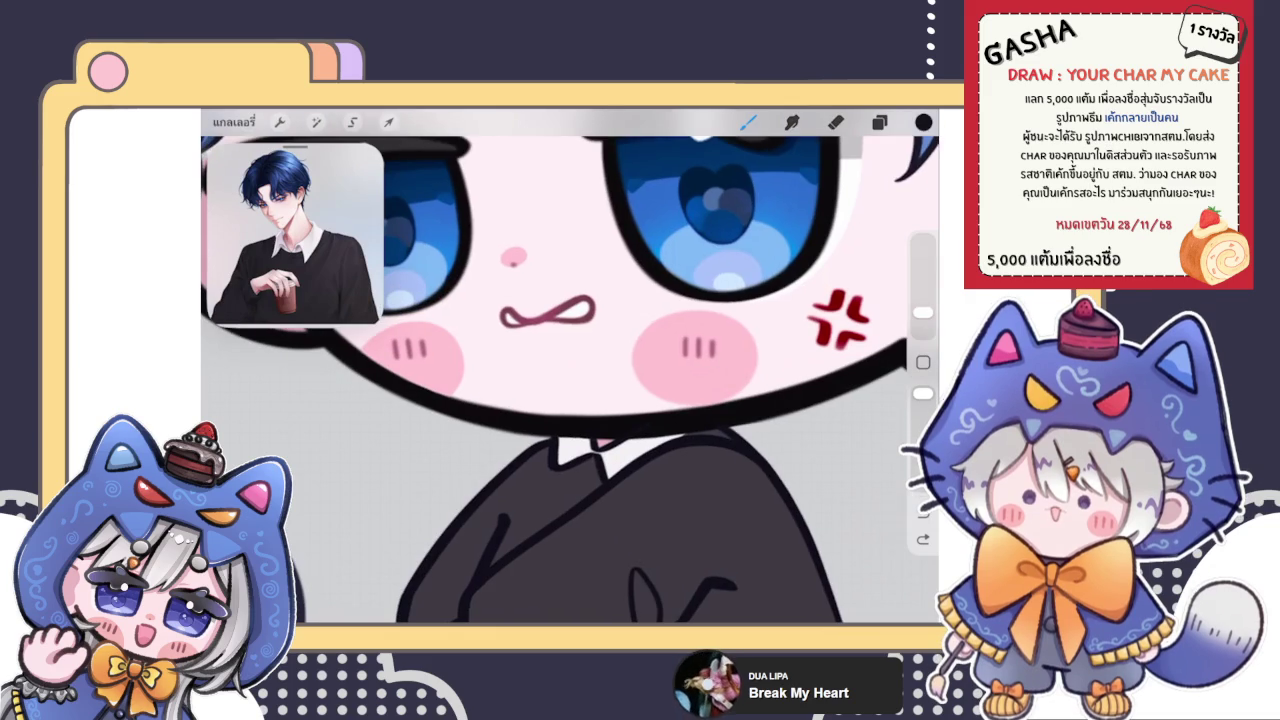
pyautogui.moveTo(489, 428); pyautogui.dragTo(502, 458)
# Step: Sketch and redraw a thin hair strand just below the face outline, then review it
pyautogui.scroll(-5, 570, 366)
pyautogui.scroll(-2, 570, 366)
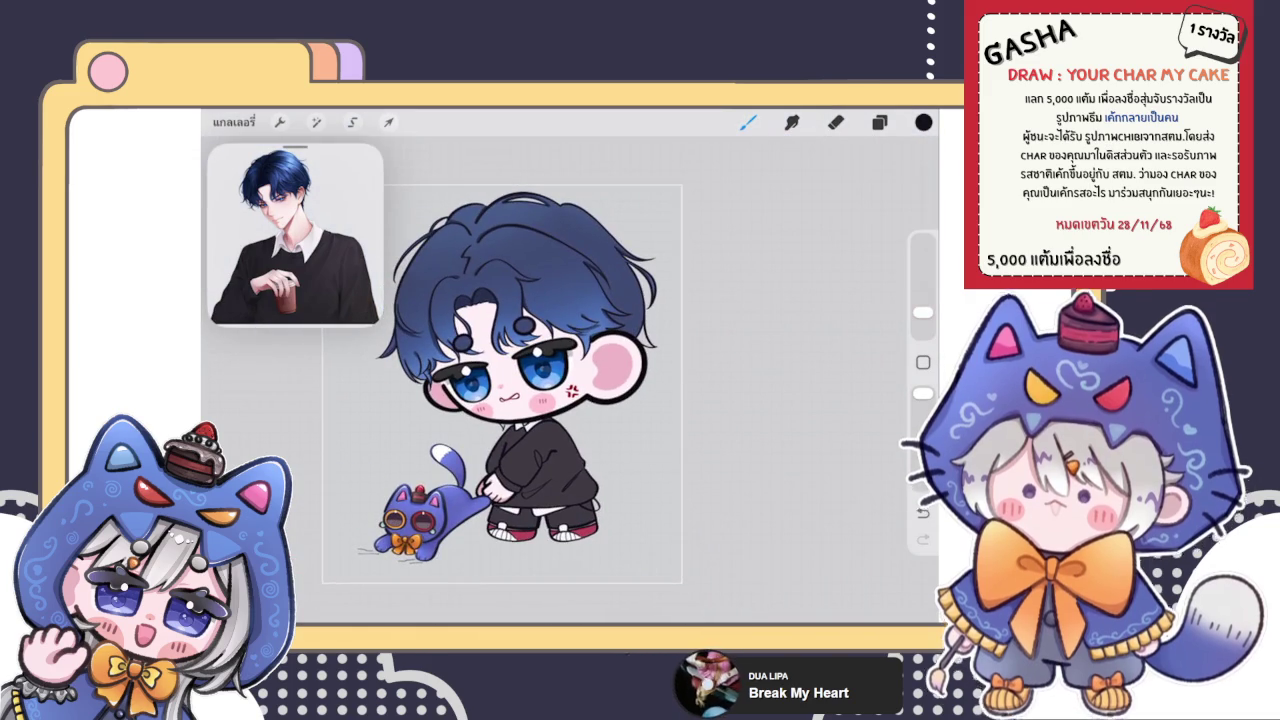
pyautogui.scroll(3, 510, 395)
pyautogui.scroll(3, 510, 395)
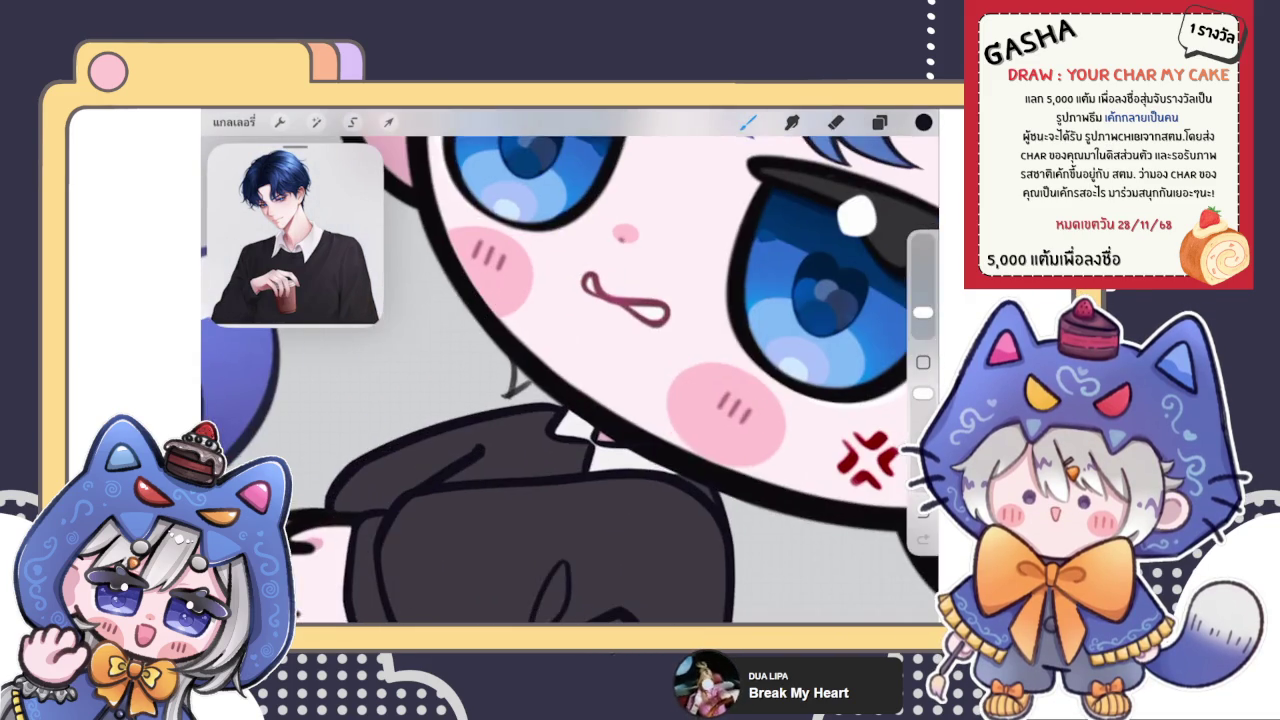
pyautogui.scroll(2, 510, 395)
pyautogui.moveTo(527, 378); pyautogui.dragTo(516, 440)
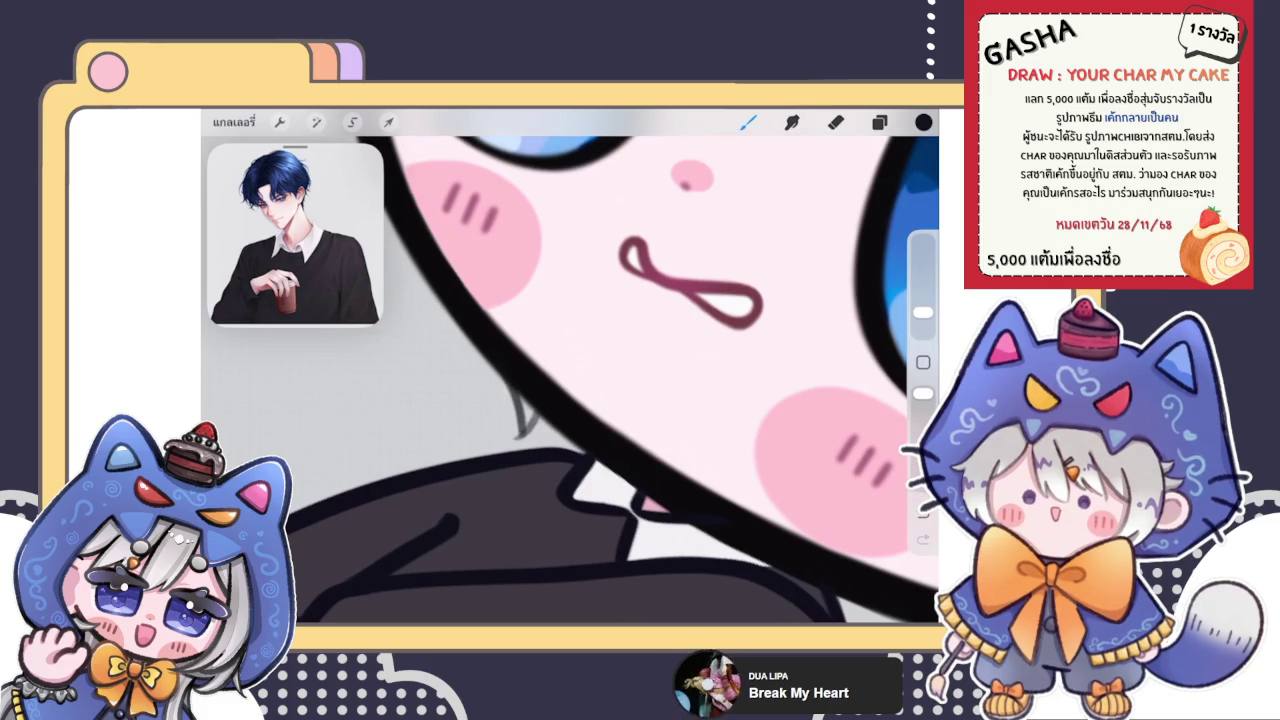
pyautogui.scroll(2, 463, 444)
pyautogui.moveTo(530, 362); pyautogui.dragTo(526, 446)
pyautogui.scroll(-5, 570, 366)
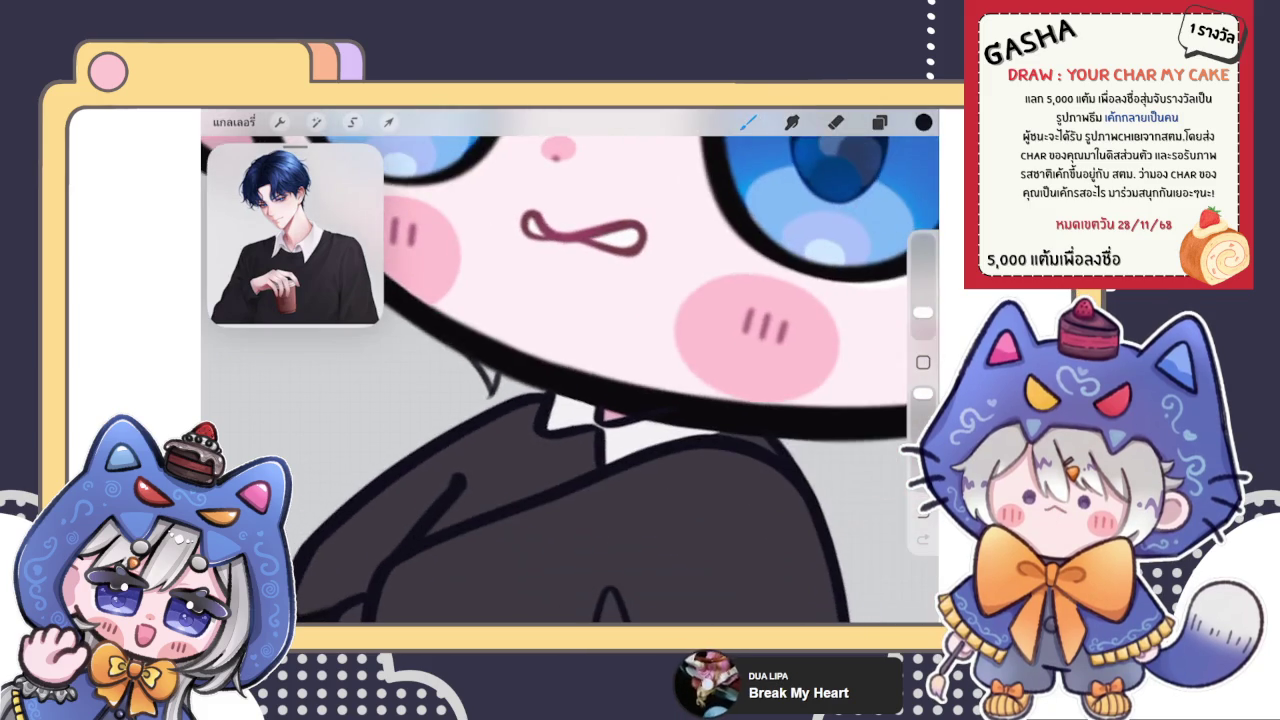
pyautogui.scroll(-5, 570, 366)
pyautogui.scroll(-1, 520, 350)
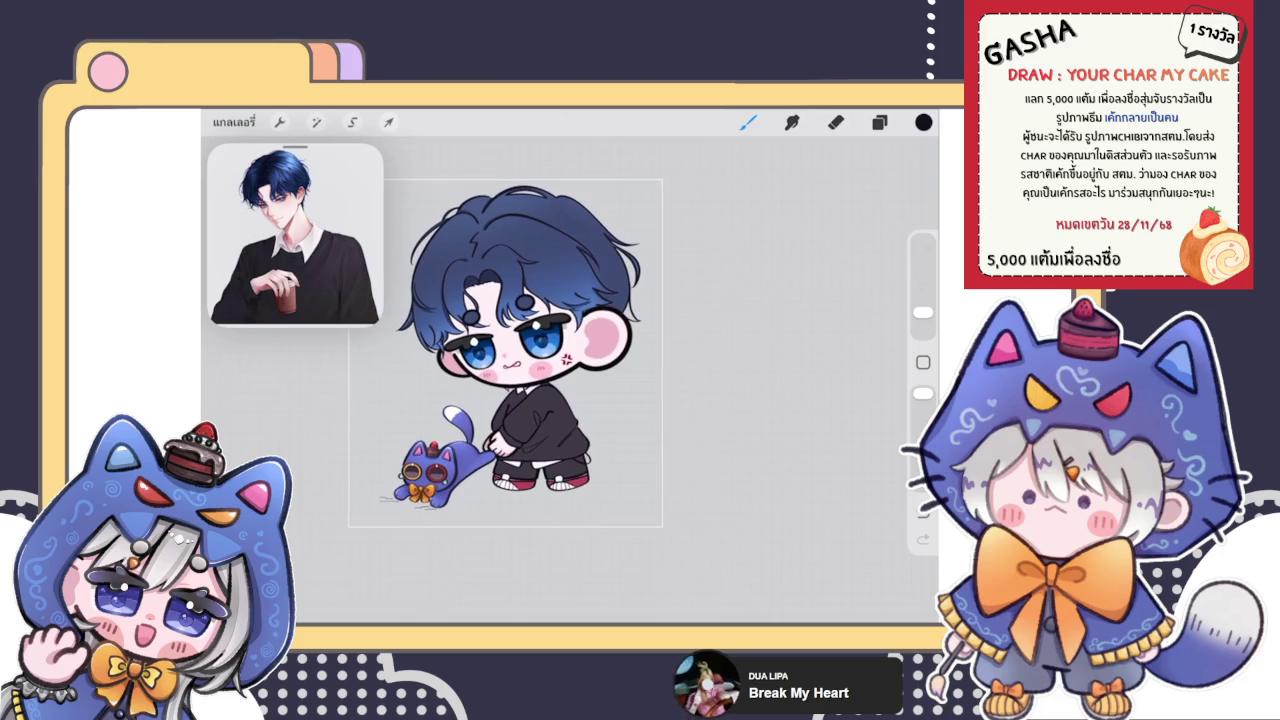
pyautogui.scroll(3, 476, 375)
pyautogui.scroll(3, 476, 375)
pyautogui.scroll(2, 476, 375)
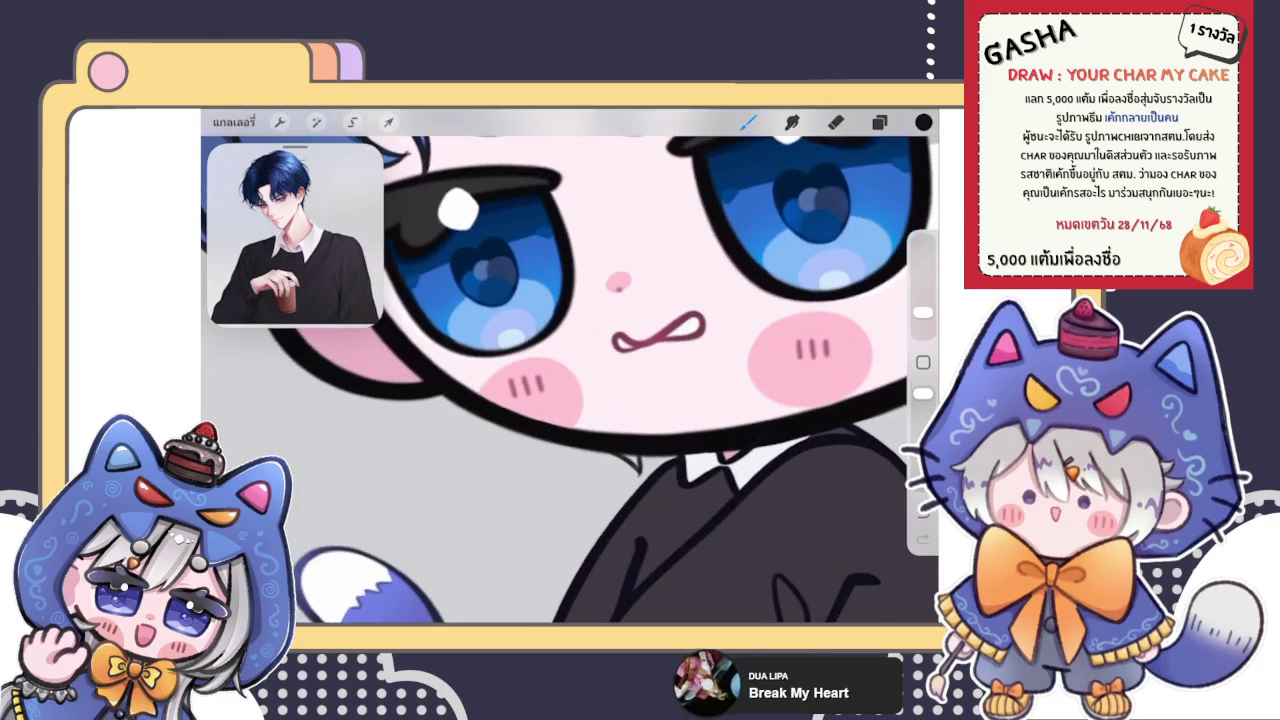
pyautogui.scroll(3, 330, 407)
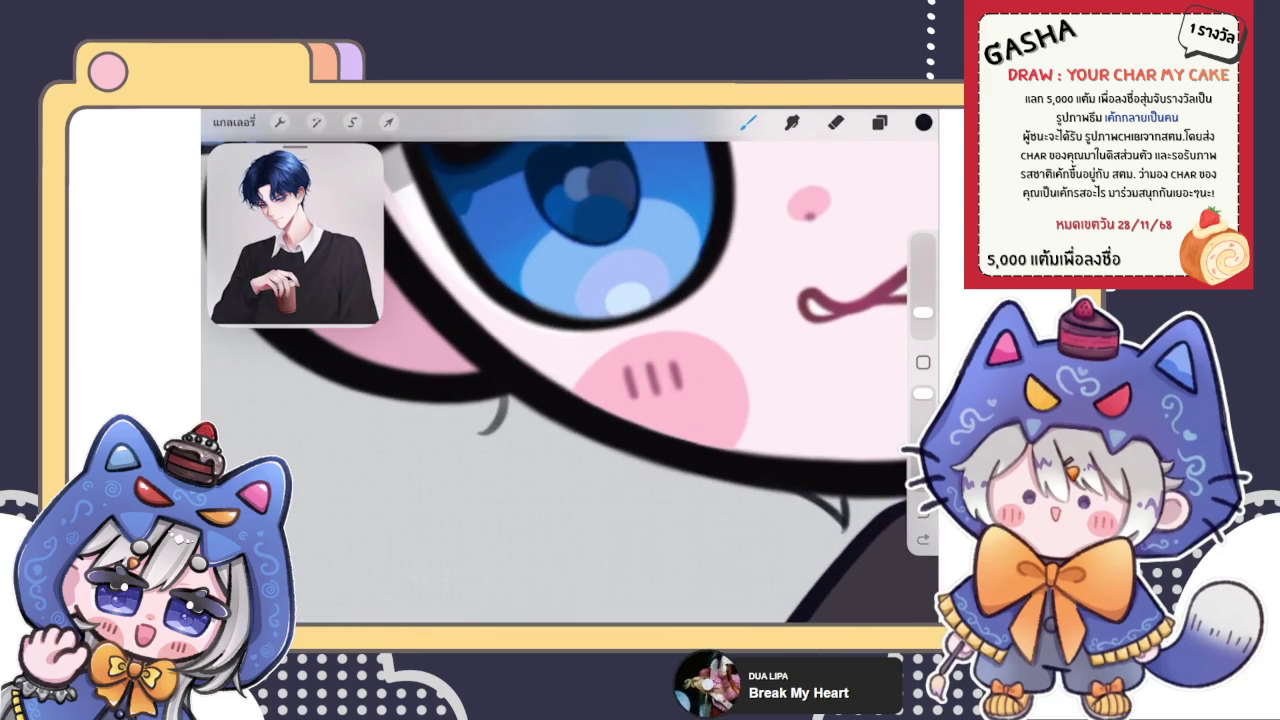
pyautogui.scroll(3, 540, 430)
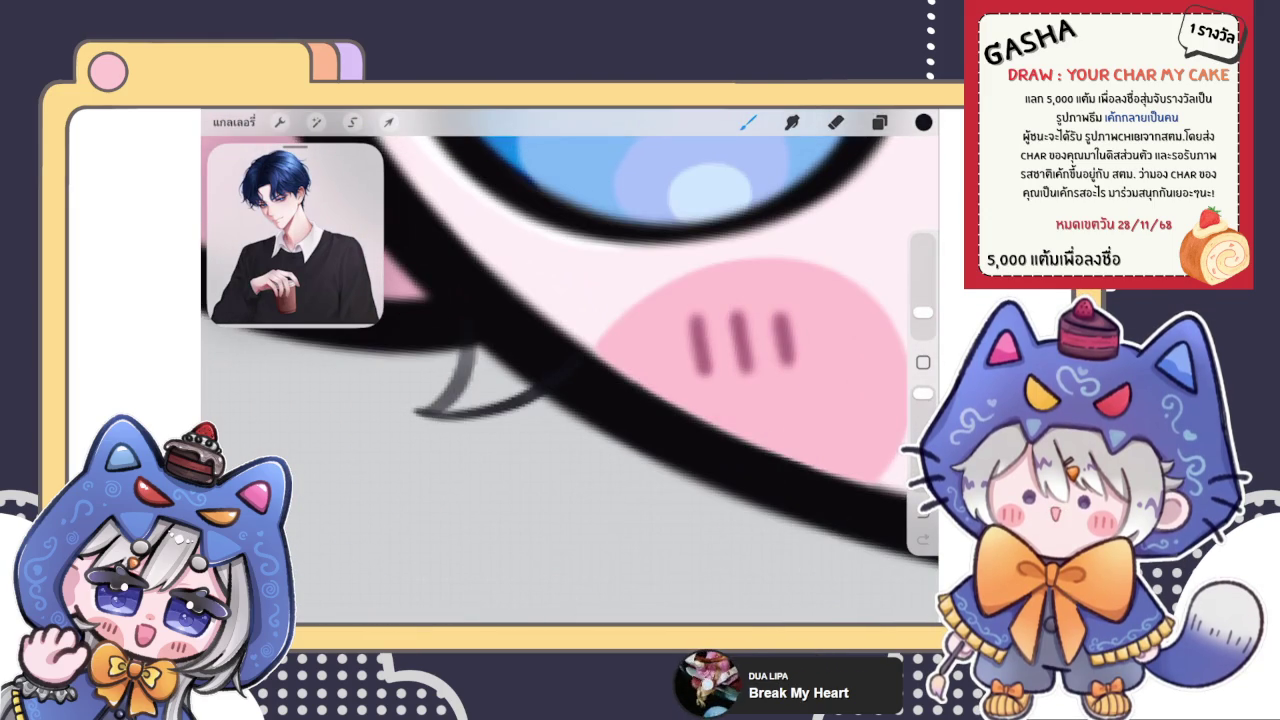
pyautogui.scroll(-5, 570, 380)
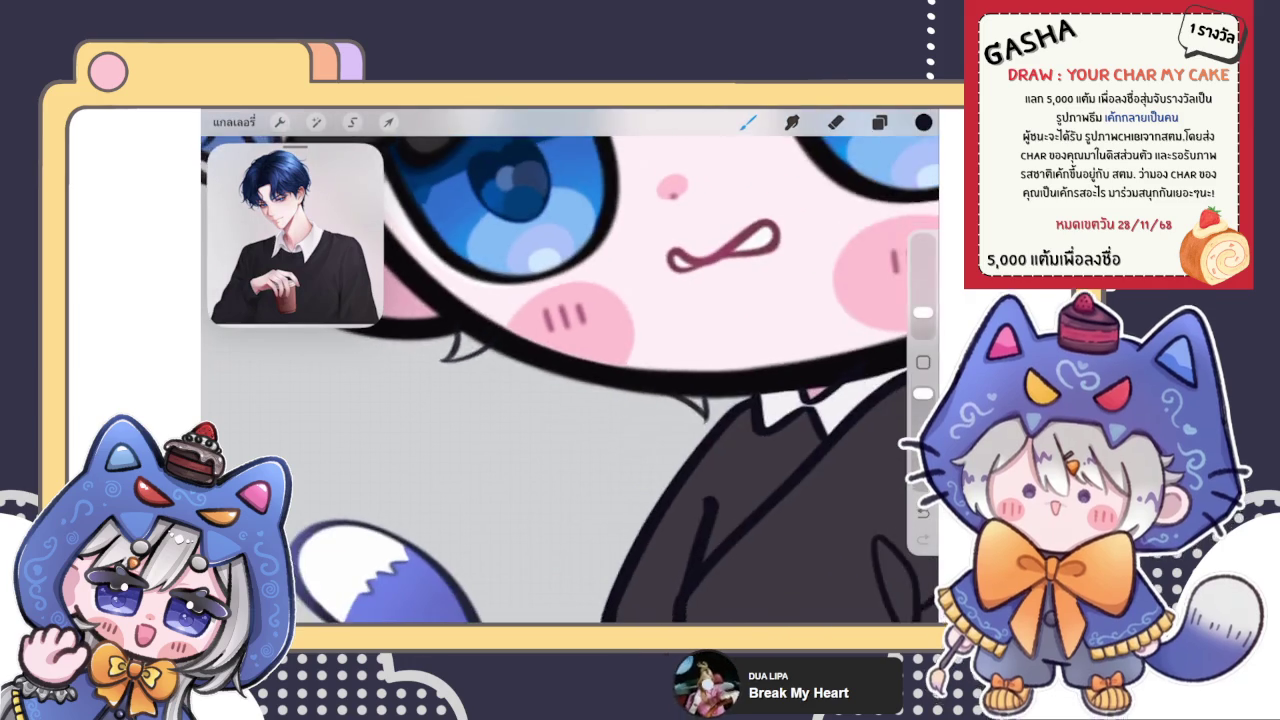
pyautogui.scroll(-2, 570, 380)
pyautogui.scroll(-5, 575, 366)
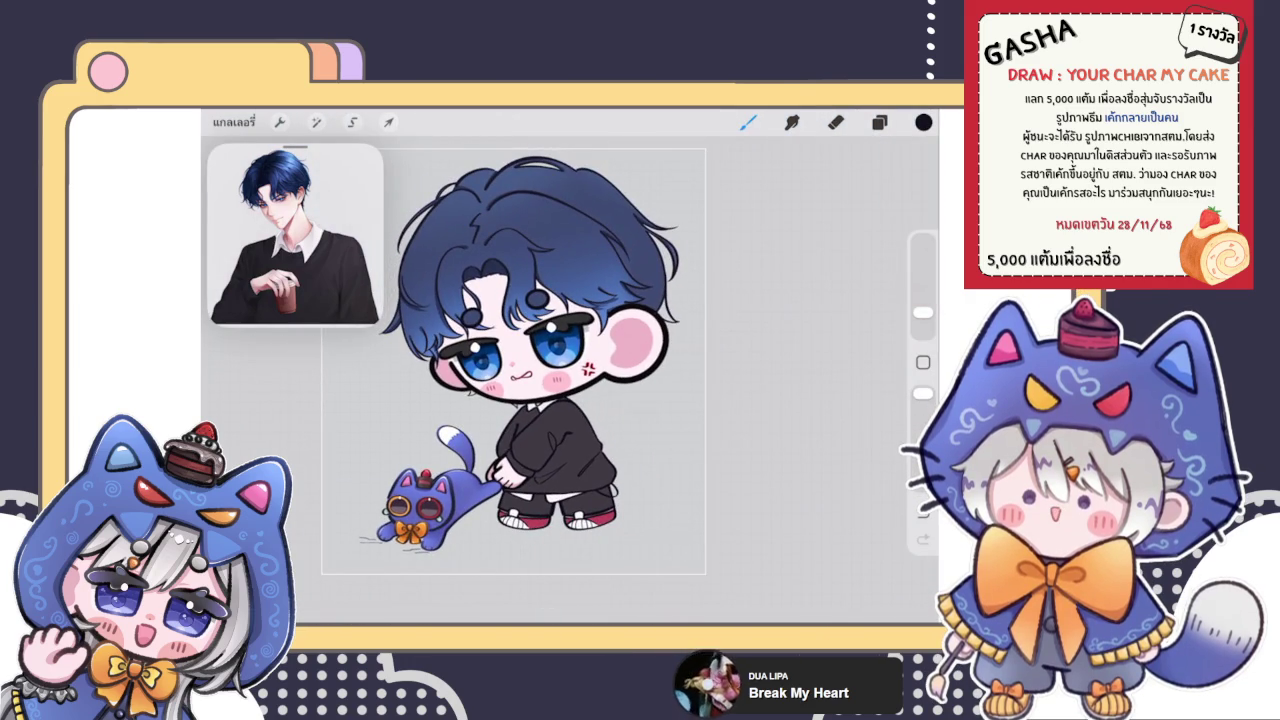
pyautogui.scroll(3, 480, 380)
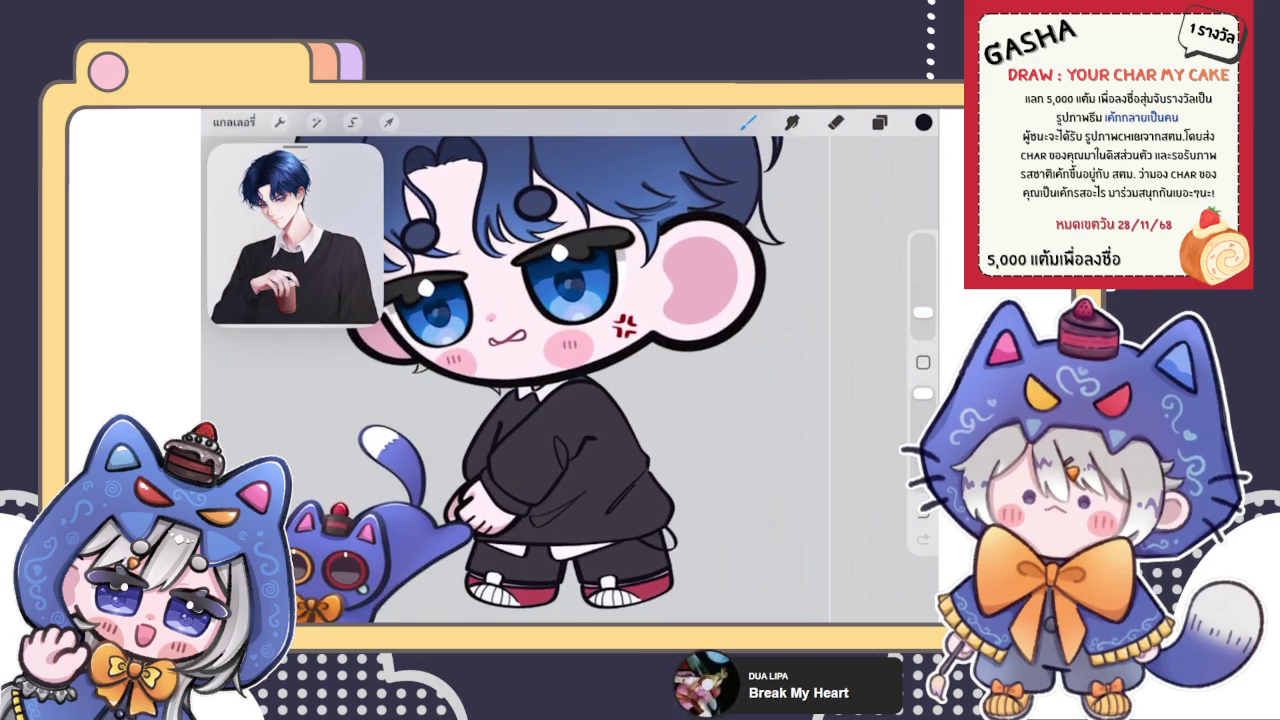
pyautogui.scroll(3, 480, 380)
pyautogui.scroll(3, 480, 380)
pyautogui.scroll(3, 430, 380)
# Step: Select the layer one row lower in Layers and switch to the Eraser
pyautogui.scroll(2, 430, 380)
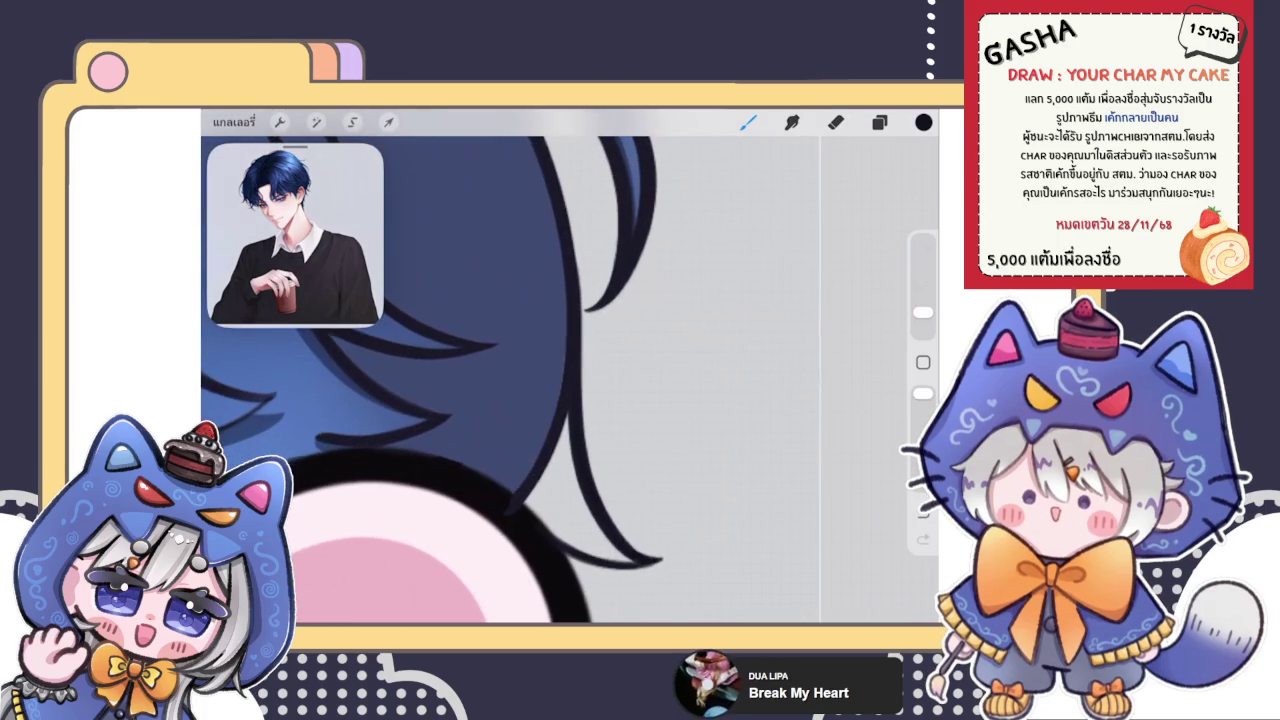
pyautogui.click(879, 121)
pyautogui.click(771, 431)
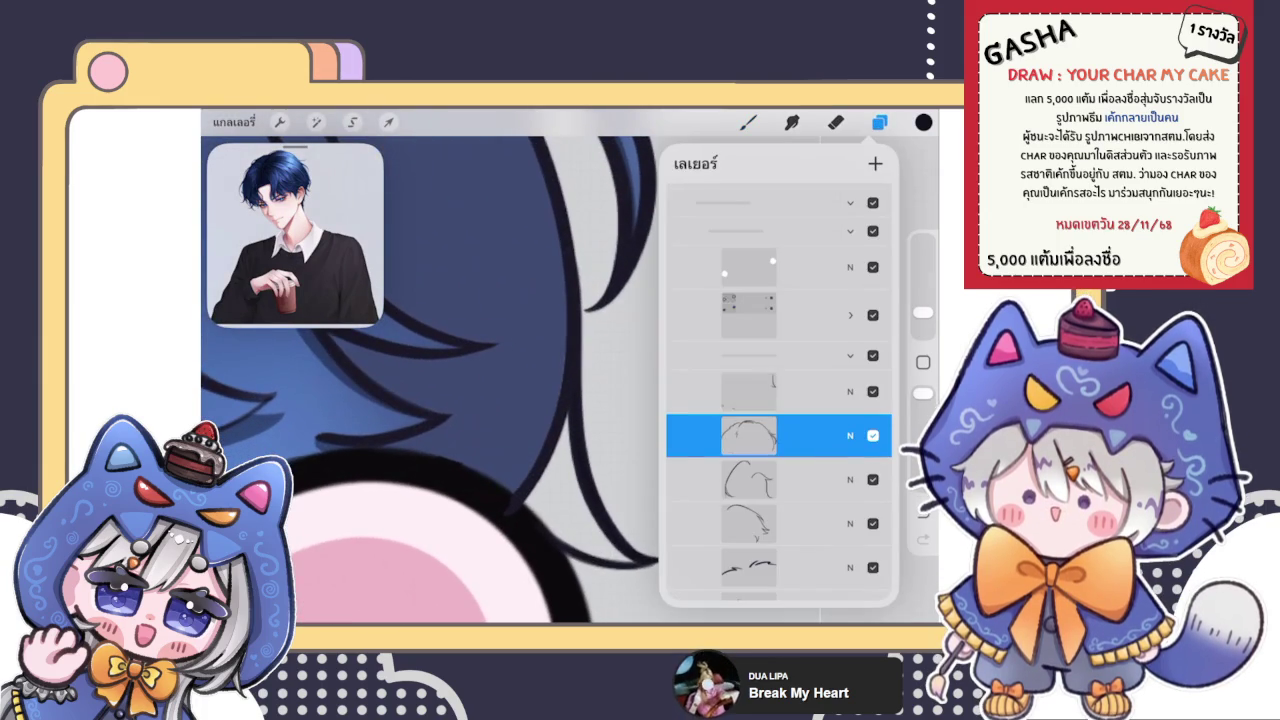
pyautogui.click(836, 121)
# Step: Lightly erase along the dark strand lines on the right edge of the hair
pyautogui.moveTo(540, 470)
pyautogui.mouseDown()
pyautogui.moveTo(540, 494)
pyautogui.moveTo(512, 503)
pyautogui.moveTo(529, 383)
pyautogui.moveTo(552, 455)
pyautogui.mouseUp()
pyautogui.moveTo(543, 347)
pyautogui.mouseDown()
pyautogui.moveTo(563, 445)
pyautogui.moveTo(552, 343)
pyautogui.mouseUp()
pyautogui.scroll(-2, 500, 380)
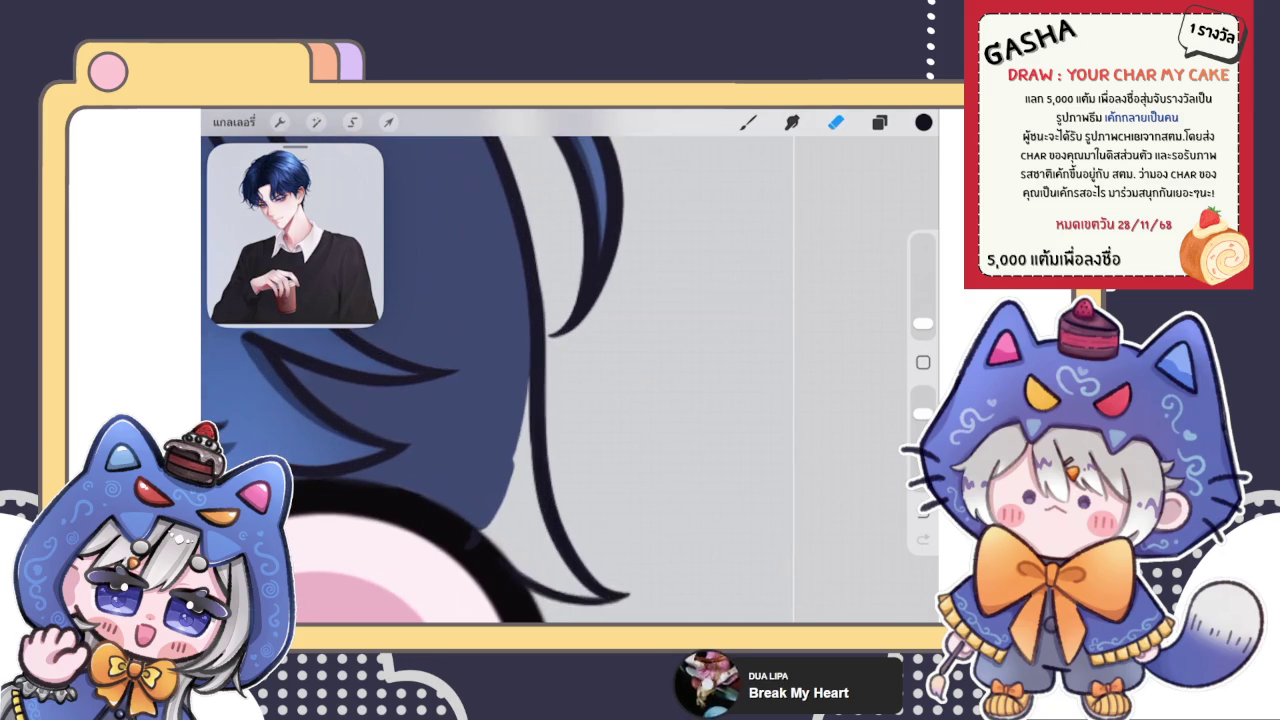
pyautogui.moveTo(528, 410)
pyautogui.mouseDown()
pyautogui.moveTo(520, 460)
pyautogui.moveTo(515, 346)
pyautogui.moveTo(515, 368)
pyautogui.mouseUp()
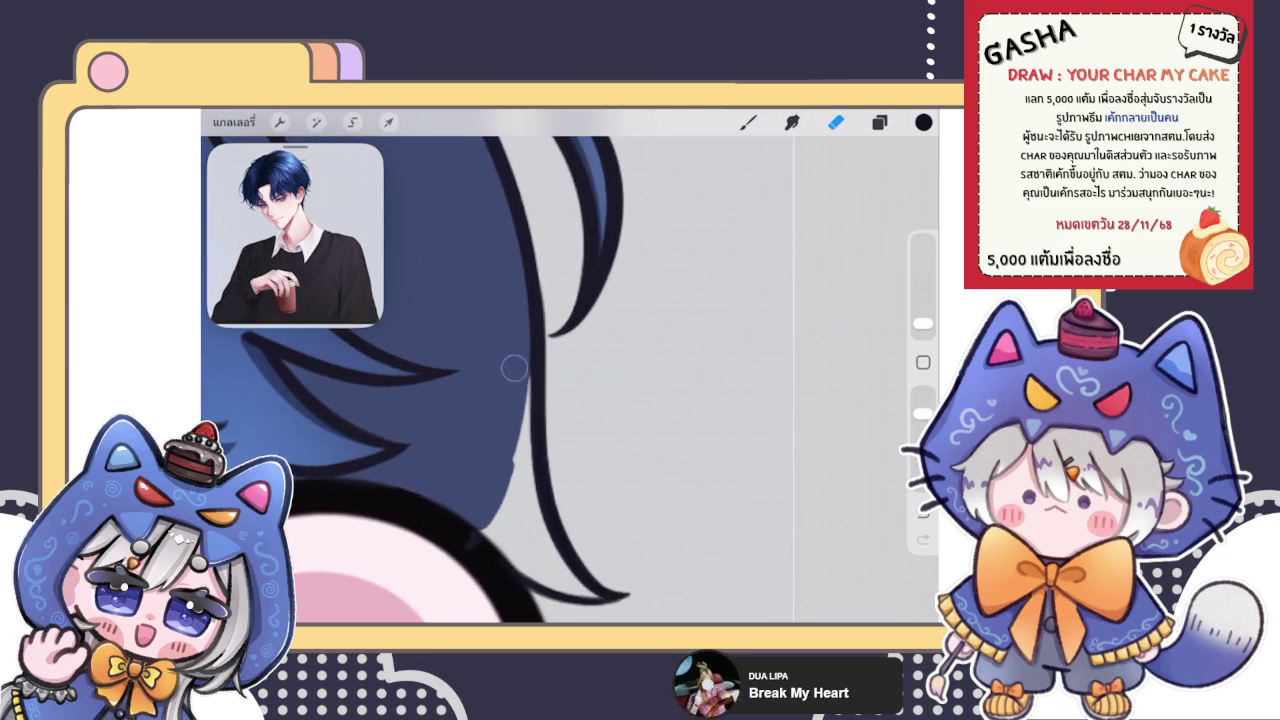
pyautogui.scroll(2, 500, 380)
pyautogui.scroll(-5, 565, 365)
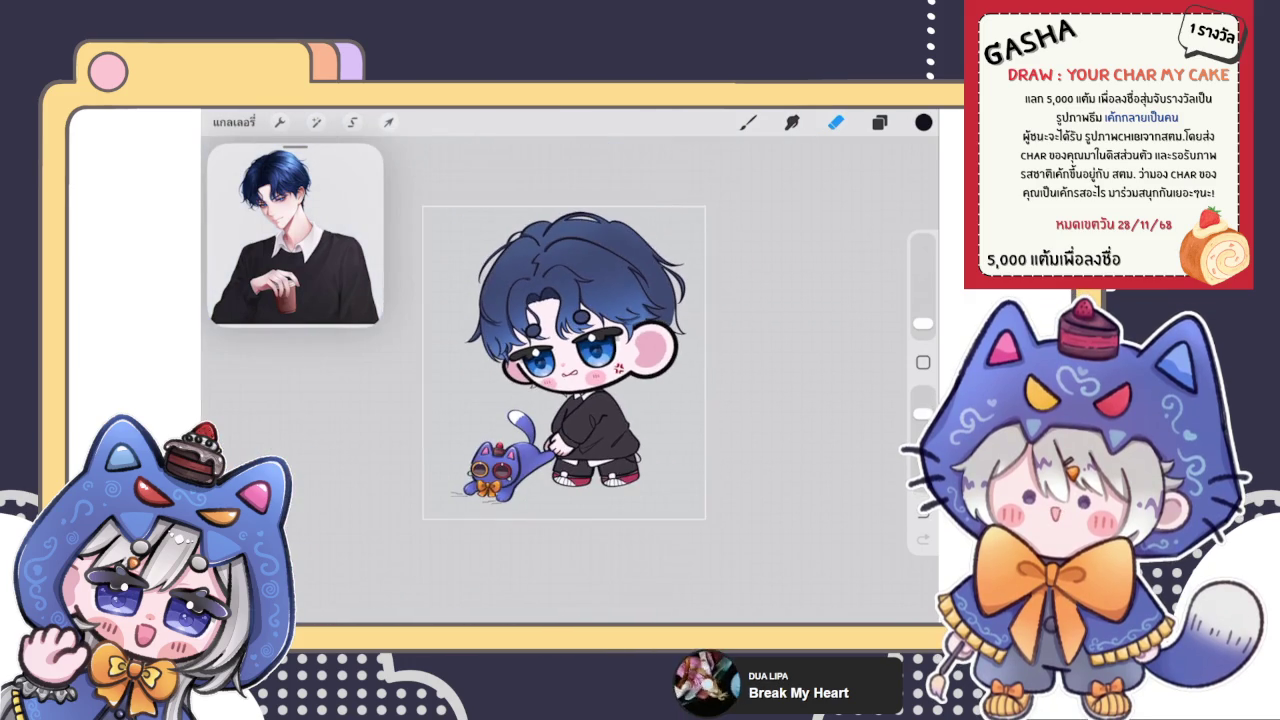
pyautogui.scroll(3, 565, 380)
# Step: Switch back to the brush, then exit the canvas to the Procreate gallery
pyautogui.press('b')
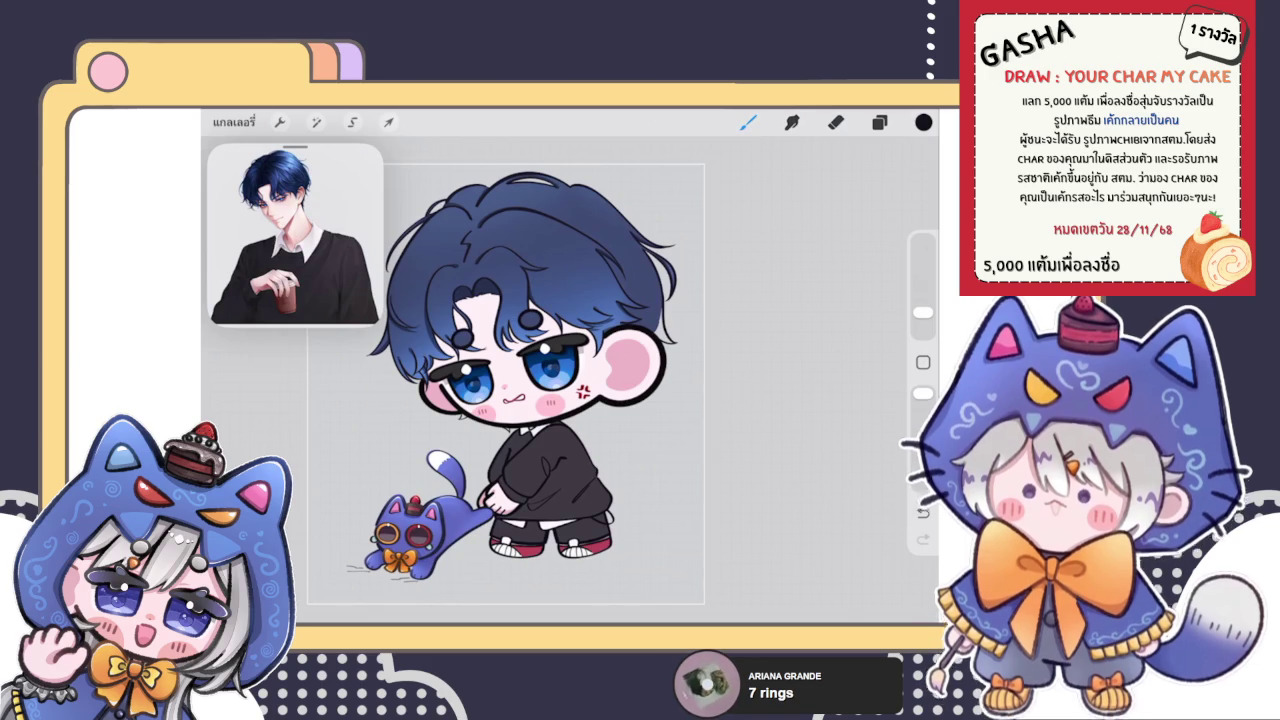
pyautogui.click(234, 122)
pyautogui.click(223, 131)
pyautogui.scroll(-3, 579, 386)
pyautogui.scroll(3, 579, 386)
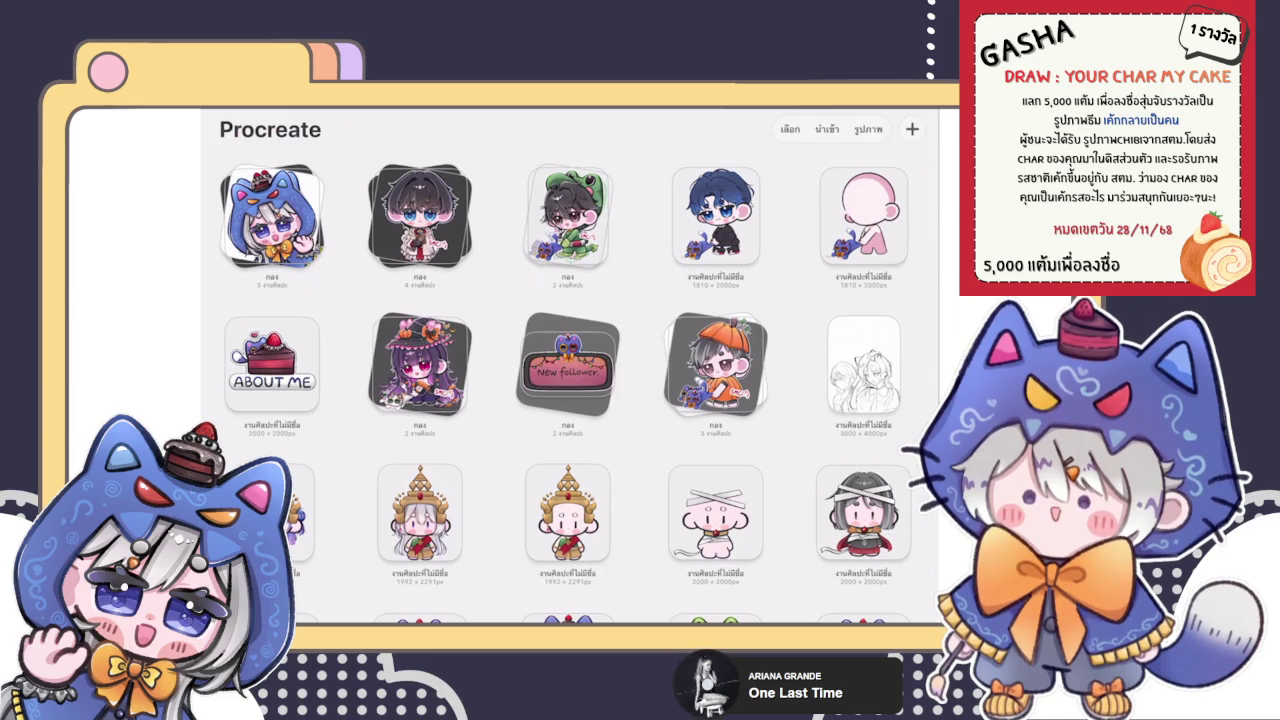
# Step: Open the blue-haired chibi artwork from the gallery and briefly check its layer list
pyautogui.click(715, 215)
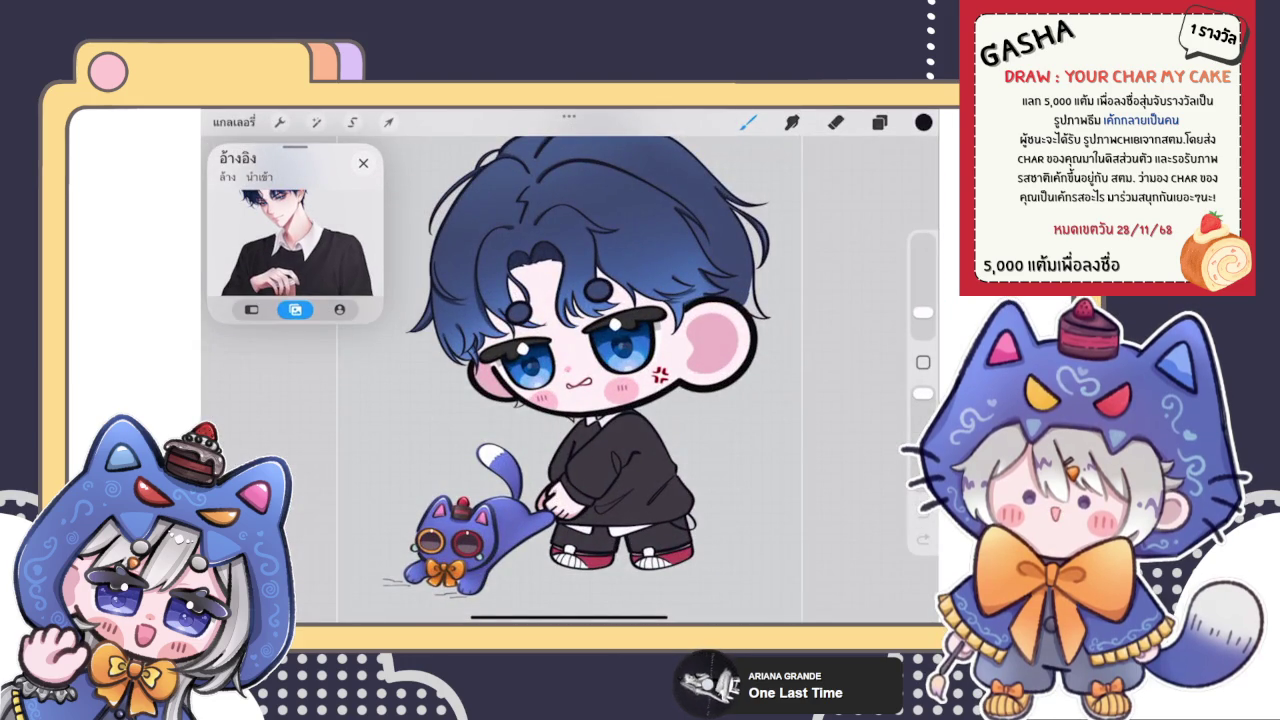
pyautogui.click(879, 122)
pyautogui.click(879, 122)
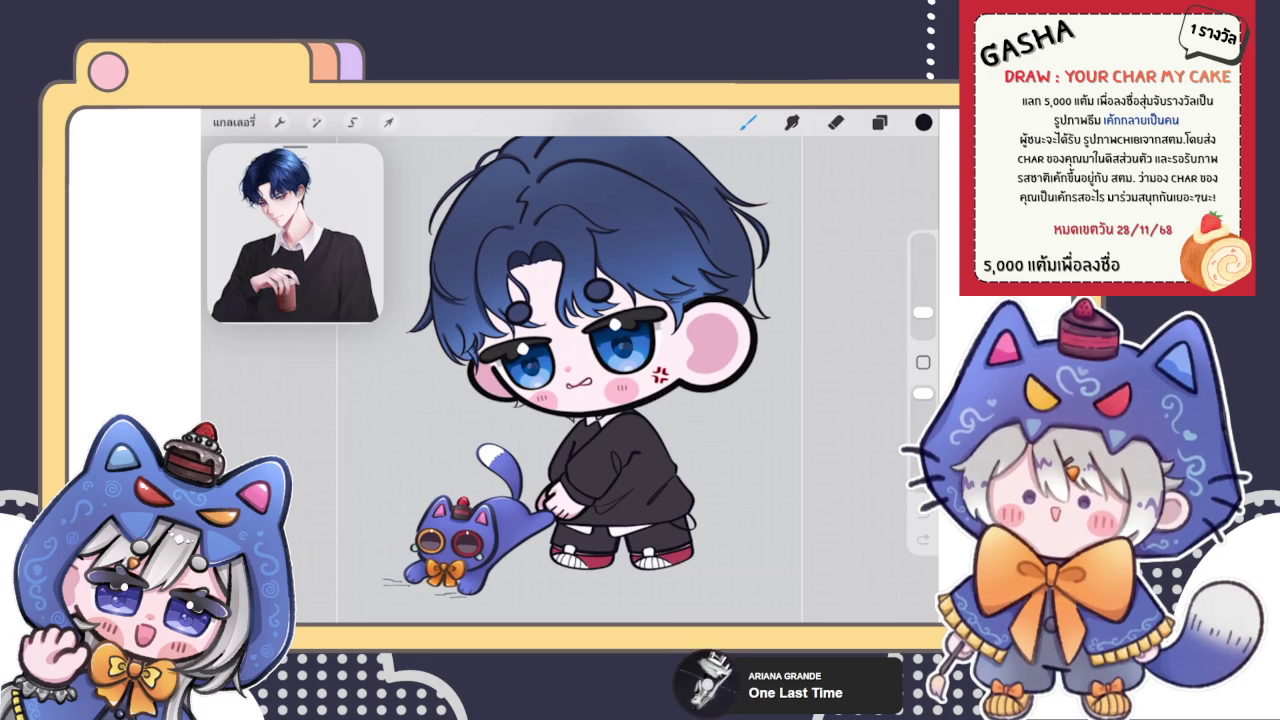
# Step: Check the layers and choose a fine pen from the Brush Library
pyautogui.click(879, 122)
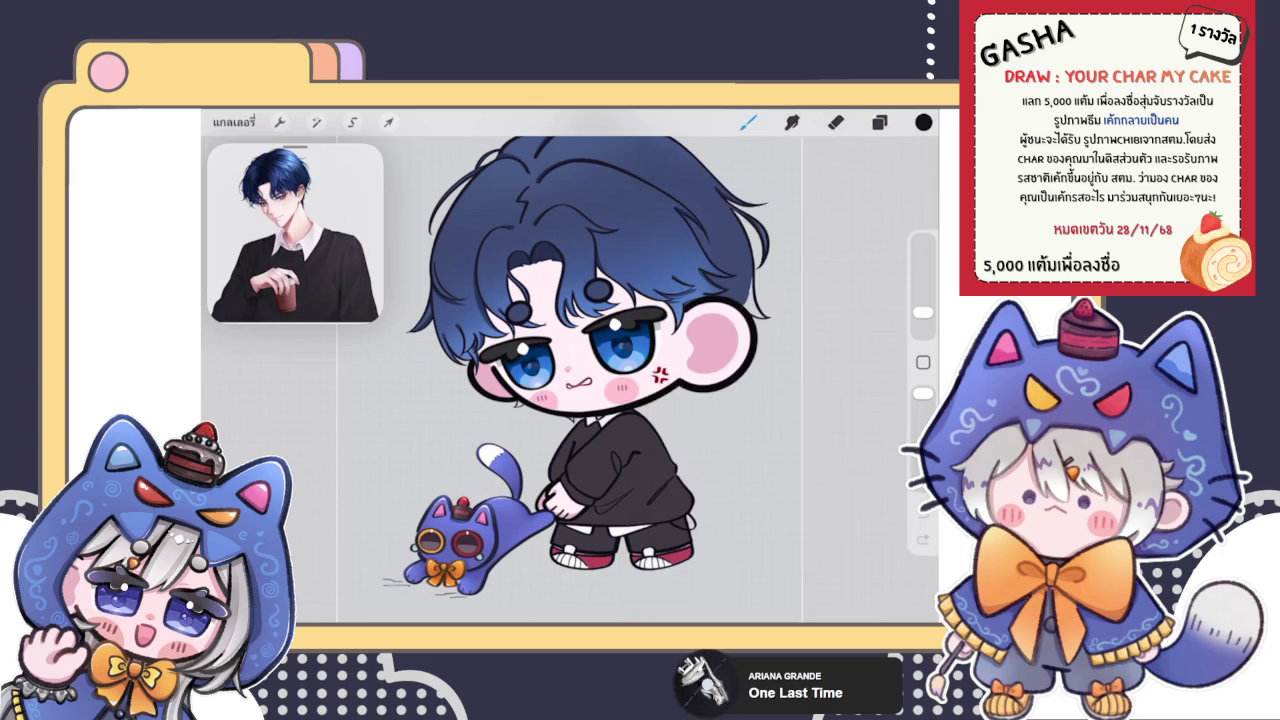
pyautogui.scroll(5, 570, 380)
pyautogui.scroll(-3, 570, 380)
pyautogui.scroll(3, 570, 380)
pyautogui.scroll(3, 570, 380)
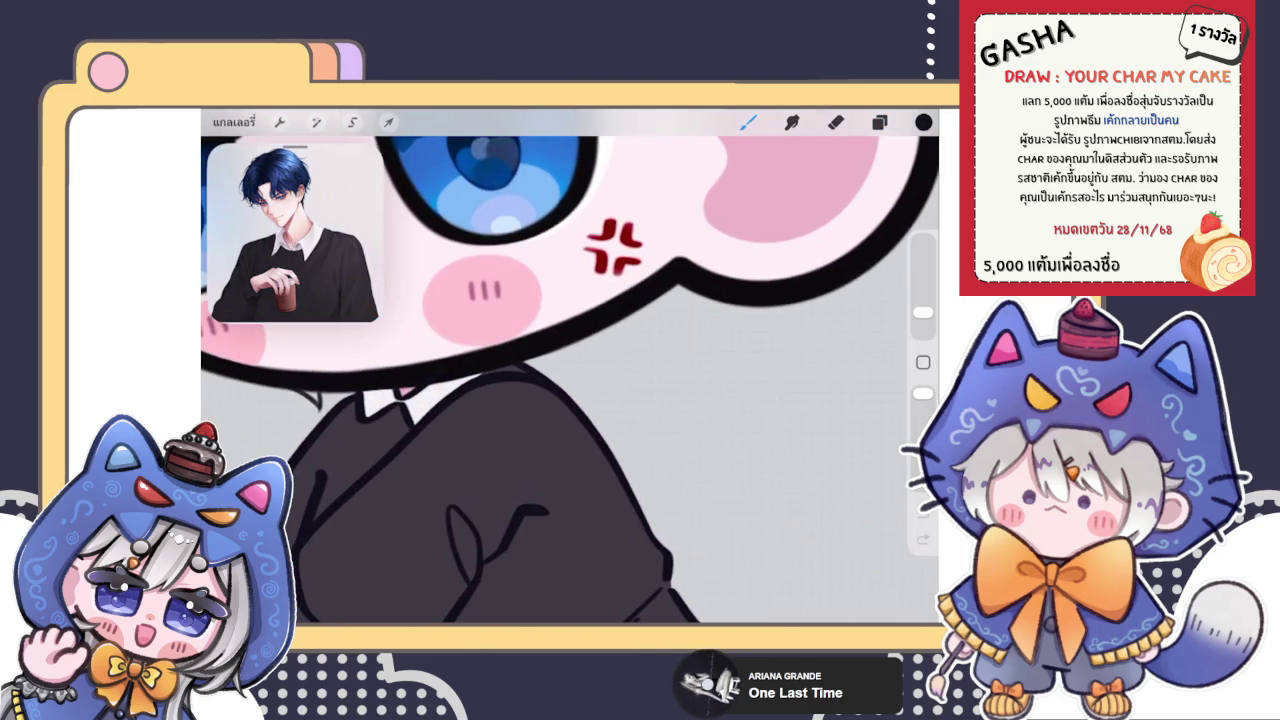
pyautogui.scroll(3, 570, 380)
pyautogui.scroll(2, 570, 380)
pyautogui.click(748, 121)
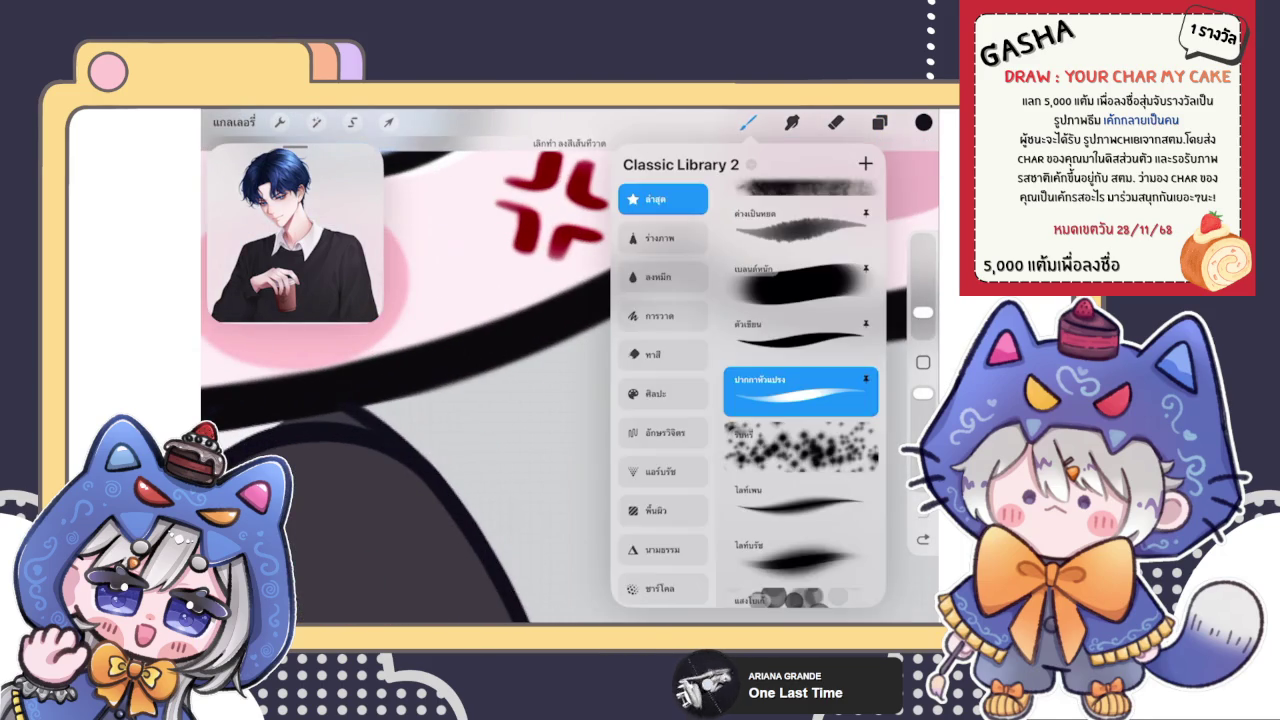
pyautogui.click(748, 121)
# Step: Draw two curved hair strands under the chin outline, keeping the right one
pyautogui.moveTo(600, 322); pyautogui.dragTo(665, 370)
pyautogui.moveTo(662, 286); pyautogui.dragTo(655, 360)
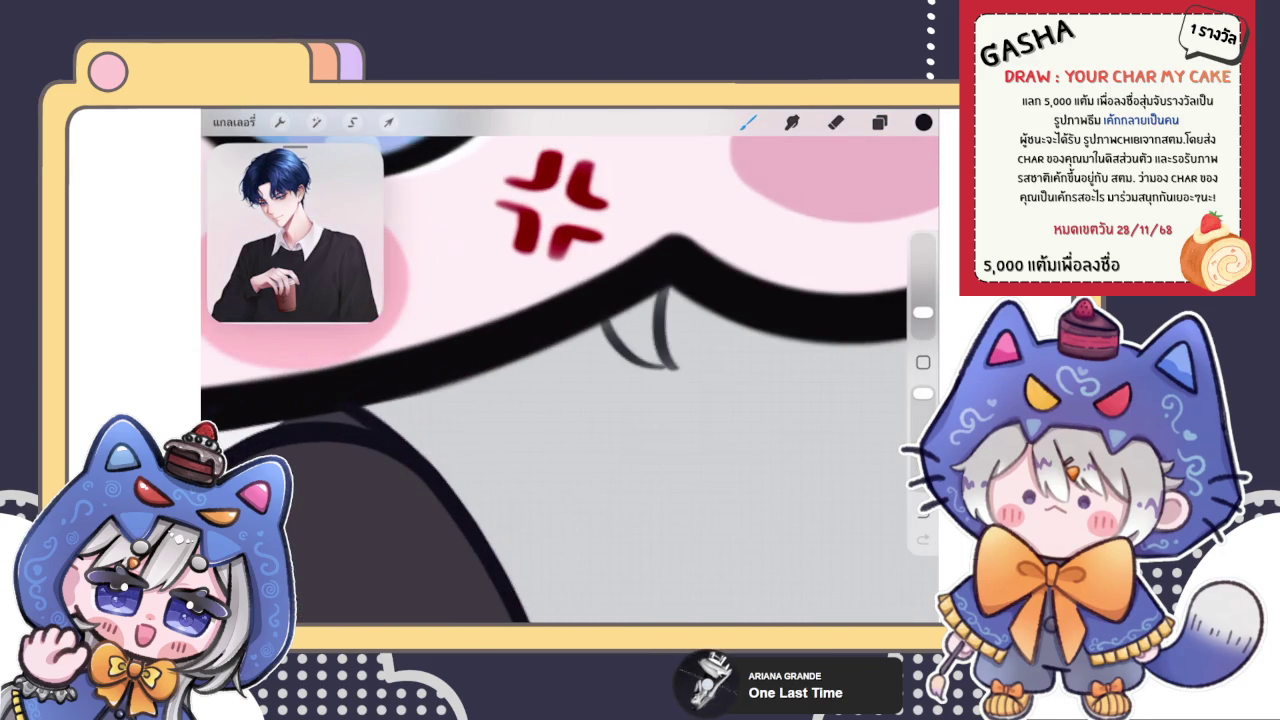
pyautogui.moveTo(570, 380); pyautogui.dragTo(530, 320)
pyautogui.hotkey('ctrl', 'z')
pyautogui.hotkey('ctrl', 'shift', 'z')
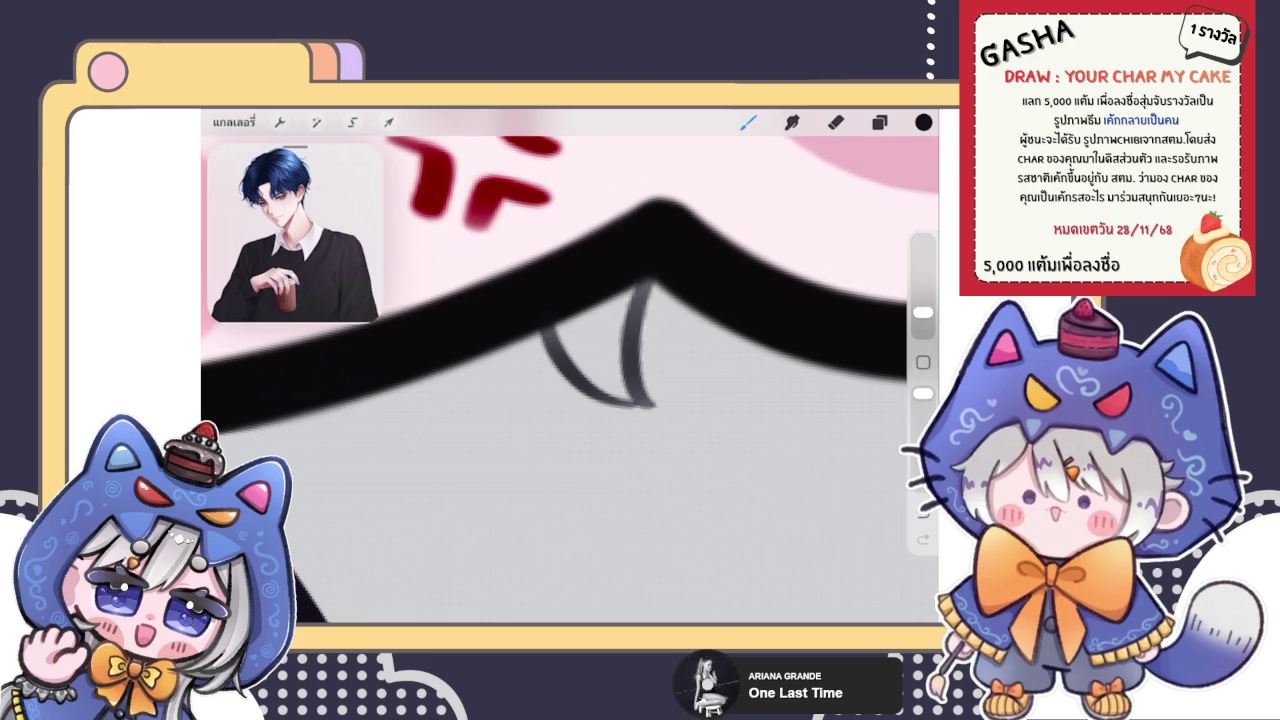
# Step: Darken both strands and extend the right one up into the chin outline
pyautogui.moveTo(640, 280); pyautogui.dragTo(650, 402)
pyautogui.moveTo(545, 332); pyautogui.dragTo(640, 405)
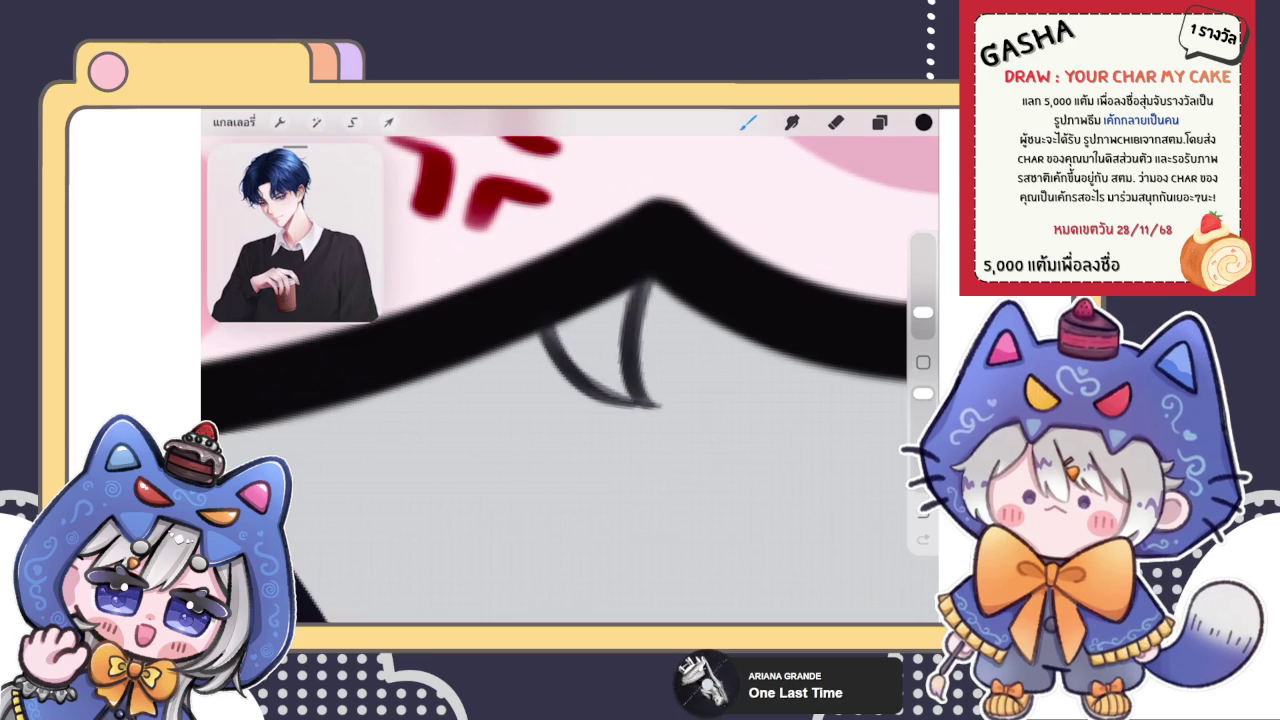
pyautogui.scroll(3, 570, 300)
pyautogui.hotkey('ctrl', 'z')
pyautogui.hotkey('ctrl', 'shift', 'z')
pyautogui.hotkey('ctrl', 'z')
pyautogui.hotkey('ctrl', 'shift', 'z')
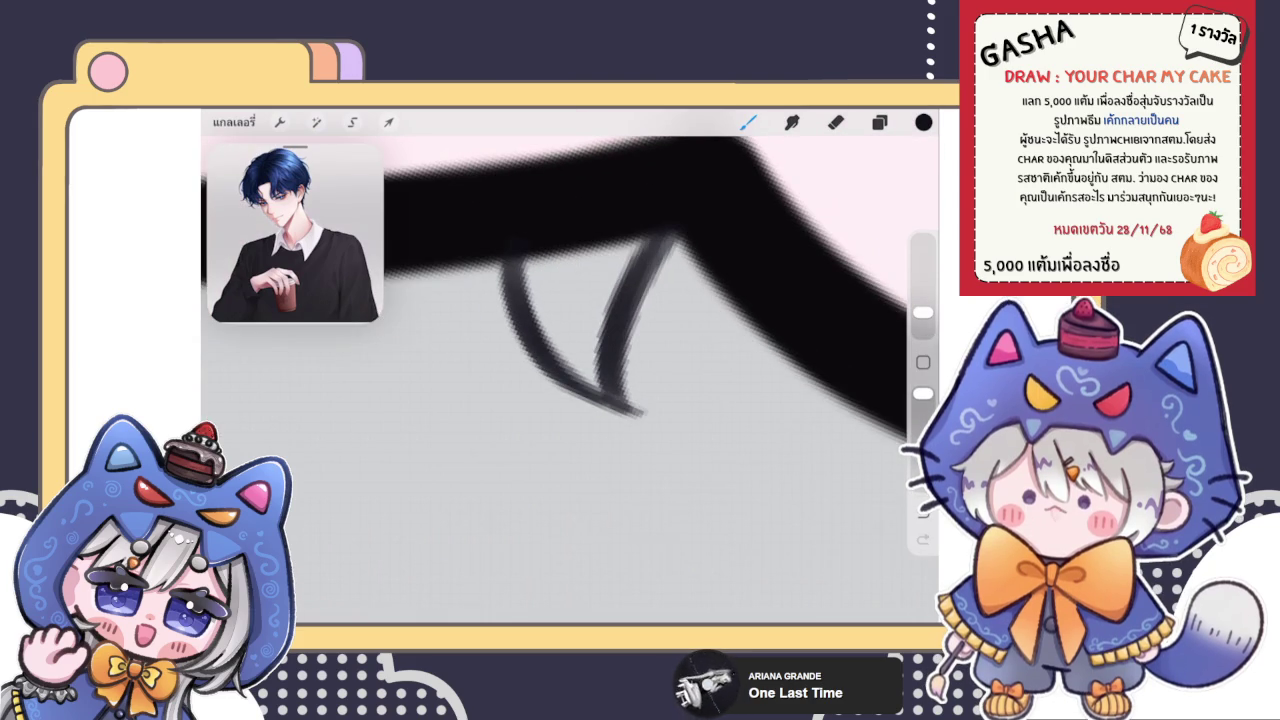
pyautogui.moveTo(652, 250); pyautogui.dragTo(666, 236)
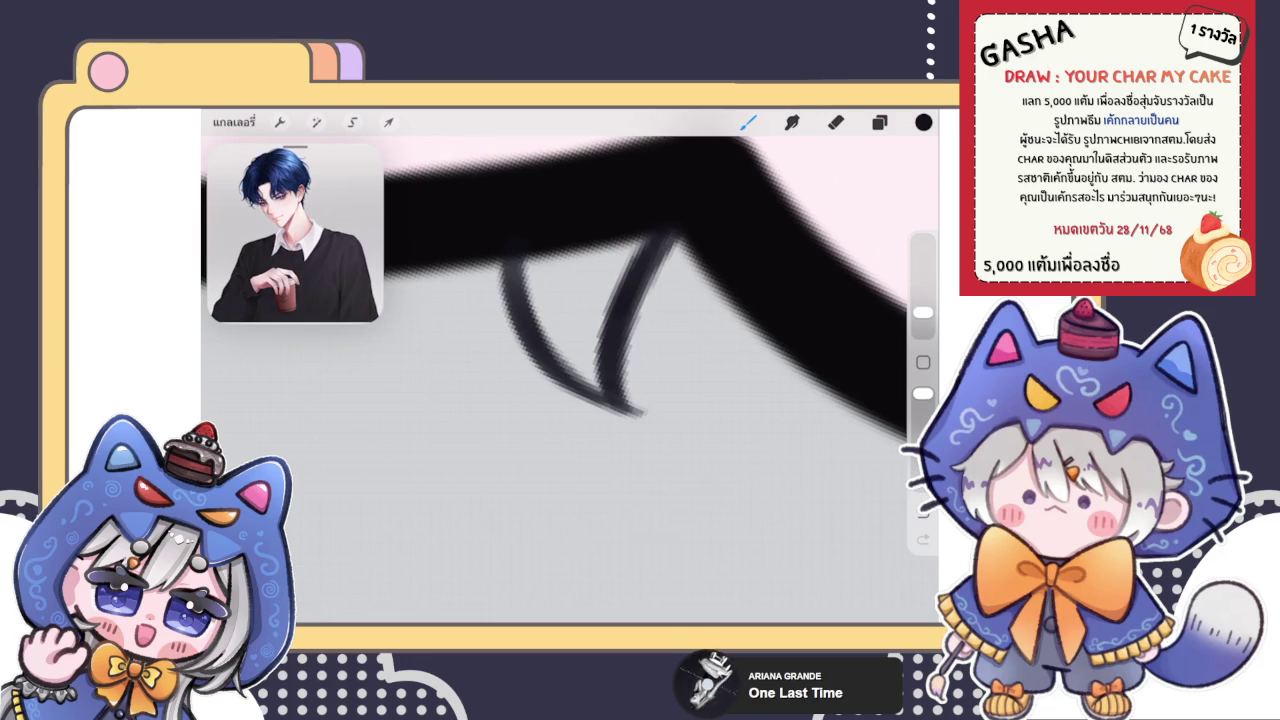
# Step: Try a small stroke below the blush, then undo it
pyautogui.scroll(-5, 570, 370)
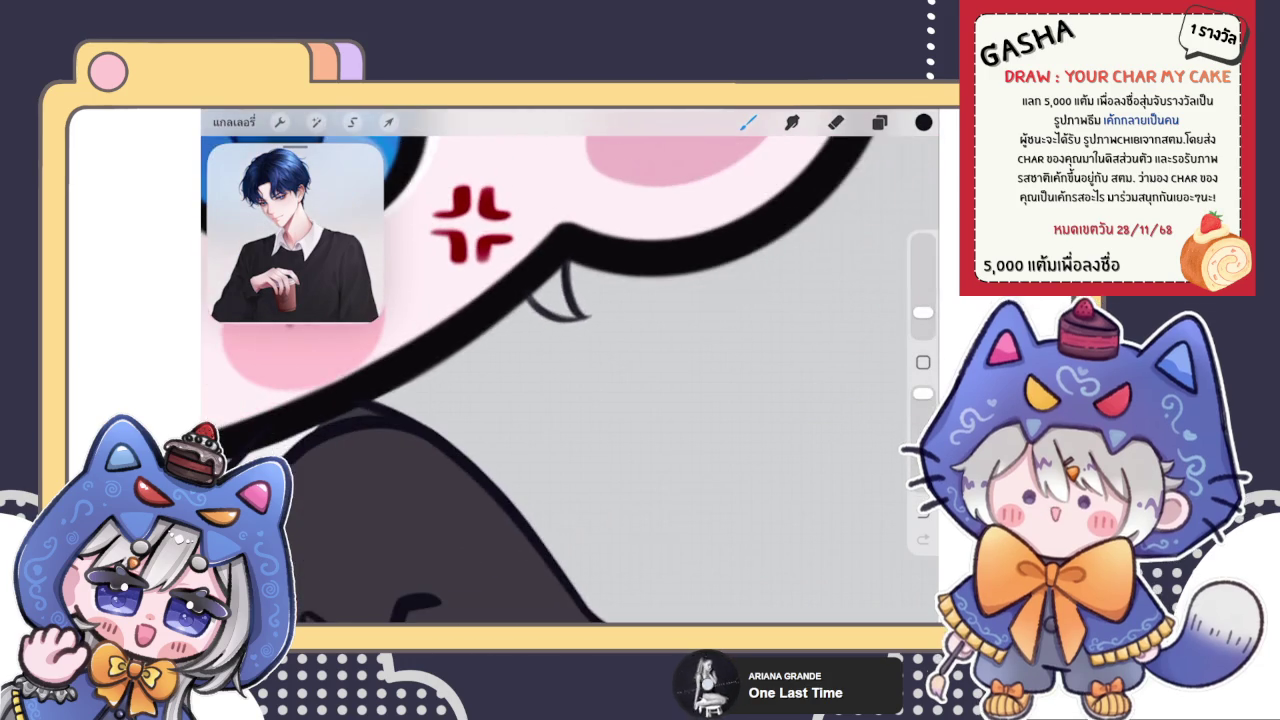
pyautogui.scroll(-3, 570, 370)
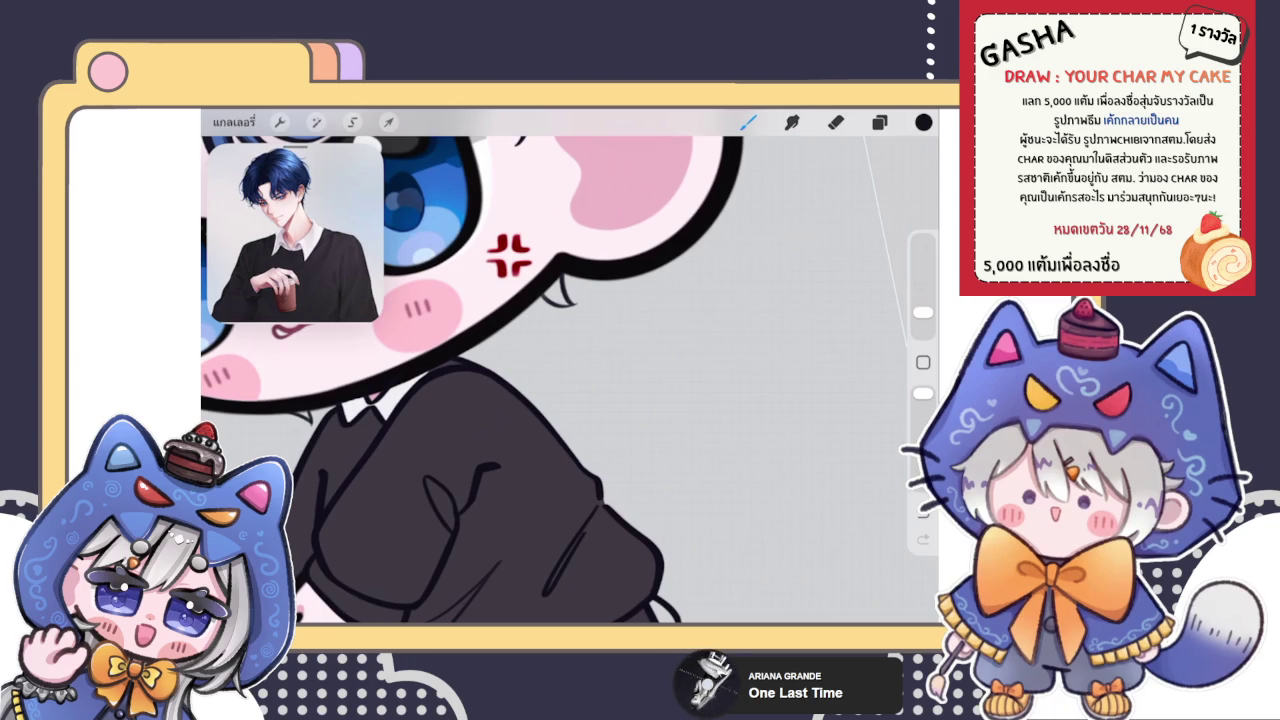
pyautogui.scroll(5, 560, 330)
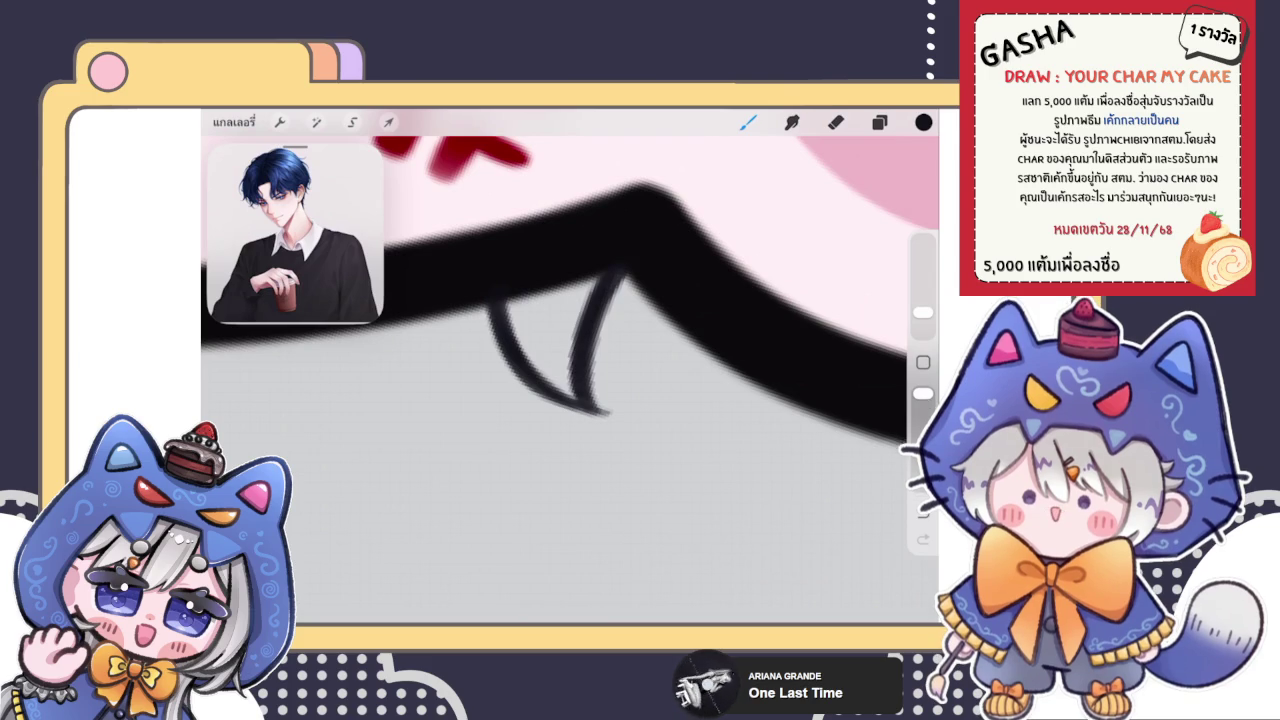
pyautogui.scroll(-5, 570, 370)
pyautogui.scroll(-3, 570, 370)
pyautogui.scroll(-5, 570, 370)
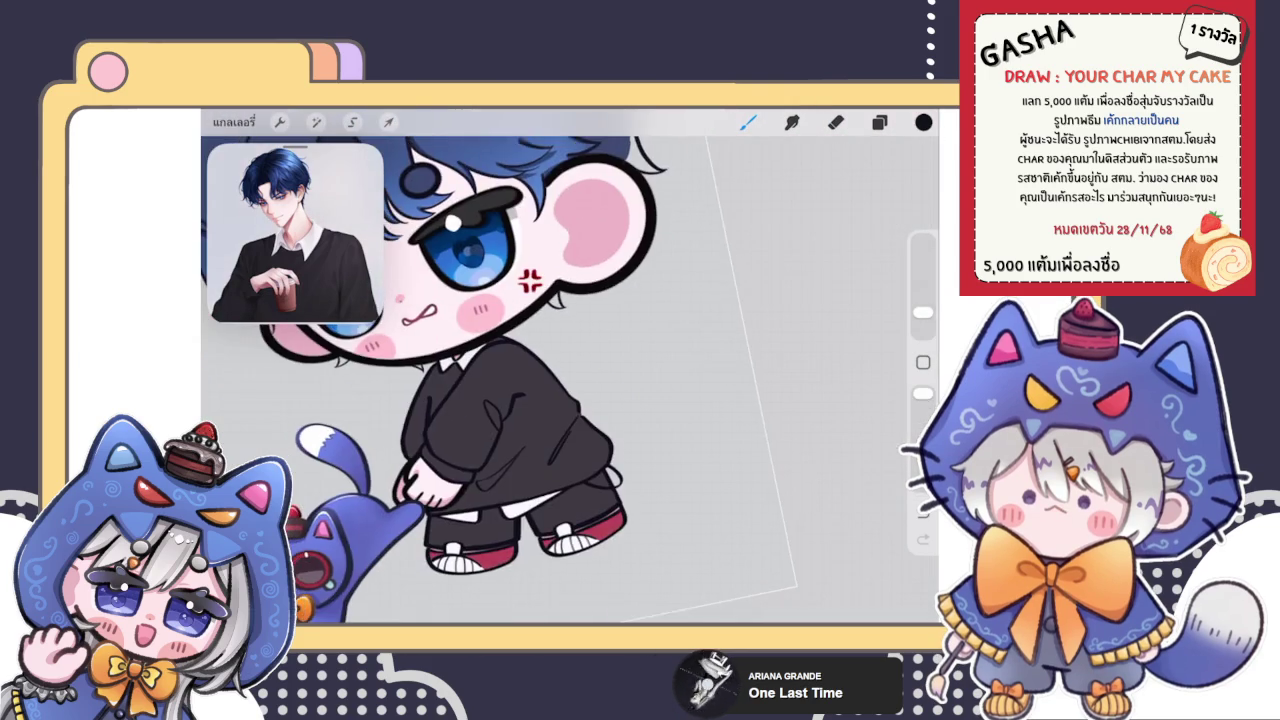
pyautogui.scroll(5, 570, 330)
pyautogui.scroll(5, 570, 330)
pyautogui.scroll(3, 570, 380)
pyautogui.moveTo(576, 400); pyautogui.dragTo(562, 436)
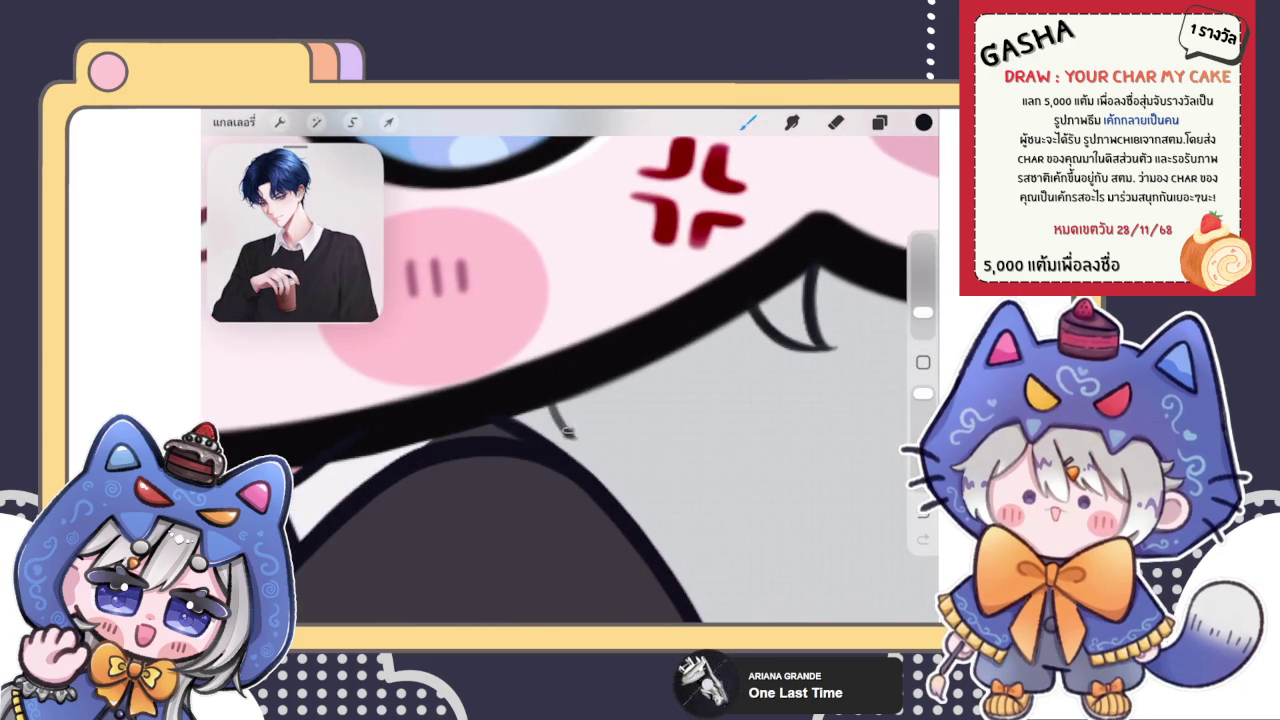
pyautogui.scroll(-5, 570, 380)
pyautogui.scroll(-5, 570, 380)
pyautogui.hotkey('ctrl', 'z')
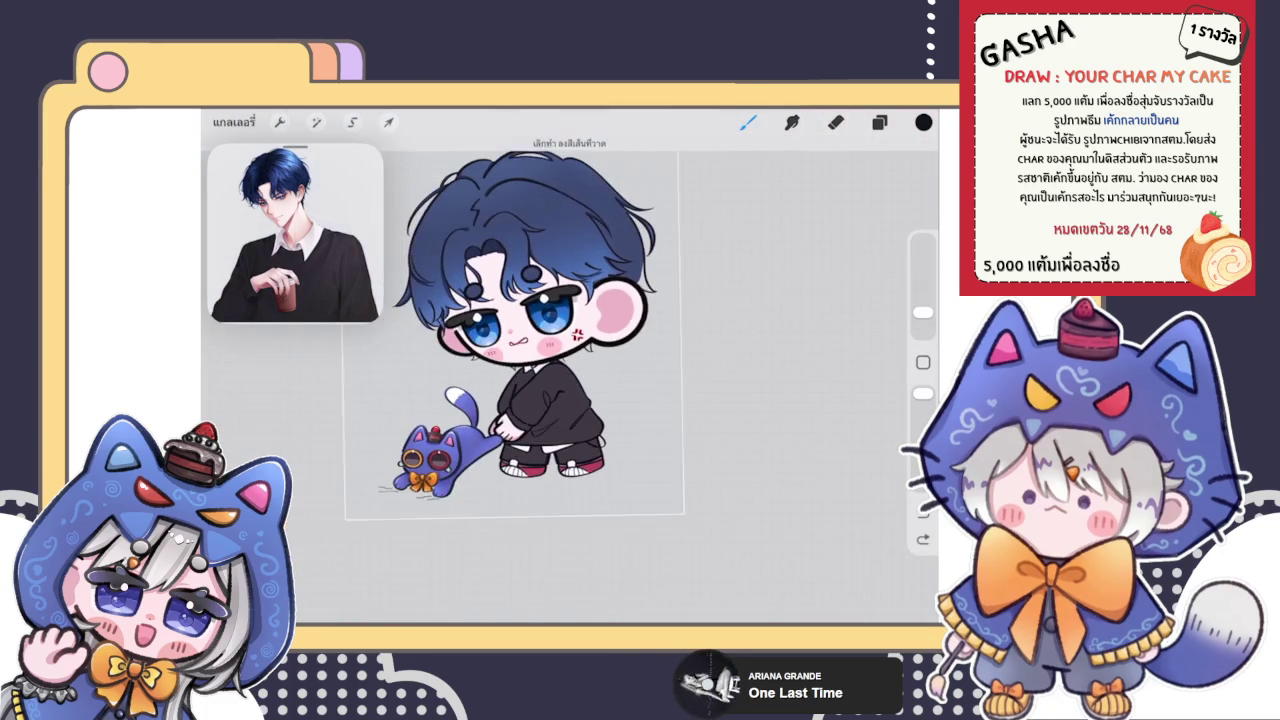
pyautogui.scroll(-2, 510, 340)
pyautogui.scroll(3, 510, 340)
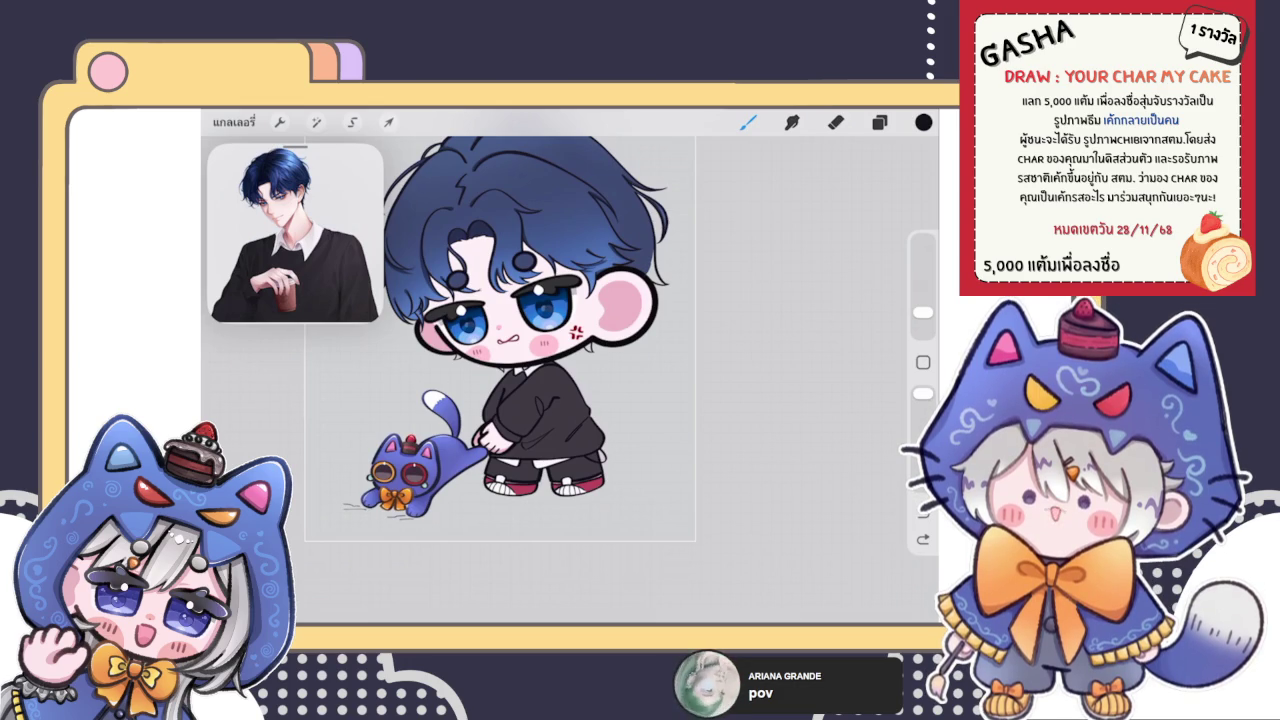
pyautogui.click(879, 122)
# Step: Scroll through the layer stack and make the blue hair layer active for painting
pyautogui.click(879, 122)
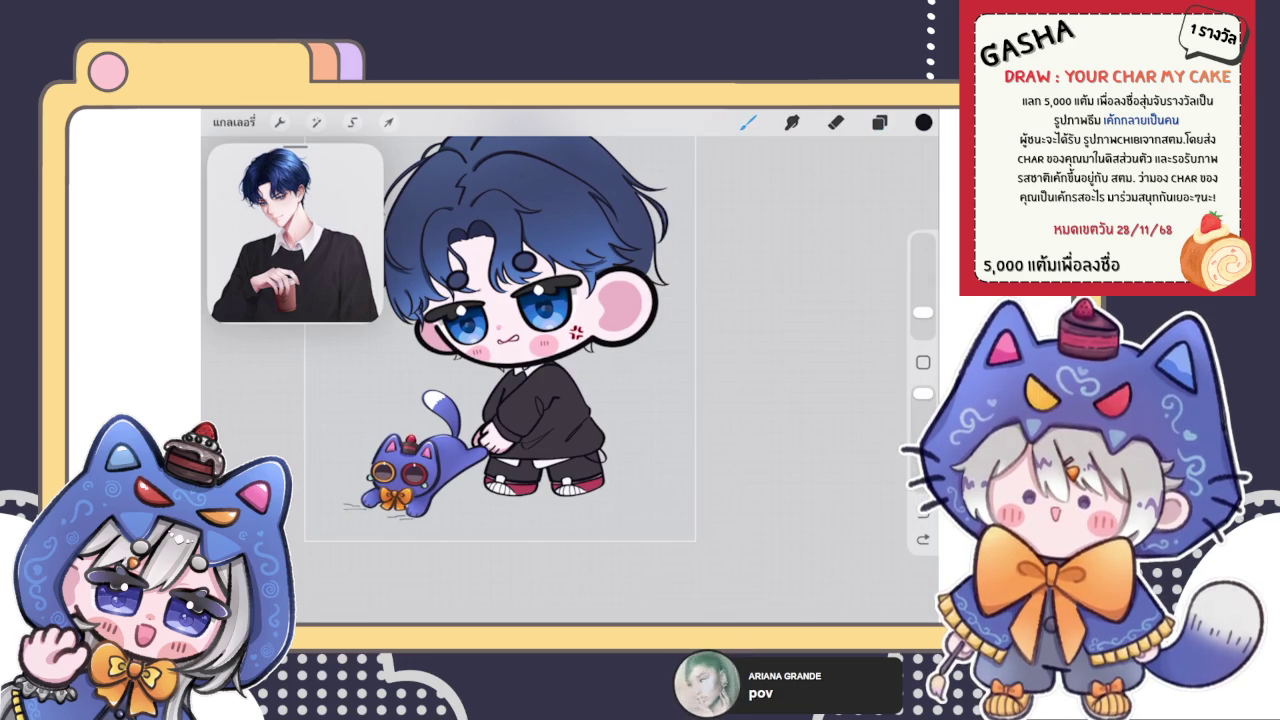
pyautogui.scroll(5, 500, 330)
pyautogui.click(879, 122)
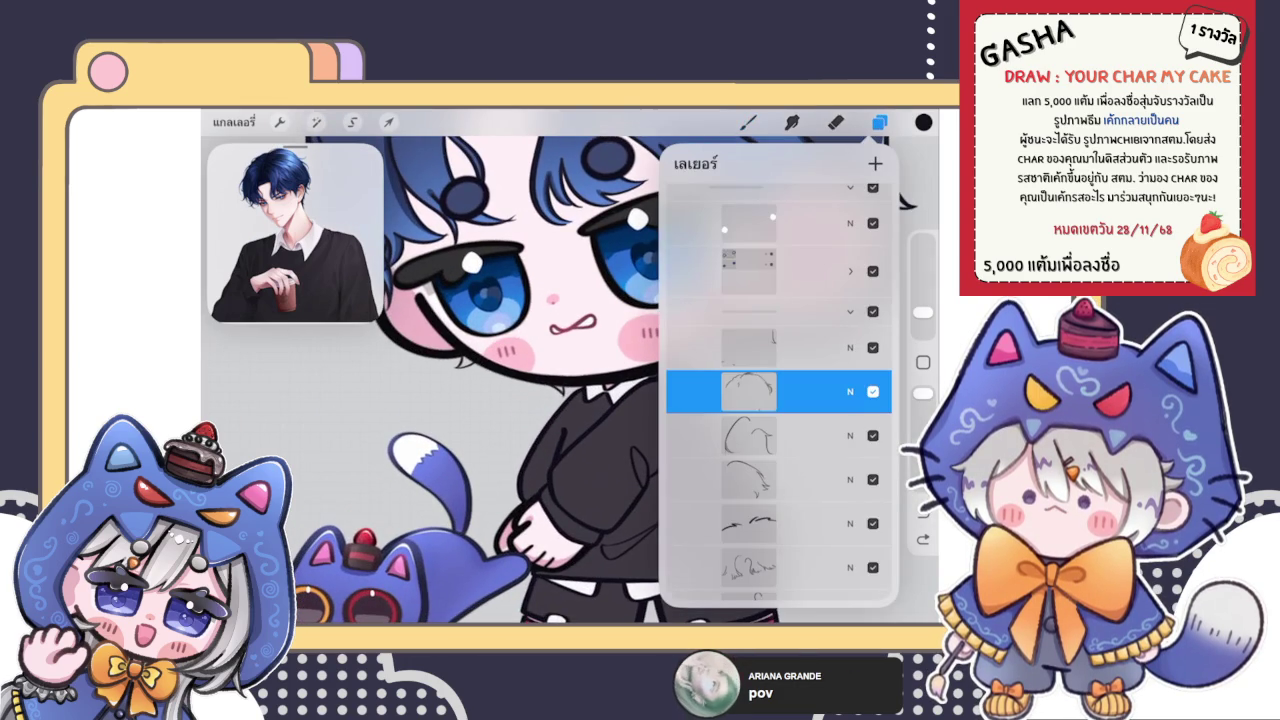
pyautogui.scroll(-2, 779, 400)
pyautogui.scroll(3, 779, 400)
pyautogui.scroll(-3, 779, 392)
pyautogui.scroll(-3, 779, 392)
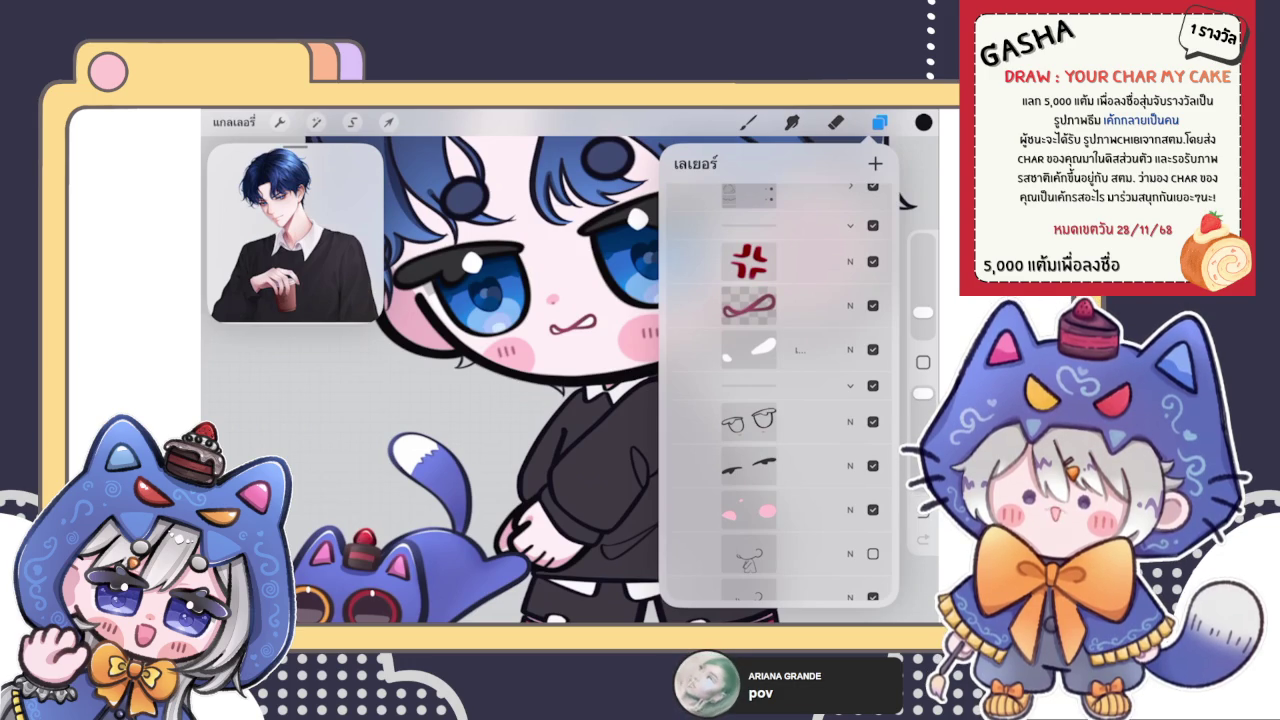
pyautogui.scroll(-2, 780, 400)
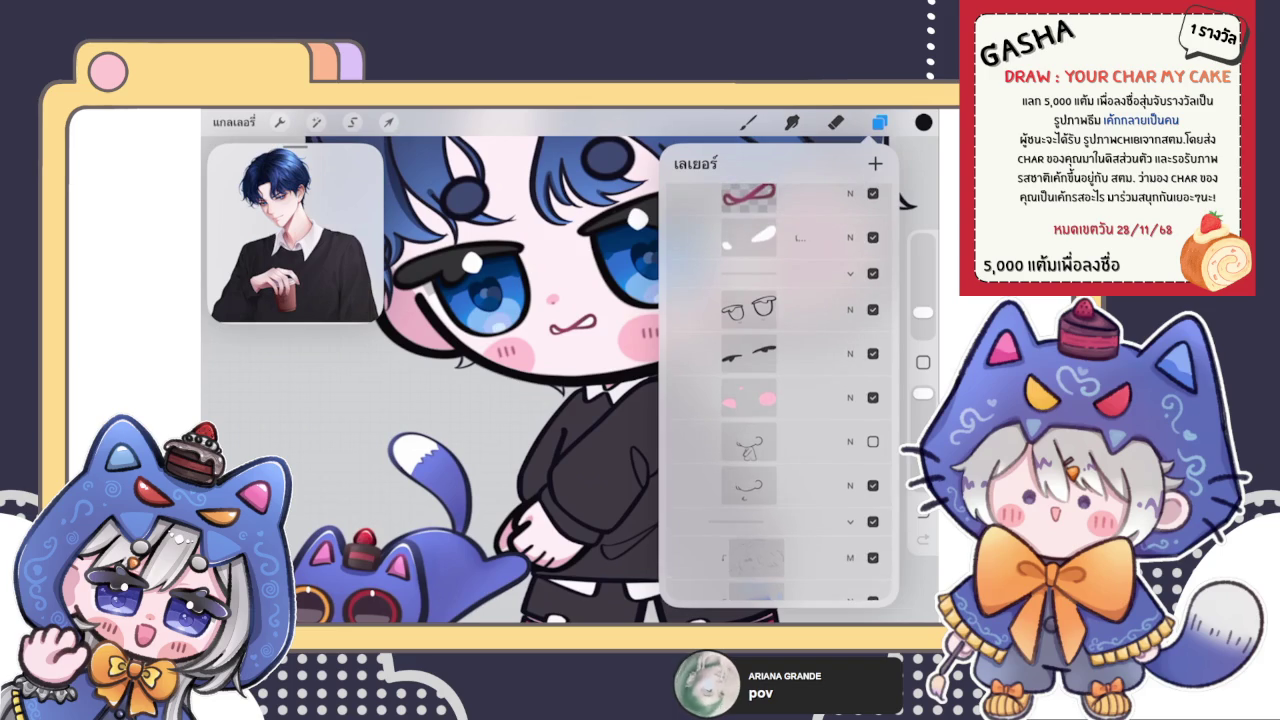
pyautogui.scroll(-2, 780, 400)
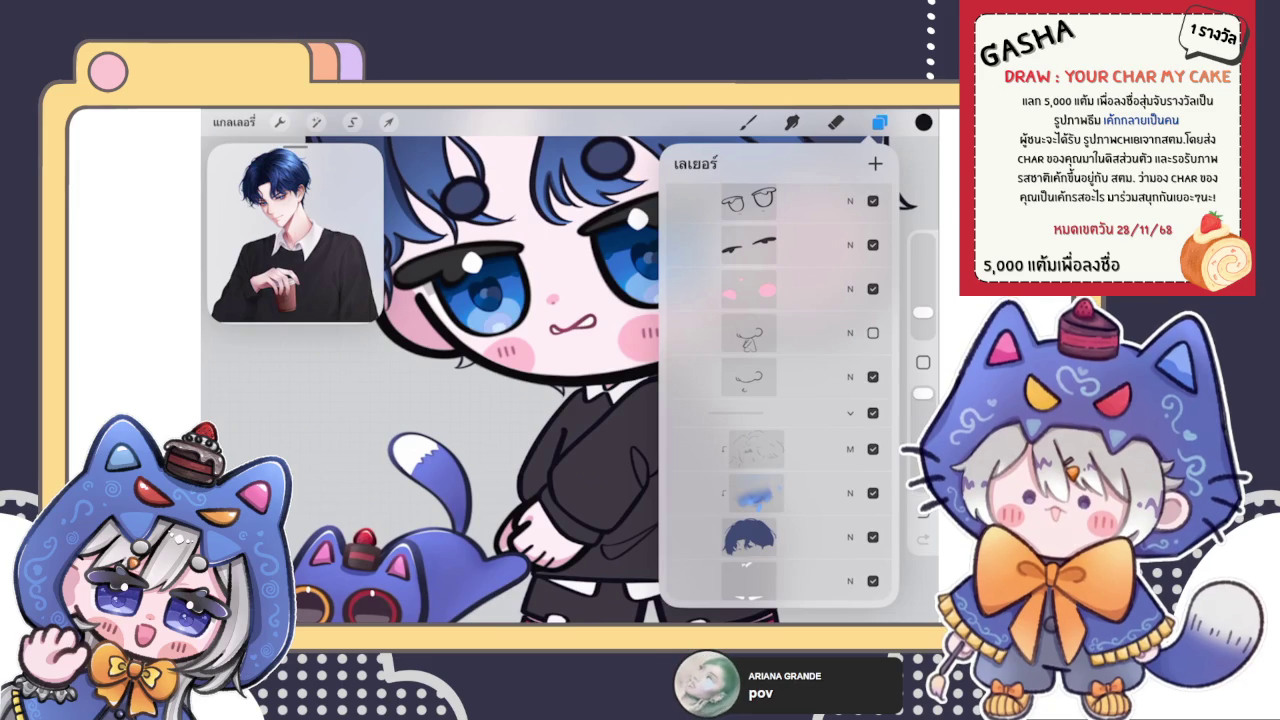
pyautogui.click(750, 537)
pyautogui.click(748, 122)
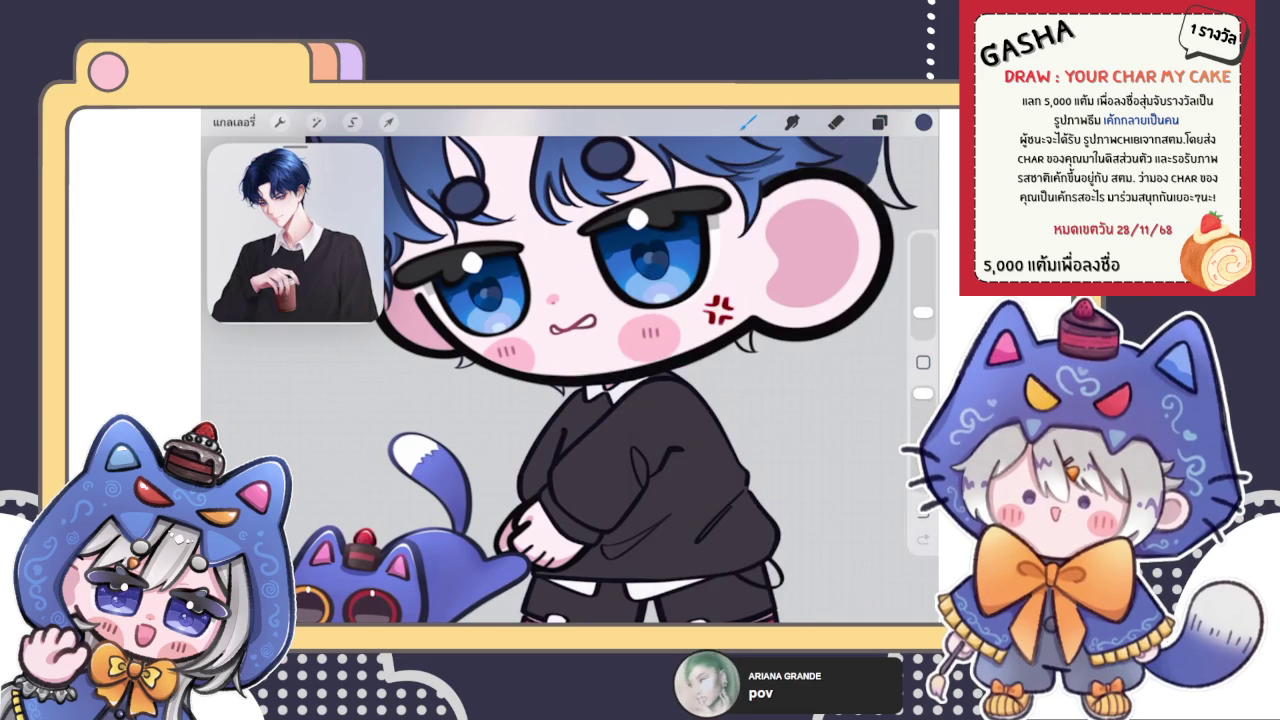
# Step: Switch to the ตัวเขียน brush and paint dark blue strands along the cheek outline
pyautogui.scroll(10, 560, 340)
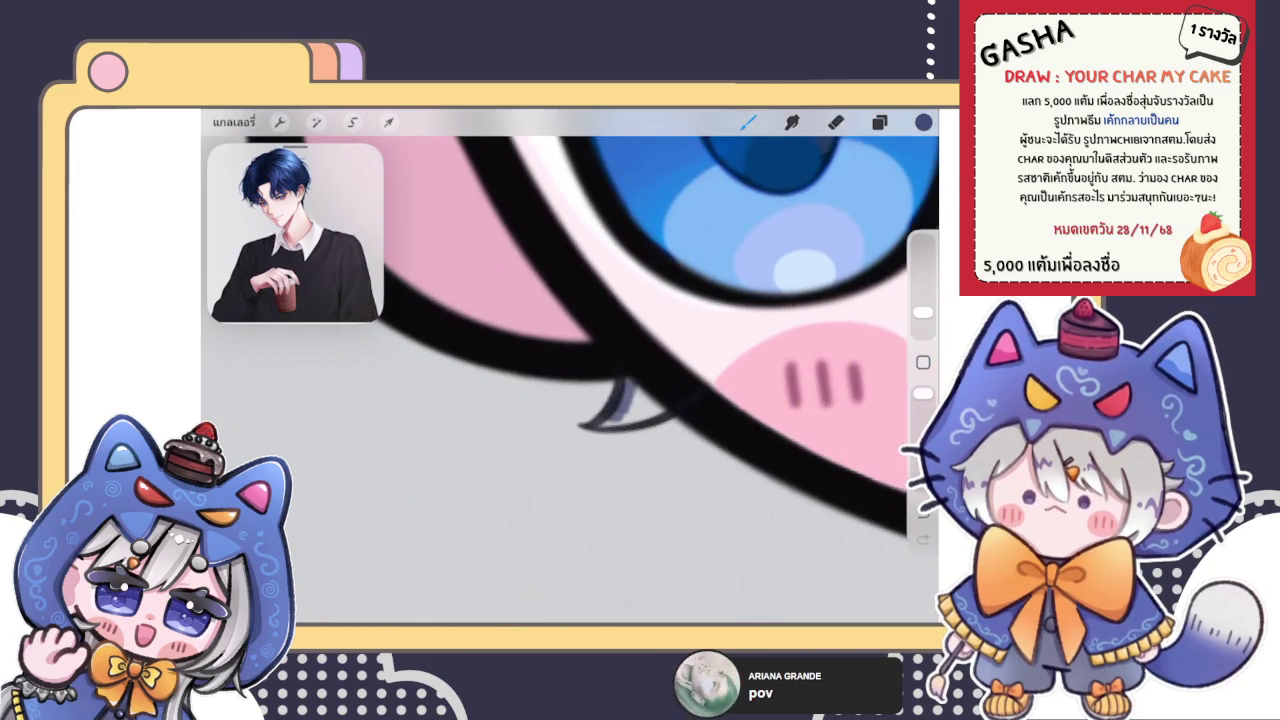
pyautogui.scroll(5, 560, 380)
pyautogui.click(748, 122)
pyautogui.click(800, 336)
pyautogui.click(748, 122)
pyautogui.moveTo(604, 412)
pyautogui.mouseDown()
pyautogui.moveTo(594, 371)
pyautogui.moveTo(566, 422)
pyautogui.moveTo(531, 443)
pyautogui.moveTo(629, 429)
pyautogui.moveTo(594, 377)
pyautogui.mouseUp()
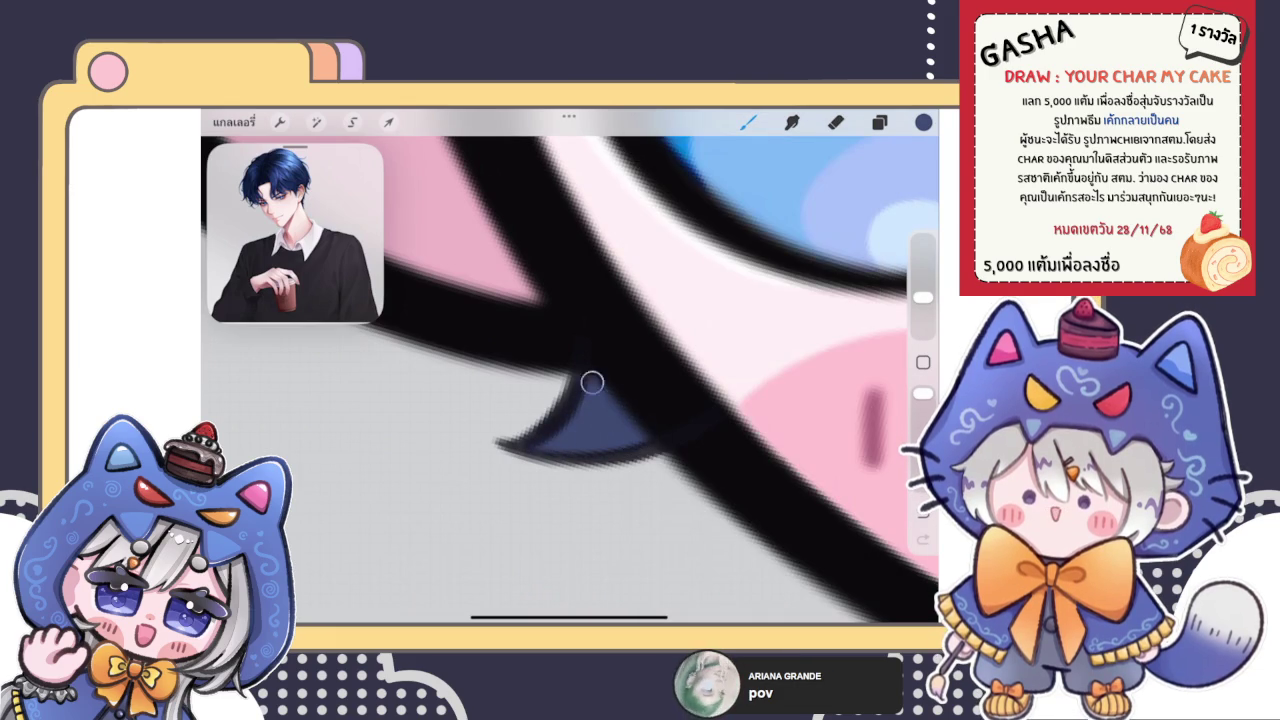
# Step: Paint dark blue strokes along the sweater edge
pyautogui.scroll(-5, 570, 380)
pyautogui.scroll(-5, 570, 380)
pyautogui.scroll(-3, 570, 380)
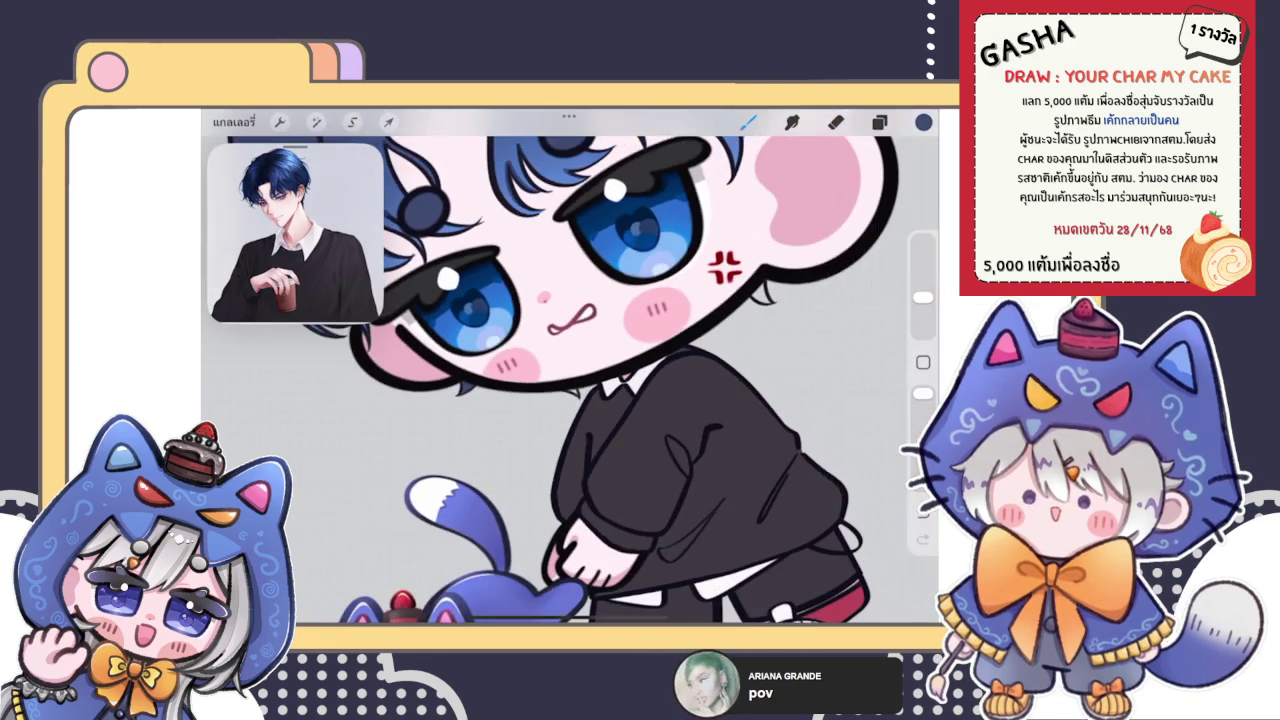
pyautogui.scroll(-5, 570, 380)
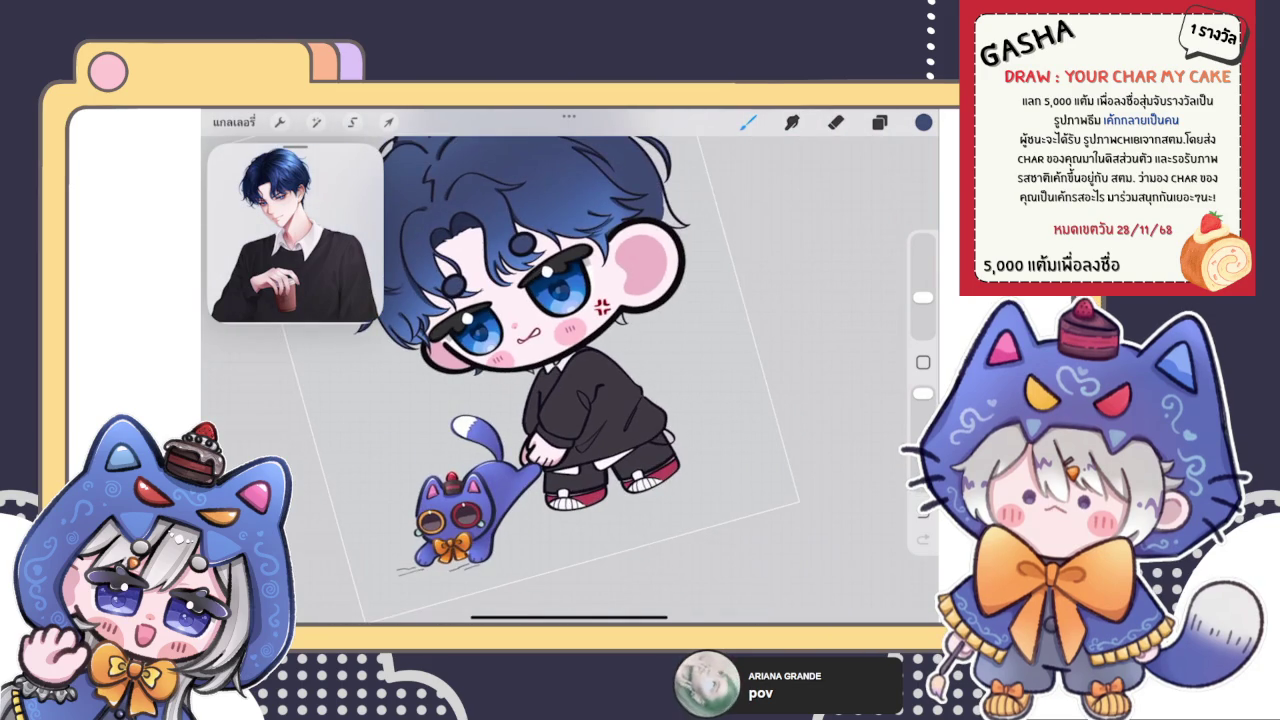
pyautogui.scroll(5, 590, 400)
pyautogui.scroll(5, 590, 400)
pyautogui.moveTo(575, 367)
pyautogui.mouseDown()
pyautogui.moveTo(600, 435)
pyautogui.moveTo(640, 486)
pyautogui.moveTo(691, 334)
pyautogui.moveTo(610, 400)
pyautogui.moveTo(683, 353)
pyautogui.mouseUp()
pyautogui.scroll(-3, 570, 380)
pyautogui.scroll(-3, 570, 380)
pyautogui.scroll(-3, 570, 380)
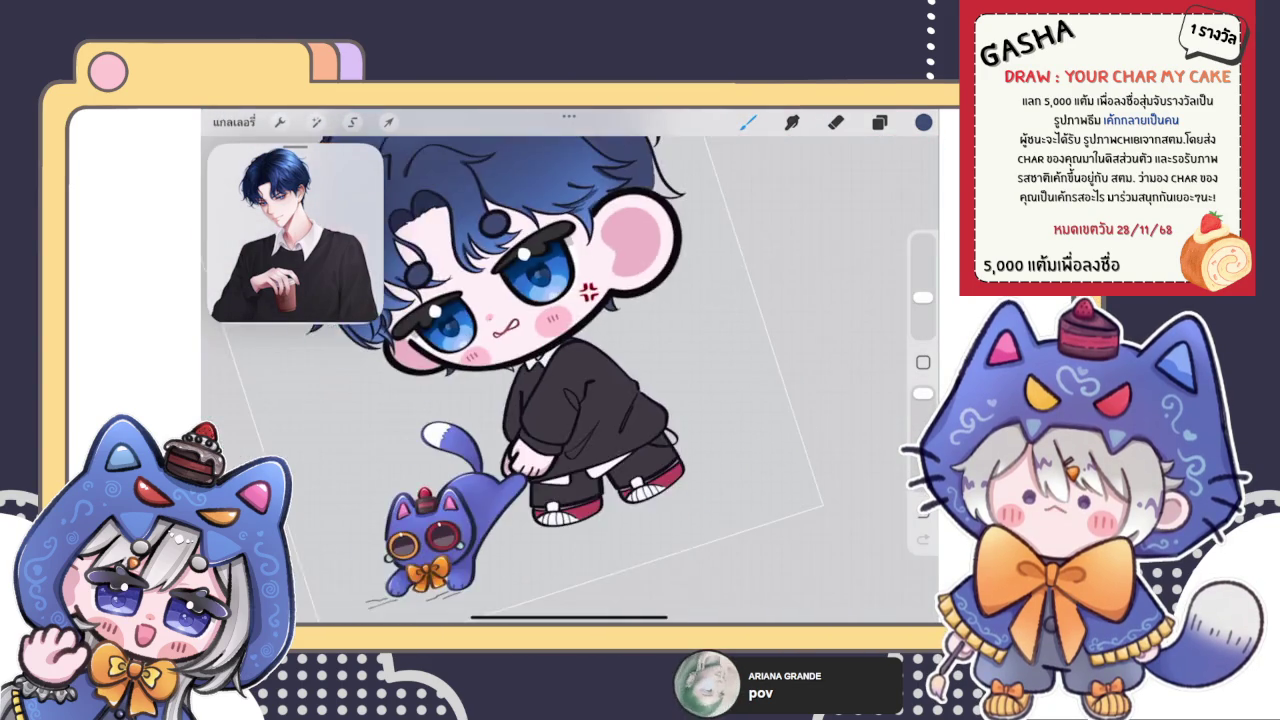
pyautogui.scroll(5, 570, 380)
pyautogui.scroll(5, 570, 380)
pyautogui.scroll(5, 570, 380)
pyautogui.moveTo(500, 343)
pyautogui.mouseDown()
pyautogui.moveTo(556, 424)
pyautogui.moveTo(545, 360)
pyautogui.moveTo(565, 410)
pyautogui.moveTo(500, 343)
pyautogui.mouseUp()
# Step: Fill the hair wedge beside the ear and the grey gap with dark blue
pyautogui.scroll(-2, 570, 380)
pyautogui.scroll(-3, 570, 380)
pyautogui.scroll(-5, 570, 380)
pyautogui.scroll(5, 570, 380)
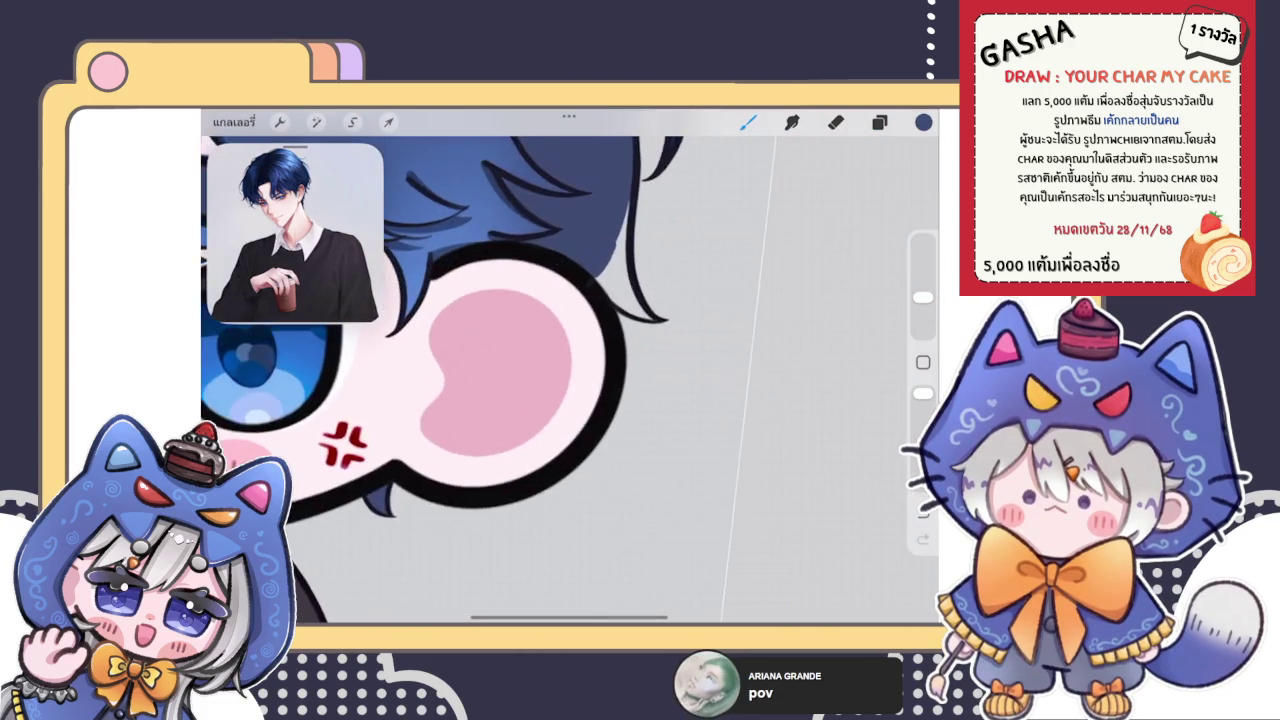
pyautogui.scroll(3, 570, 380)
pyautogui.scroll(2, 570, 380)
pyautogui.moveTo(468, 295)
pyautogui.mouseDown()
pyautogui.moveTo(480, 440)
pyautogui.moveTo(505, 505)
pyautogui.mouseUp()
pyautogui.moveTo(490, 440)
pyautogui.mouseDown()
pyautogui.moveTo(502, 498)
pyautogui.moveTo(600, 252)
pyautogui.mouseUp()
pyautogui.moveTo(560, 290)
pyautogui.mouseDown()
pyautogui.moveTo(698, 156)
pyautogui.moveTo(502, 505)
pyautogui.mouseUp()
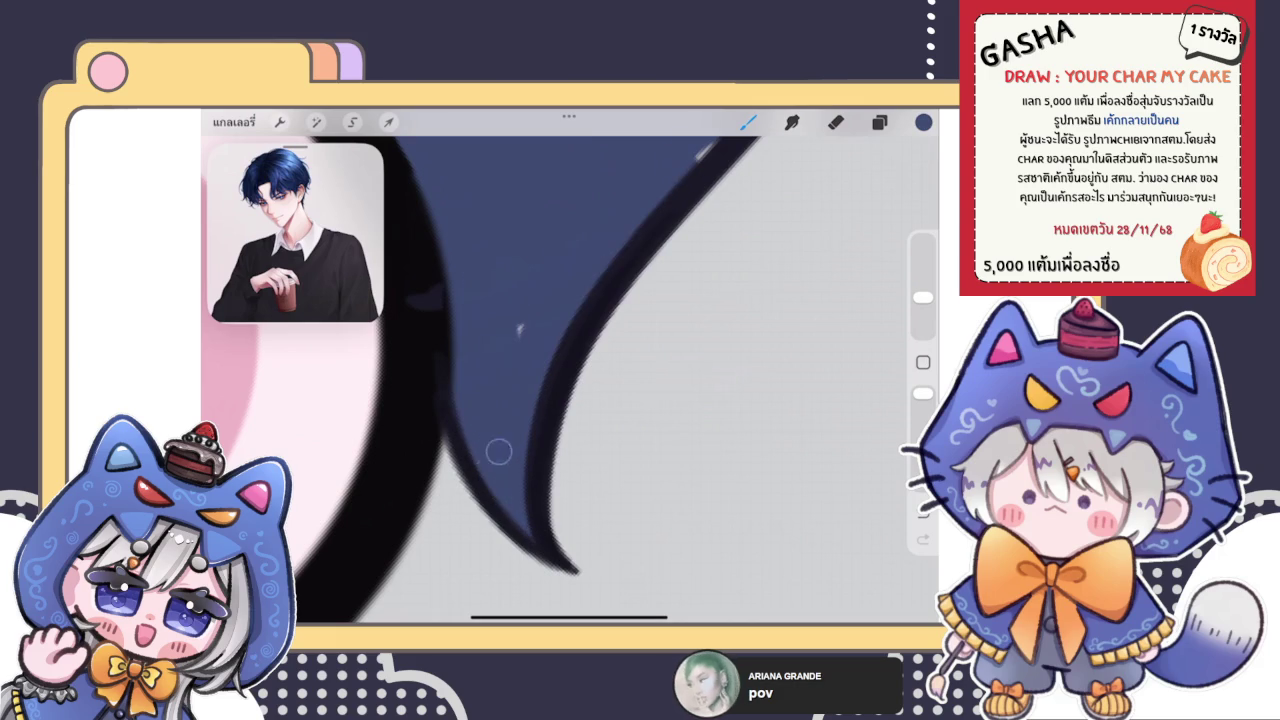
pyautogui.scroll(-3, 570, 380)
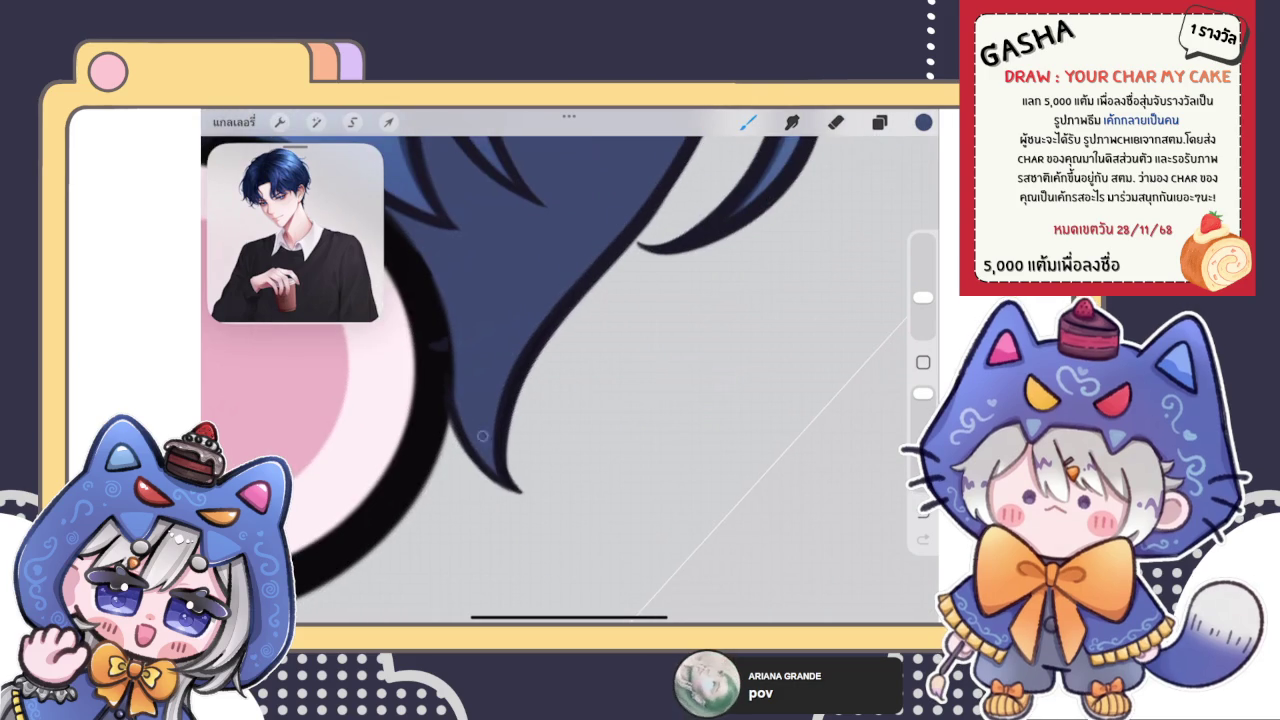
pyautogui.scroll(2, 570, 380)
pyautogui.scroll(-3, 570, 380)
pyautogui.scroll(-2, 570, 380)
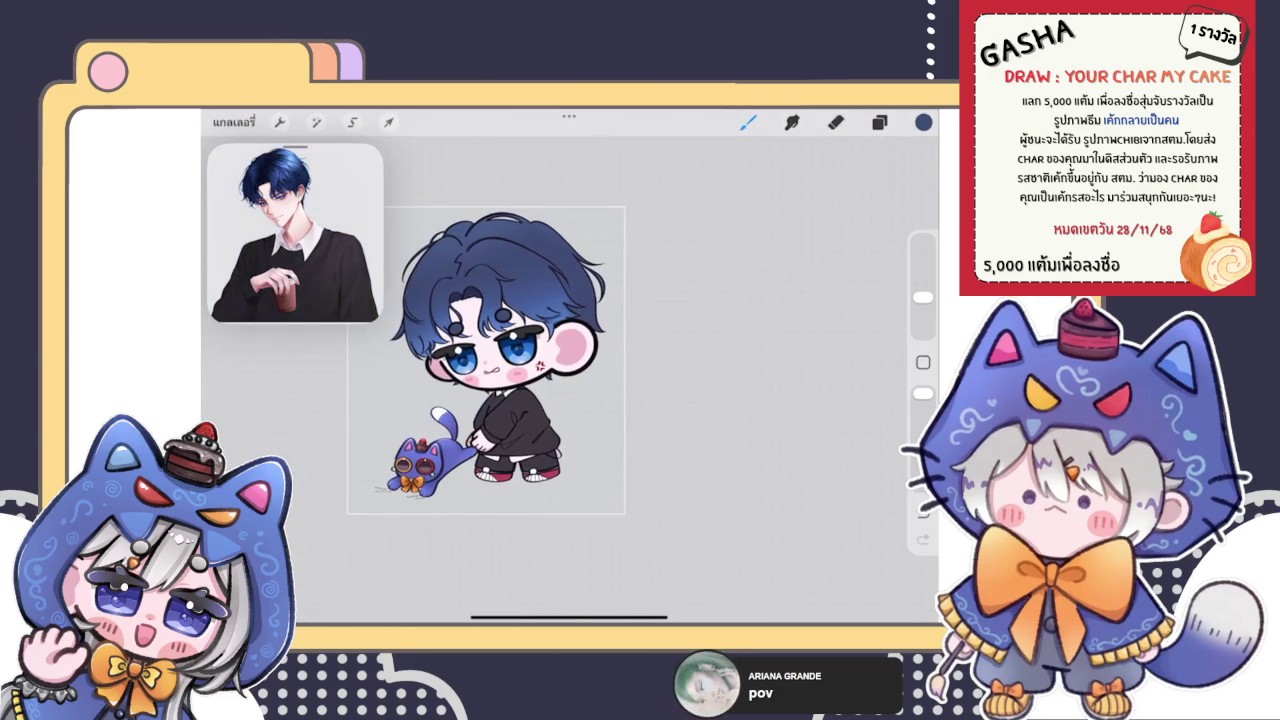
# Step: Select the sketch layer above the hair and pick a dark colour for the strands
pyautogui.scroll(2, 500, 400)
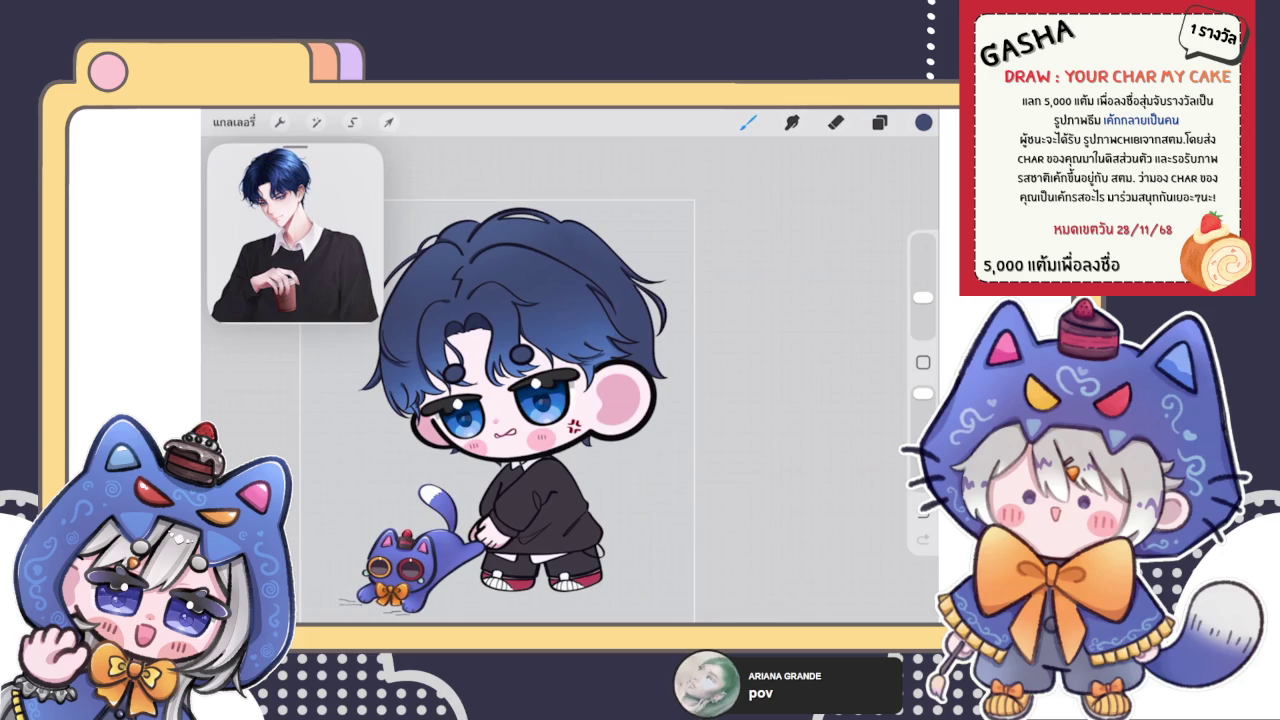
pyautogui.click(879, 122)
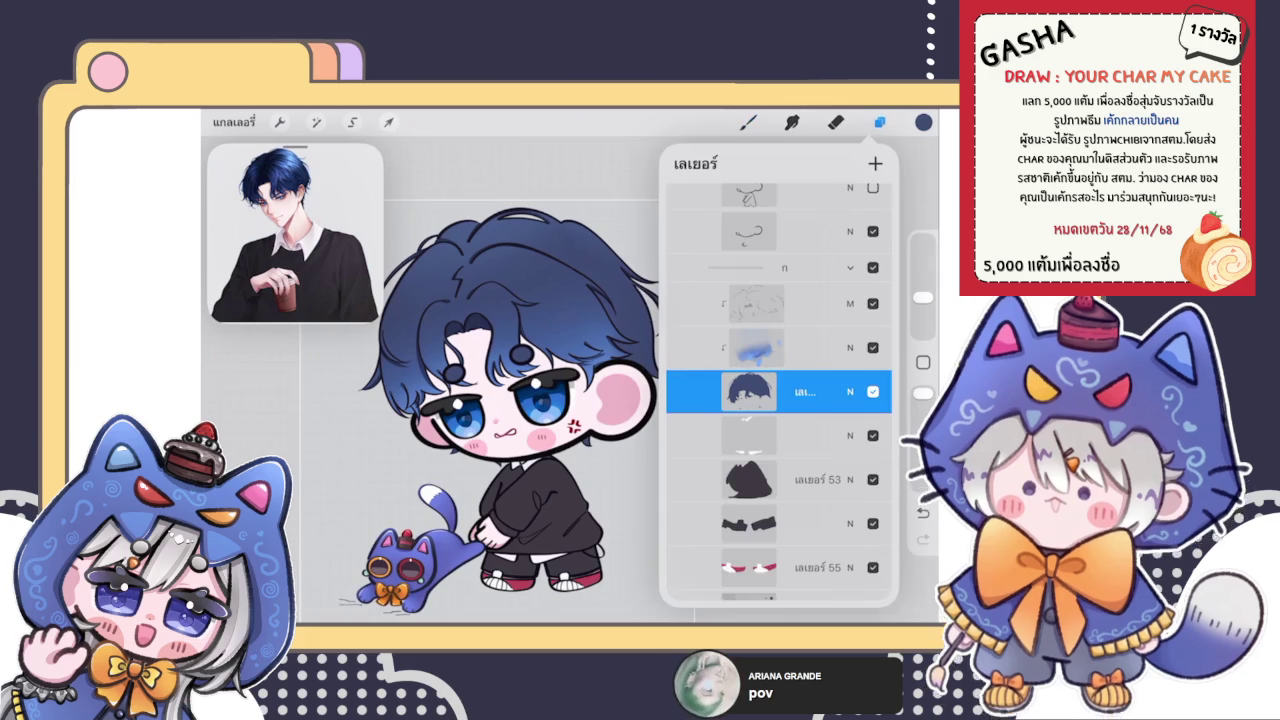
pyautogui.click(879, 122)
pyautogui.scroll(3, 518, 380)
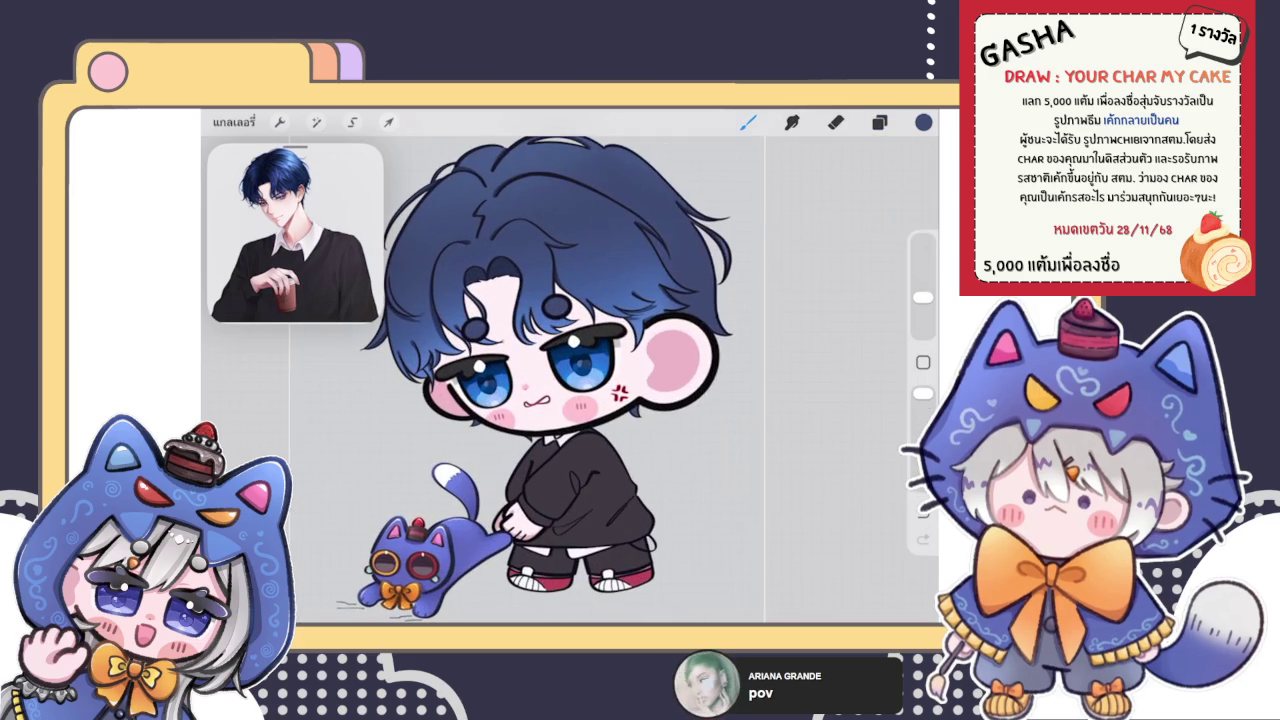
pyautogui.click(879, 122)
pyautogui.click(779, 304)
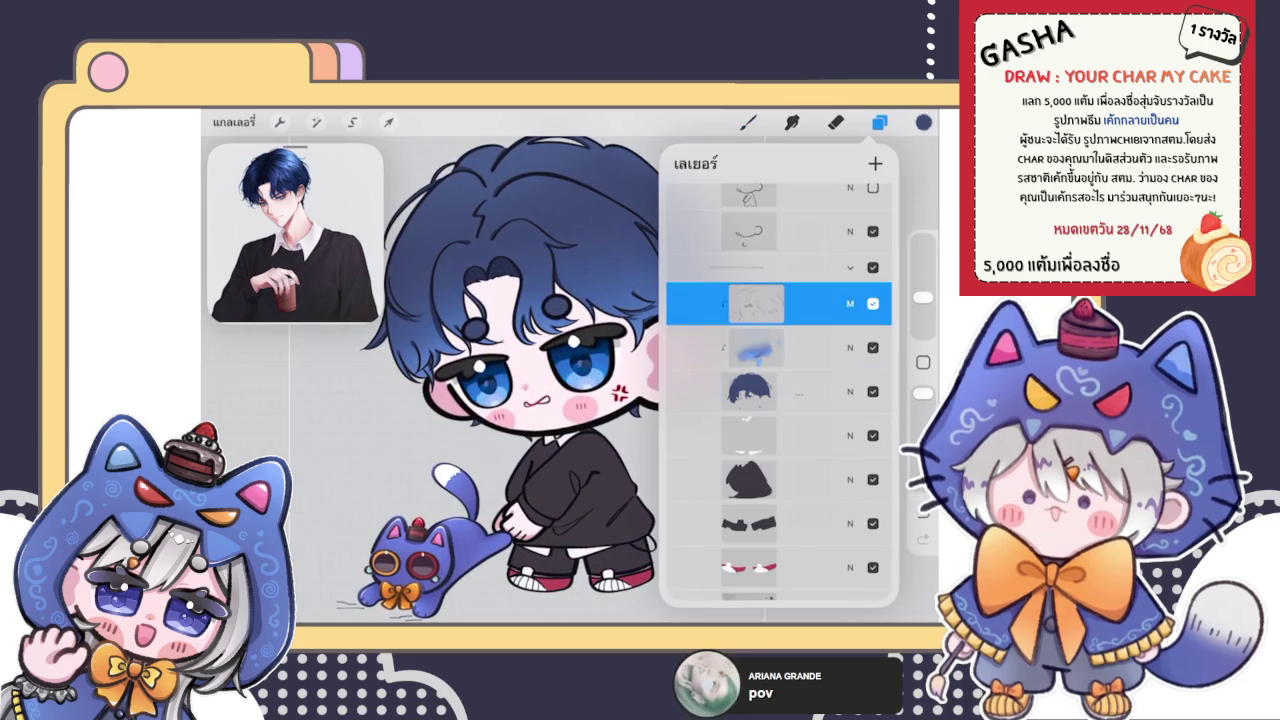
pyautogui.click(923, 122)
# Step: Draw dark hair strands over the fringe near the eye, undoing a stray squiggle
pyautogui.moveTo(592, 286); pyautogui.dragTo(626, 258)
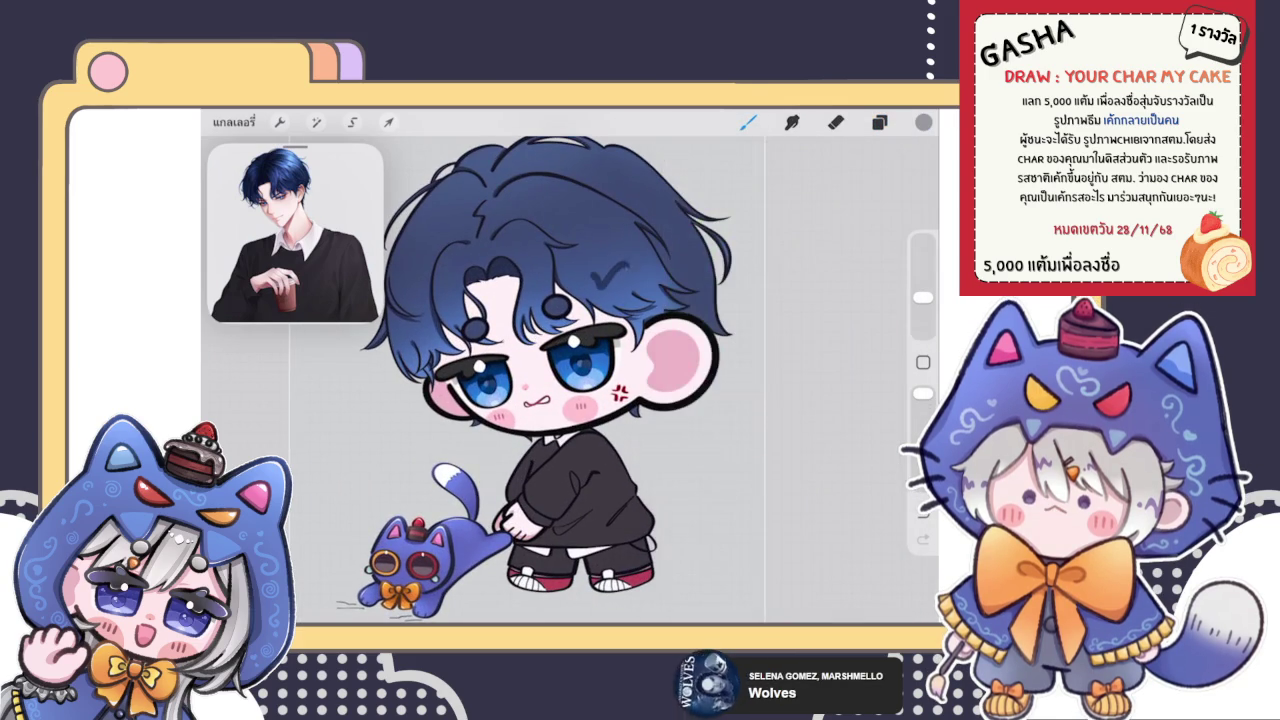
pyautogui.scroll(5, 560, 370)
pyautogui.hotkey('ctrl', 'z')
pyautogui.moveTo(678, 296); pyautogui.dragTo(612, 374)
pyautogui.scroll(5, 570, 370)
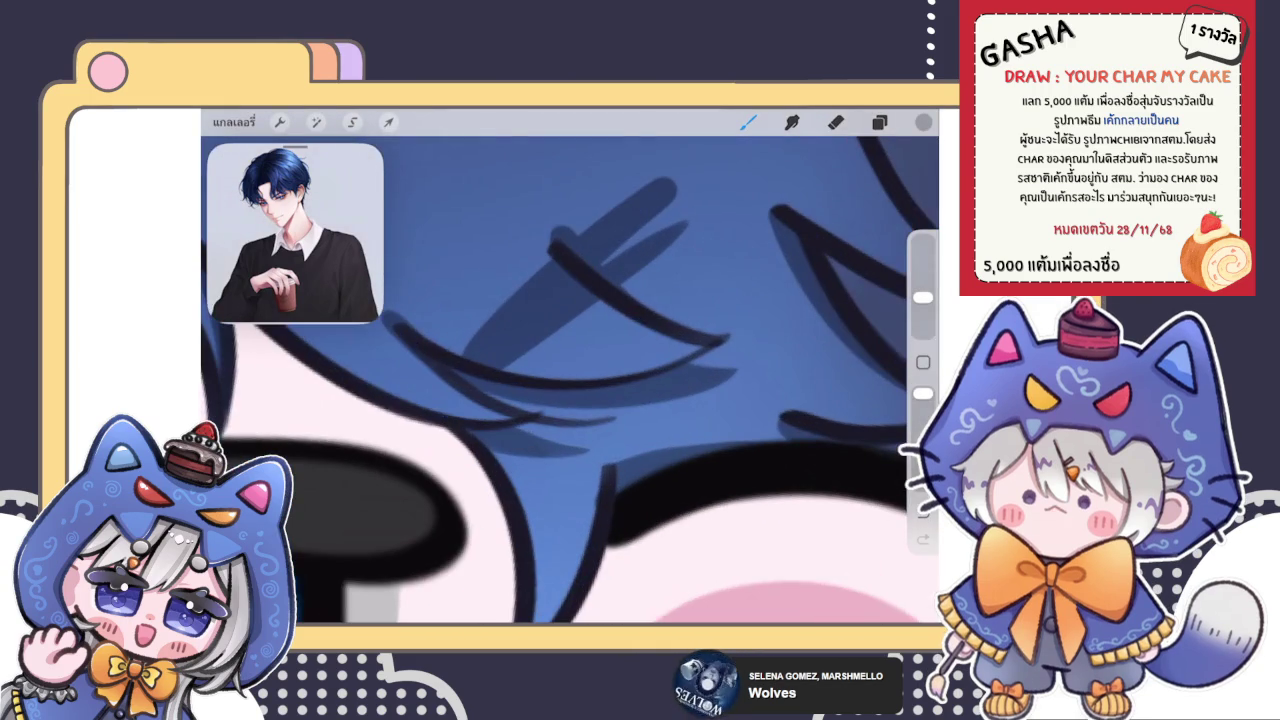
pyautogui.scroll(-5, 570, 380)
pyautogui.scroll(-3, 570, 380)
pyautogui.scroll(5, 570, 380)
# Step: Add thin dark strands along the cheek line, under the face and by the other cheek
pyautogui.moveTo(600, 378); pyautogui.dragTo(630, 442)
pyautogui.moveTo(652, 370); pyautogui.dragTo(620, 420)
pyautogui.scroll(-5, 570, 380)
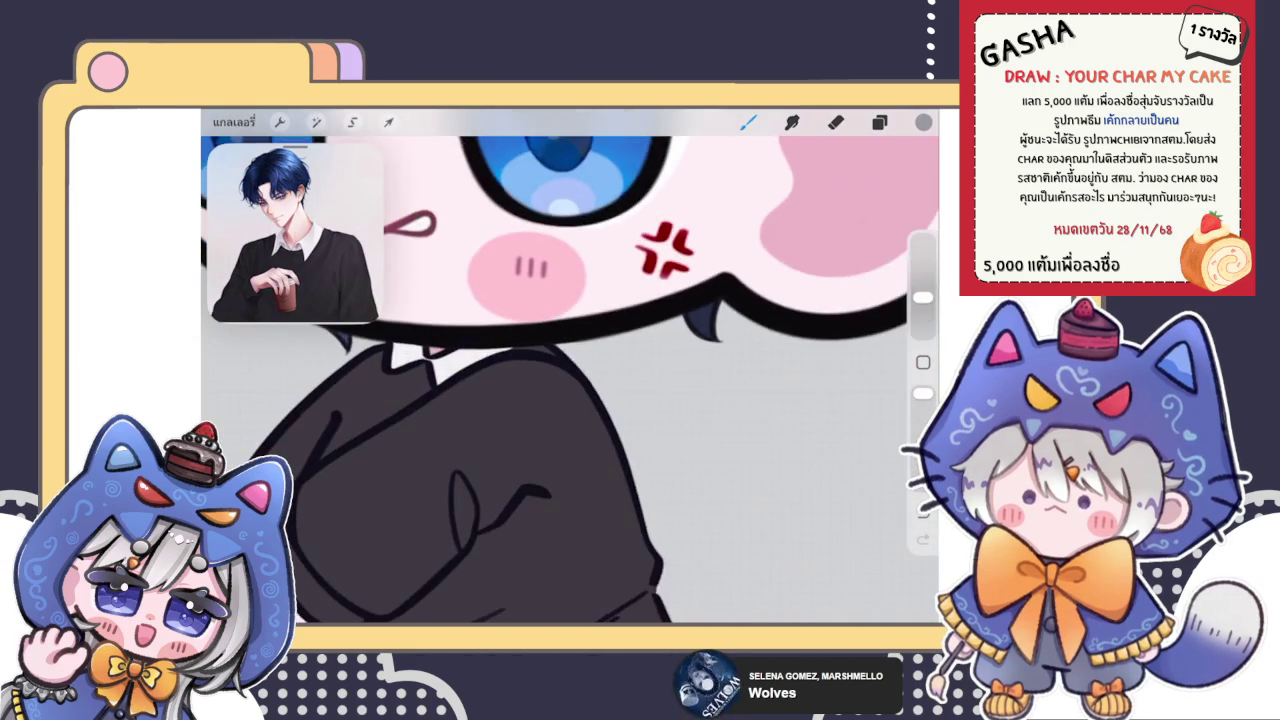
pyautogui.scroll(5, 570, 380)
pyautogui.moveTo(492, 382); pyautogui.dragTo(516, 416)
pyautogui.scroll(-5, 570, 380)
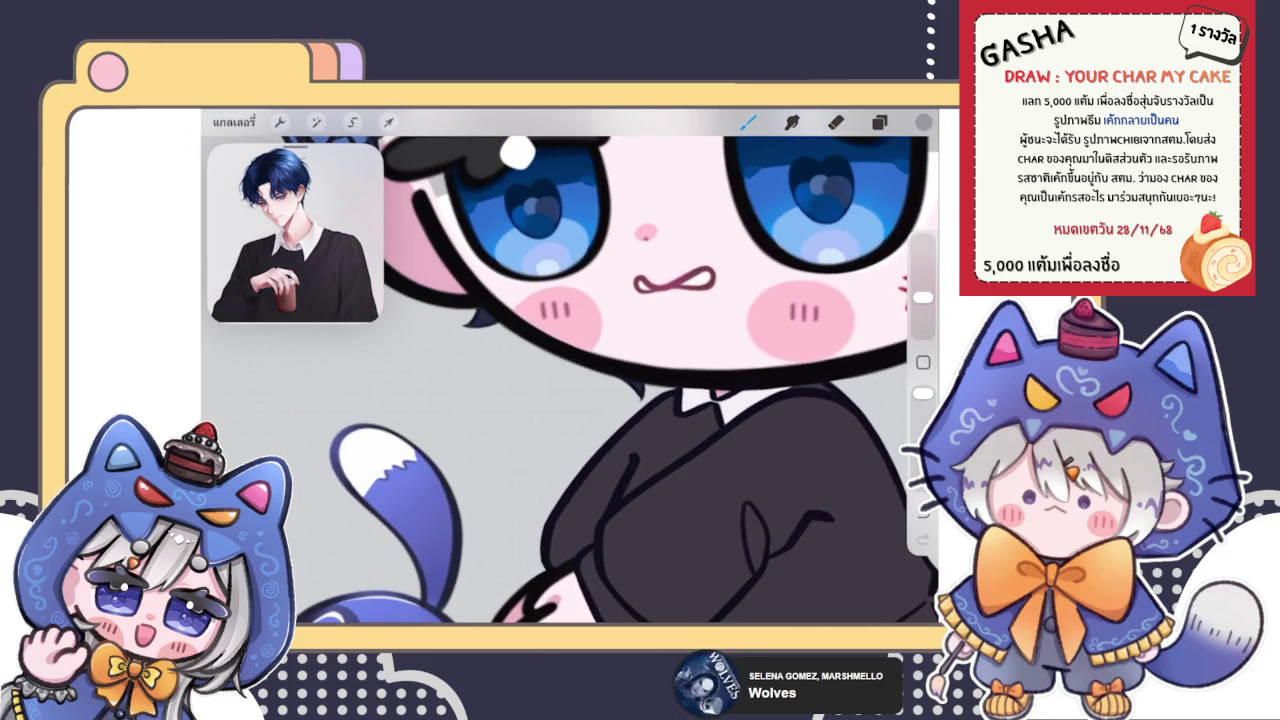
pyautogui.scroll(-1, 570, 380)
pyautogui.scroll(-3, 570, 380)
pyautogui.scroll(-3, 570, 380)
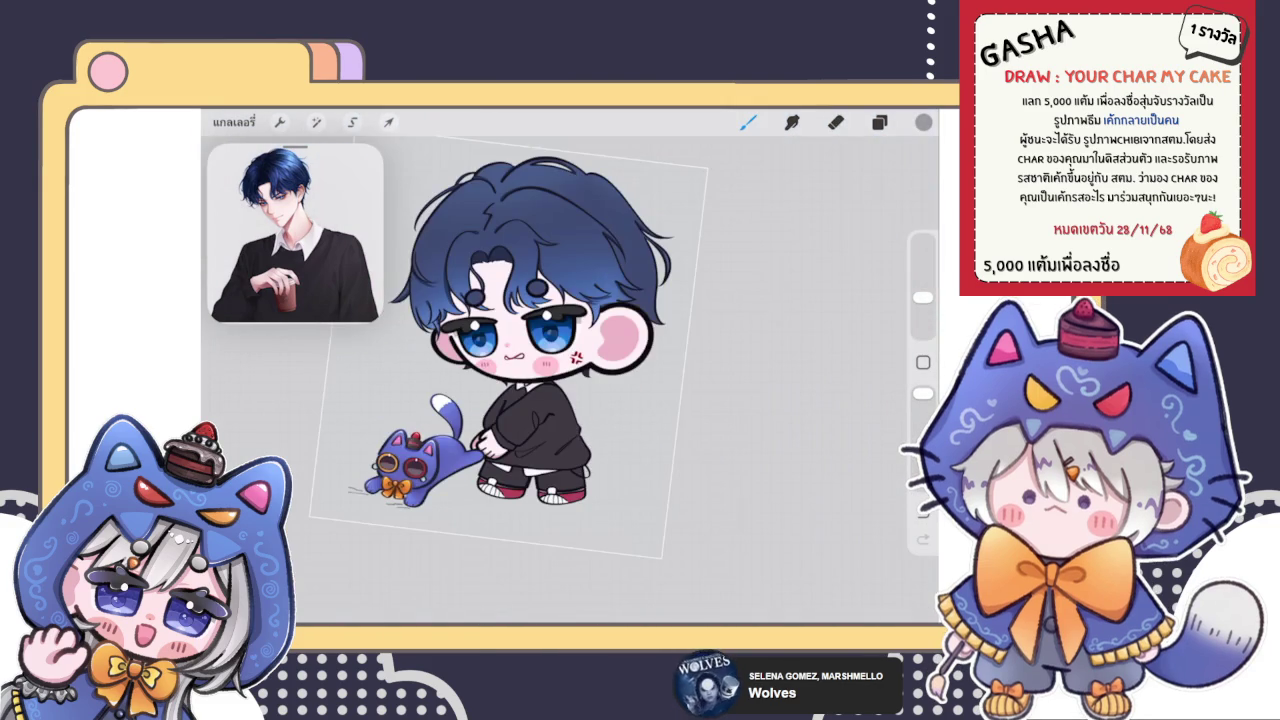
pyautogui.scroll(2, 535, 375)
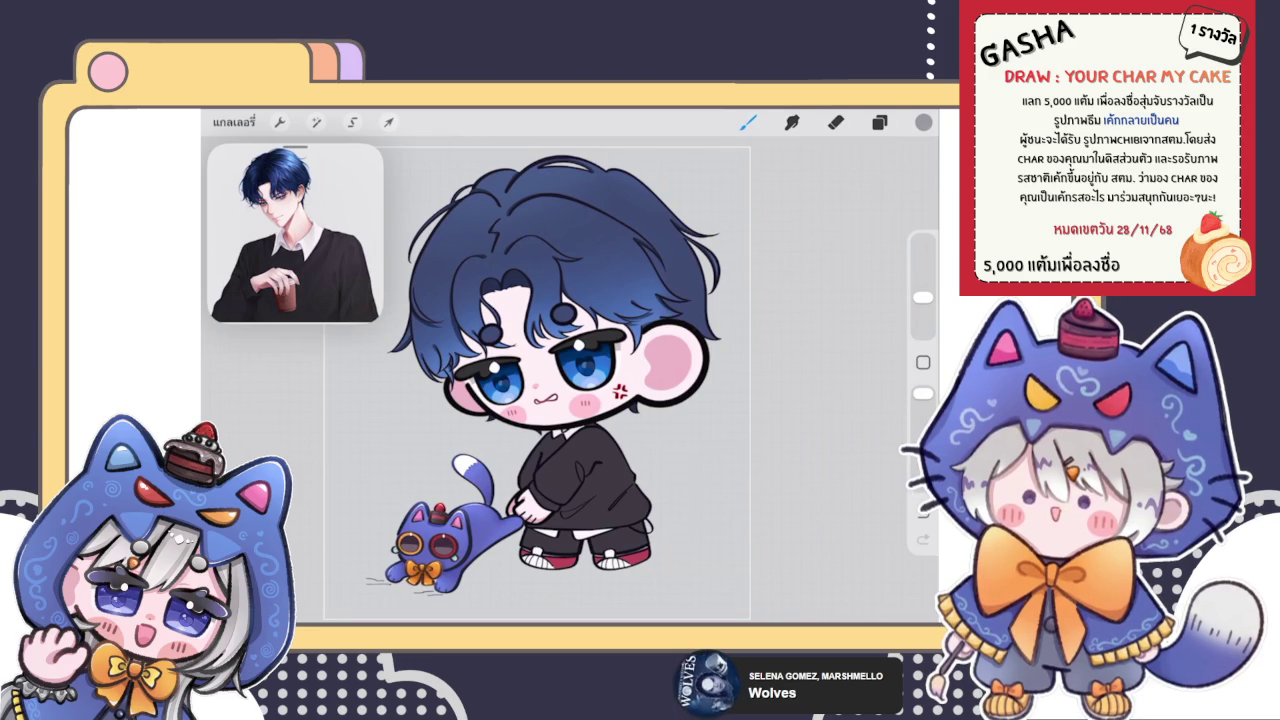
# Step: Zoom in to inspect the refined hair strands, checking the layer list
pyautogui.click(879, 122)
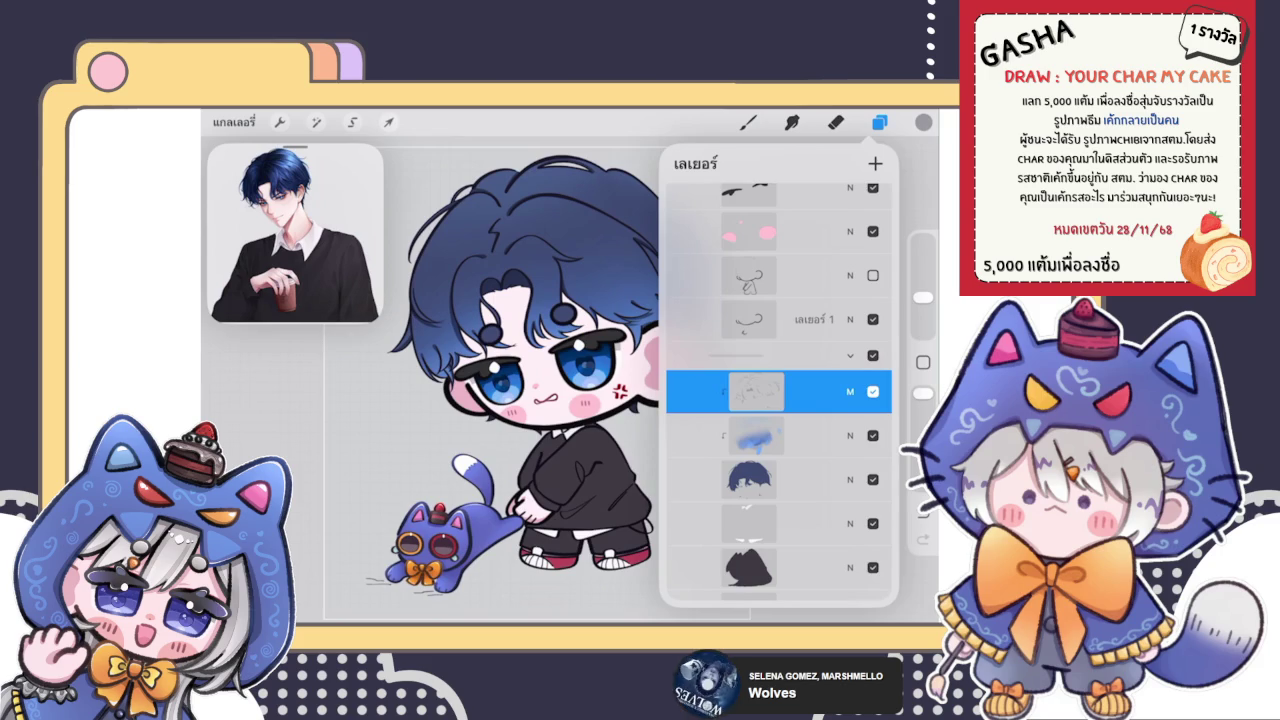
pyautogui.click(747, 122)
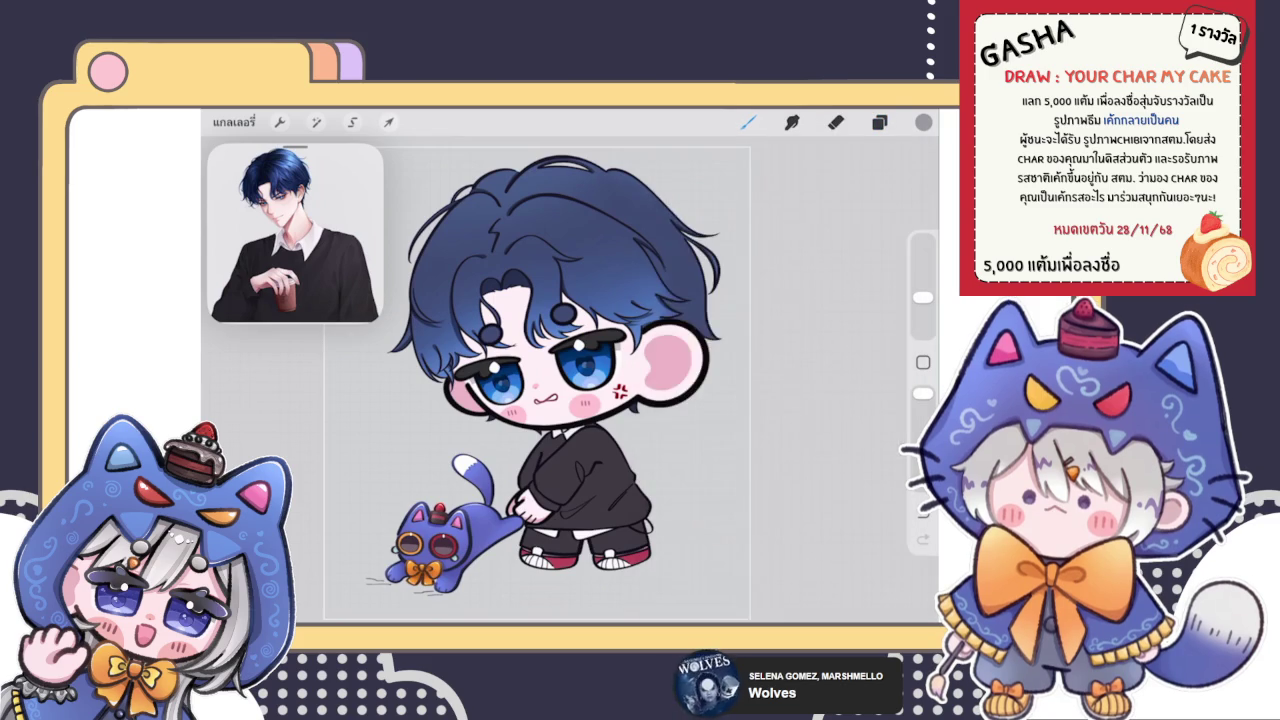
pyautogui.scroll(-5, 544, 375)
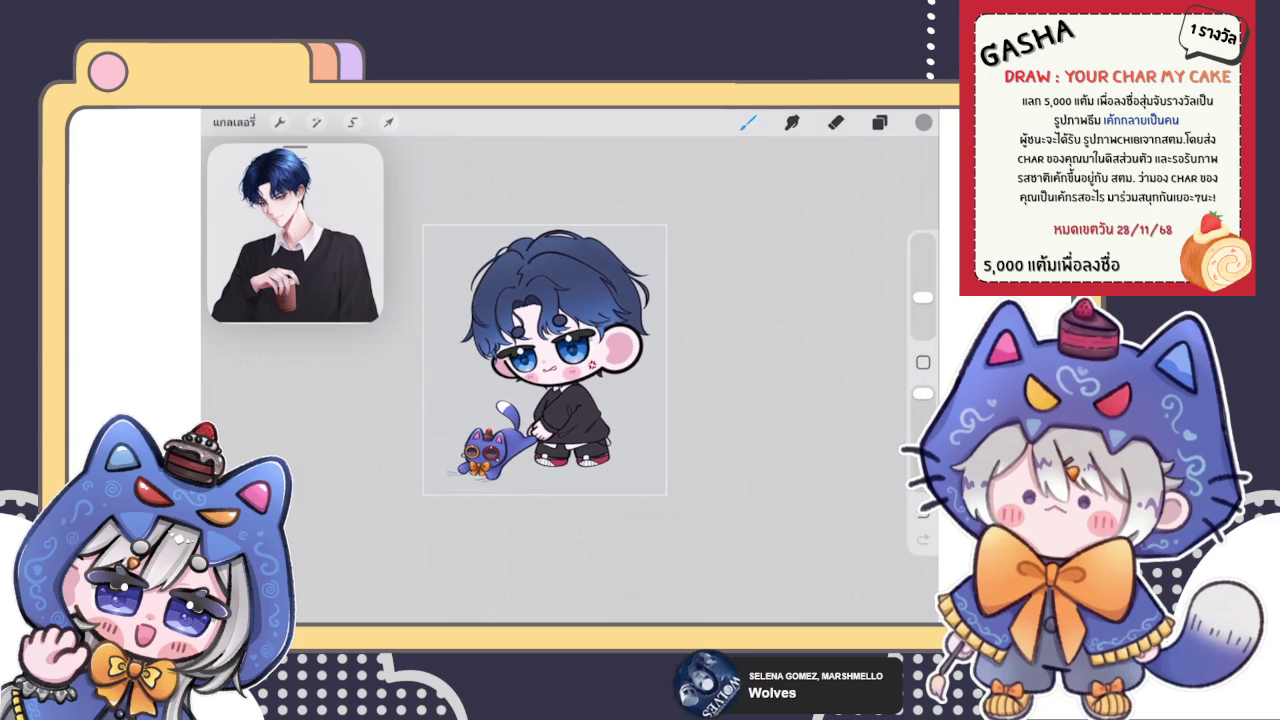
pyautogui.scroll(5, 544, 360)
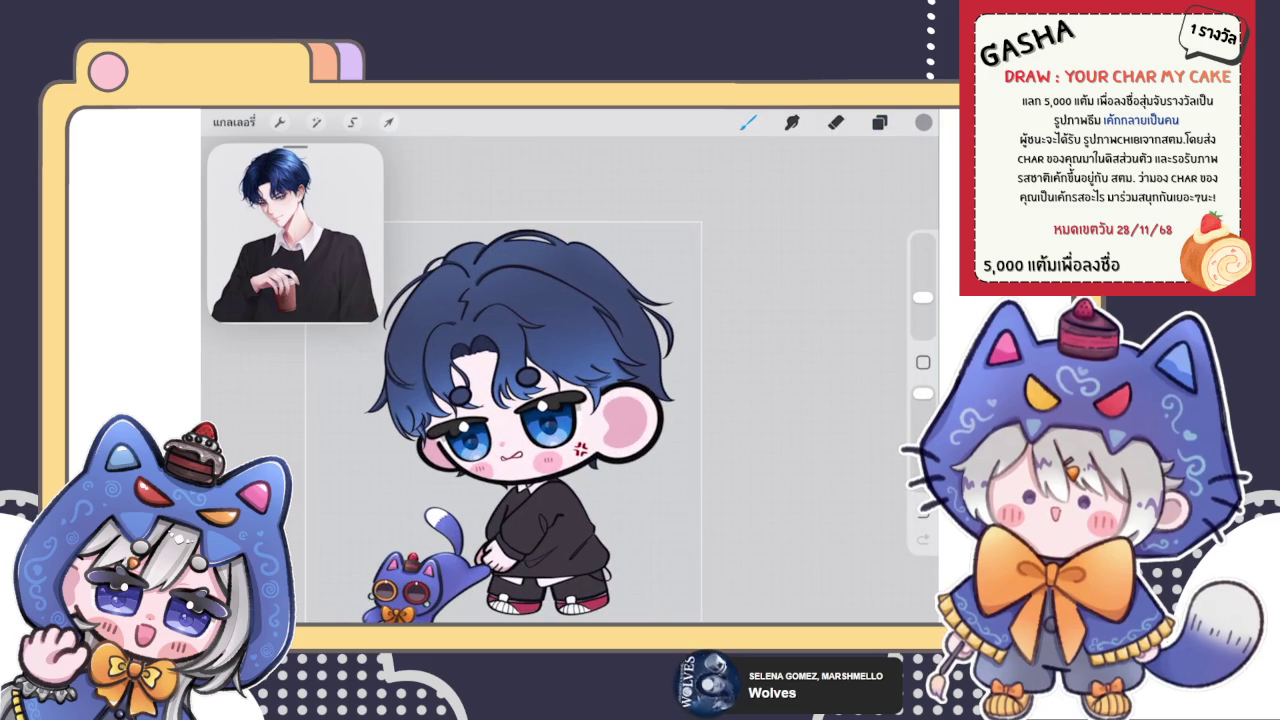
pyautogui.scroll(3, 552, 380)
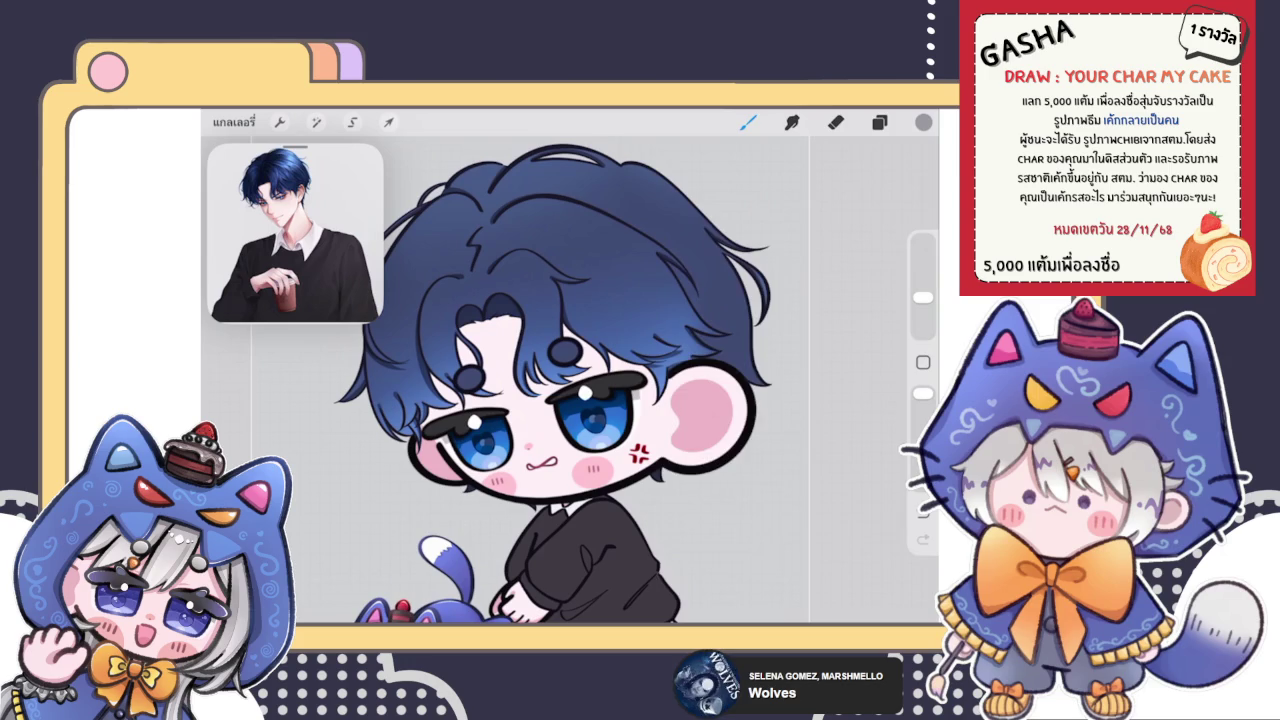
pyautogui.click(879, 122)
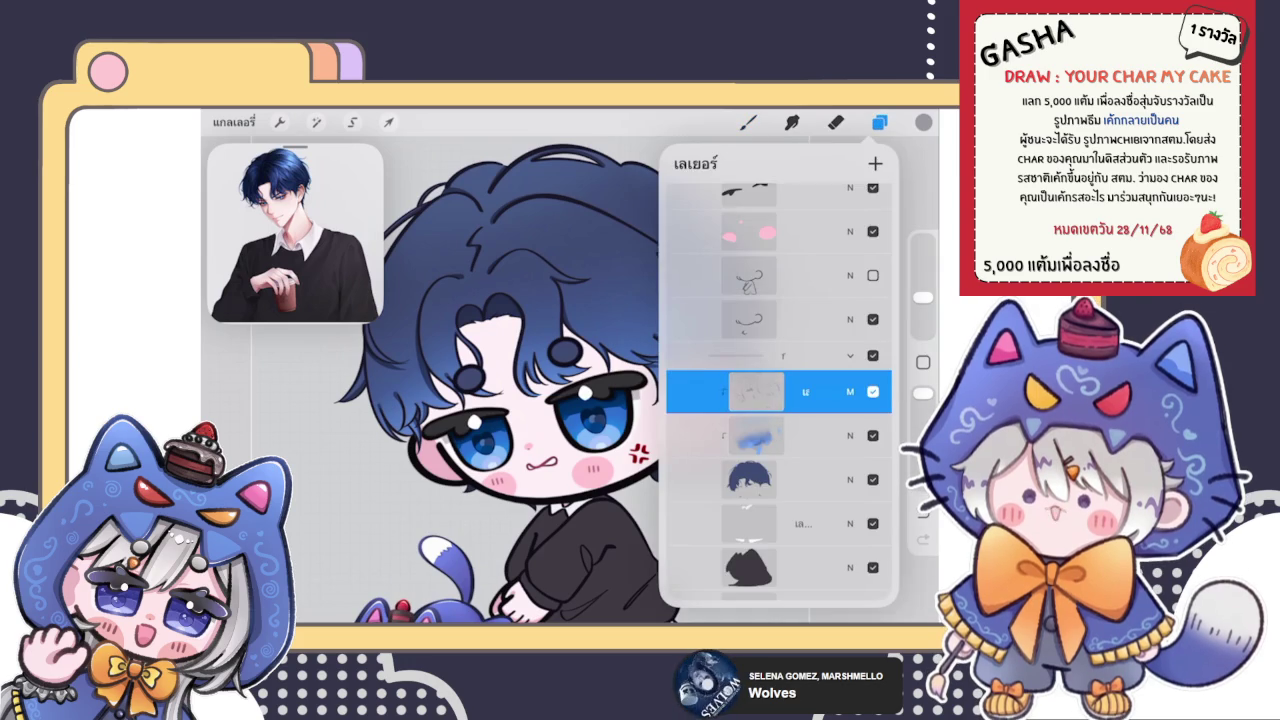
pyautogui.scroll(-3, 500, 400)
pyautogui.scroll(2, 500, 400)
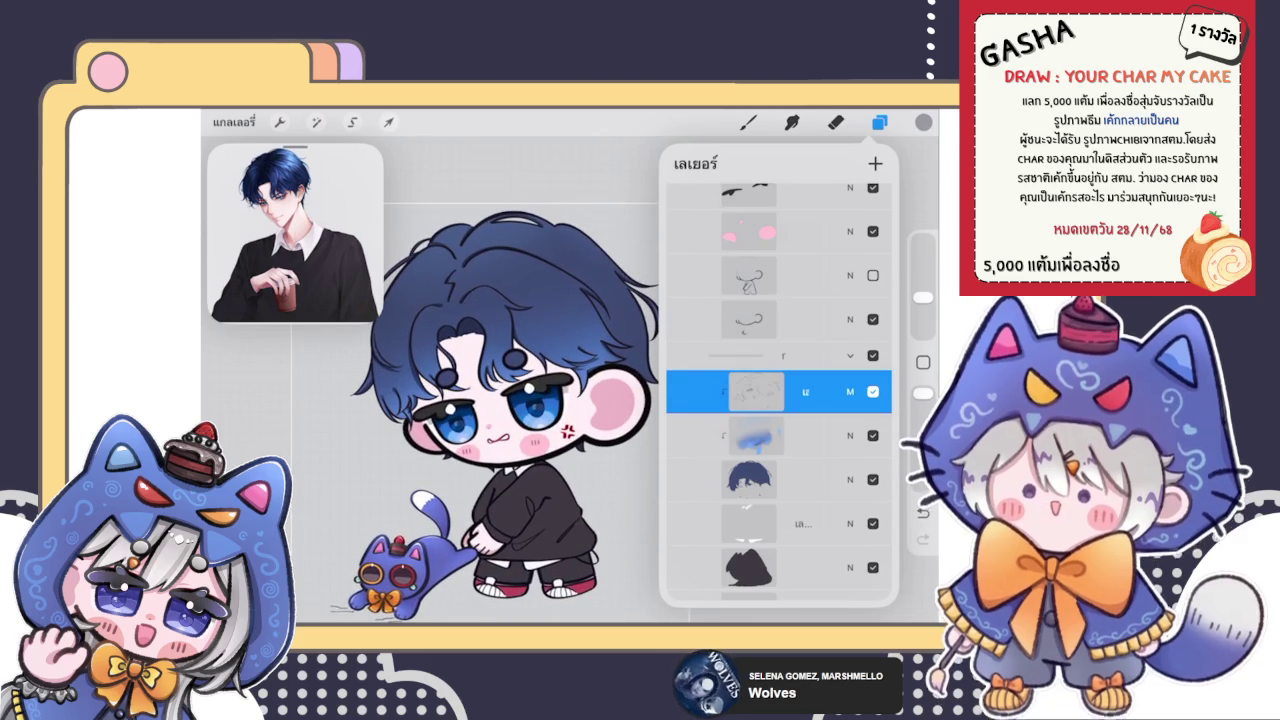
pyautogui.click(747, 122)
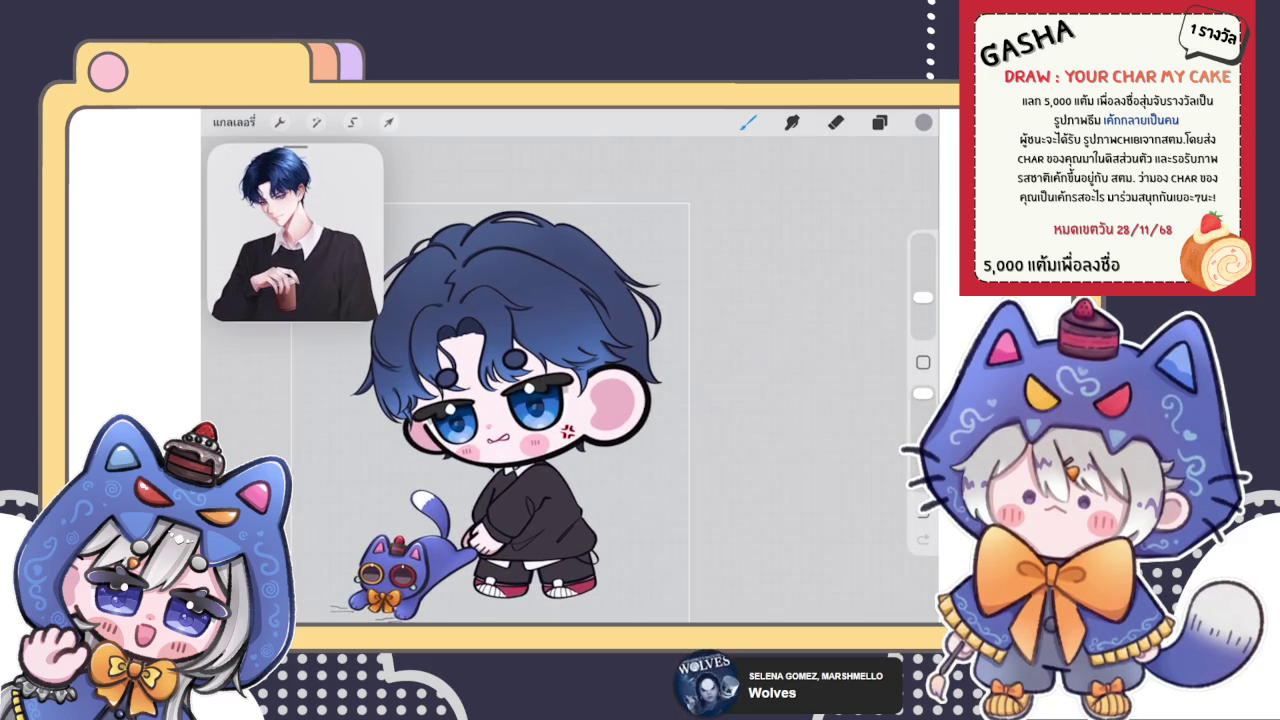
pyautogui.scroll(1, 534, 413)
pyautogui.scroll(3, 580, 400)
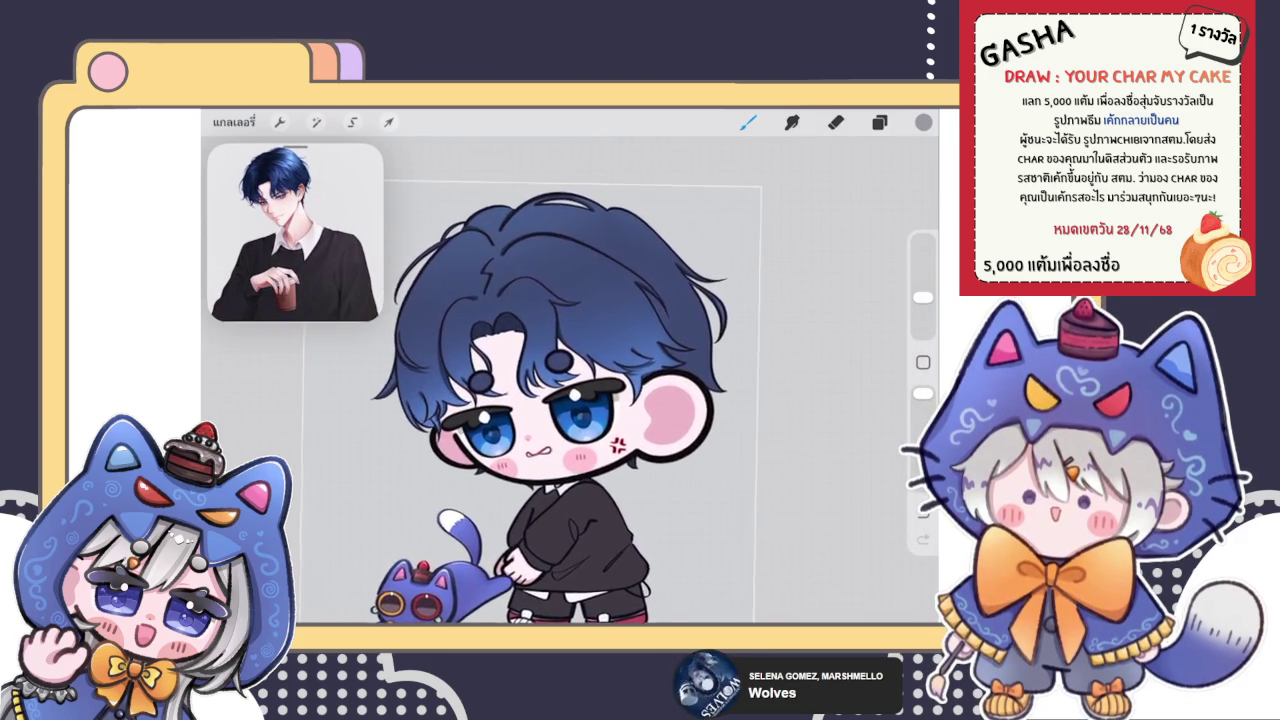
pyautogui.scroll(1, 580, 400)
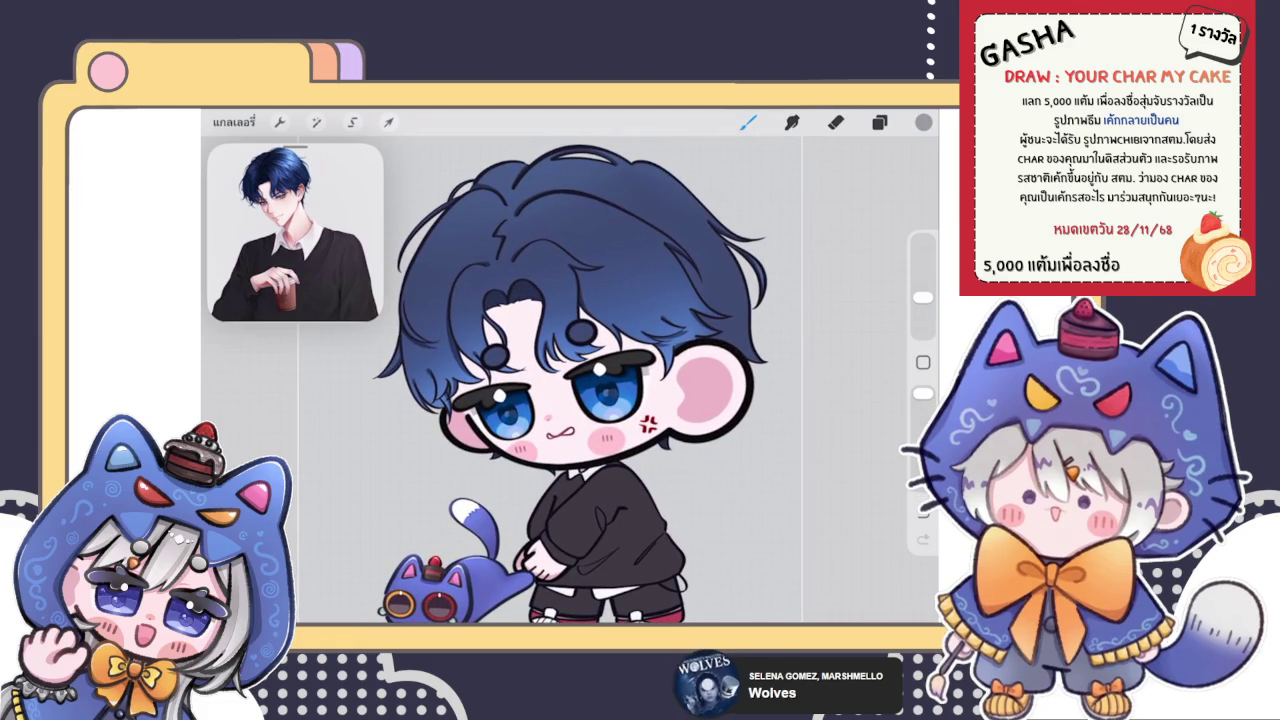
# Step: Review the hair close up again and switch to the Eraser
pyautogui.click(879, 122)
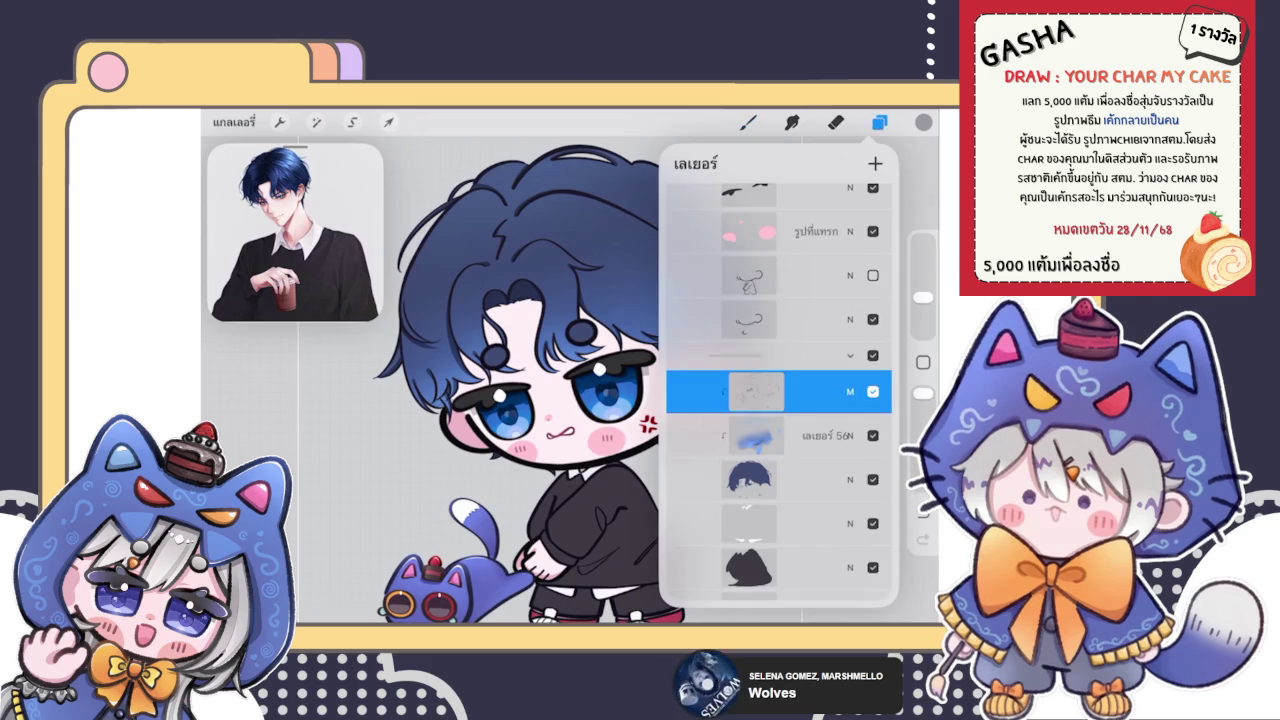
pyautogui.click(879, 122)
pyautogui.scroll(-3, 560, 400)
pyautogui.scroll(5, 560, 400)
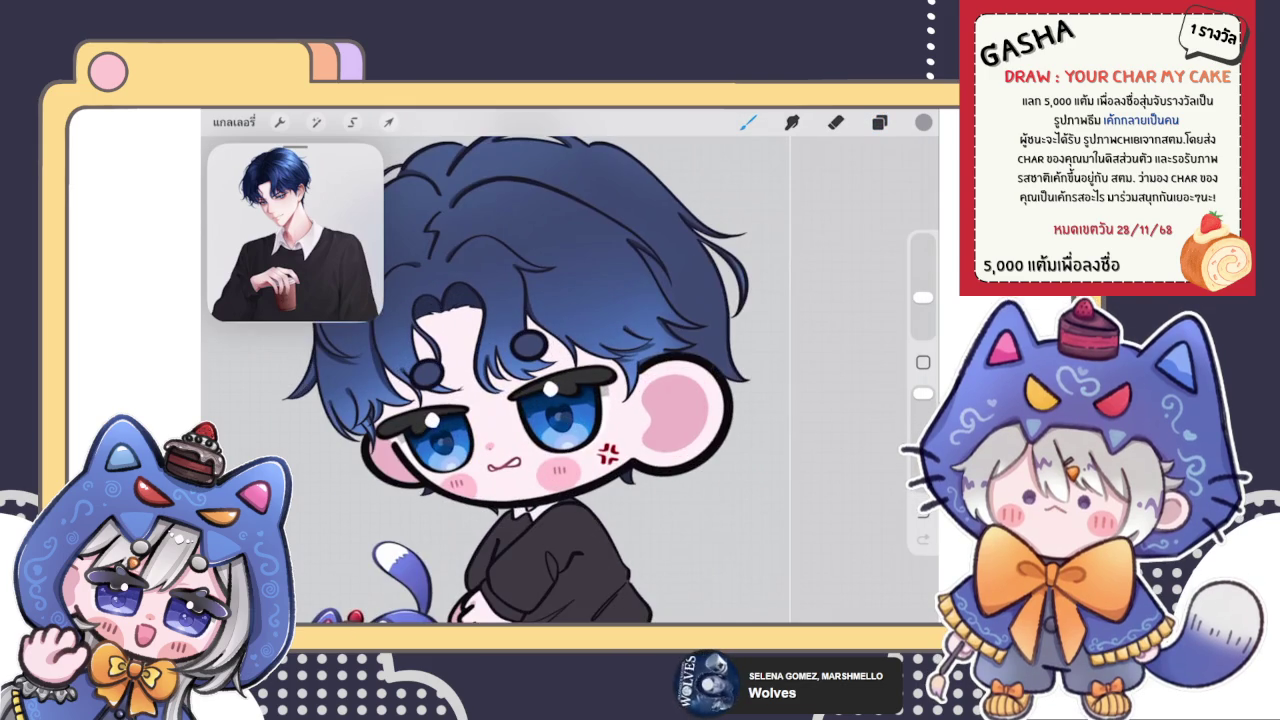
pyautogui.scroll(5, 560, 380)
pyautogui.scroll(3, 560, 380)
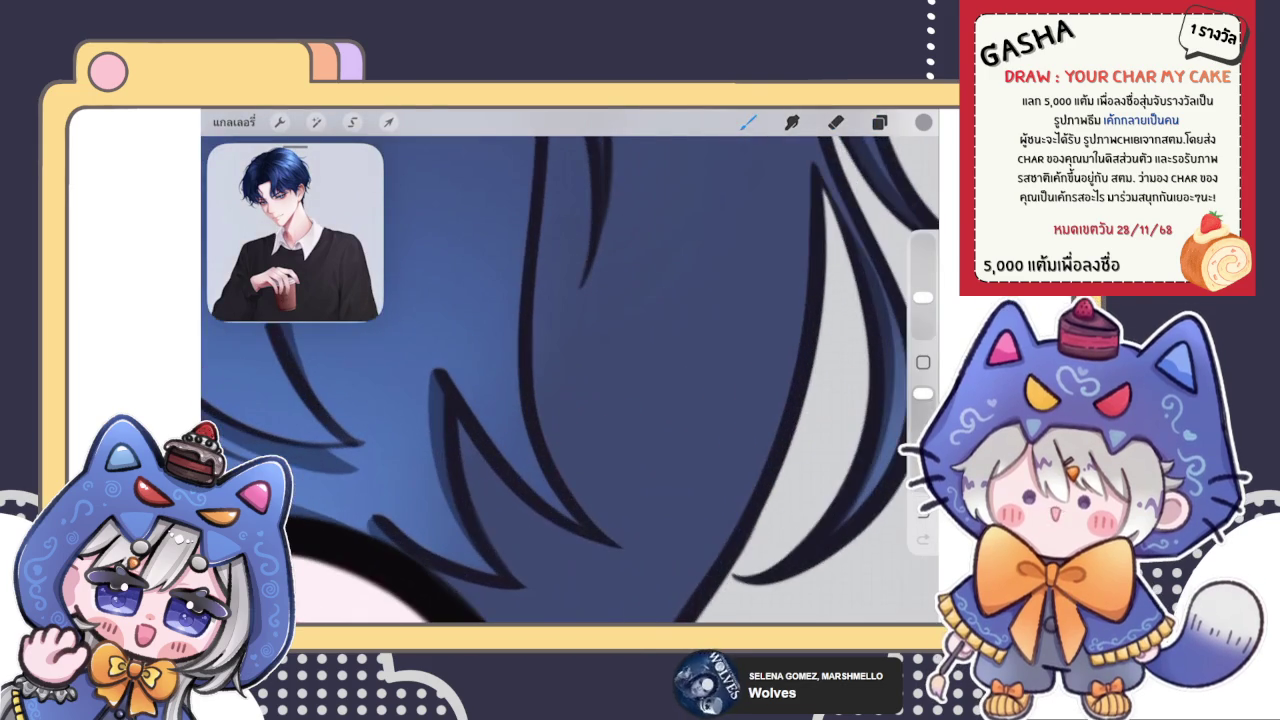
pyautogui.click(879, 122)
pyautogui.click(879, 122)
pyautogui.click(835, 122)
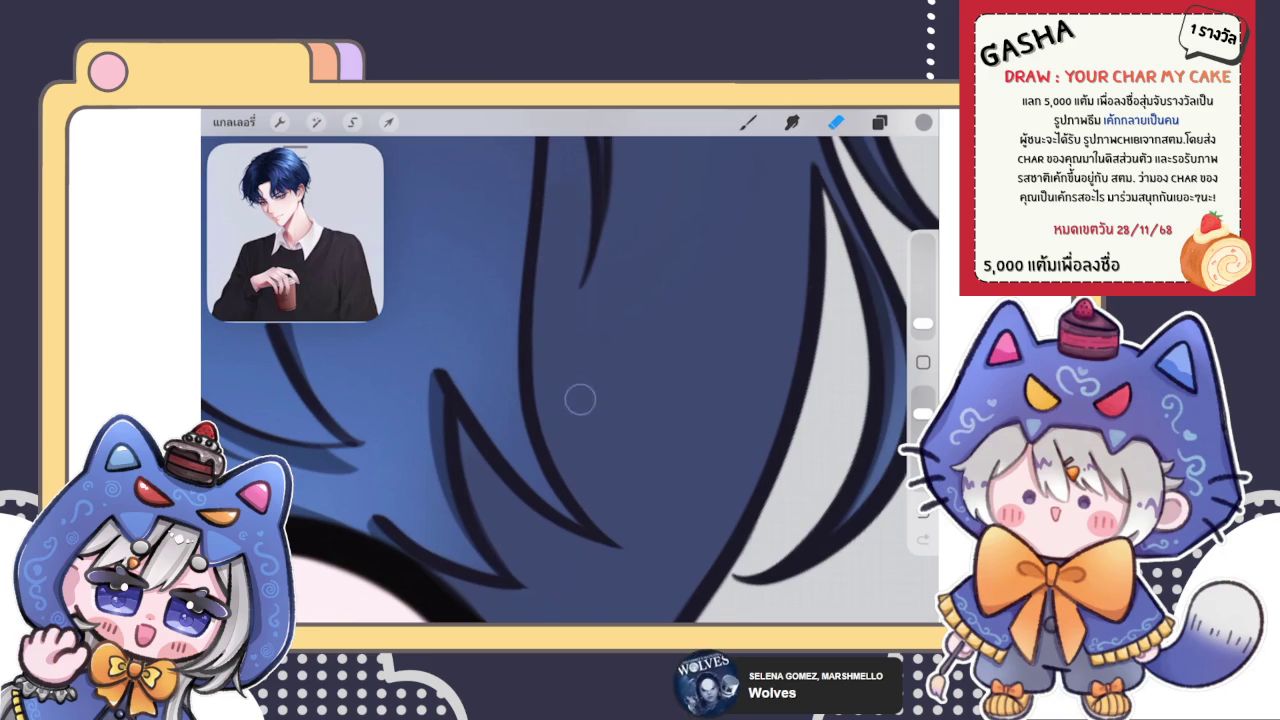
pyautogui.scroll(-3, 565, 432)
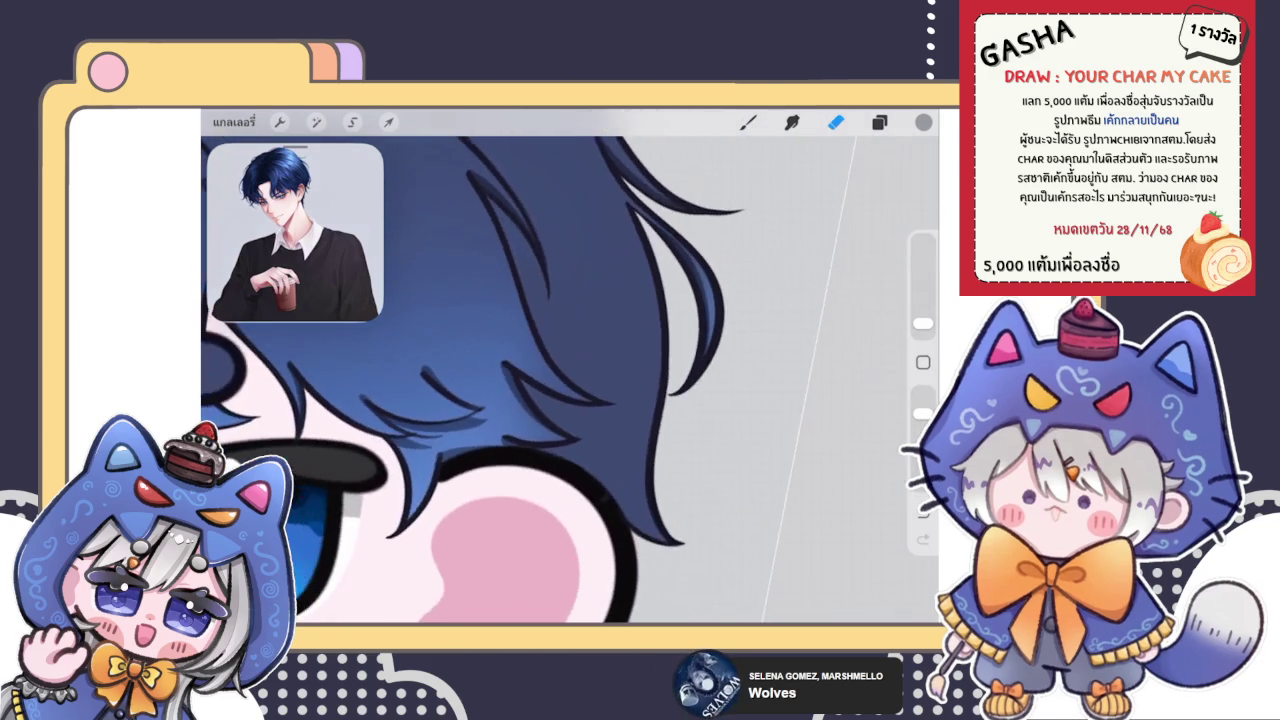
pyautogui.scroll(-3, 565, 432)
# Step: Select the layer one row higher and add a new blank layer above it
pyautogui.click(879, 122)
pyautogui.click(879, 122)
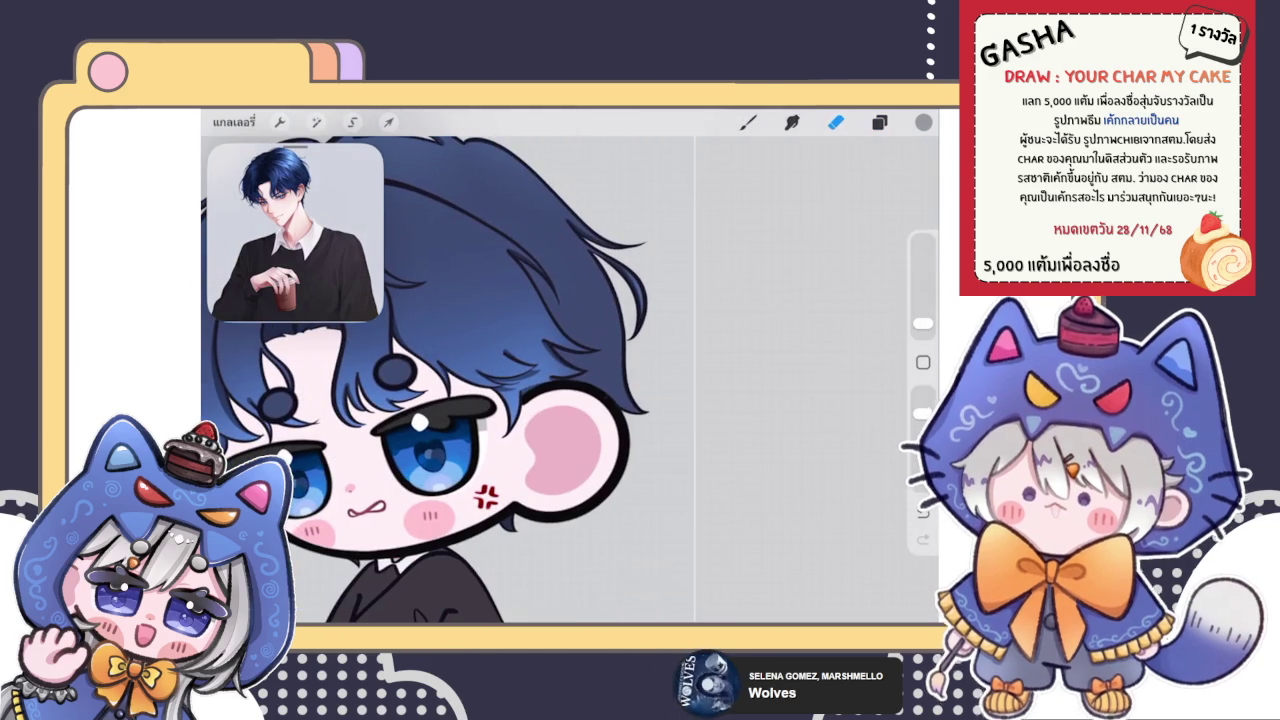
pyautogui.scroll(-5, 450, 380)
pyautogui.scroll(3, 520, 400)
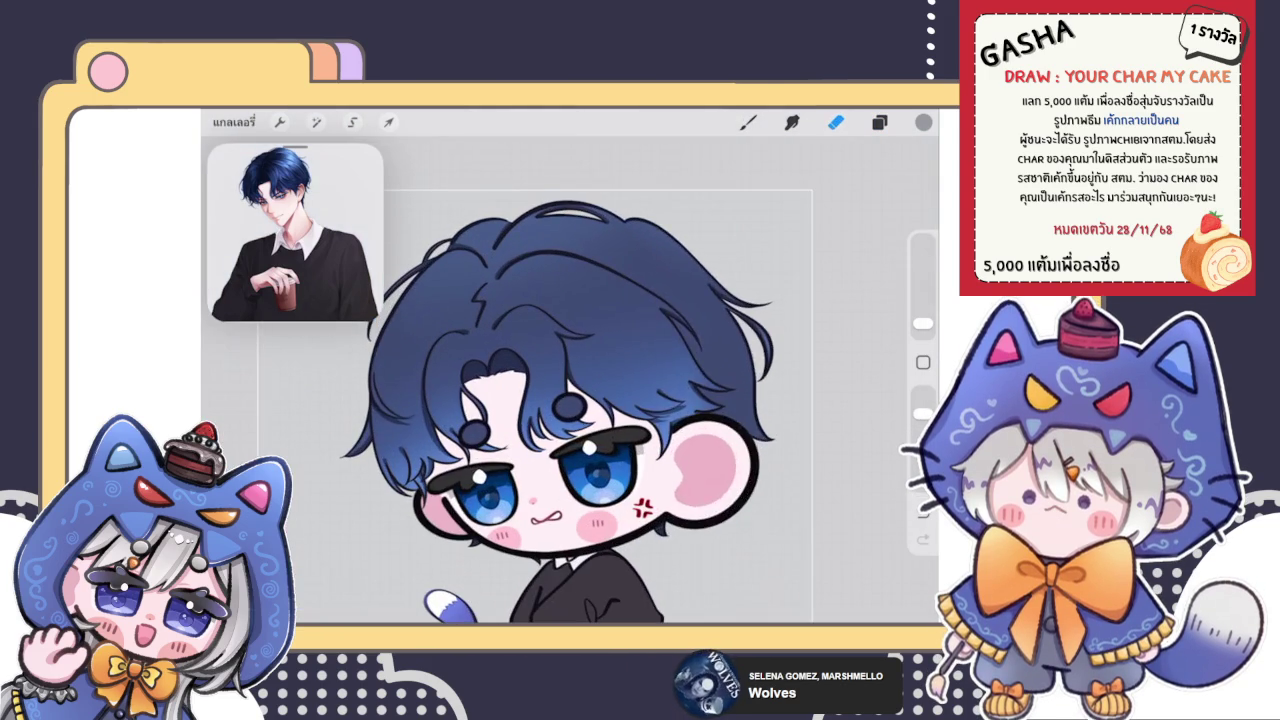
pyautogui.click(879, 122)
pyautogui.click(757, 347)
pyautogui.click(875, 163)
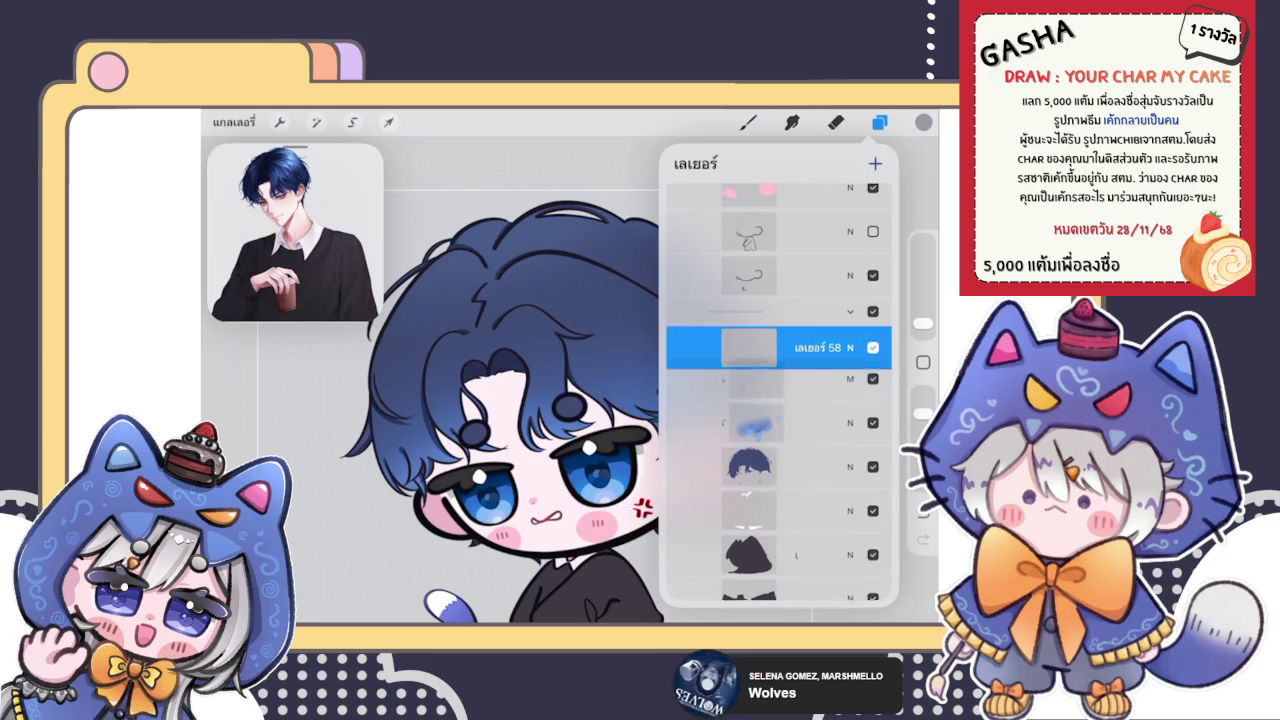
# Step: Clip the new layer to the hair layer below and set up its blend mode, colour and brush
pyautogui.click(757, 347)
pyautogui.click(600, 385)
pyautogui.scroll(3, 778, 400)
pyautogui.scroll(-5, 778, 400)
pyautogui.click(850, 271)
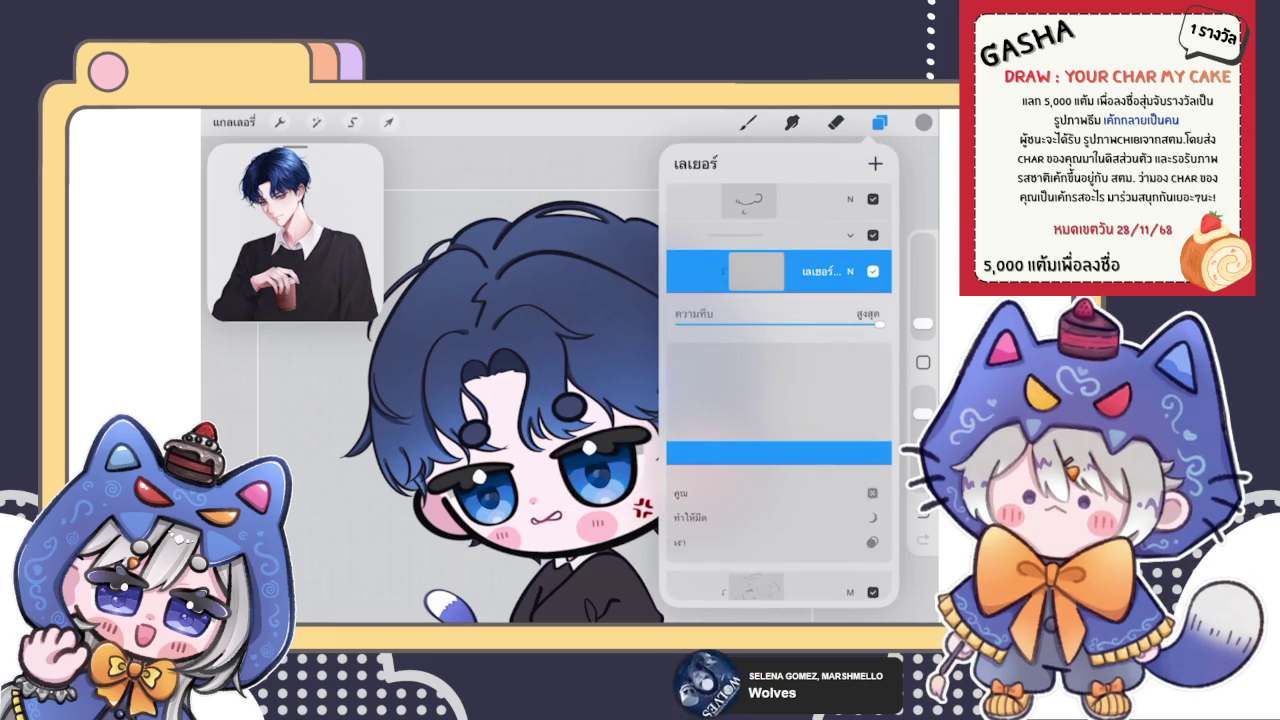
pyautogui.click(923, 122)
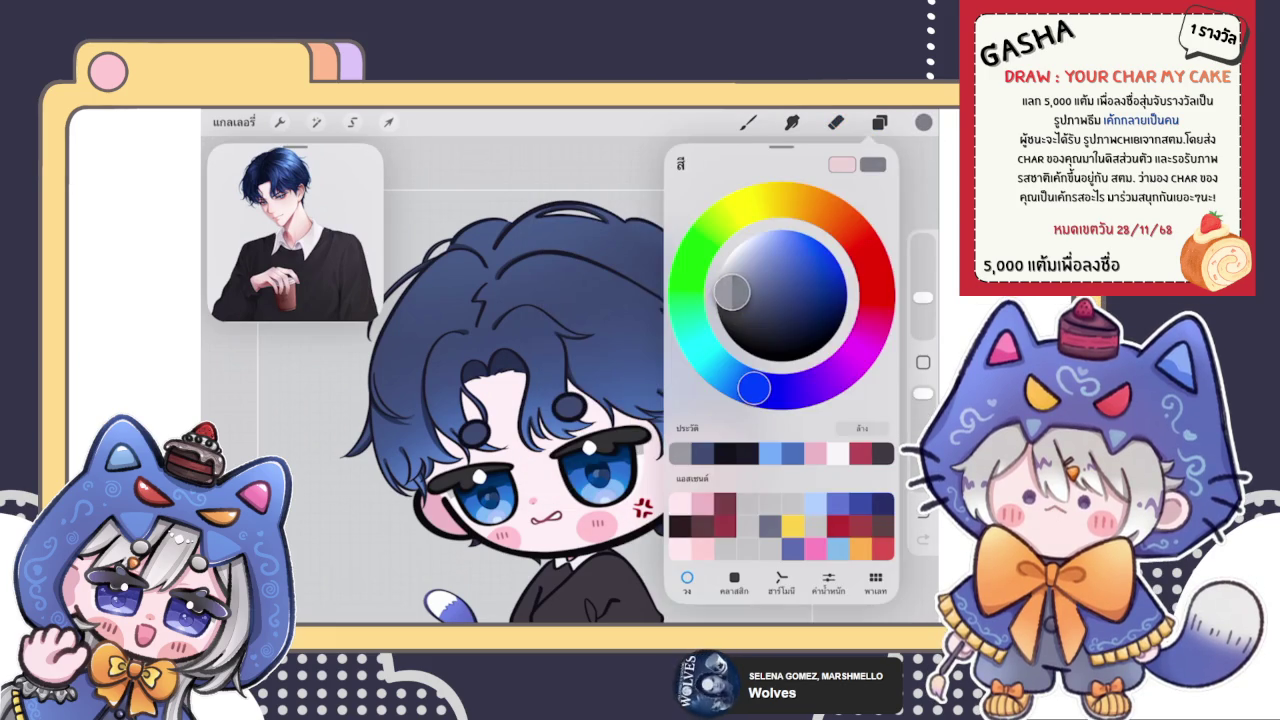
pyautogui.click(748, 122)
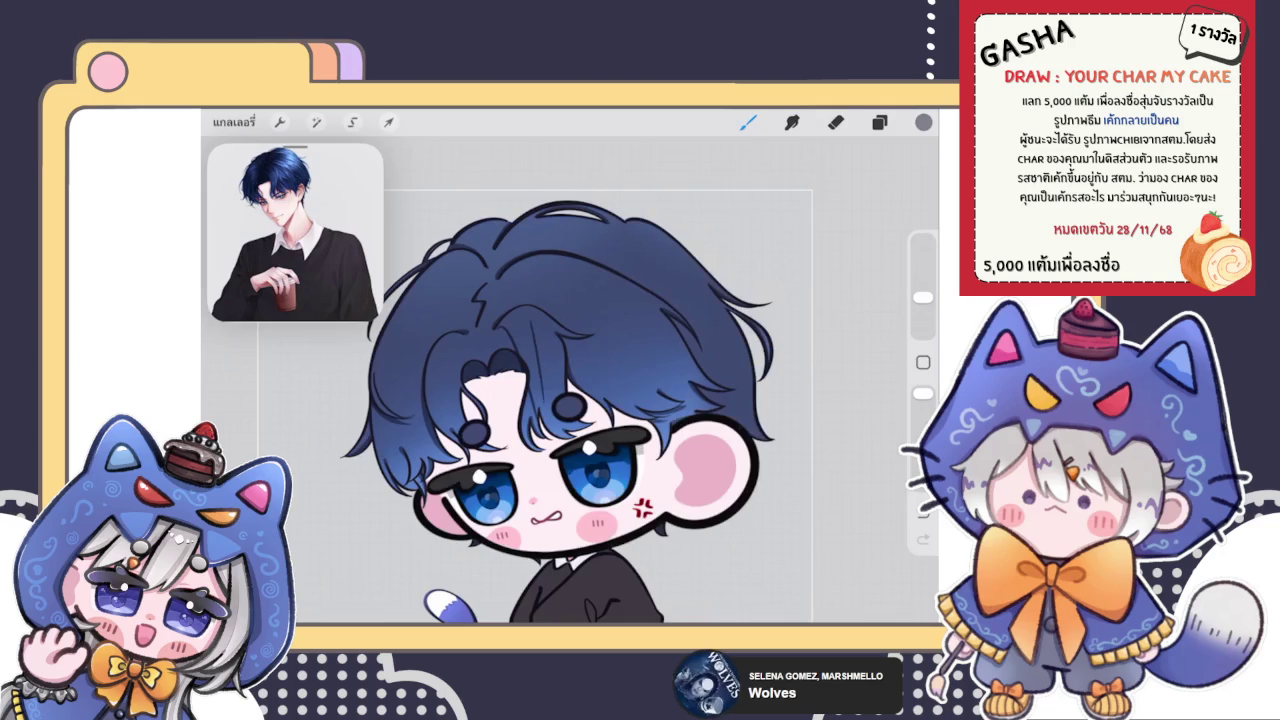
# Step: Draw a thin dark strand inside the bangs and reshape its curve with Edit Shape
pyautogui.scroll(5, 570, 380)
pyautogui.hotkey('ctrl', 'z')
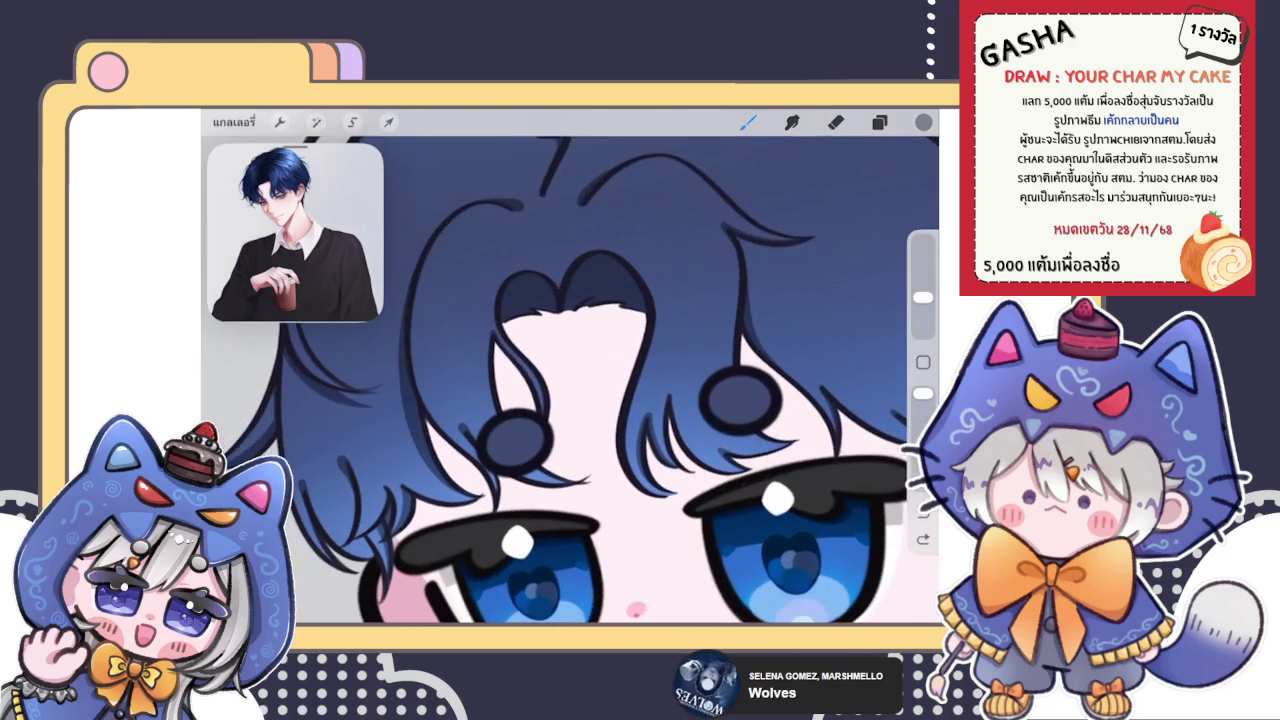
pyautogui.scroll(3, 570, 380)
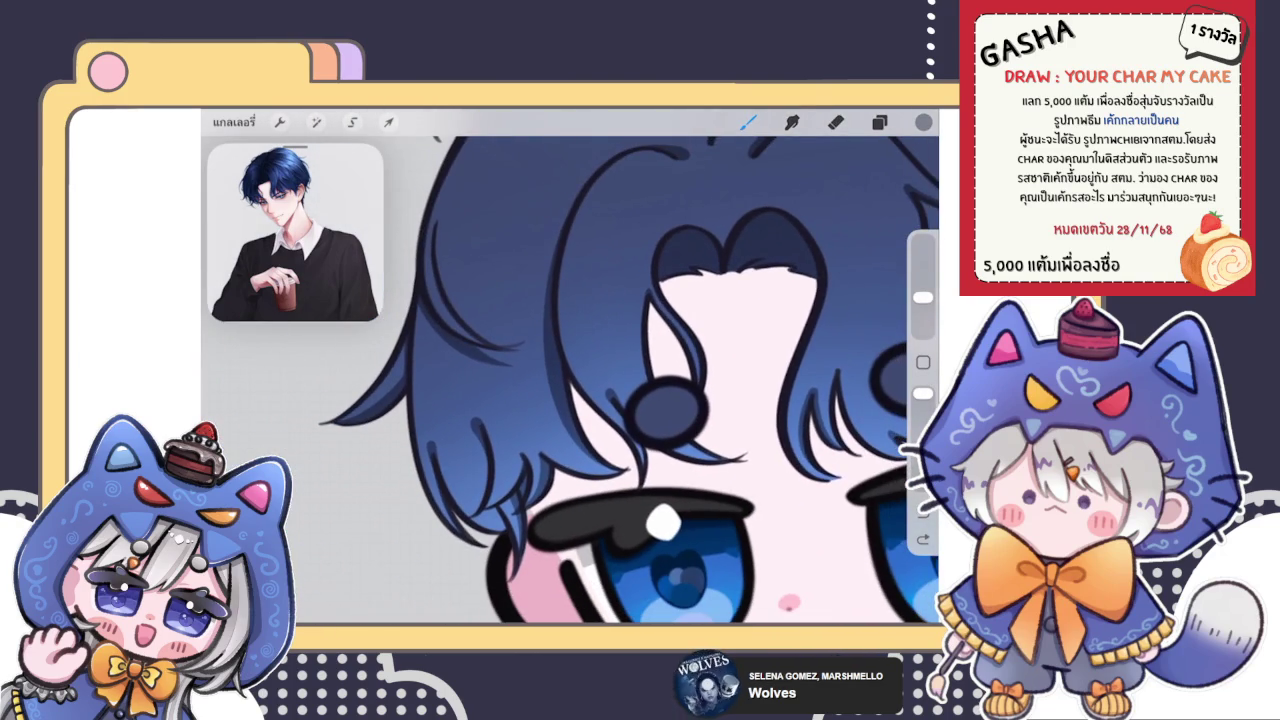
pyautogui.scroll(3, 570, 380)
pyautogui.moveTo(590, 265); pyautogui.dragTo(575, 440)
pyautogui.hotkey('ctrl', 'z')
pyautogui.scroll(-3, 590, 478)
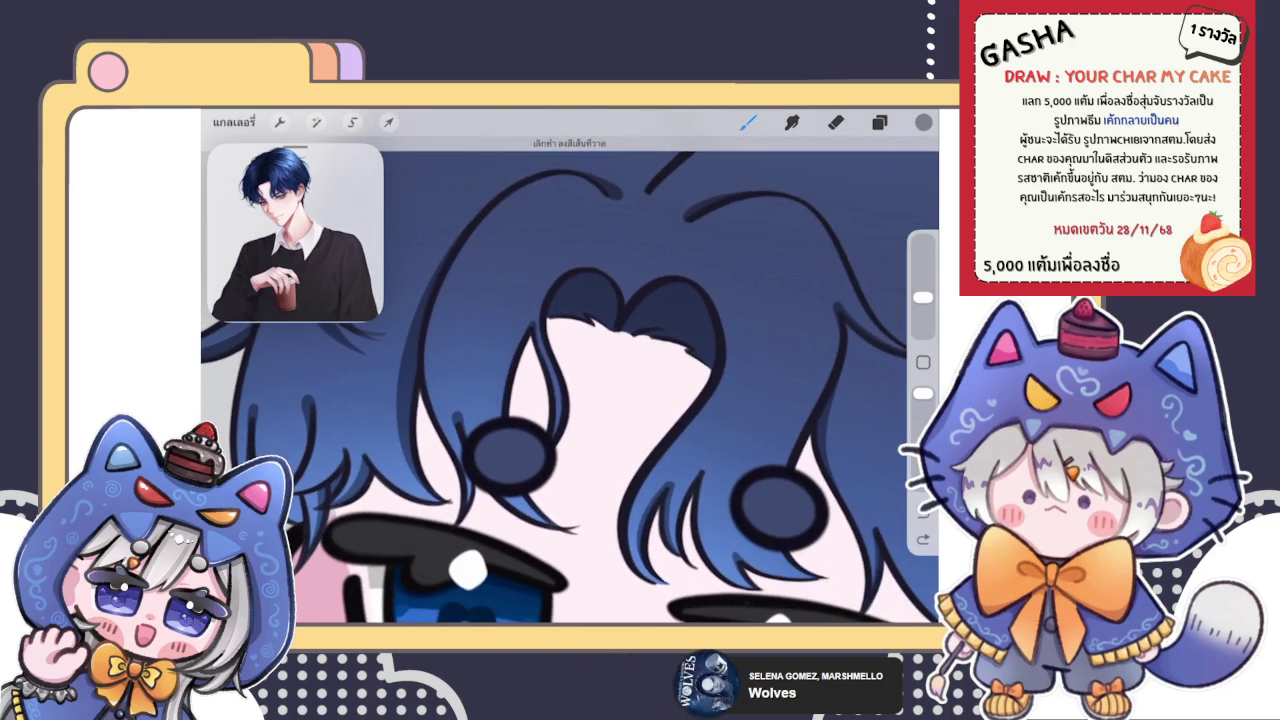
pyautogui.scroll(2, 570, 380)
pyautogui.moveTo(524, 264); pyautogui.dragTo(489, 425)
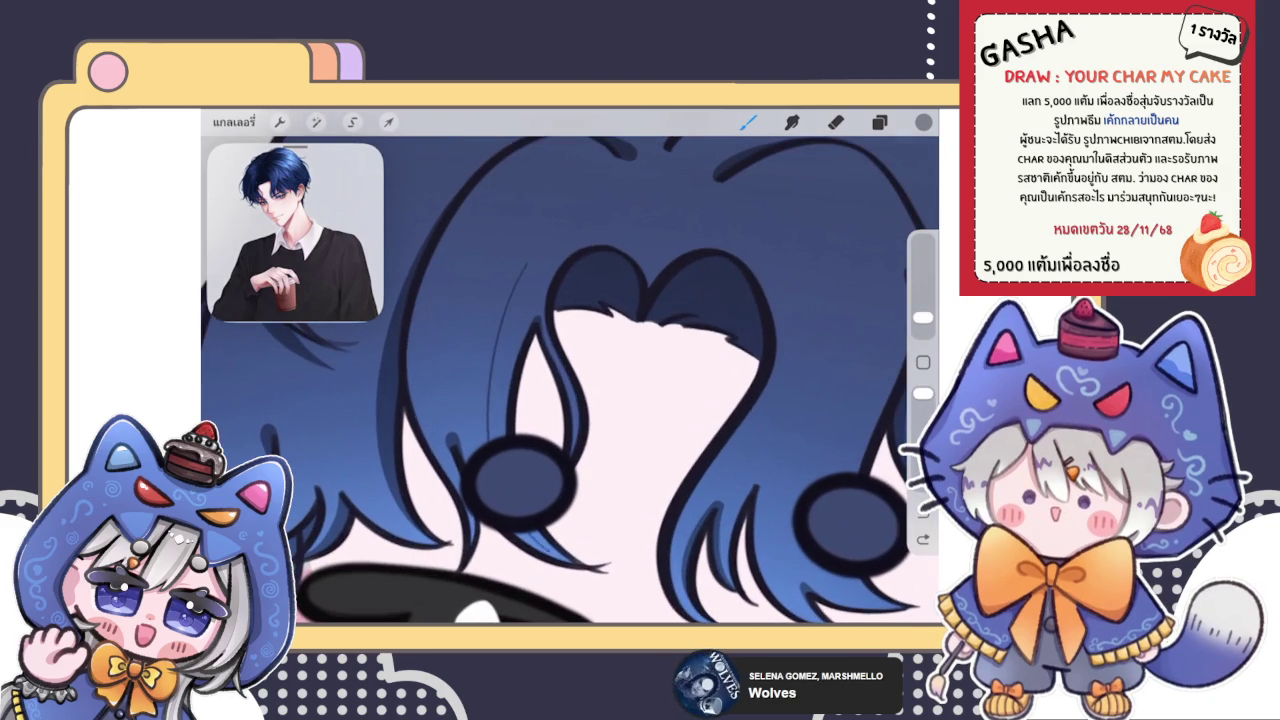
pyautogui.hotkey('ctrl', 'z')
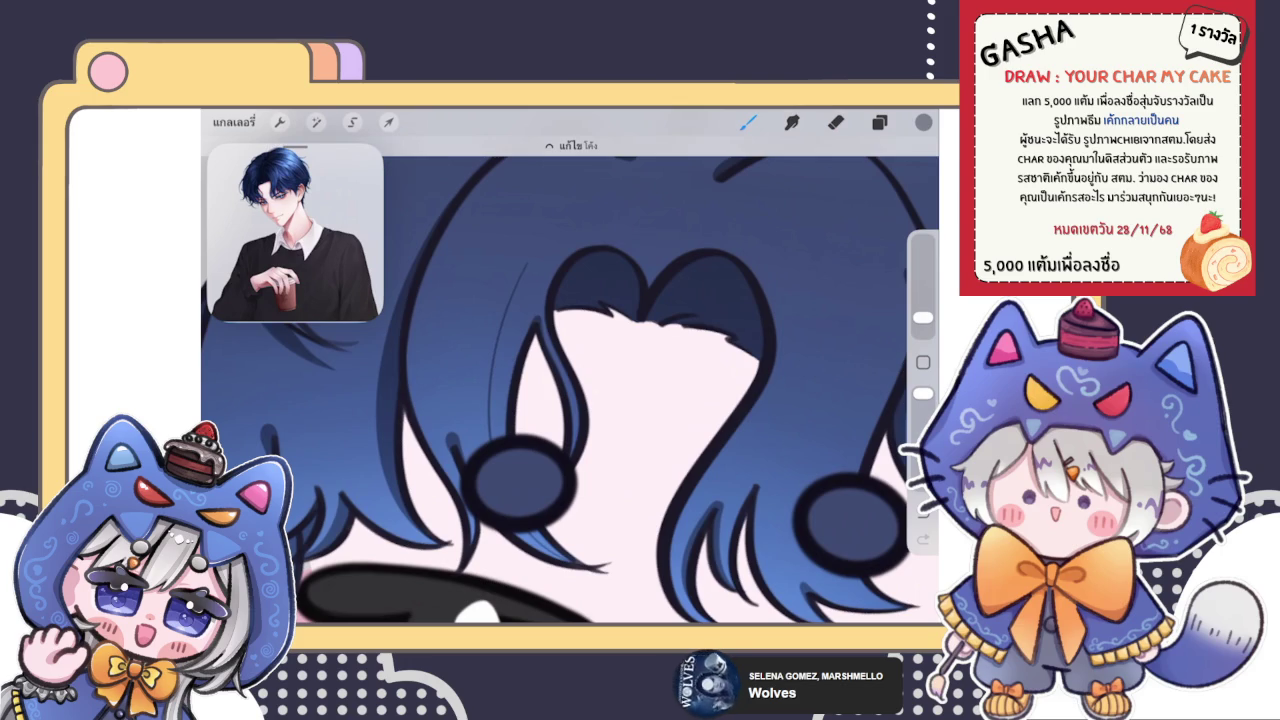
pyautogui.click(570, 145)
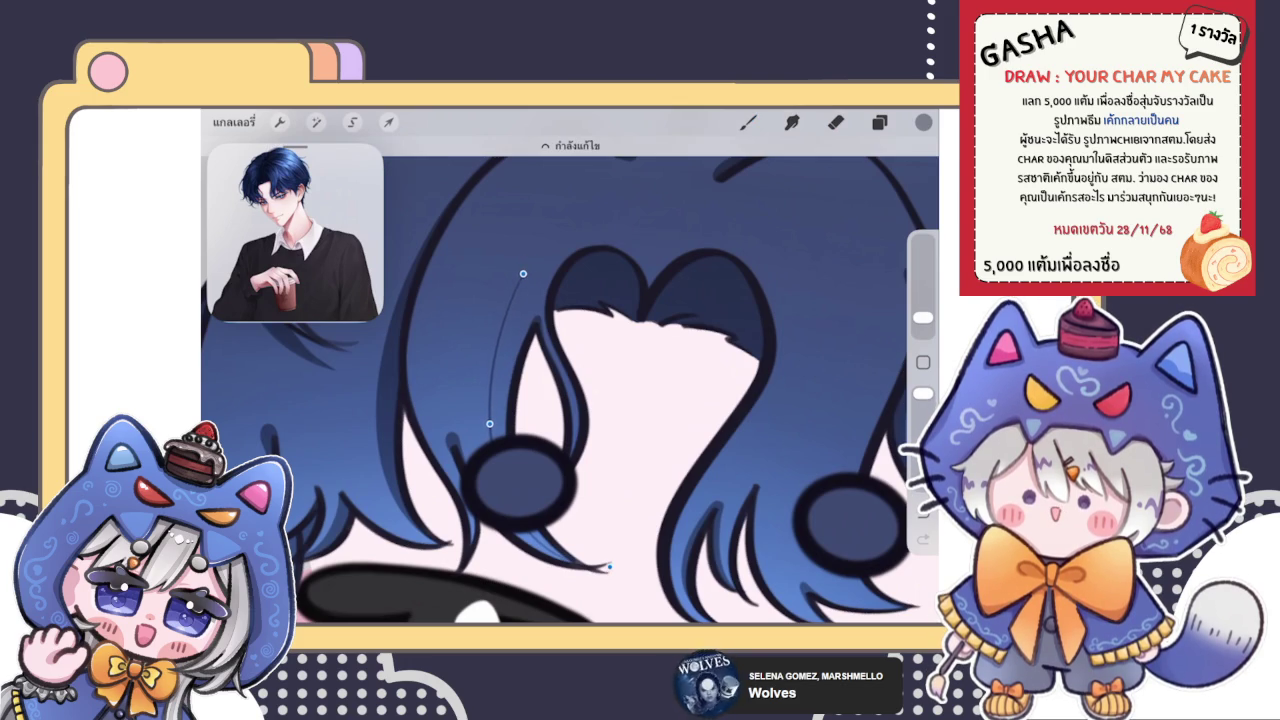
pyautogui.click(748, 122)
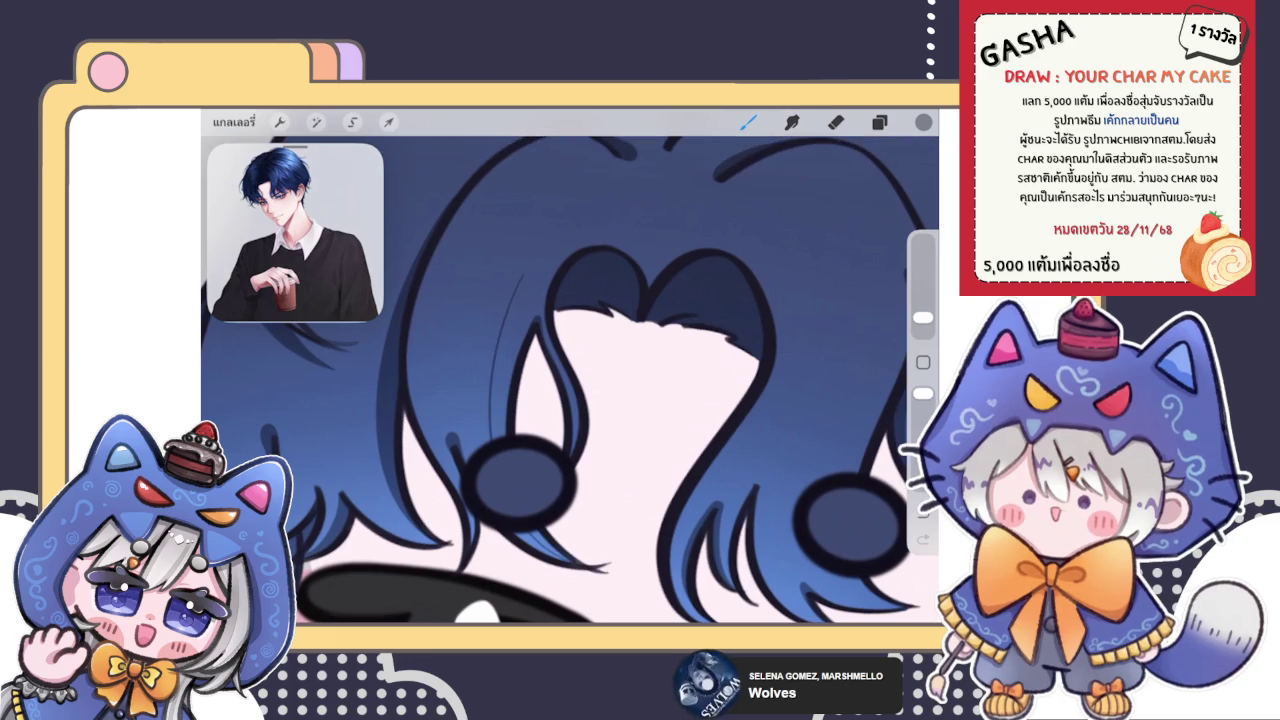
# Step: Undo two small stray stroke marks left near the strand
pyautogui.click(836, 122)
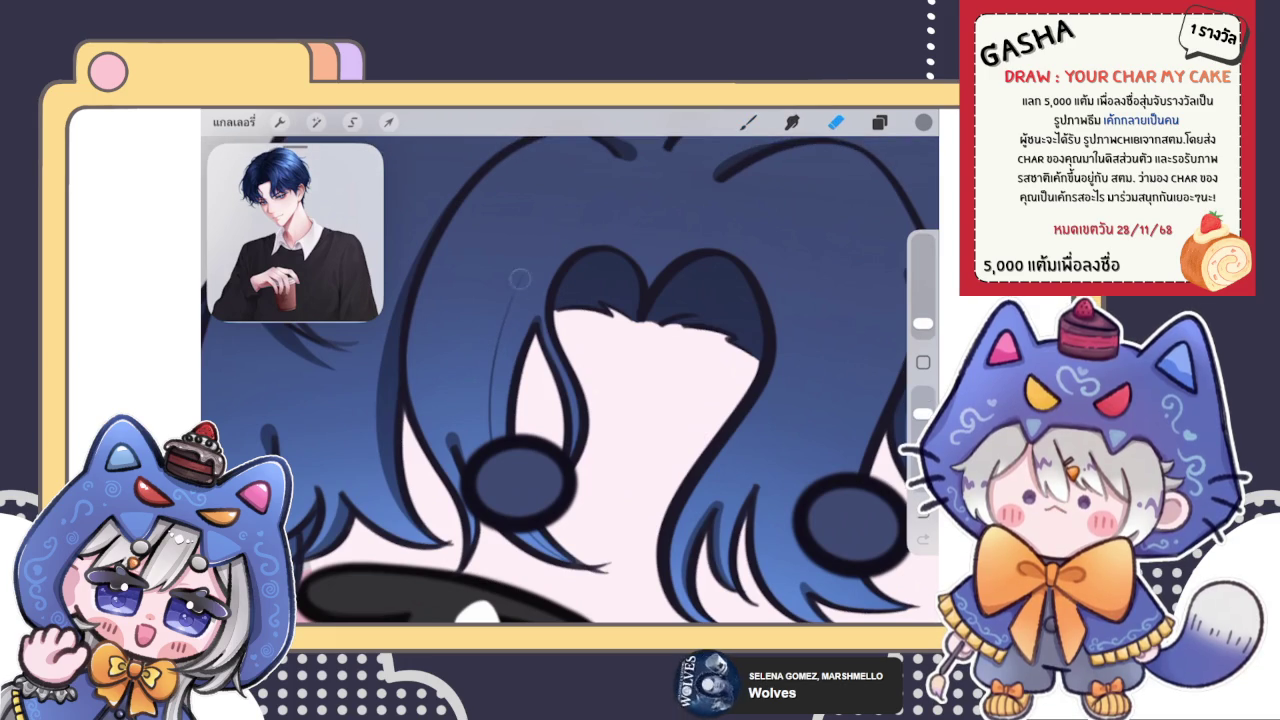
pyautogui.scroll(-5, 570, 380)
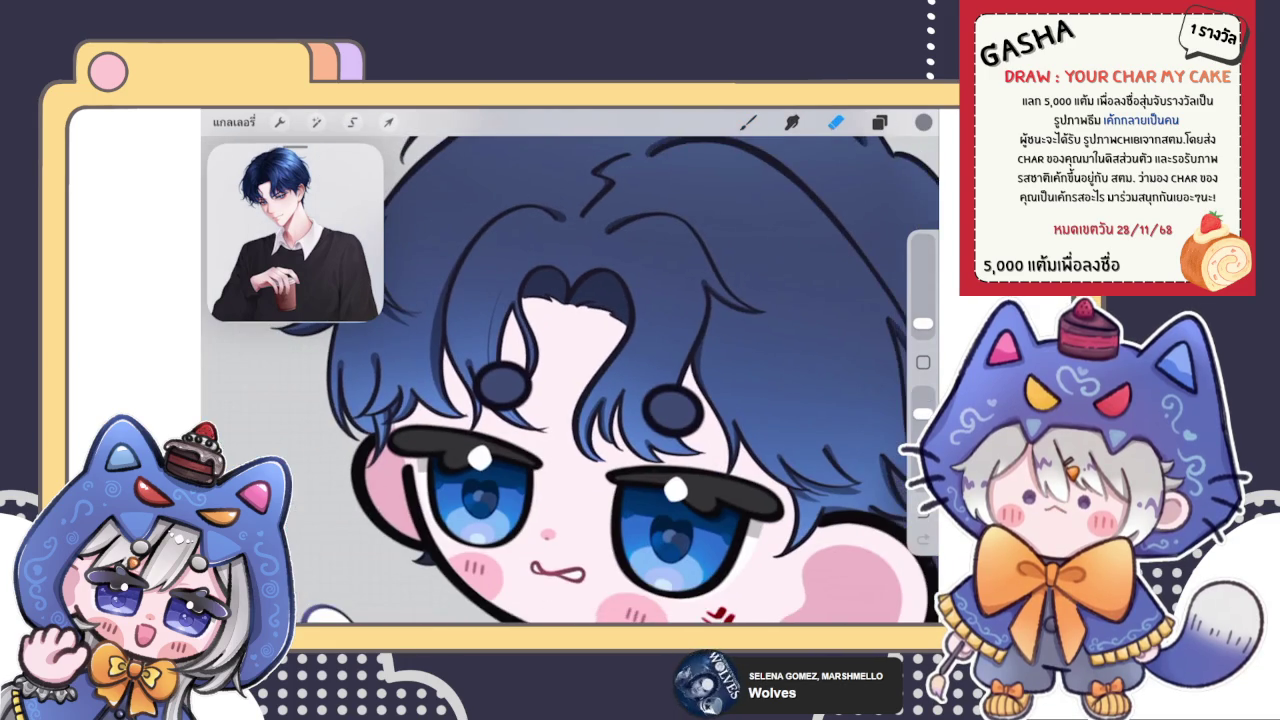
pyautogui.click(748, 122)
pyautogui.scroll(-5, 570, 380)
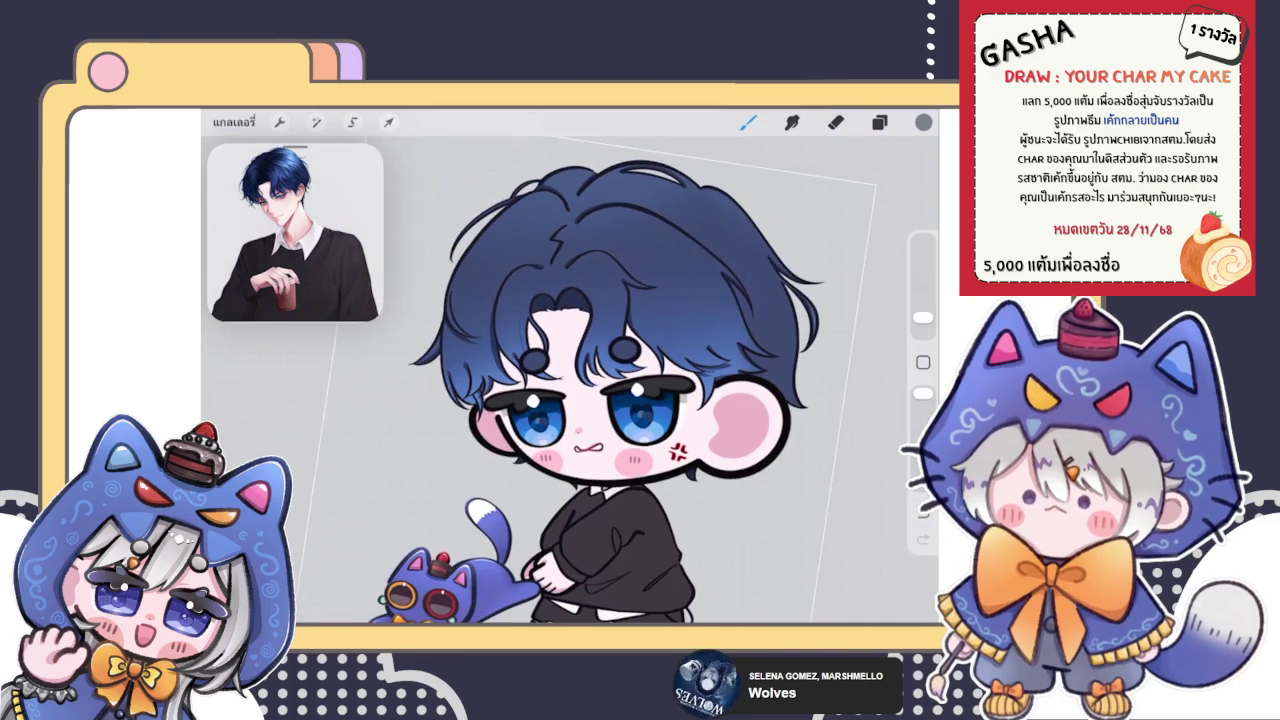
pyautogui.scroll(5, 580, 330)
pyautogui.scroll(3, 580, 330)
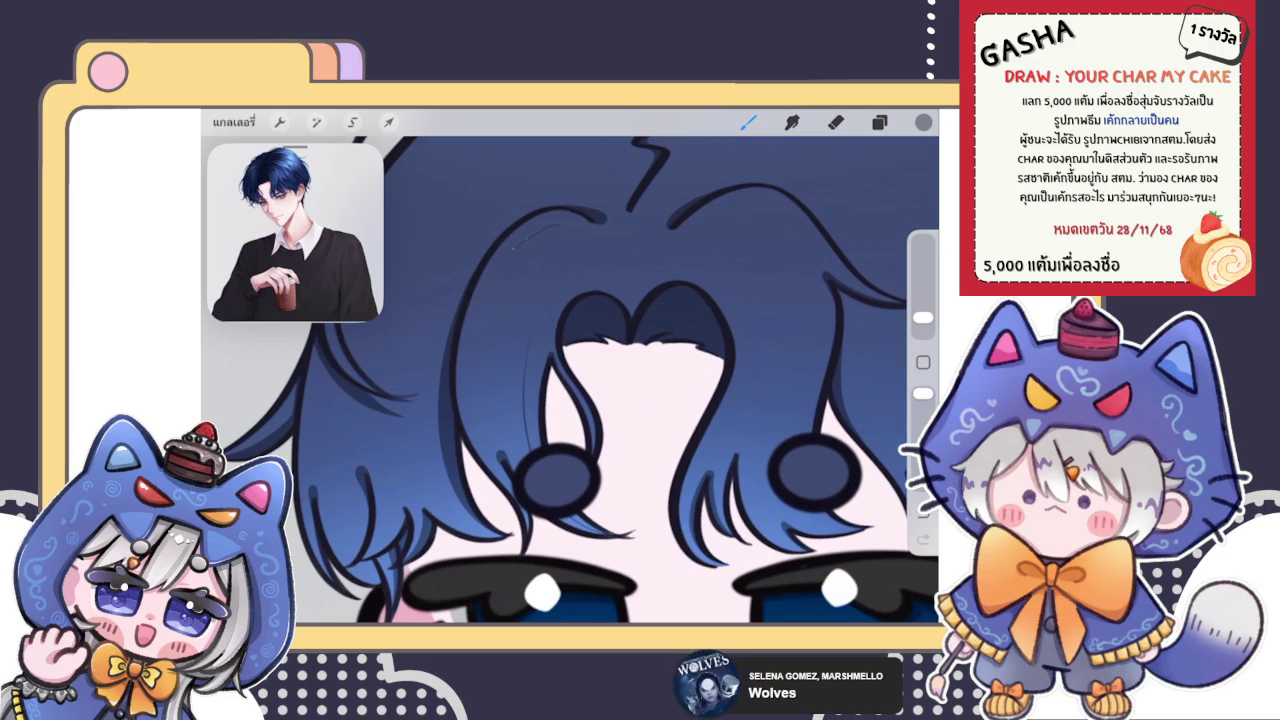
pyautogui.hotkey('ctrl', 'z')
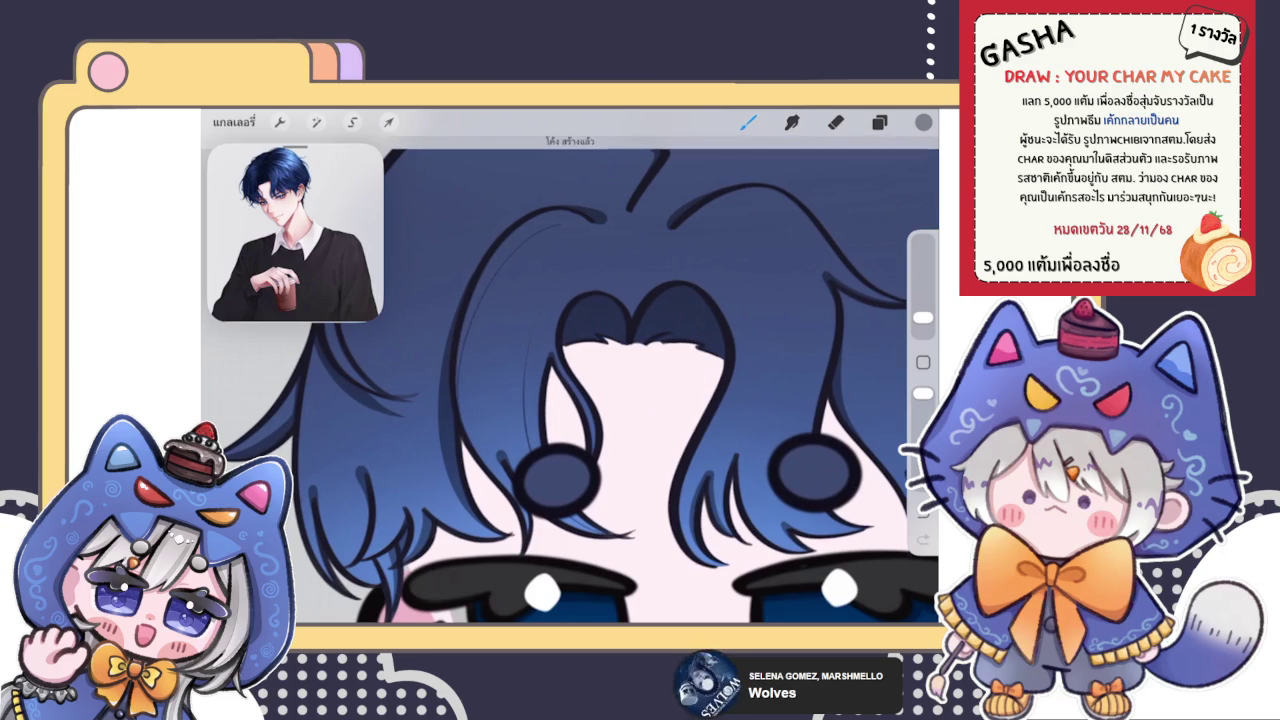
pyautogui.hotkey('ctrl', 'z')
# Step: Erase the top end of the thin strand with the Eraser
pyautogui.press('e')
pyautogui.scroll(5, 570, 390)
pyautogui.scroll(3, 570, 390)
pyautogui.moveTo(560, 266); pyautogui.dragTo(536, 302)
pyautogui.hotkey('ctrl', 'z')
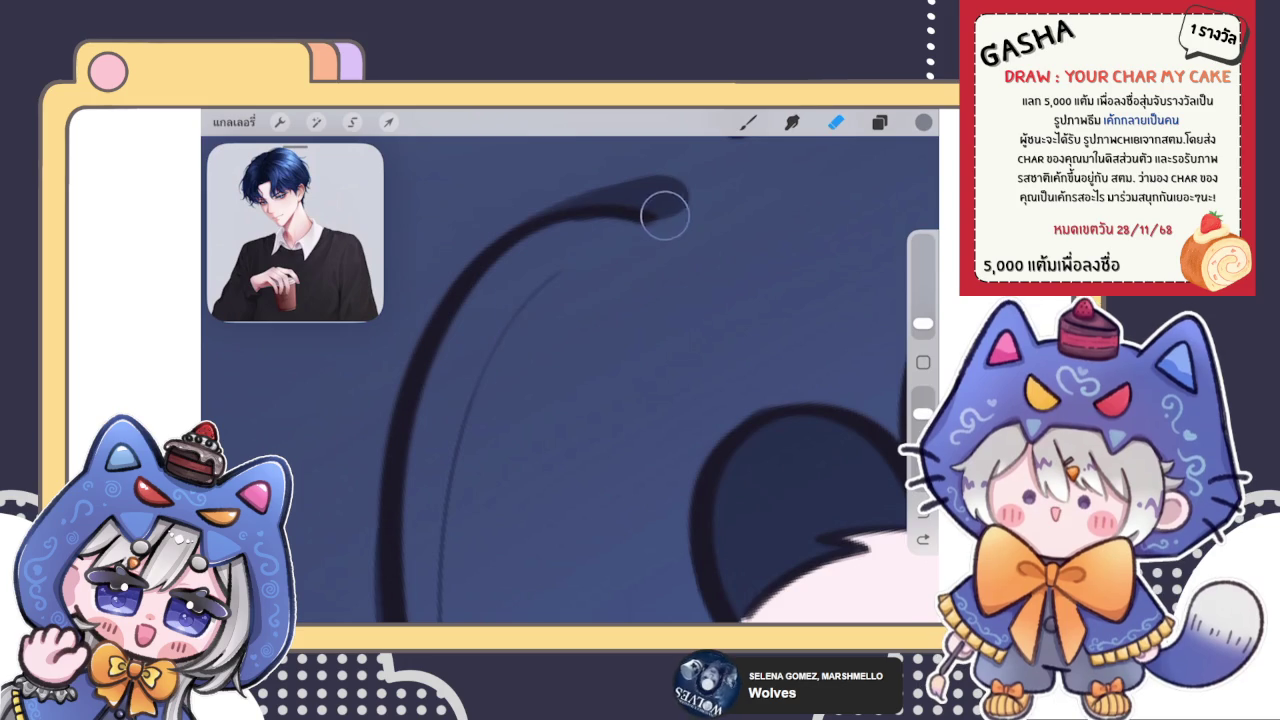
pyautogui.moveTo(545, 286); pyautogui.dragTo(532, 308)
pyautogui.scroll(-3, 570, 380)
pyautogui.scroll(-3, 570, 380)
pyautogui.scroll(-2, 570, 380)
pyautogui.scroll(-2, 570, 380)
pyautogui.scroll(-1, 620, 380)
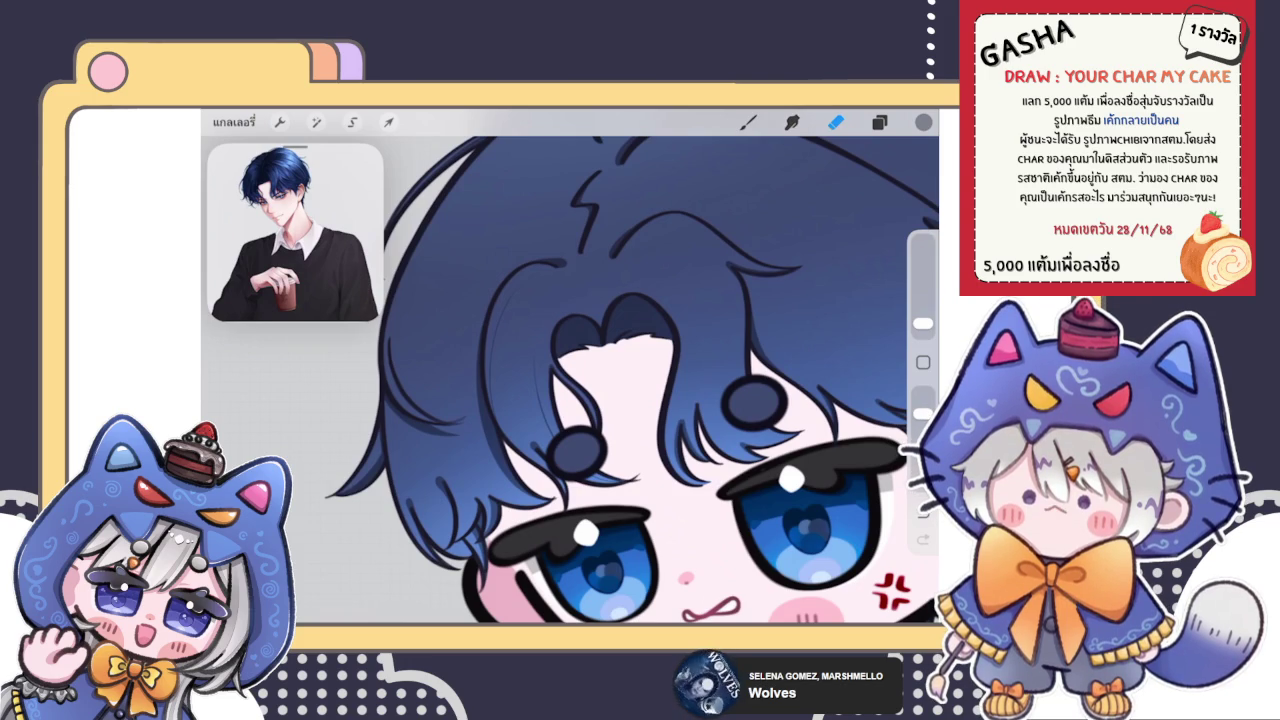
# Step: Shrink the brush and paint a short dark strand mark beside the round hair clip
pyautogui.click(748, 121)
pyautogui.moveTo(607, 320); pyautogui.dragTo(662, 270)
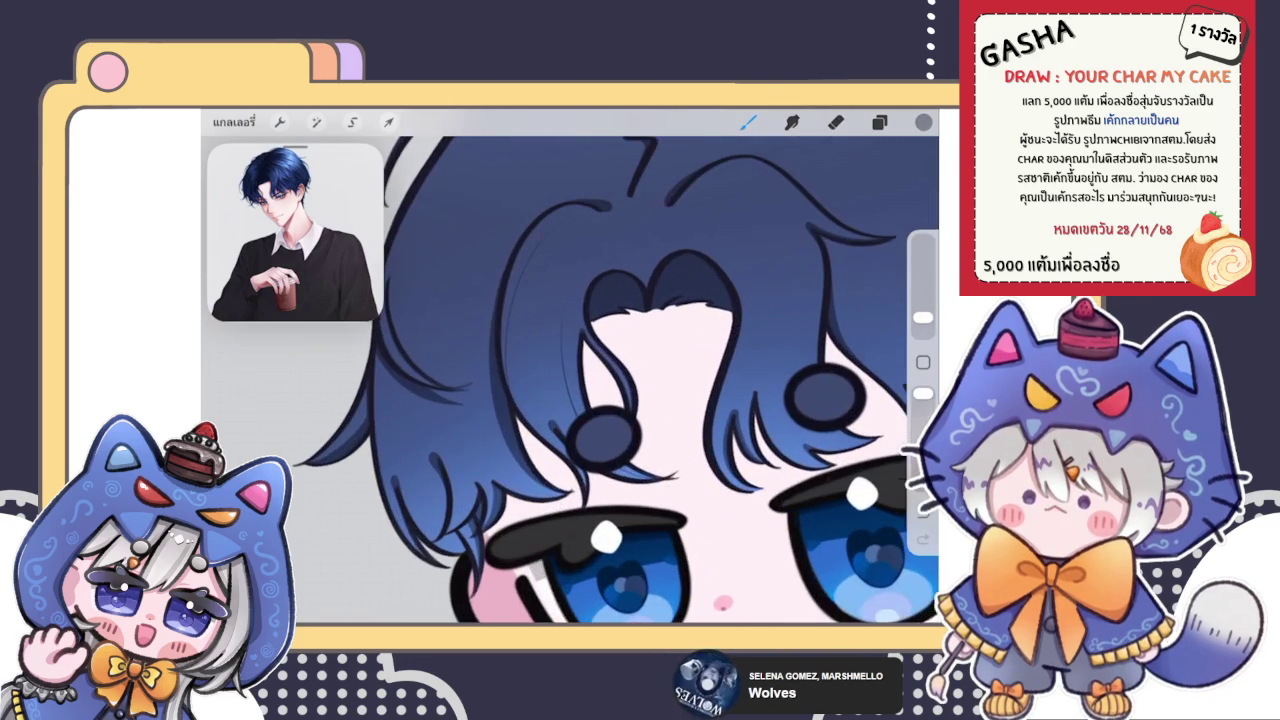
pyautogui.scroll(2, 570, 380)
pyautogui.scroll(2, 570, 380)
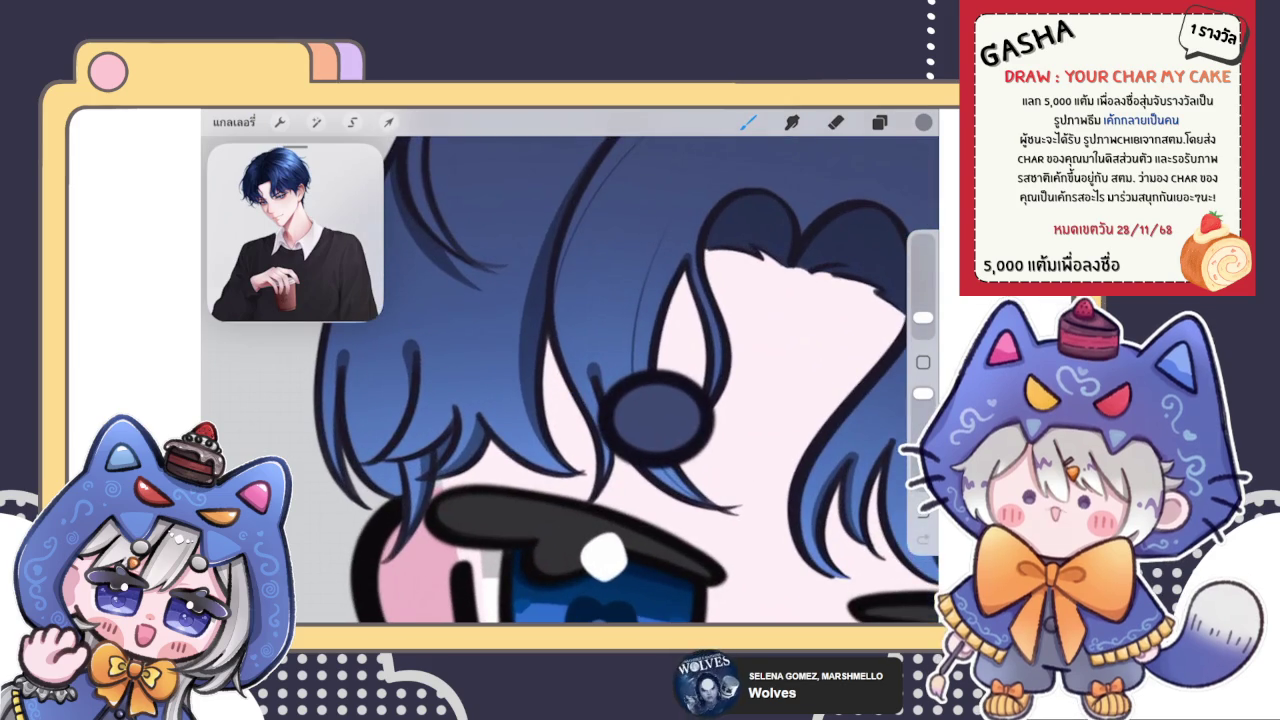
pyautogui.scroll(1, 610, 430)
pyautogui.moveTo(499, 463); pyautogui.dragTo(511, 478)
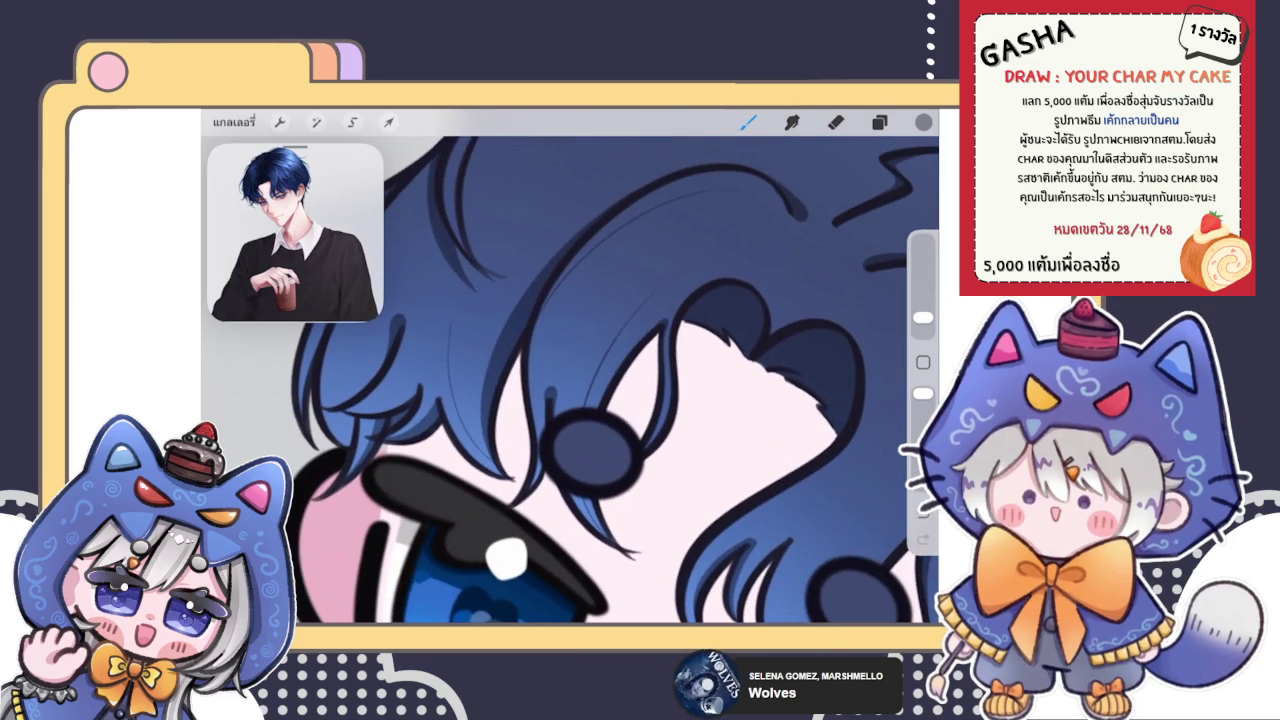
pyautogui.scroll(2, 590, 430)
pyautogui.scroll(1, 590, 430)
pyautogui.hotkey('ctrl', 'shift', 'z')
pyautogui.click(836, 121)
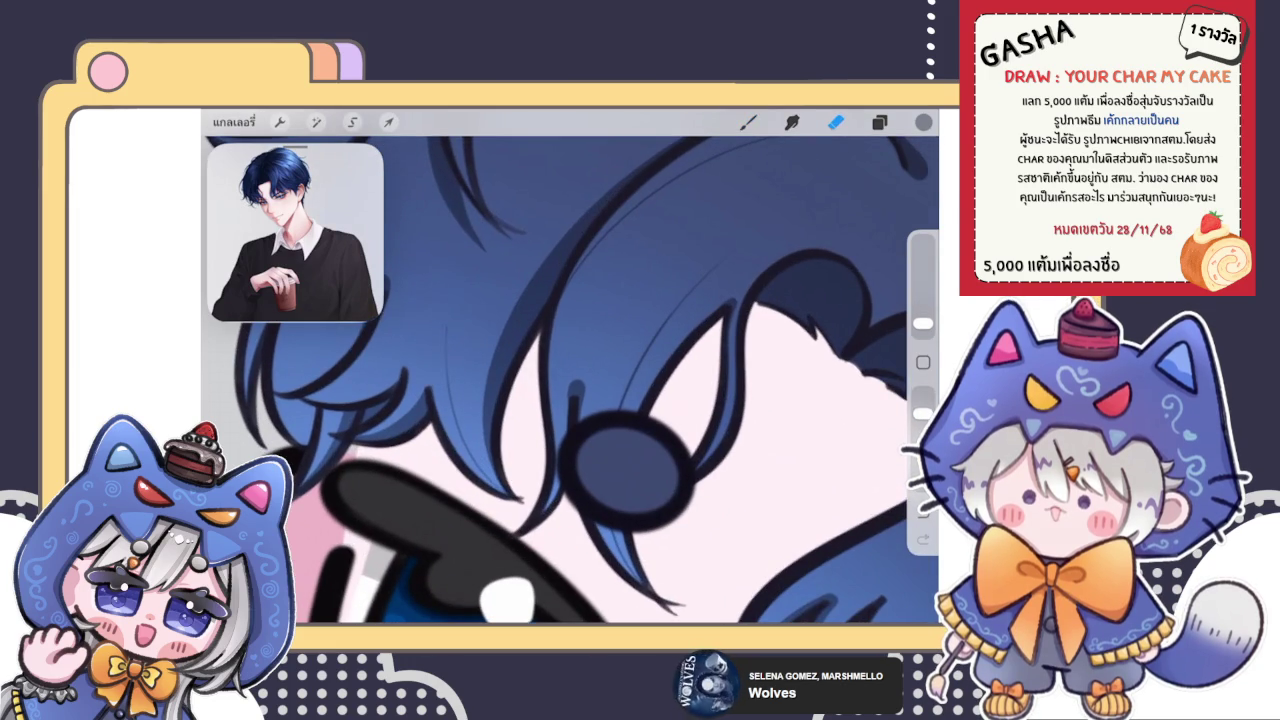
pyautogui.scroll(-2, 570, 380)
pyautogui.scroll(-2, 570, 380)
pyautogui.scroll(-2, 570, 380)
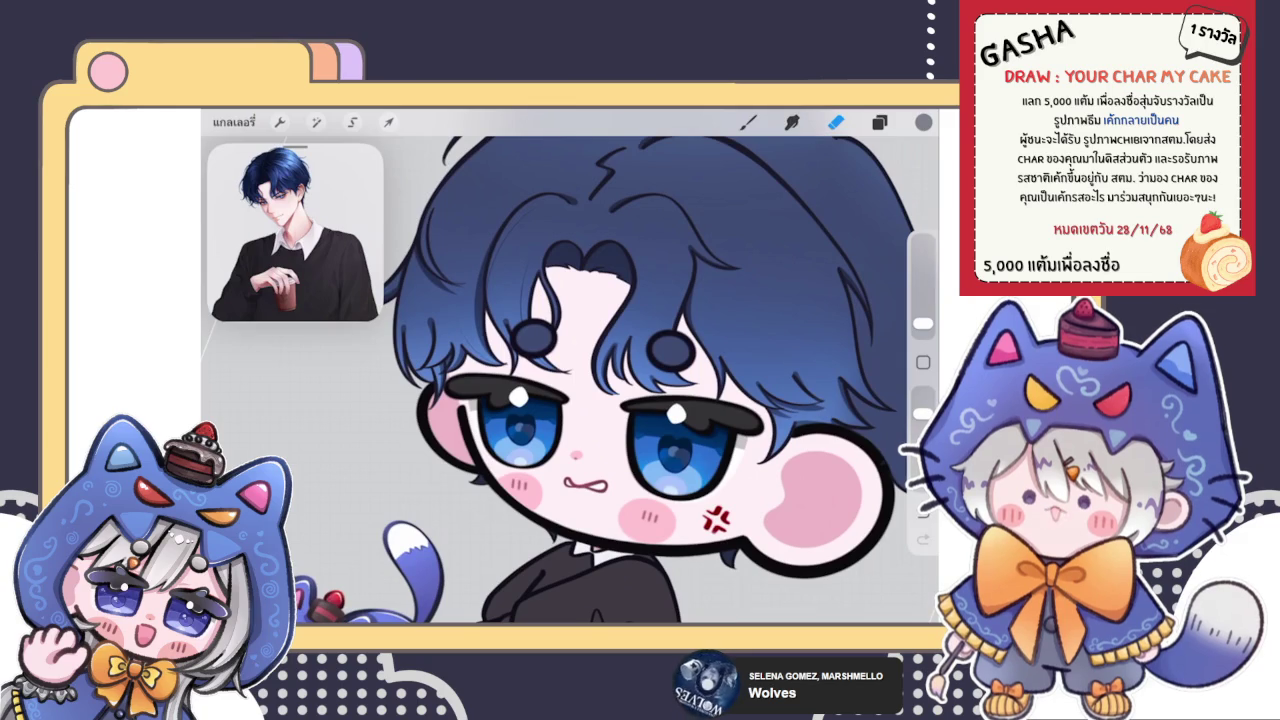
# Step: Draw a long thin strand curving down through the bangs, retrying until it looks right
pyautogui.press('b')
pyautogui.scroll(3, 580, 265)
pyautogui.scroll(2, 580, 265)
pyautogui.moveTo(358, 490)
pyautogui.mouseDown()
pyautogui.moveTo(490, 340)
pyautogui.moveTo(490, 298)
pyautogui.mouseUp()
pyautogui.hotkey('ctrl', 'z')
pyautogui.moveTo(395, 470)
pyautogui.mouseDown()
pyautogui.moveTo(485, 378)
pyautogui.moveTo(500, 280)
pyautogui.mouseUp()
pyautogui.hotkey('ctrl', 'z')
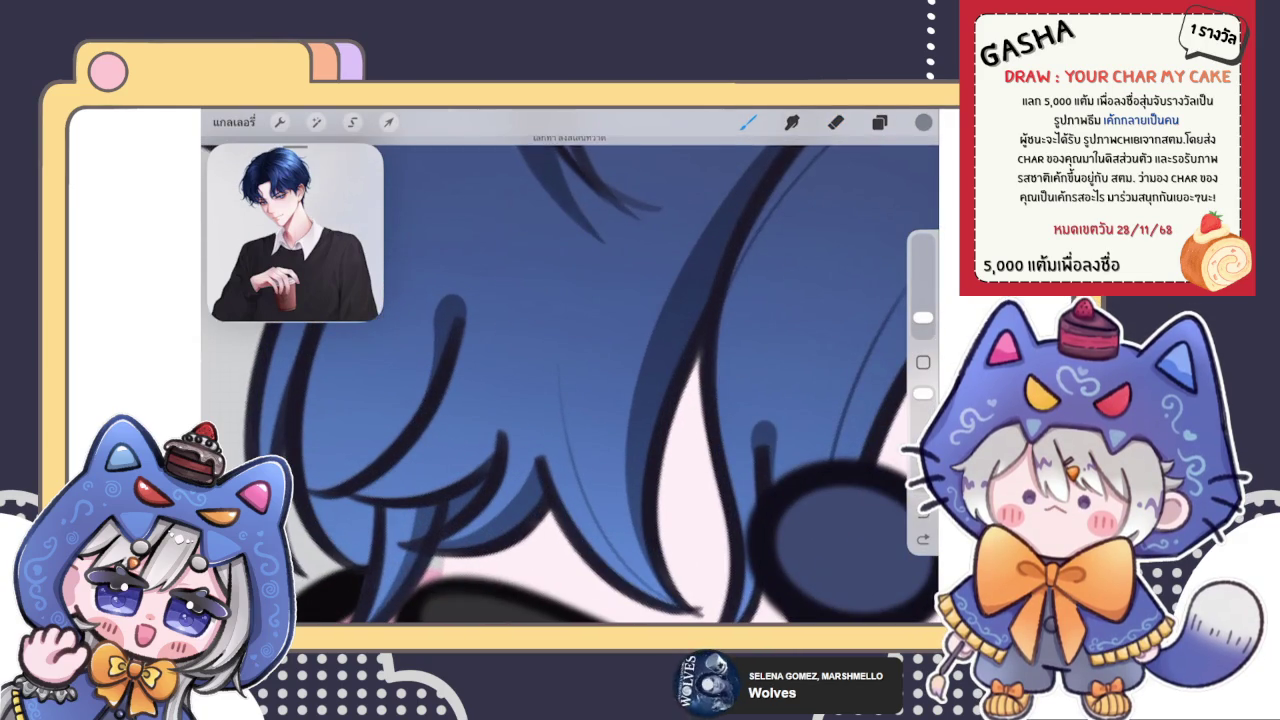
pyautogui.moveTo(445, 430); pyautogui.dragTo(487, 284)
pyautogui.hotkey('ctrl', 'z')
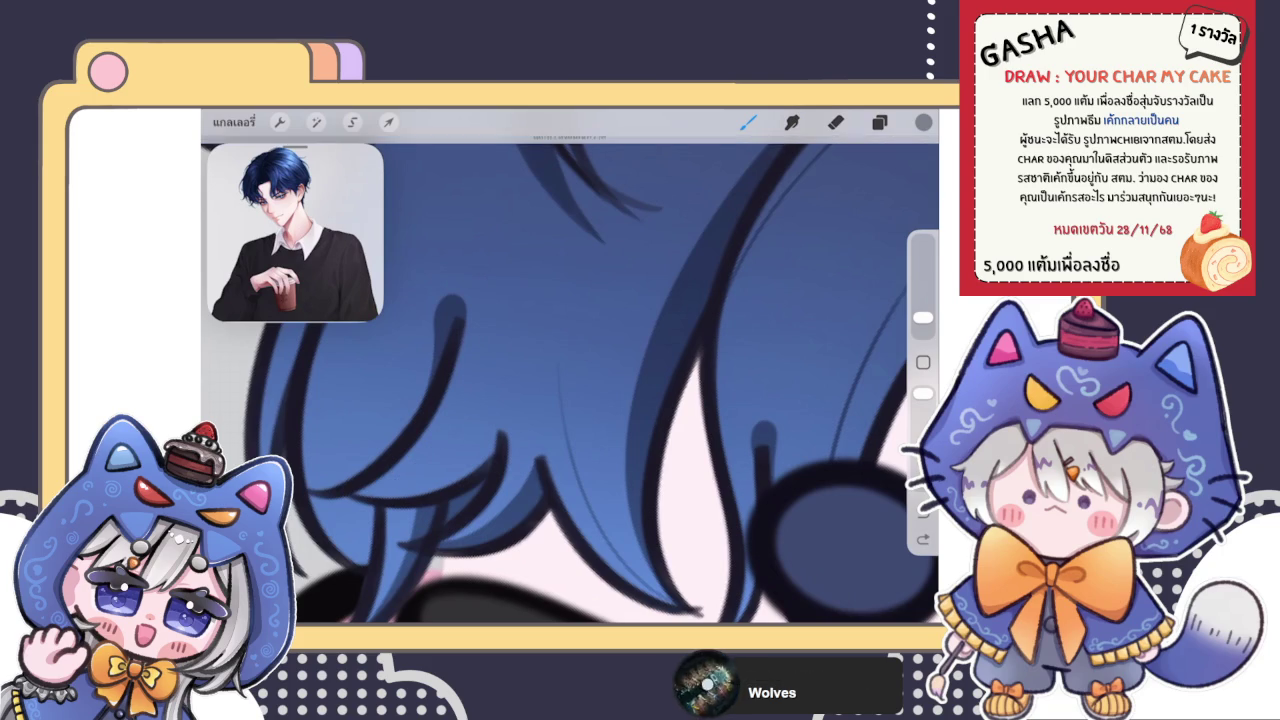
pyautogui.moveTo(358, 490); pyautogui.dragTo(490, 296)
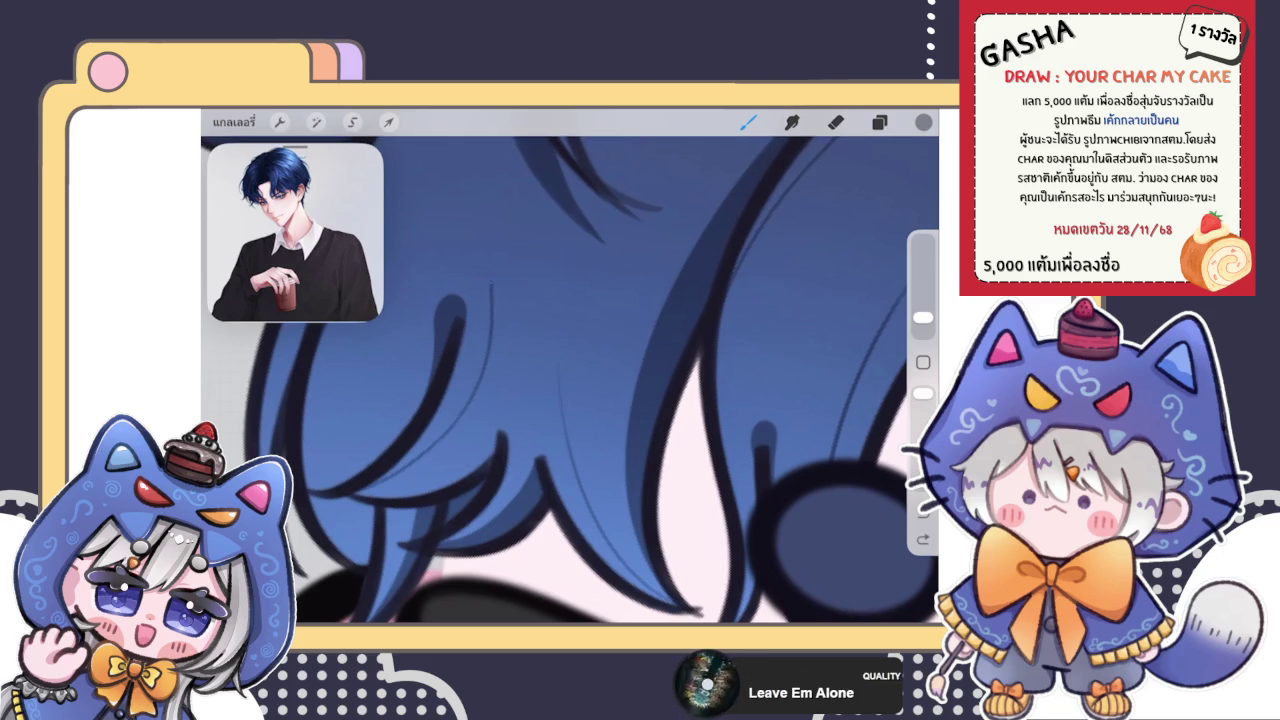
pyautogui.moveTo(430, 450); pyautogui.dragTo(490, 278)
# Step: Adjust the strand's curve with Edit Shape, then undo the last two strokes
pyautogui.click(568, 145)
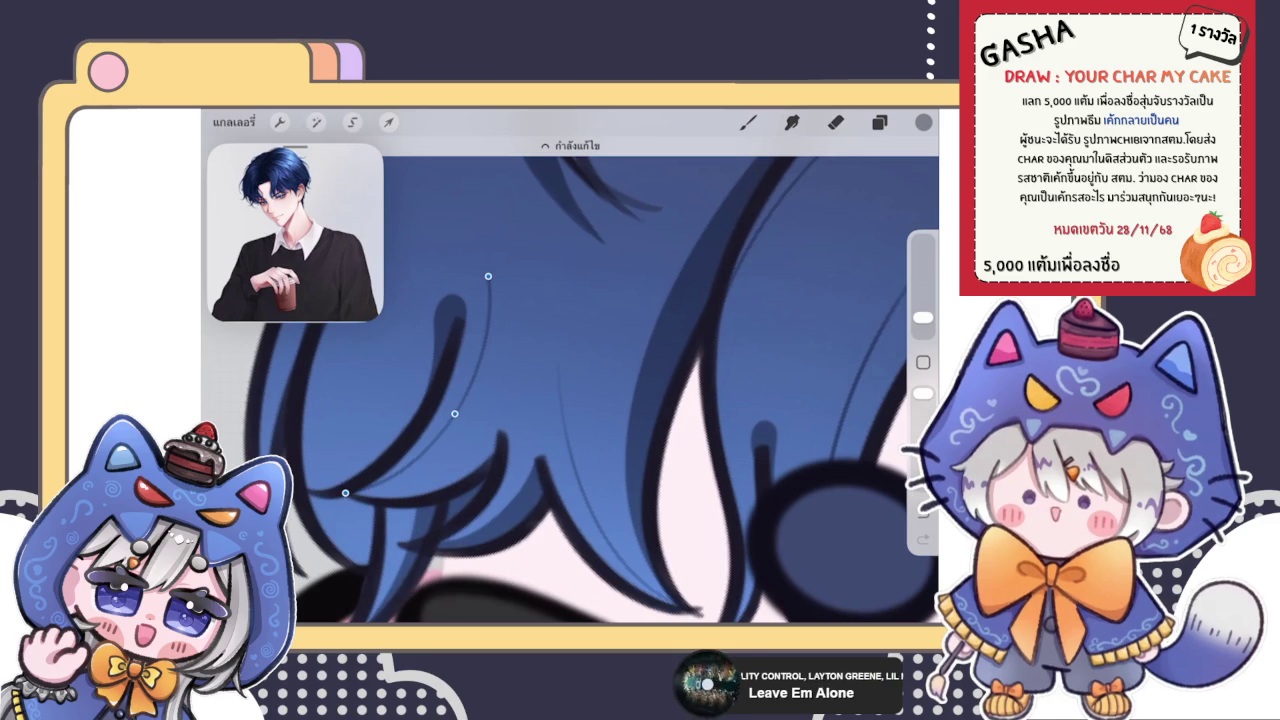
pyautogui.click(835, 122)
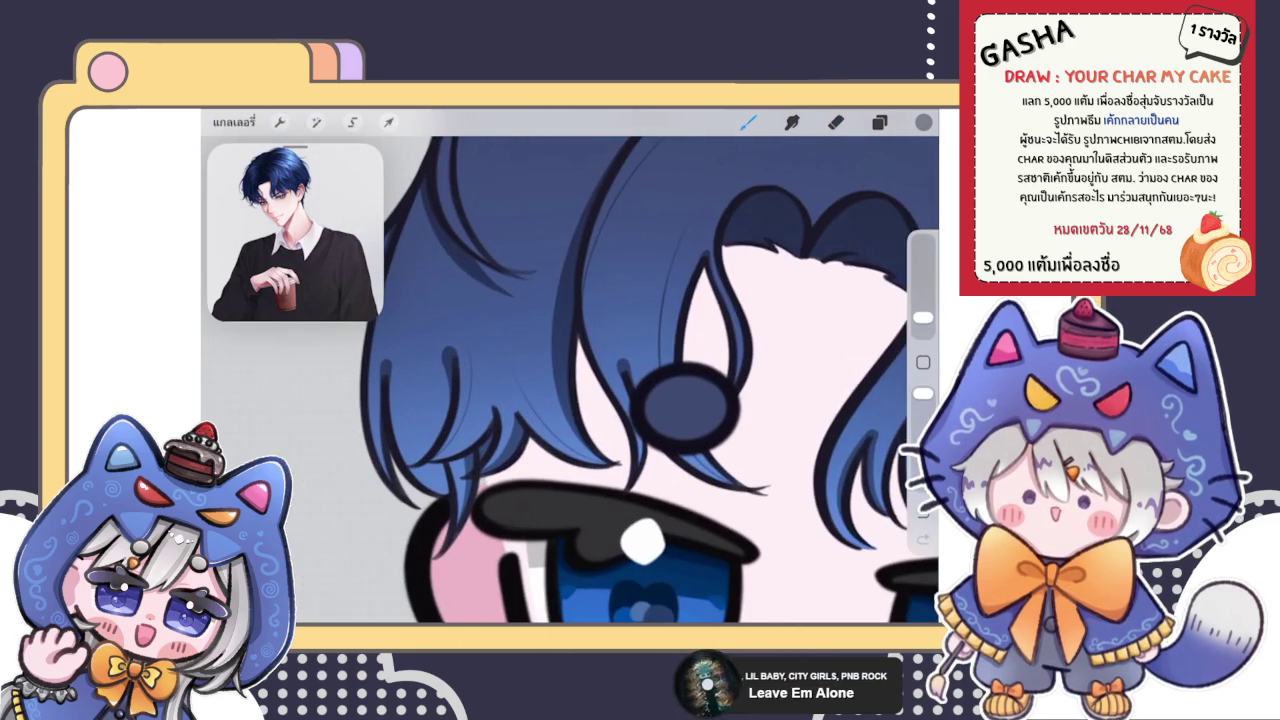
pyautogui.click(748, 122)
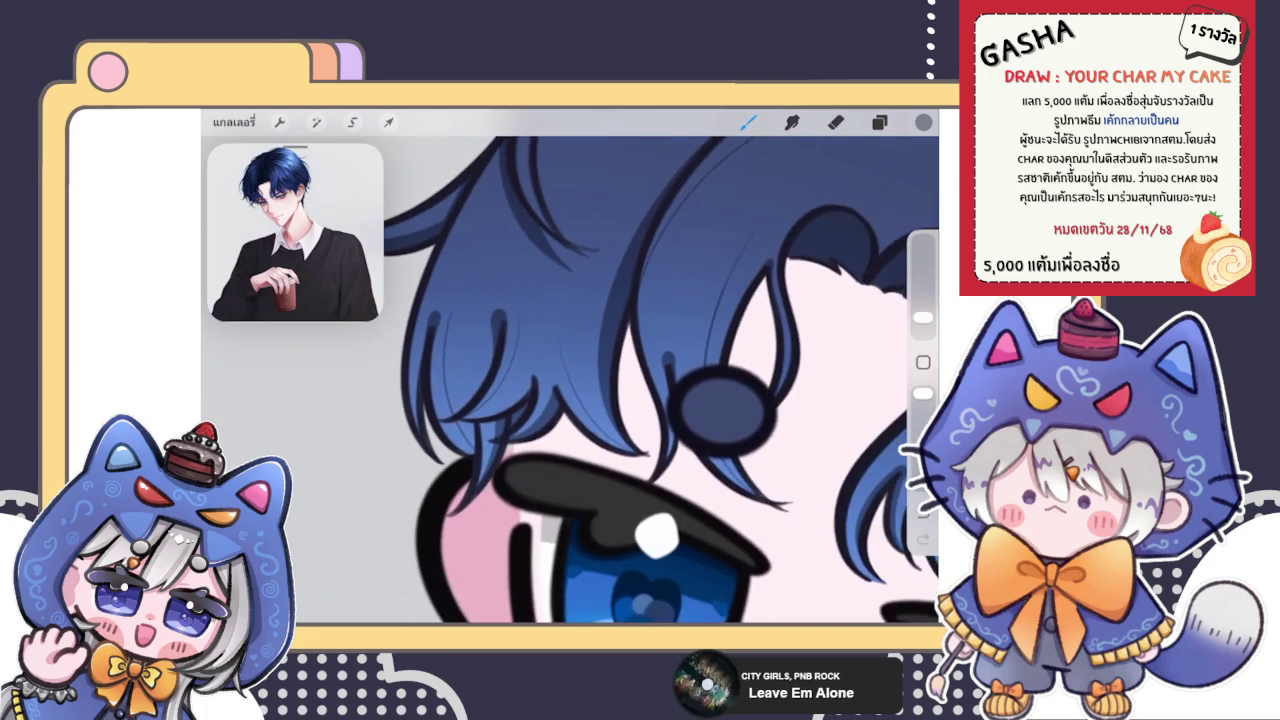
pyautogui.hotkey('ctrl', 'z')
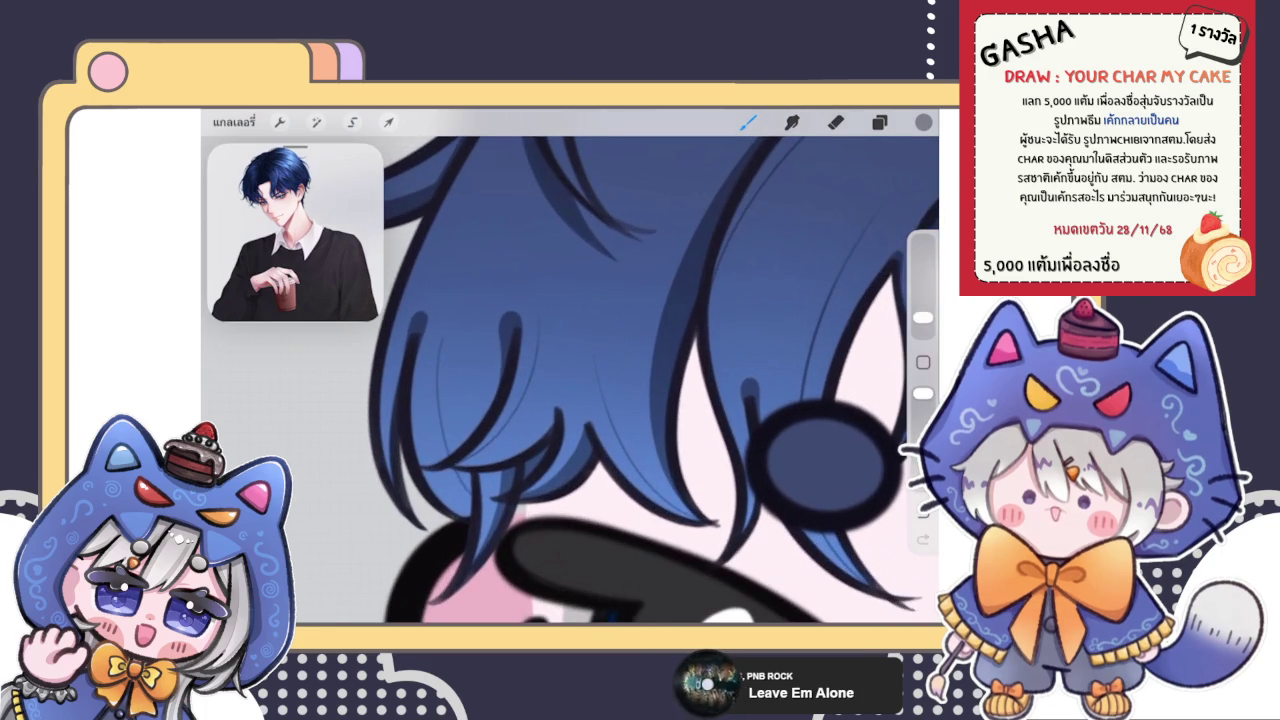
pyautogui.hotkey('ctrl', 'z')
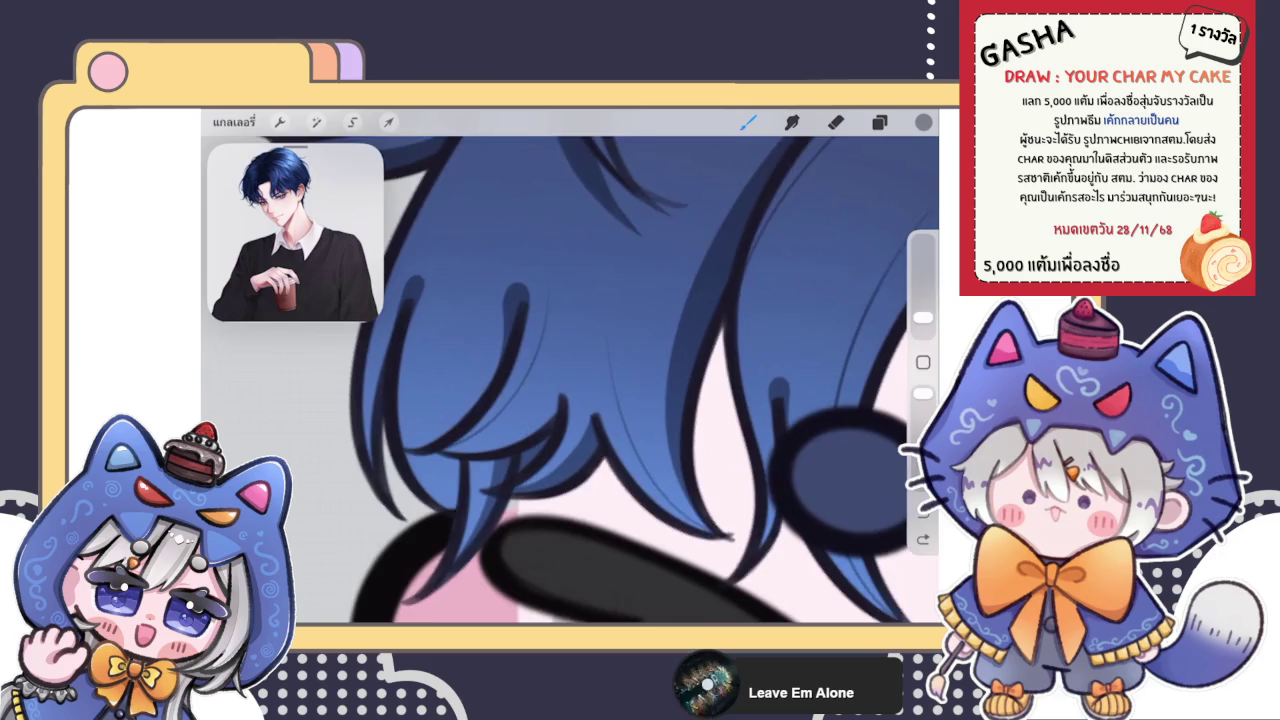
# Step: Draw a thin dark strand down the hair, briefly switching to the eraser and back
pyautogui.moveTo(600, 380); pyautogui.dragTo(685, 410)
pyautogui.moveTo(500, 262); pyautogui.dragTo(514, 474)
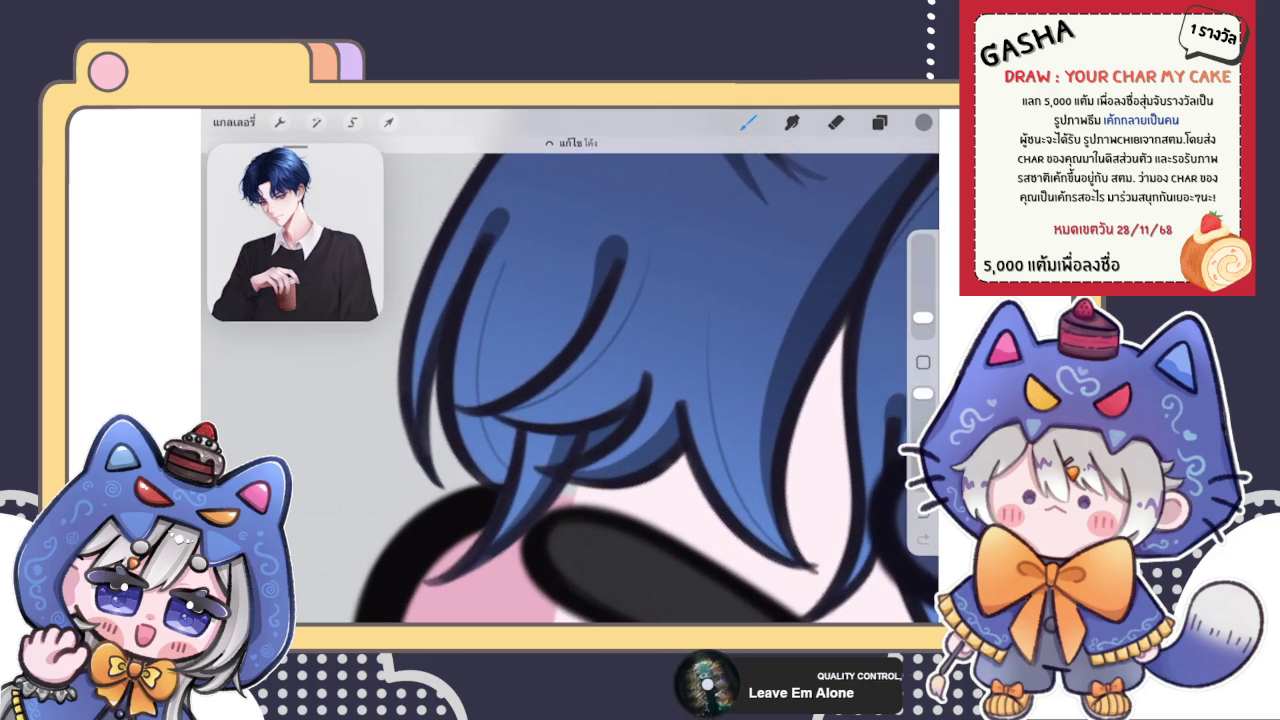
pyautogui.click(836, 122)
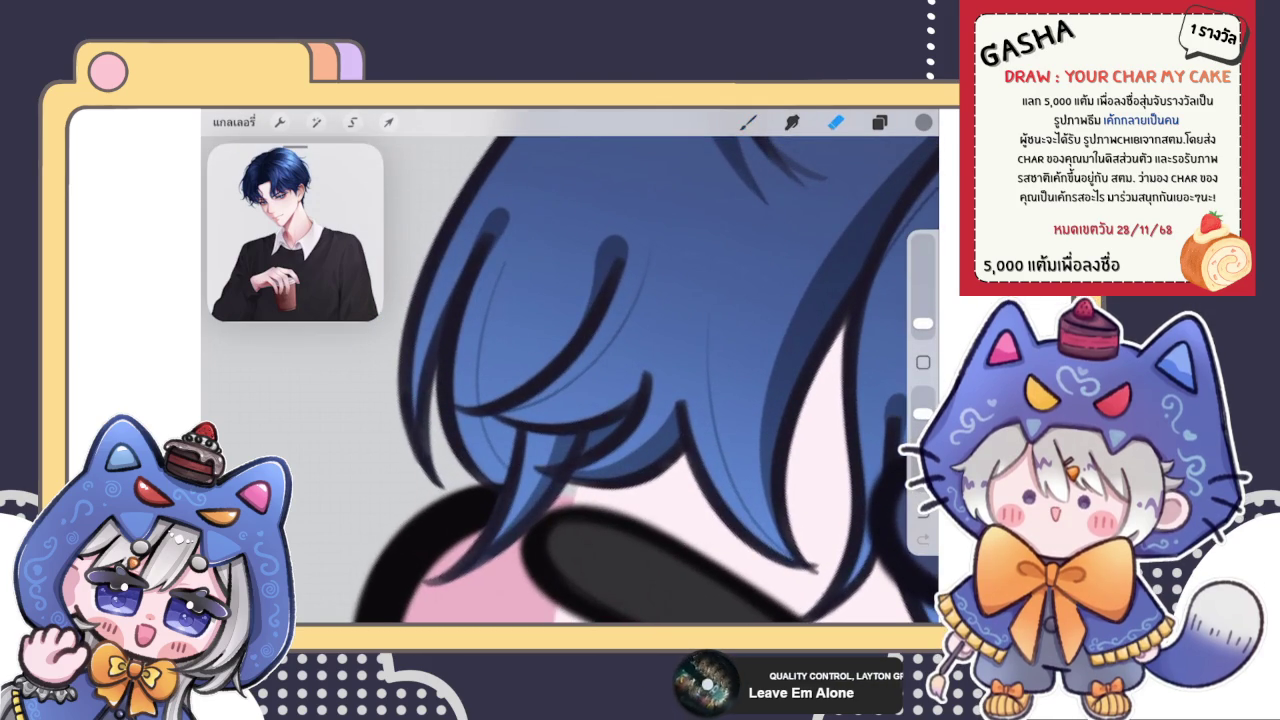
pyautogui.scroll(-2, 570, 380)
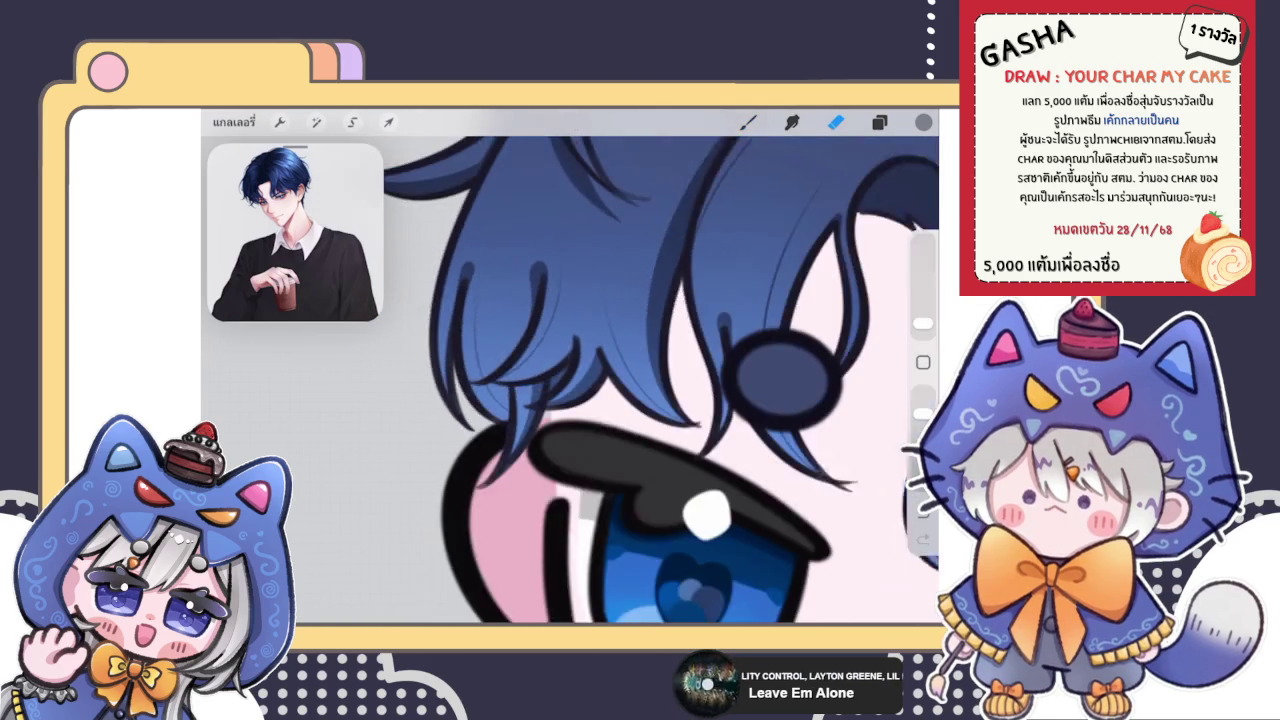
pyautogui.click(748, 122)
# Step: Draw a curved strand along the side fringe and smooth it with QuickShape Edit Shape
pyautogui.scroll(-3, 570, 380)
pyautogui.scroll(3, 570, 380)
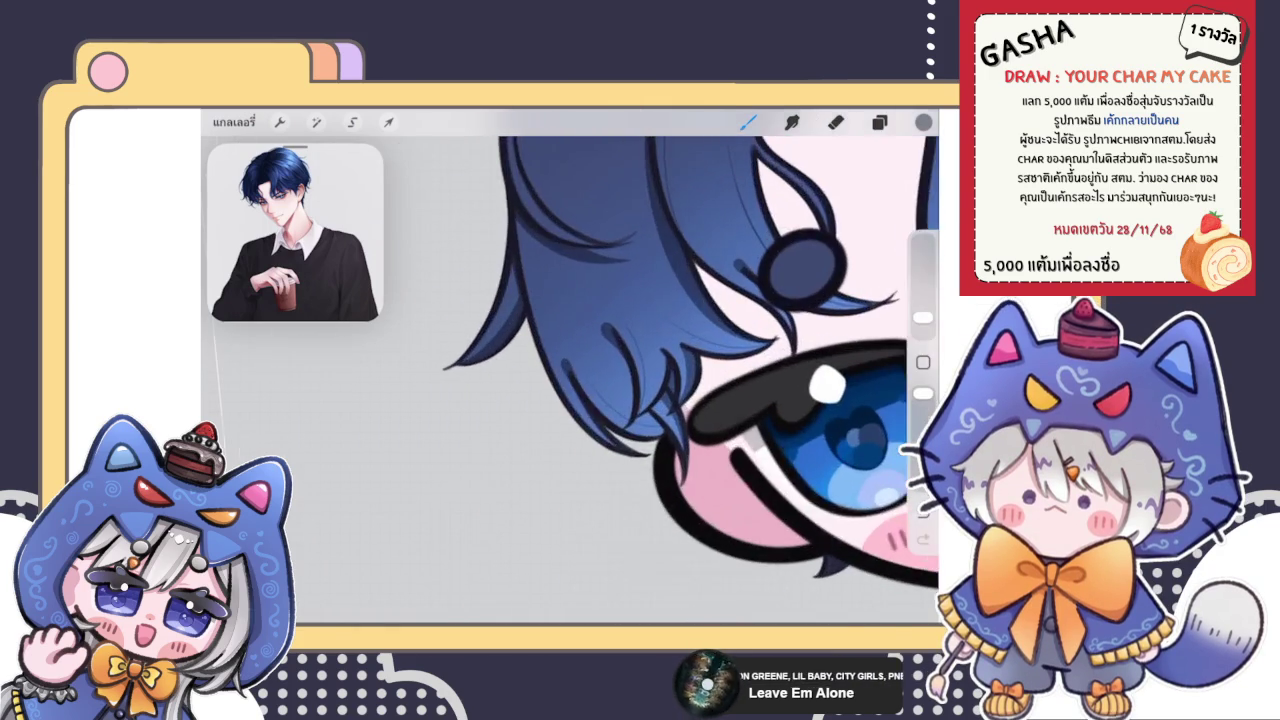
pyautogui.scroll(3, 570, 380)
pyautogui.scroll(1, 570, 380)
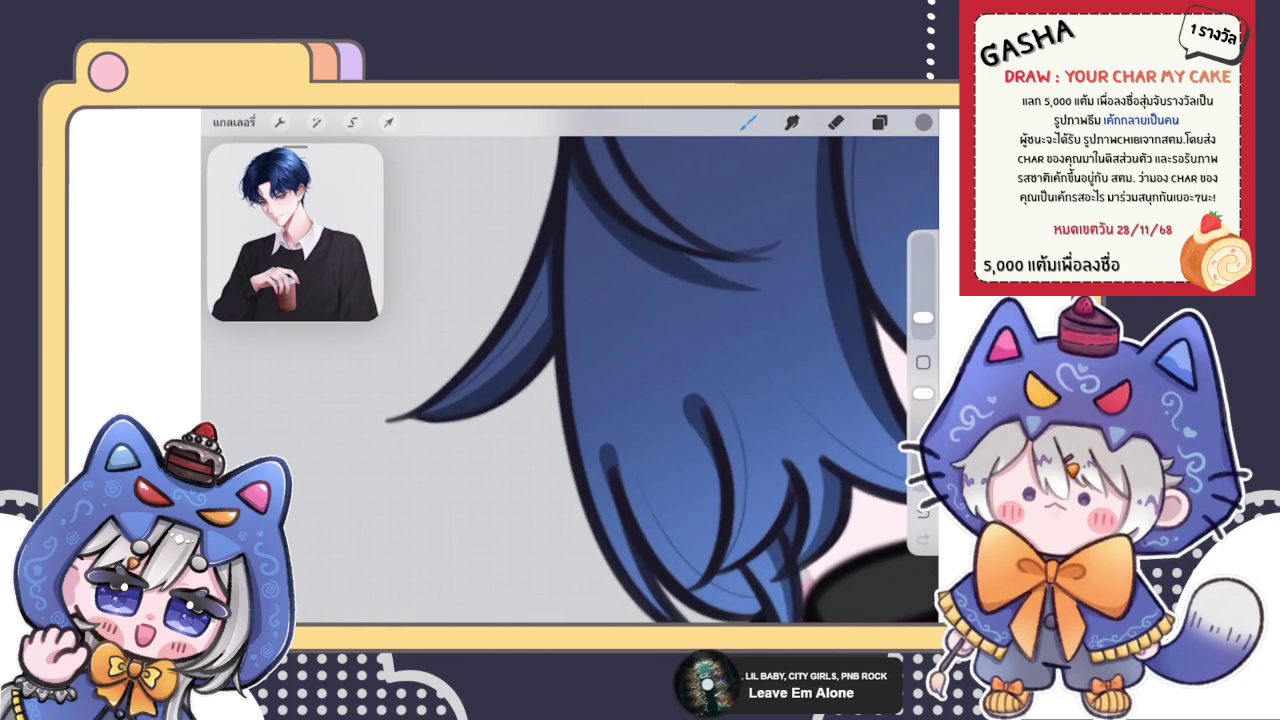
pyautogui.scroll(2, 630, 380)
pyautogui.moveTo(420, 462); pyautogui.dragTo(565, 320)
pyautogui.click(570, 145)
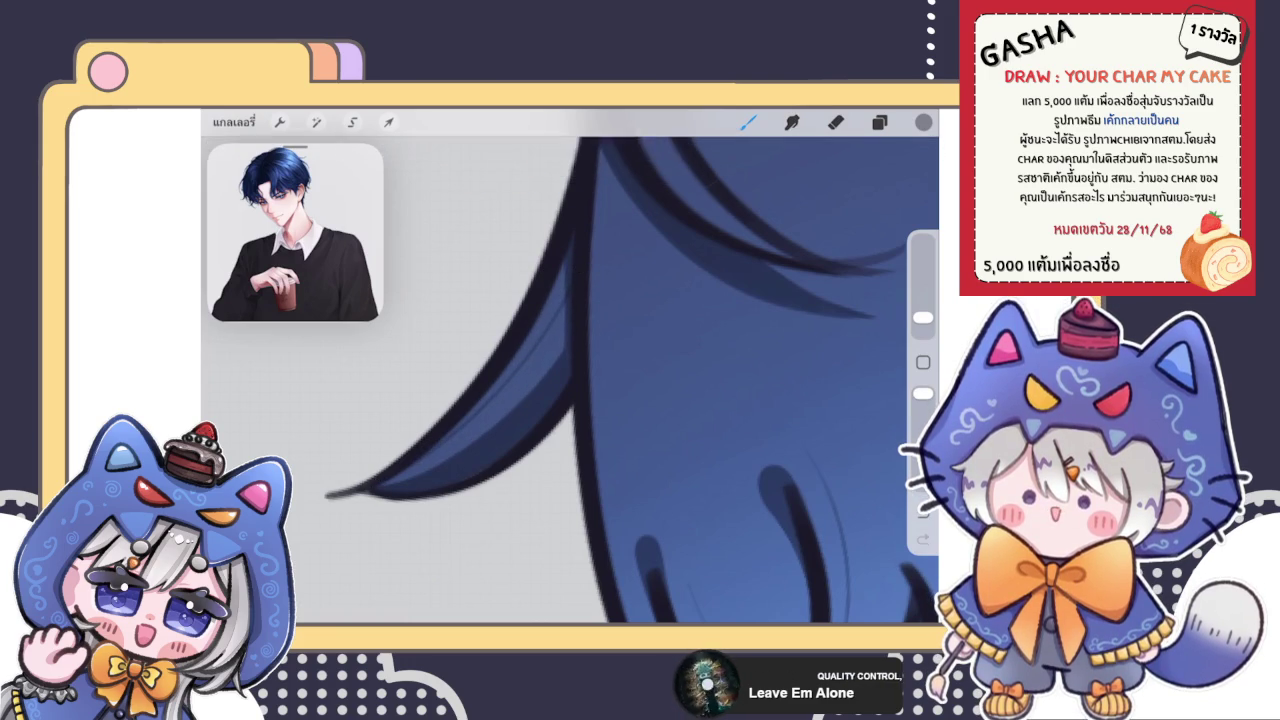
pyautogui.scroll(3, 570, 380)
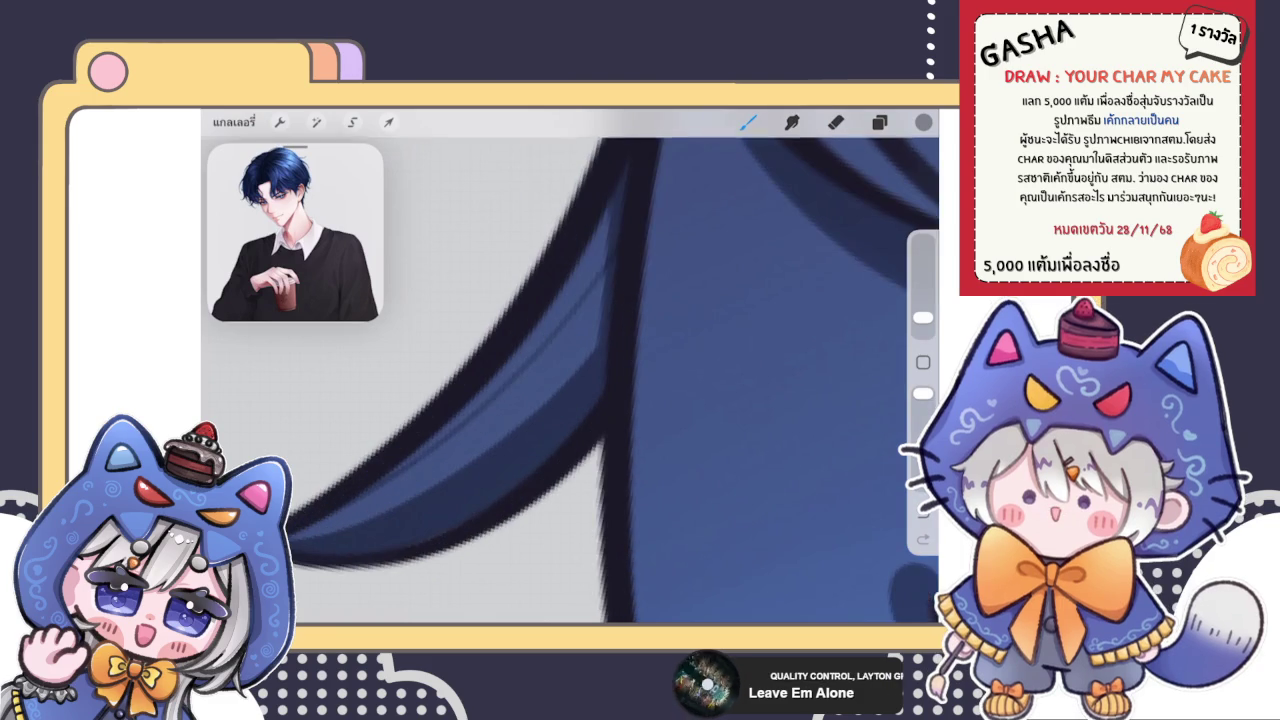
pyautogui.scroll(2, 470, 400)
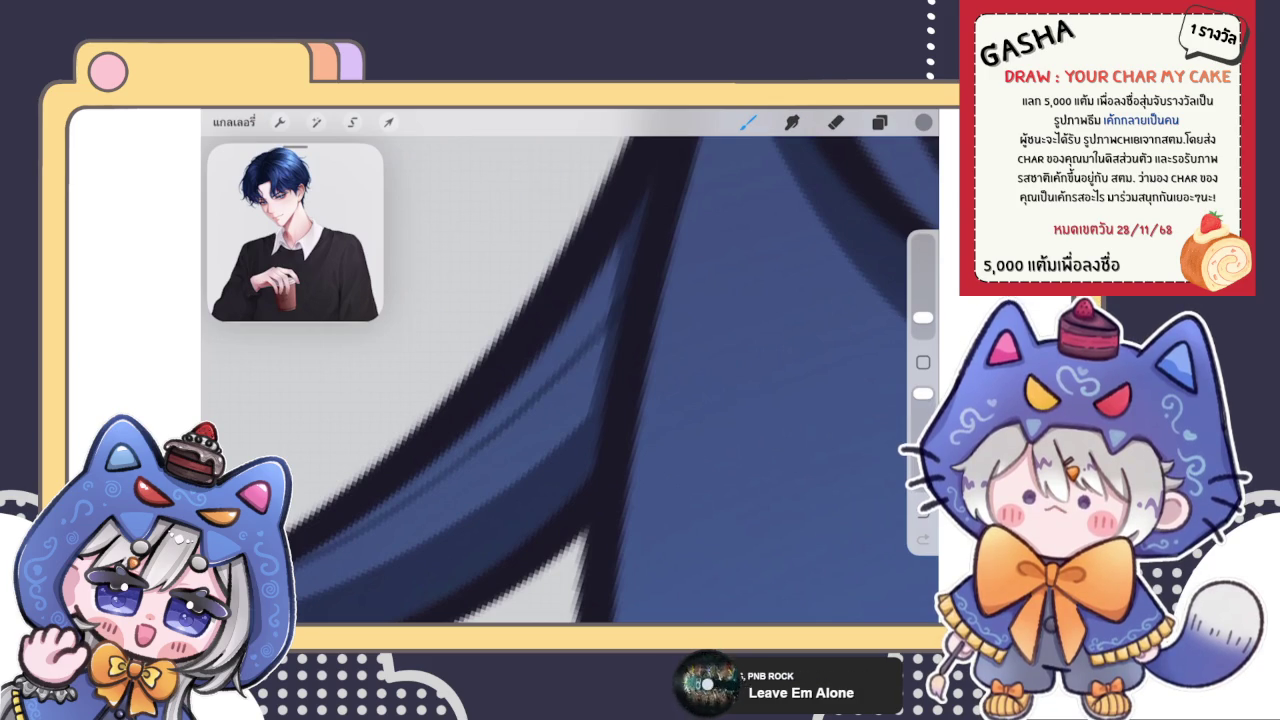
pyautogui.scroll(-2, 570, 380)
pyautogui.scroll(-2, 570, 380)
pyautogui.scroll(-2, 570, 380)
pyautogui.scroll(-2, 570, 380)
pyautogui.scroll(-2, 570, 380)
pyautogui.scroll(-2, 570, 380)
pyautogui.scroll(-2, 570, 380)
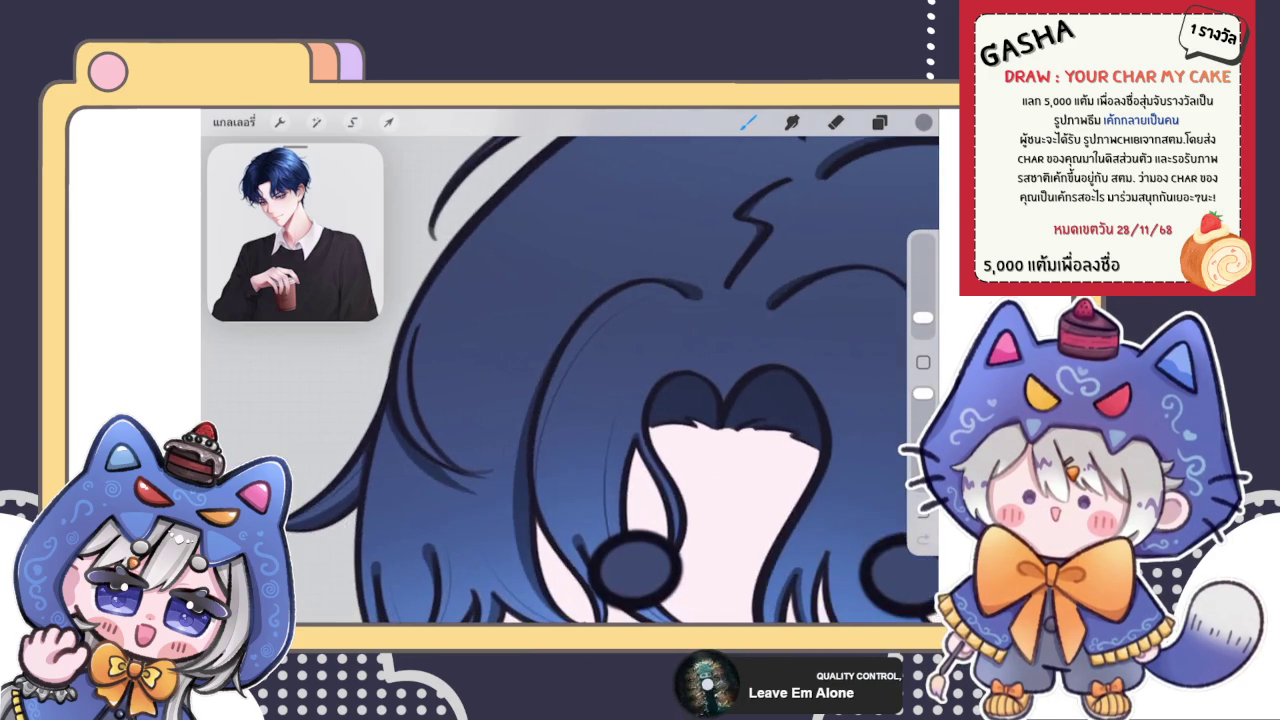
# Step: Draw a thin strand along the inner hair edge and adjust its arc with Edit Shape
pyautogui.scroll(-2, 570, 380)
pyautogui.scroll(-2, 570, 380)
pyautogui.scroll(-2, 570, 380)
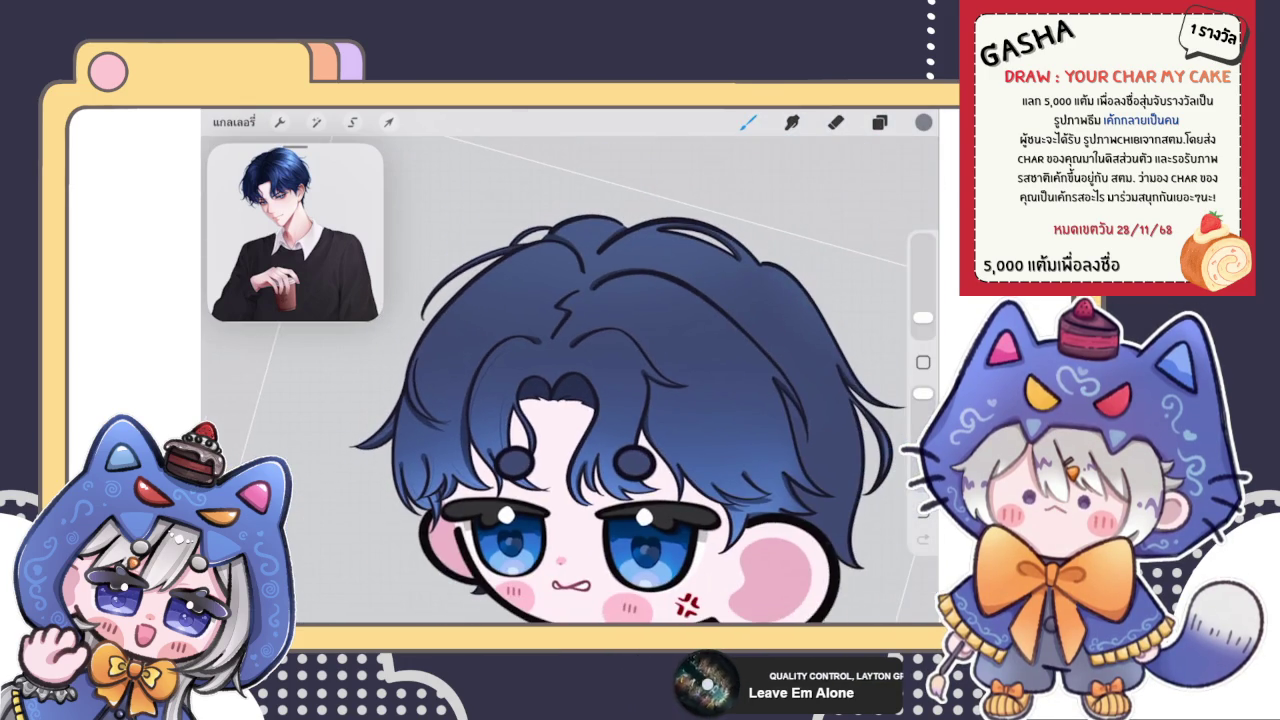
pyautogui.scroll(5, 570, 380)
pyautogui.scroll(2, 570, 380)
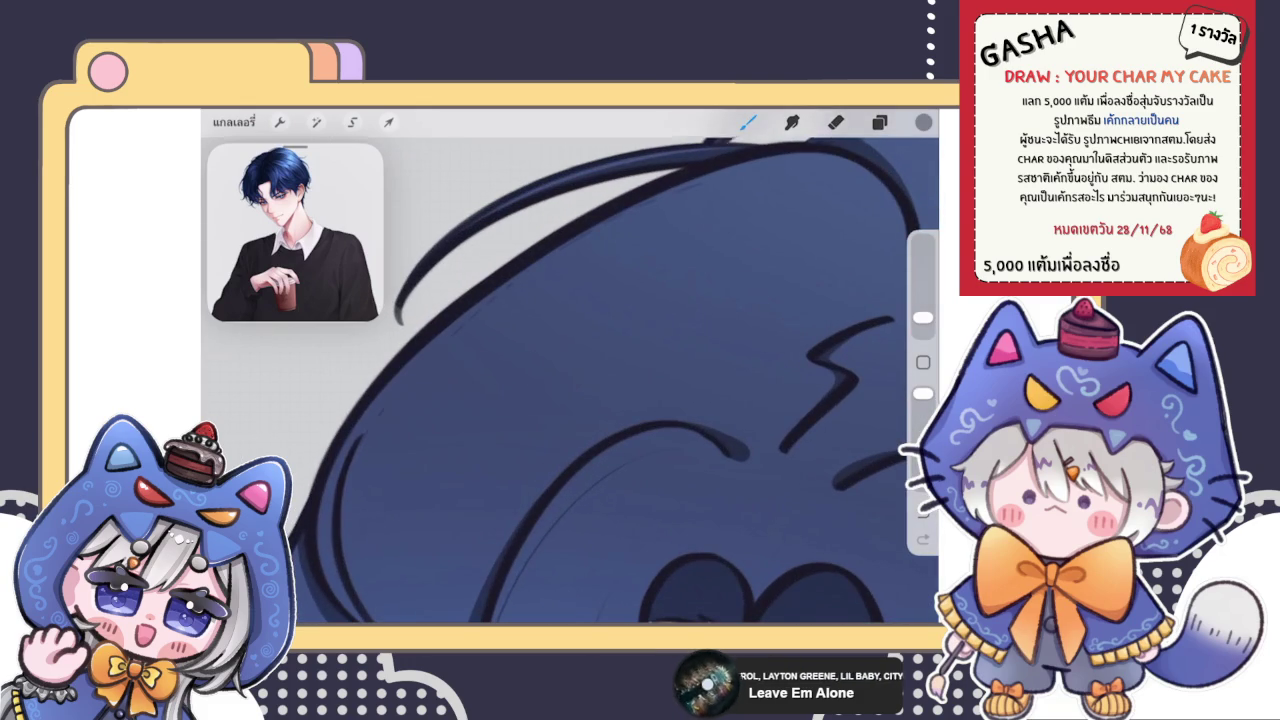
pyautogui.moveTo(378, 412); pyautogui.dragTo(735, 182)
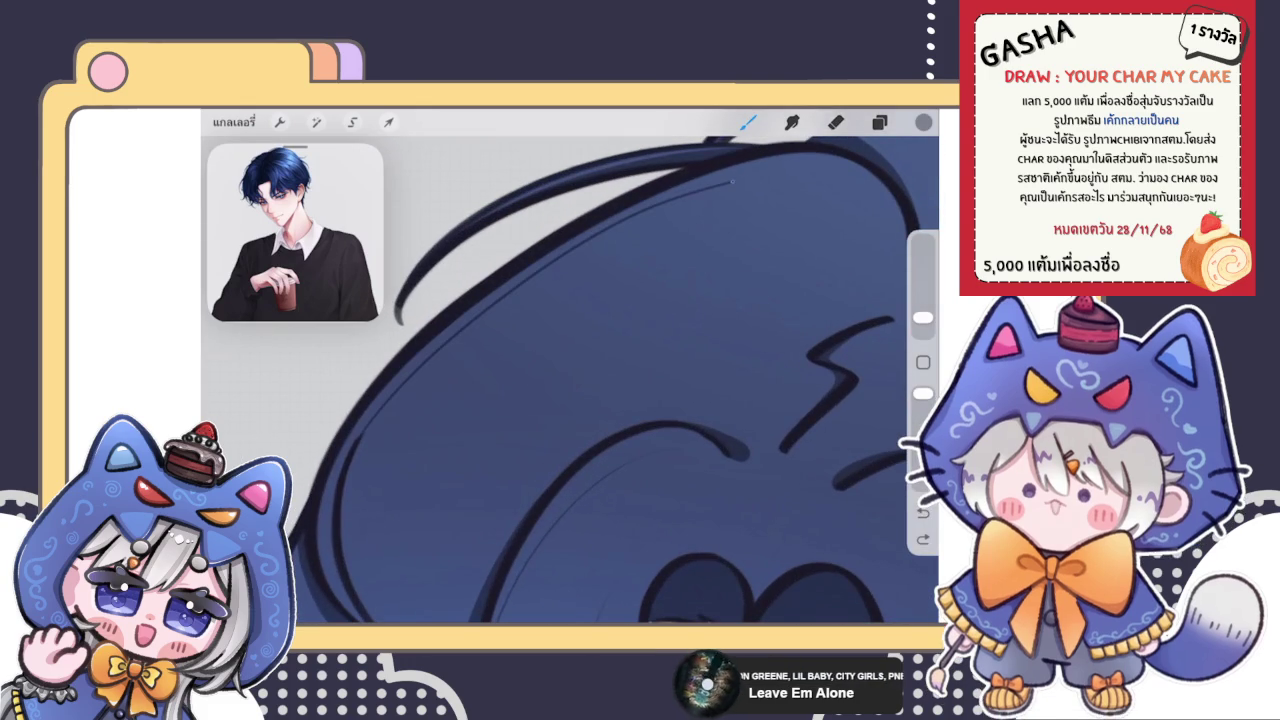
pyautogui.scroll(-2, 570, 380)
pyautogui.scroll(-3, 570, 380)
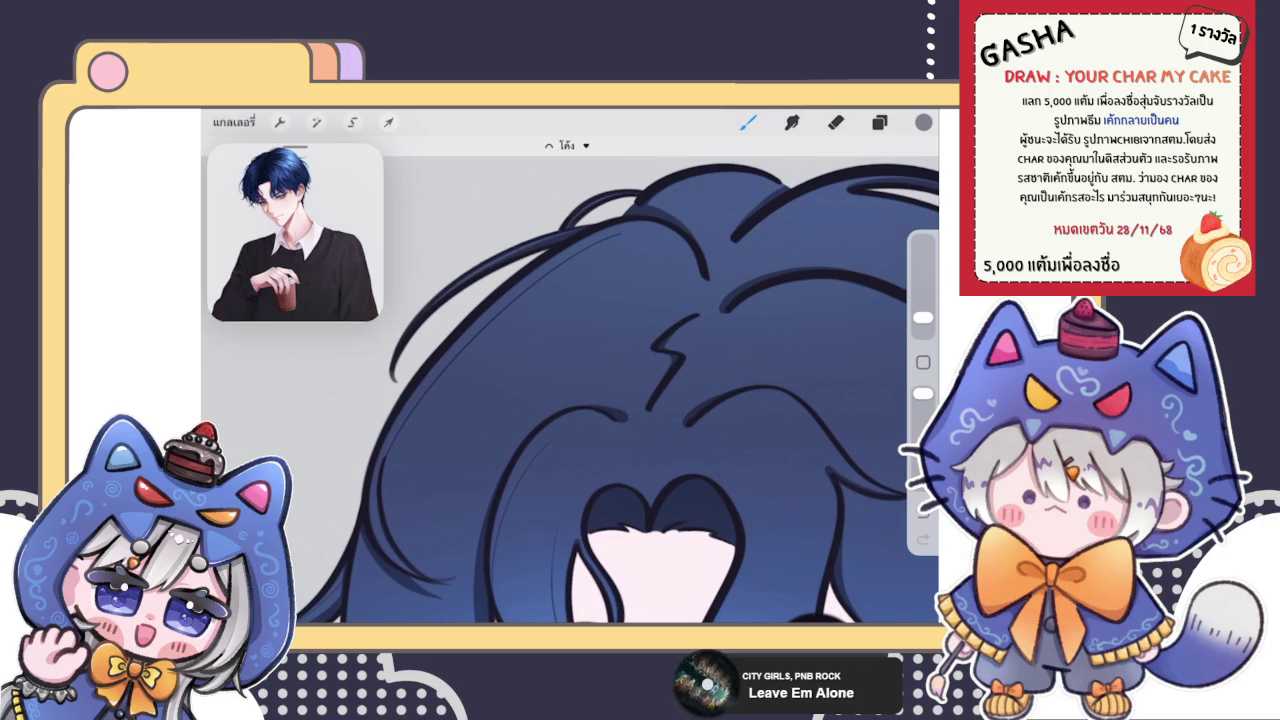
pyautogui.click(567, 145)
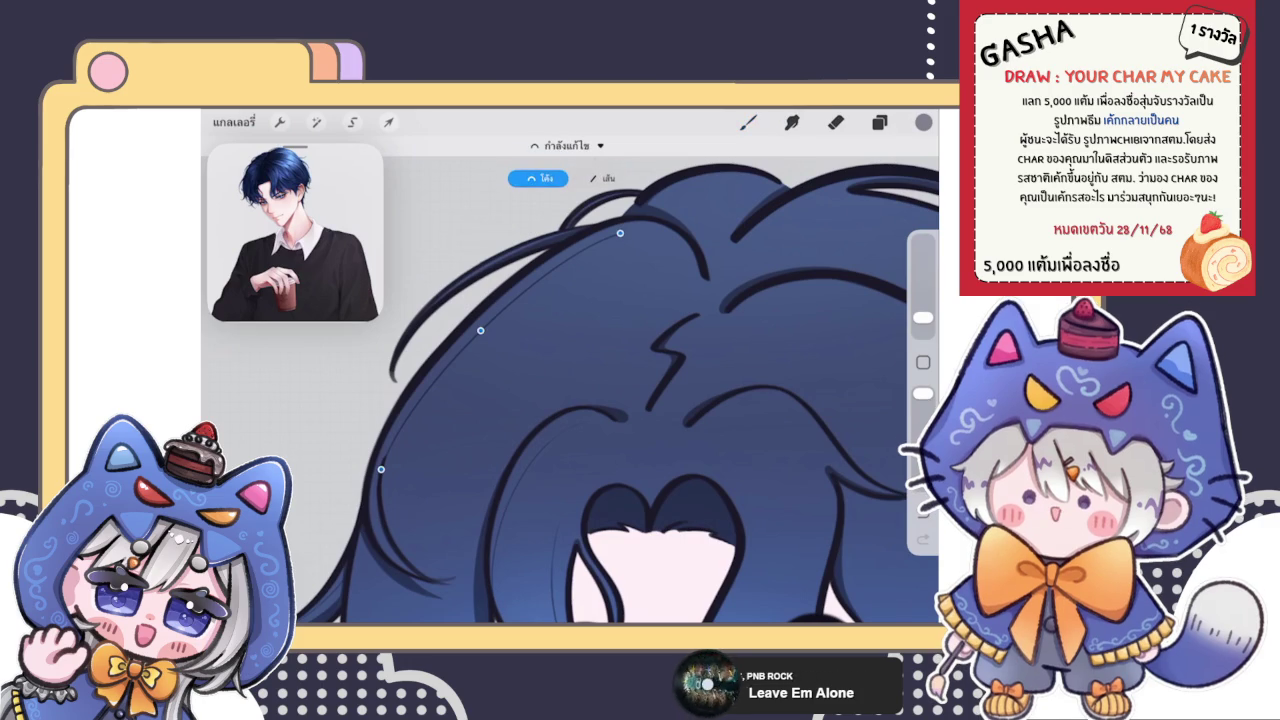
pyautogui.click(748, 122)
# Step: Repeatedly redraw the strand along the crown's arc, undoing attempts until a short one fits
pyautogui.scroll(3, 560, 380)
pyautogui.scroll(2, 560, 380)
pyautogui.scroll(2, 596, 380)
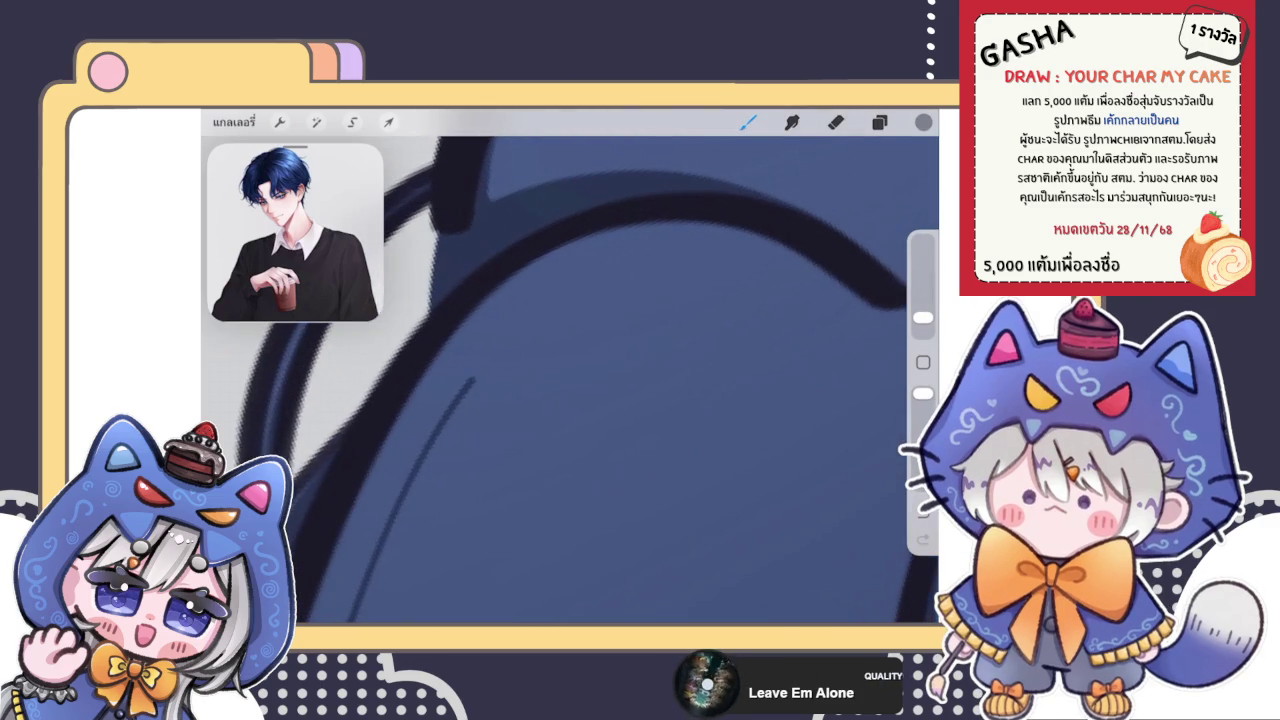
pyautogui.moveTo(475, 380); pyautogui.dragTo(720, 272)
pyautogui.hotkey('ctrl', 'z')
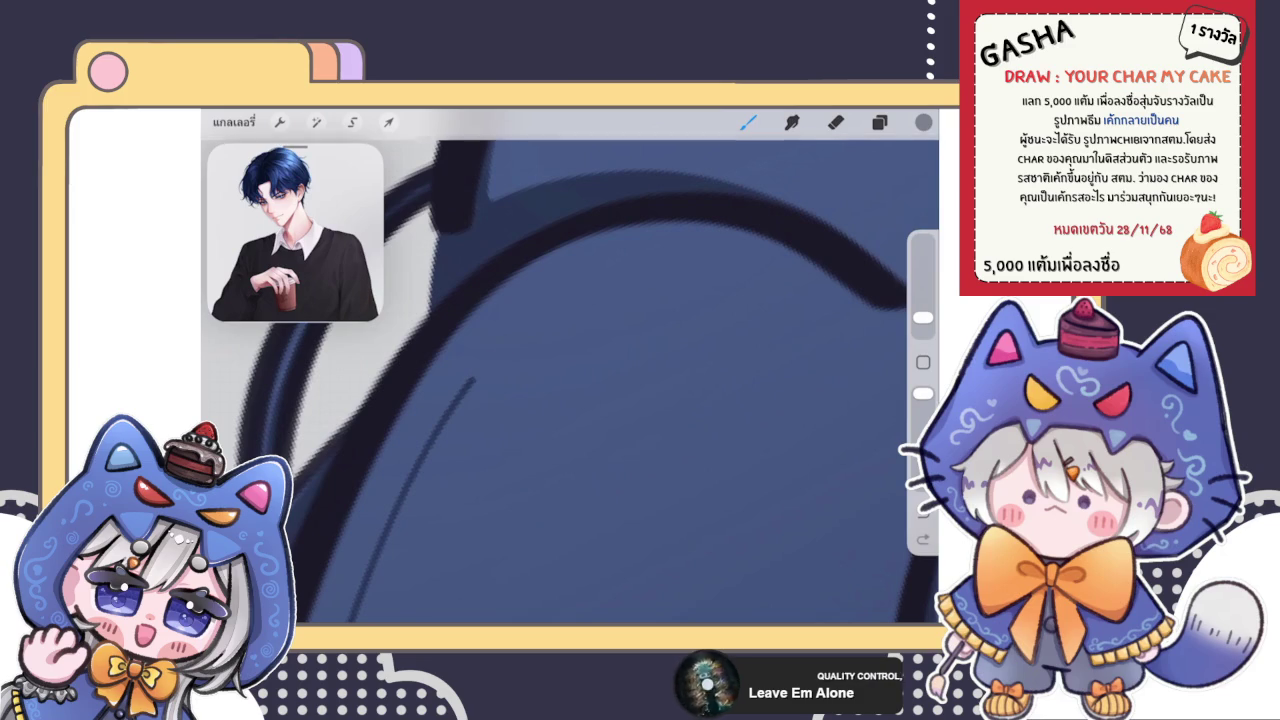
pyautogui.moveTo(475, 372); pyautogui.dragTo(702, 255)
pyautogui.hotkey('ctrl', 'z')
pyautogui.moveTo(482, 365); pyautogui.dragTo(700, 255)
pyautogui.hotkey('ctrl', 'z')
pyautogui.moveTo(470, 383); pyautogui.dragTo(698, 249)
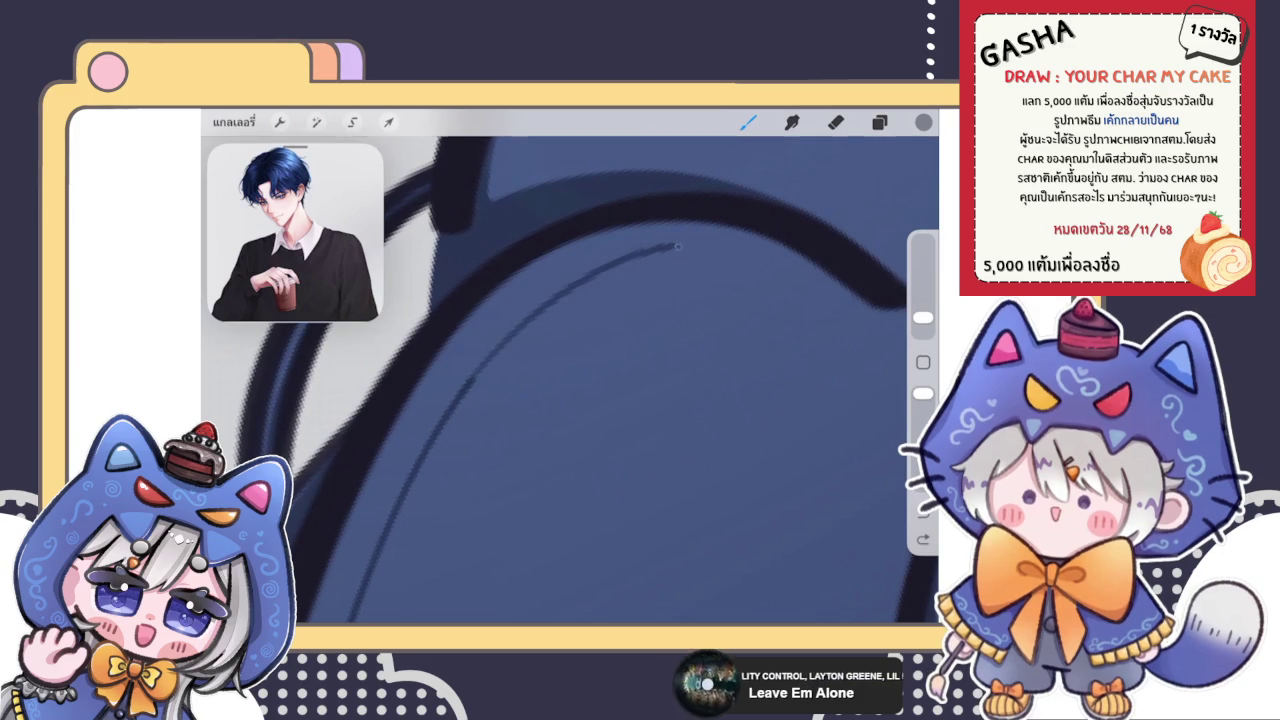
pyautogui.hotkey('ctrl', 'z')
pyautogui.moveTo(474, 378)
pyautogui.mouseDown()
pyautogui.moveTo(544, 304)
pyautogui.moveTo(700, 250)
pyautogui.mouseUp()
pyautogui.hotkey('ctrl', 'z')
pyautogui.moveTo(474, 378); pyautogui.dragTo(698, 250)
pyautogui.hotkey('ctrl', 'z')
pyautogui.moveTo(474, 378); pyautogui.dragTo(538, 306)
pyautogui.hotkey('ctrl', 'z')
pyautogui.moveTo(474, 378); pyautogui.dragTo(710, 232)
pyautogui.hotkey('ctrl', 'z')
pyautogui.moveTo(474, 378); pyautogui.dragTo(556, 290)
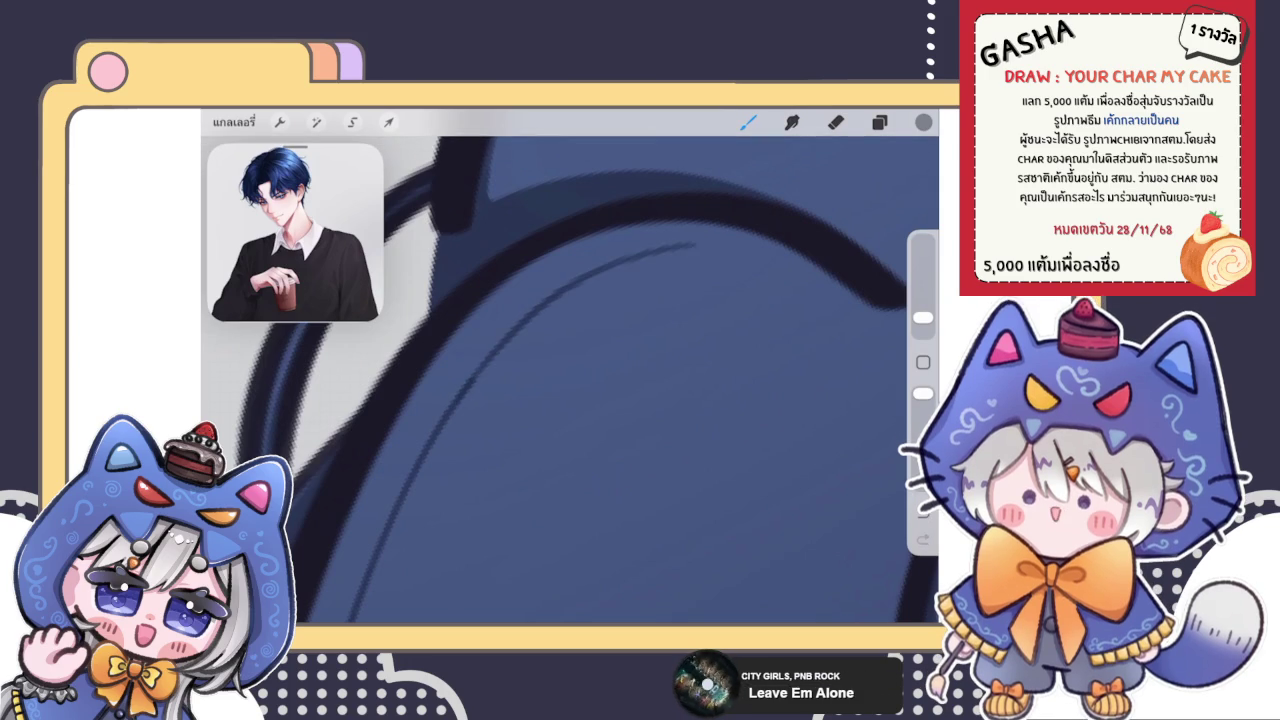
# Step: Test erasing the upper part of the thin strand, then undo to restore it
pyautogui.scroll(-3, 570, 380)
pyautogui.scroll(2, 570, 380)
pyautogui.click(835, 122)
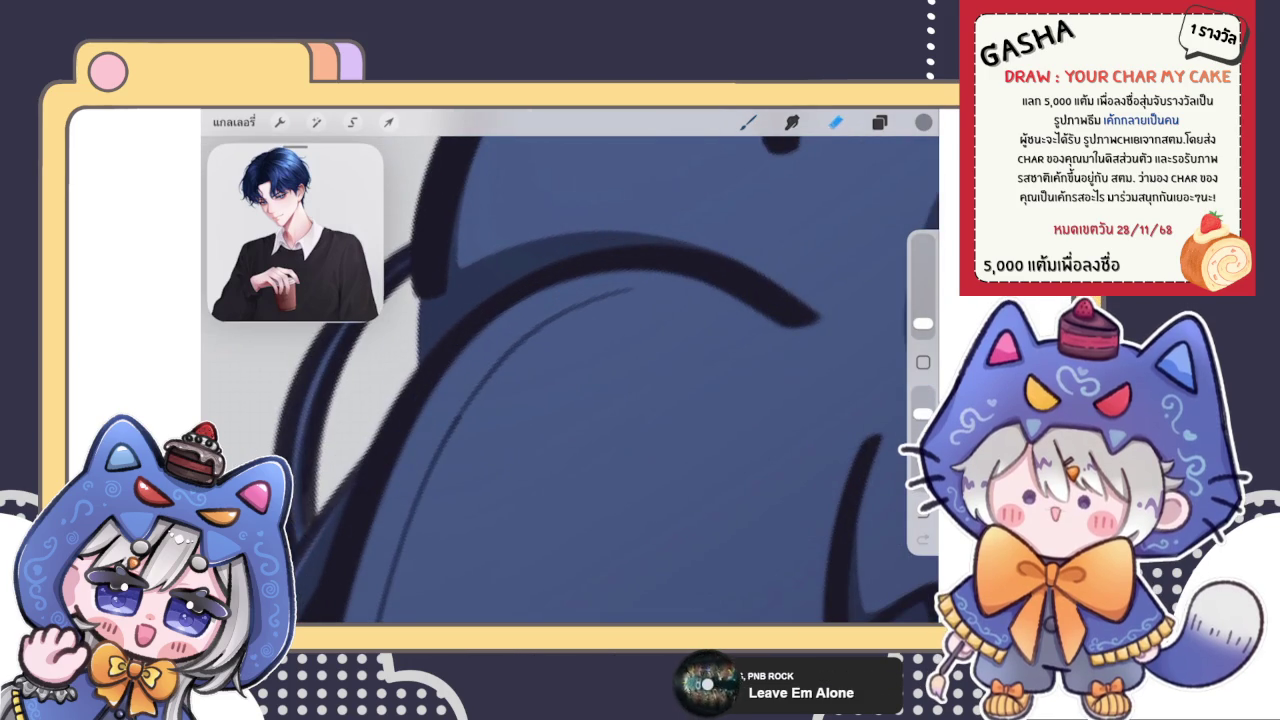
pyautogui.moveTo(632, 290); pyautogui.dragTo(516, 346)
pyautogui.hotkey('ctrl', 'z')
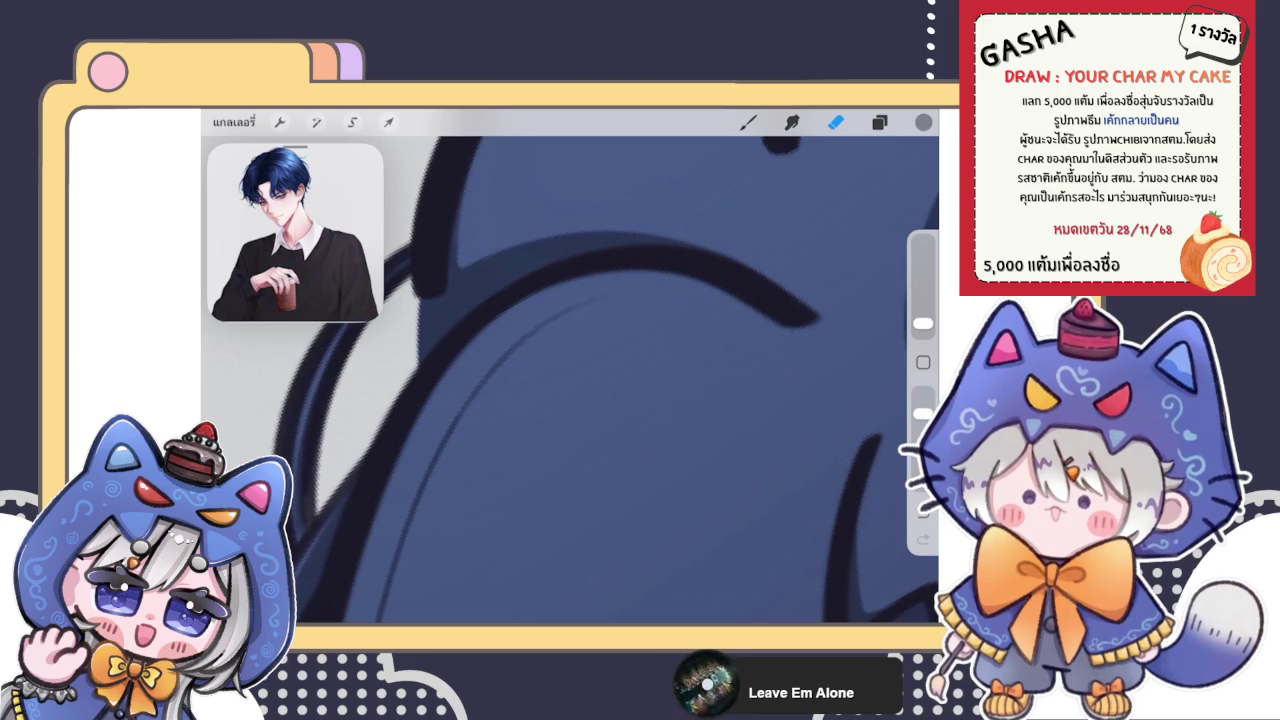
pyautogui.scroll(-3, 620, 380)
pyautogui.scroll(-3, 620, 380)
pyautogui.scroll(-3, 620, 400)
pyautogui.scroll(-3, 620, 400)
# Step: With the brush, draw a curved strand in the upper hair, redraw it higher, and edit its curve
pyautogui.press('b')
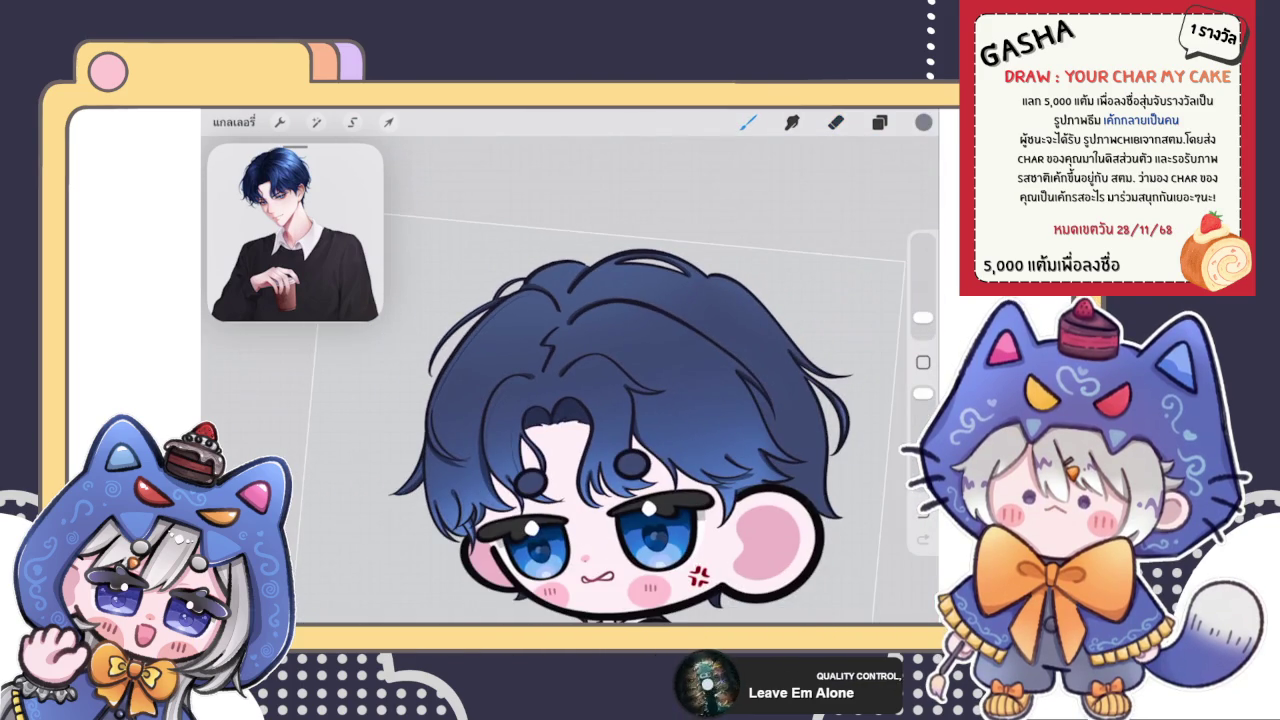
pyautogui.scroll(5, 620, 380)
pyautogui.scroll(5, 620, 380)
pyautogui.moveTo(449, 476)
pyautogui.mouseDown()
pyautogui.moveTo(455, 442)
pyautogui.moveTo(680, 262)
pyautogui.mouseUp()
pyautogui.hotkey('ctrl', 'z')
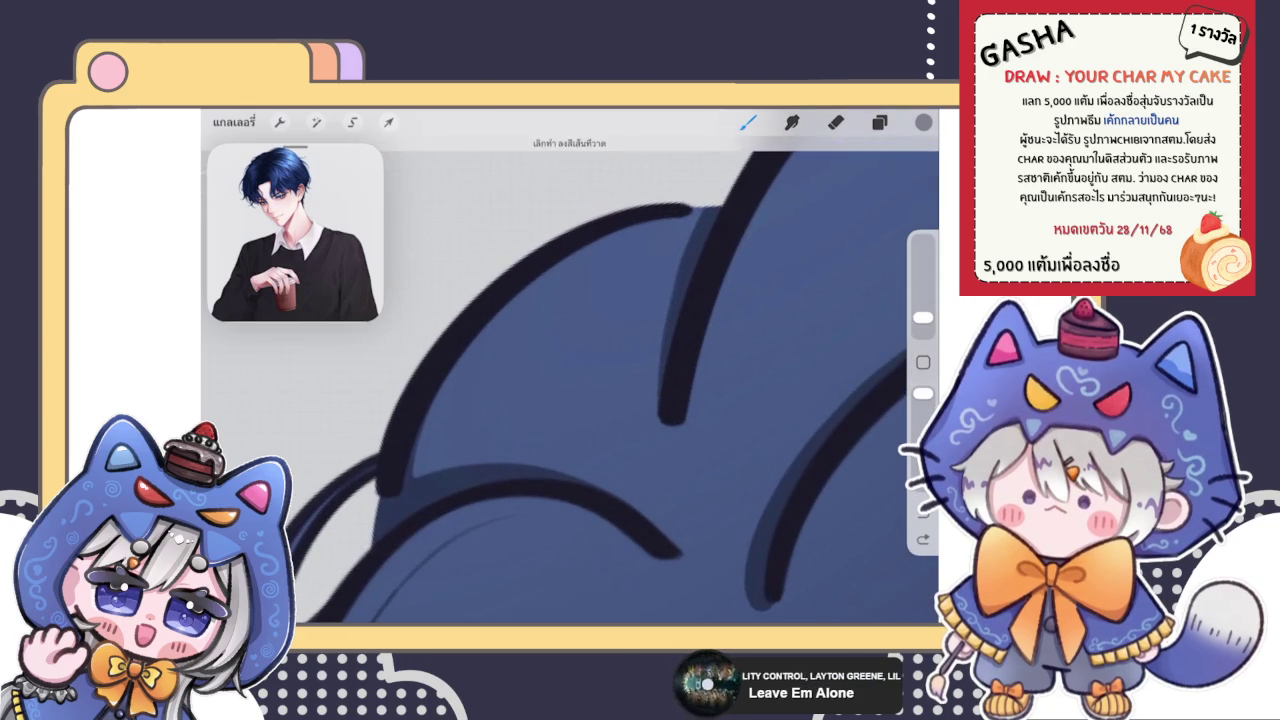
pyautogui.moveTo(490, 380); pyautogui.dragTo(700, 250)
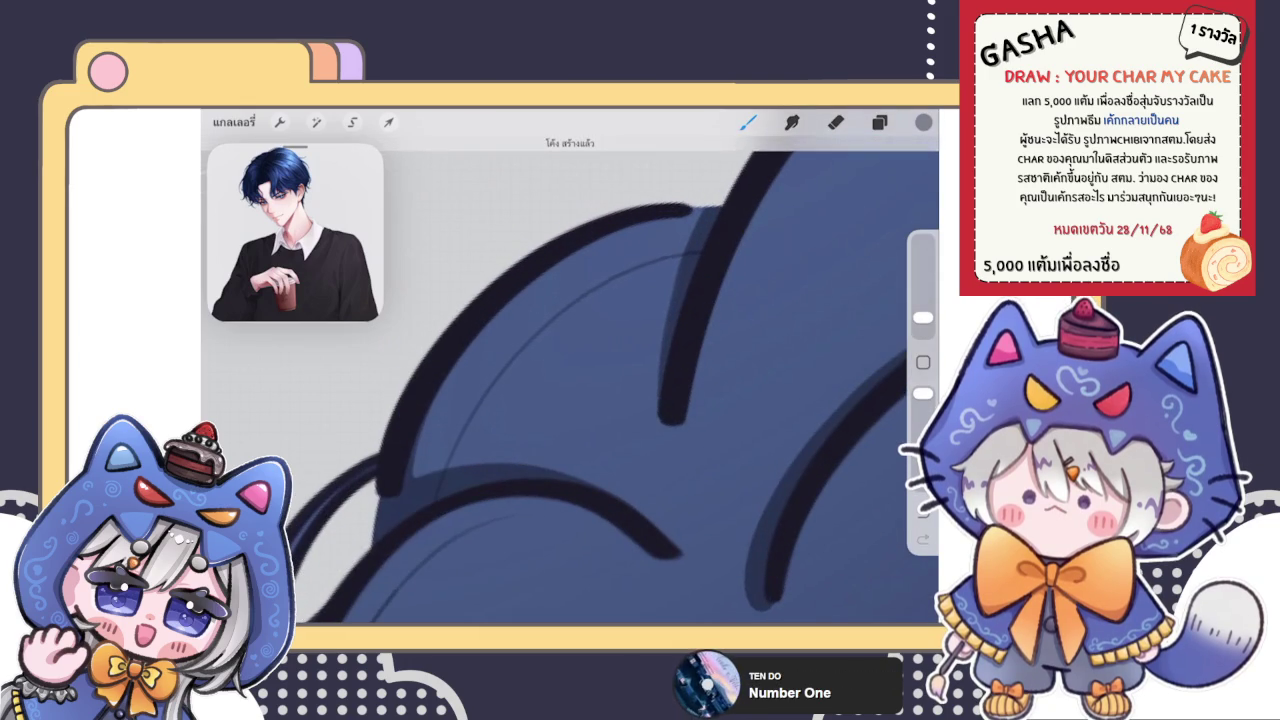
pyautogui.click(575, 145)
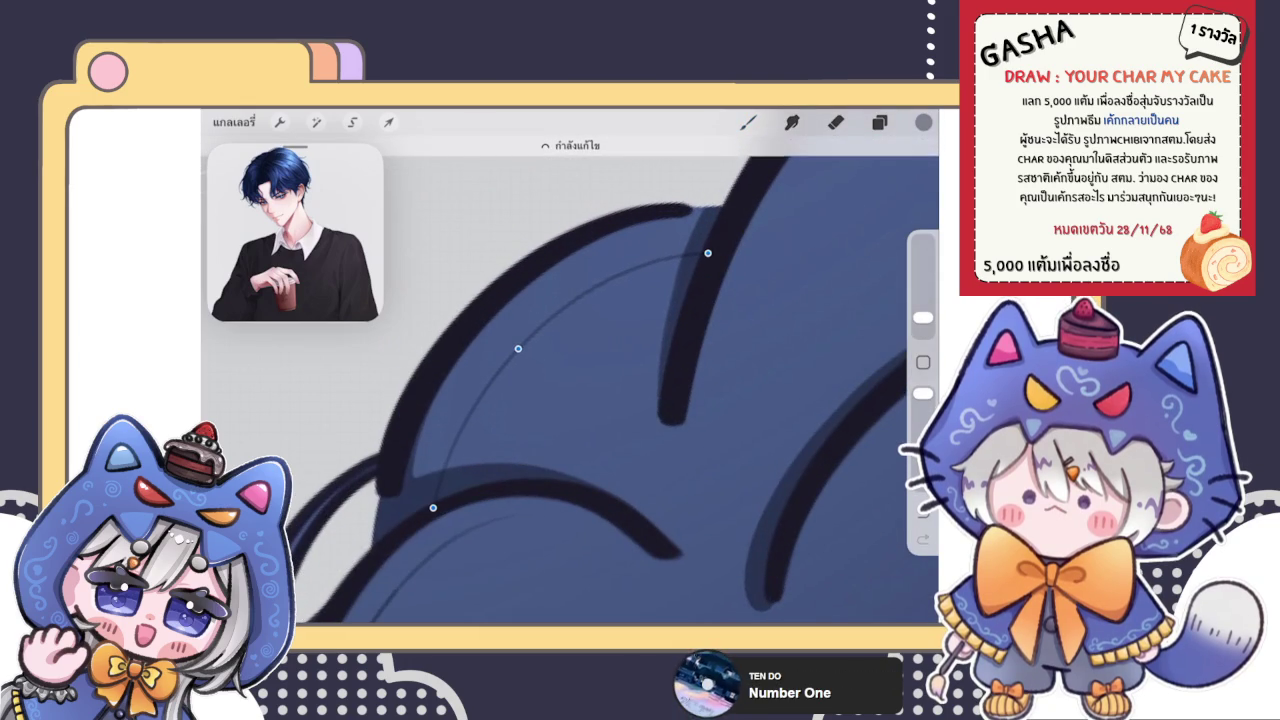
# Step: Refine the new strand with a longer curved stroke sweeping up toward the crown
pyautogui.scroll(-2, 600, 400)
pyautogui.scroll(-3, 600, 400)
pyautogui.scroll(-3, 600, 400)
pyautogui.scroll(-3, 600, 400)
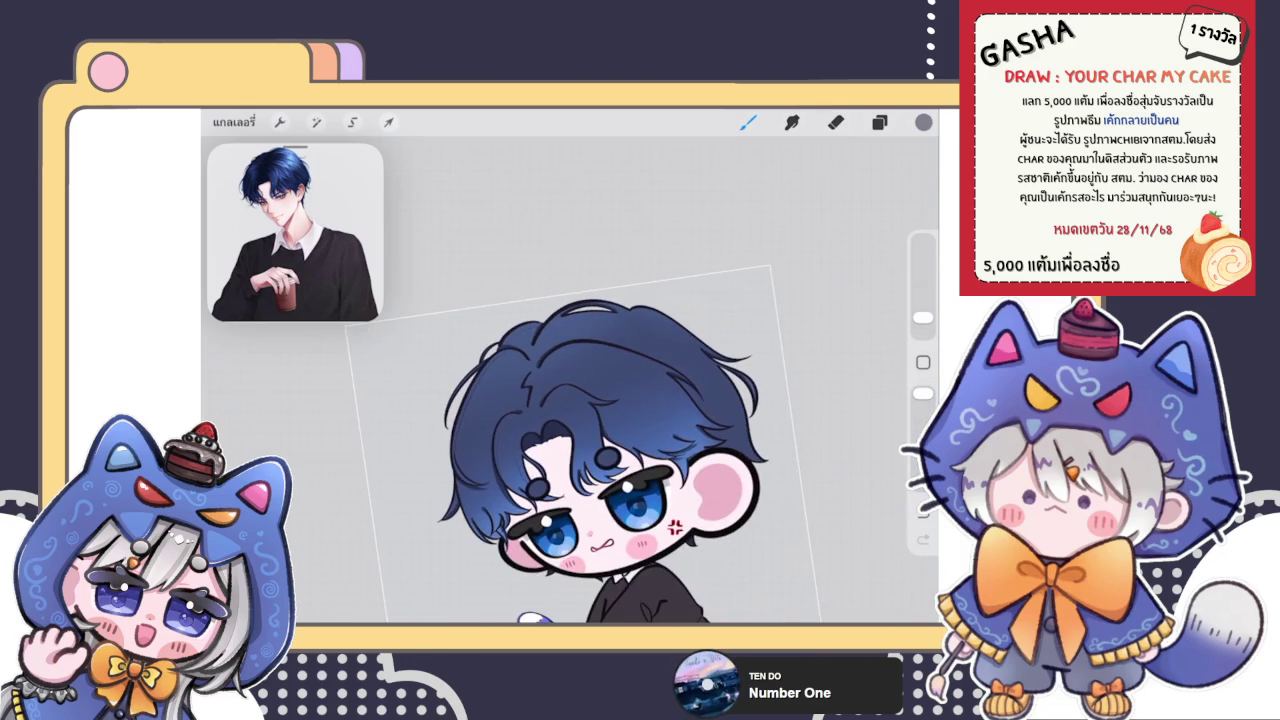
pyautogui.scroll(3, 560, 400)
pyautogui.scroll(2, 560, 400)
pyautogui.scroll(2, 560, 400)
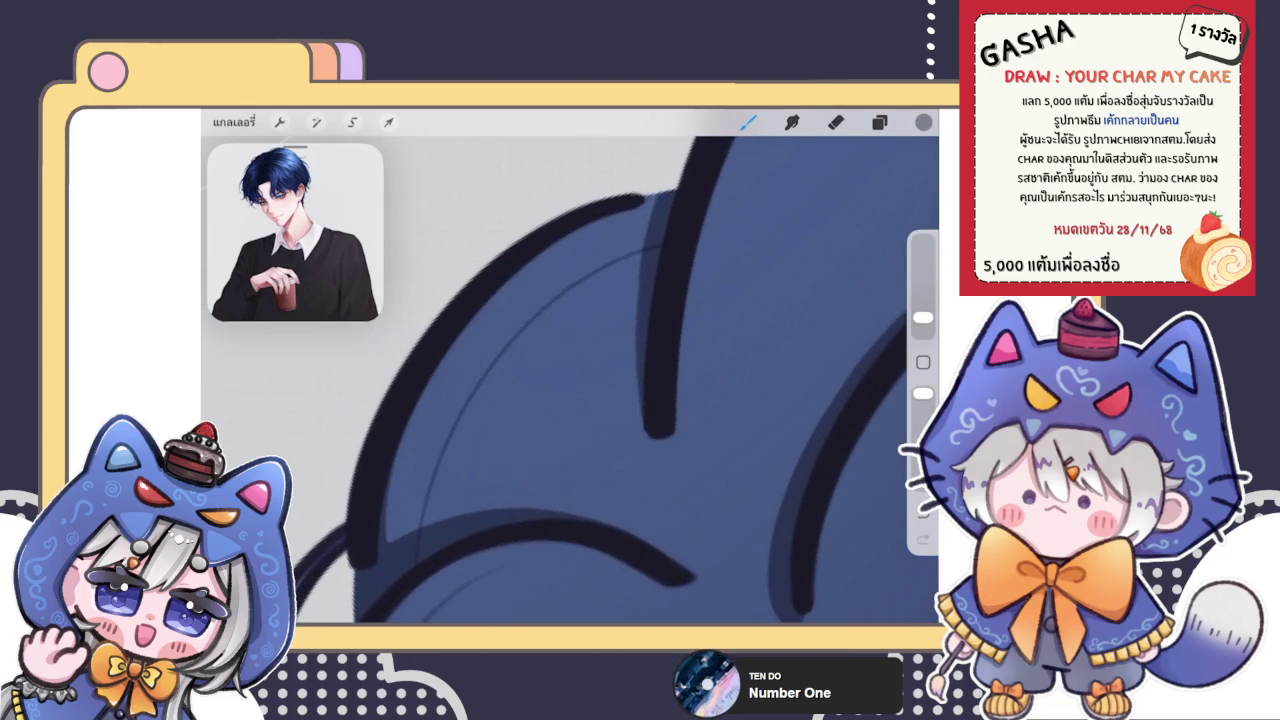
pyautogui.moveTo(414, 569); pyautogui.dragTo(640, 240)
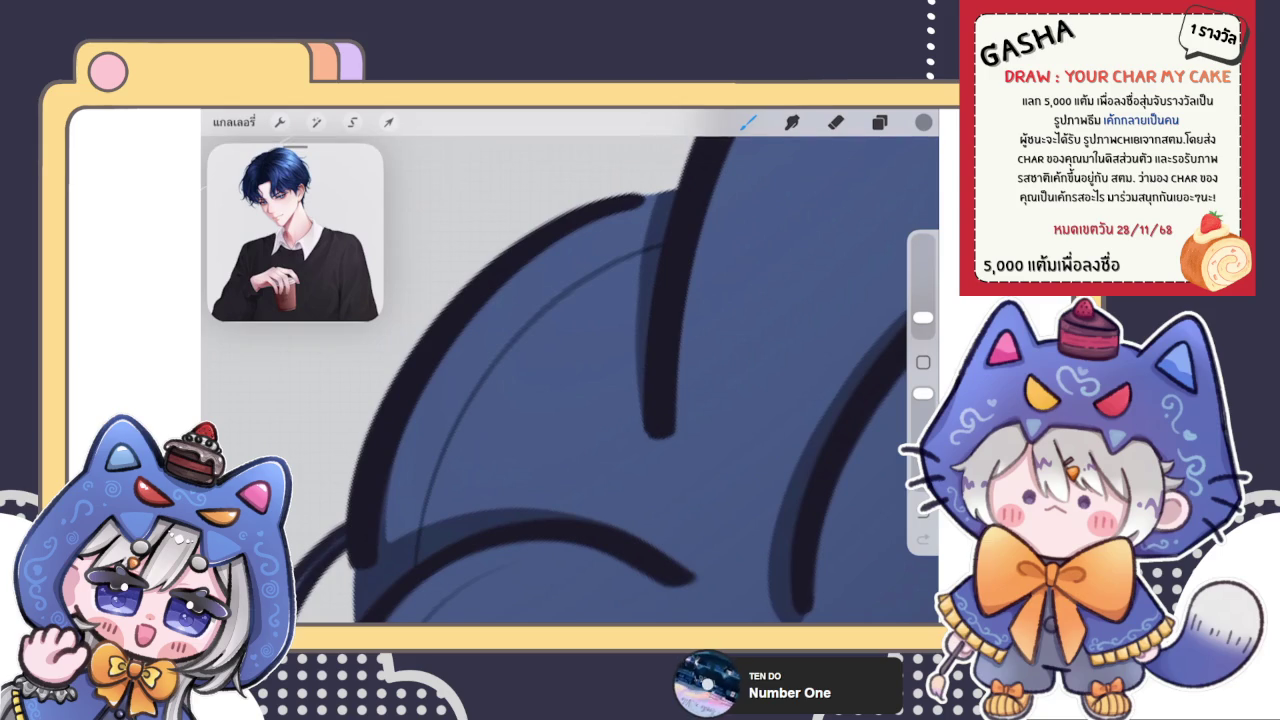
# Step: Review the hair strands, briefly switching to the eraser and back to the brush
pyautogui.scroll(-2, 570, 380)
pyautogui.scroll(-2, 570, 380)
pyautogui.scroll(-1, 570, 380)
pyautogui.scroll(2, 600, 400)
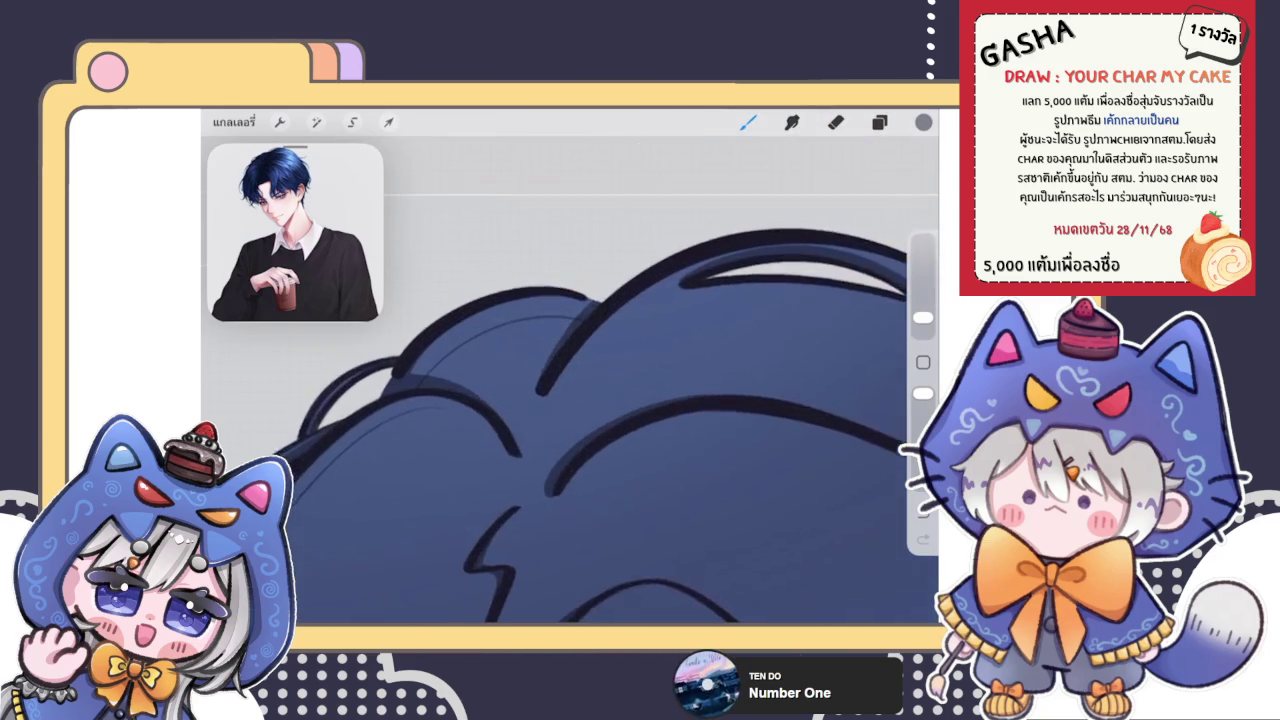
pyautogui.scroll(2, 600, 400)
pyautogui.scroll(1, 600, 400)
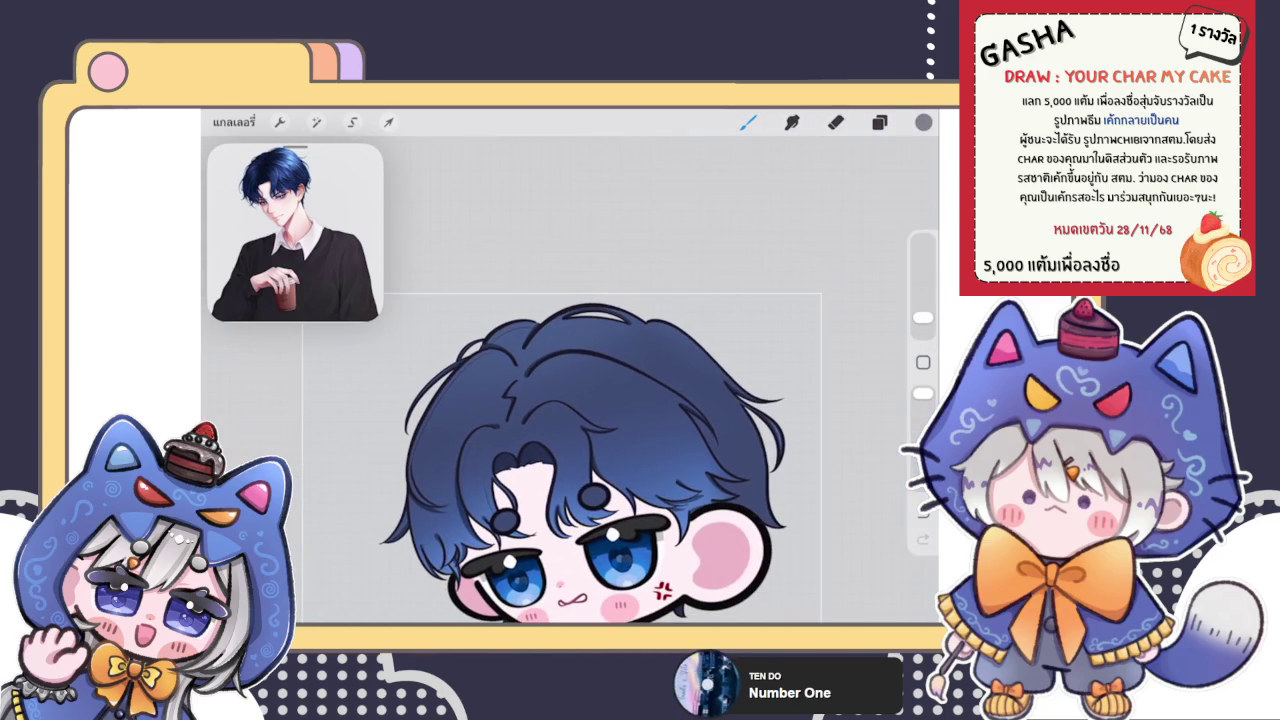
pyautogui.scroll(2, 571, 453)
pyautogui.scroll(2, 571, 453)
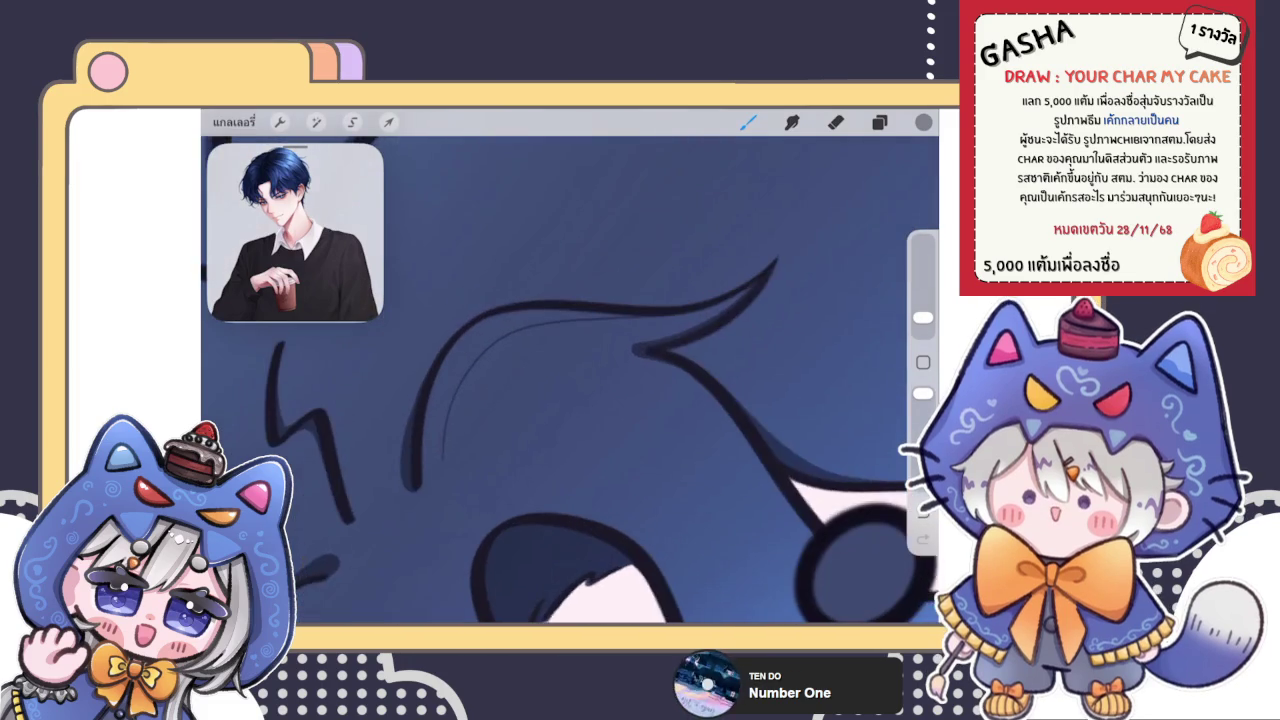
pyautogui.press('e')
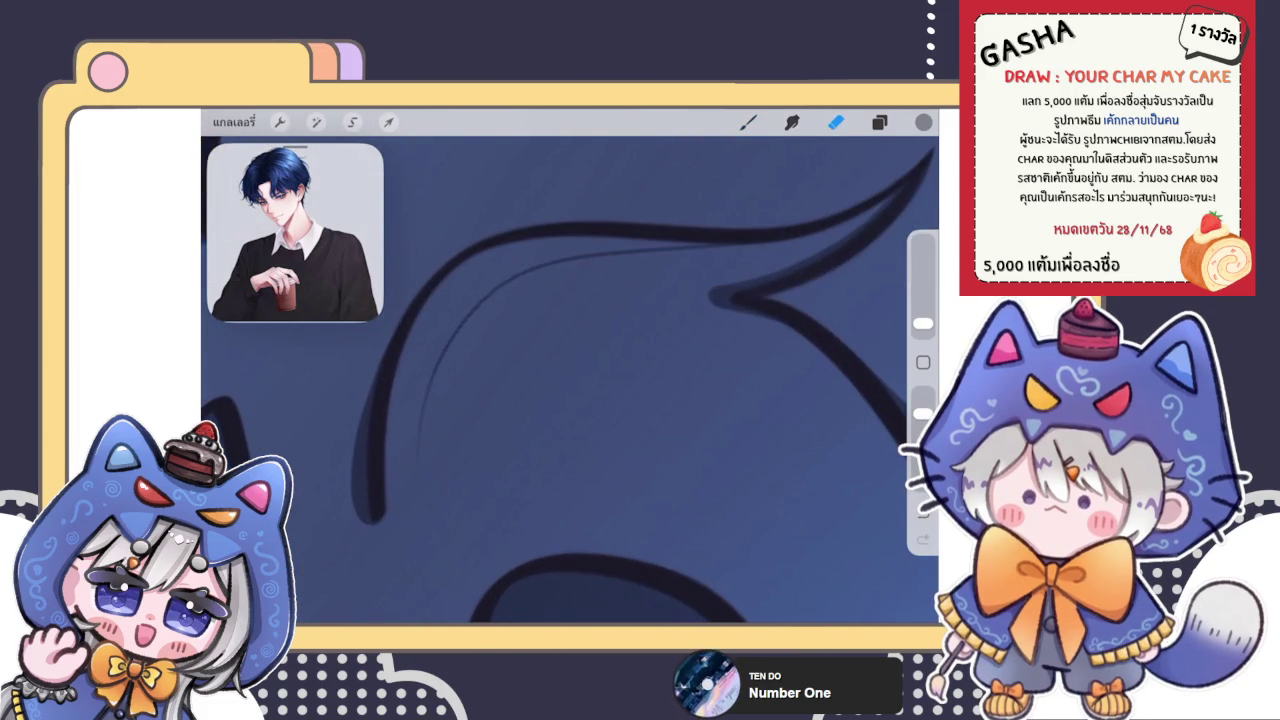
pyautogui.press('b')
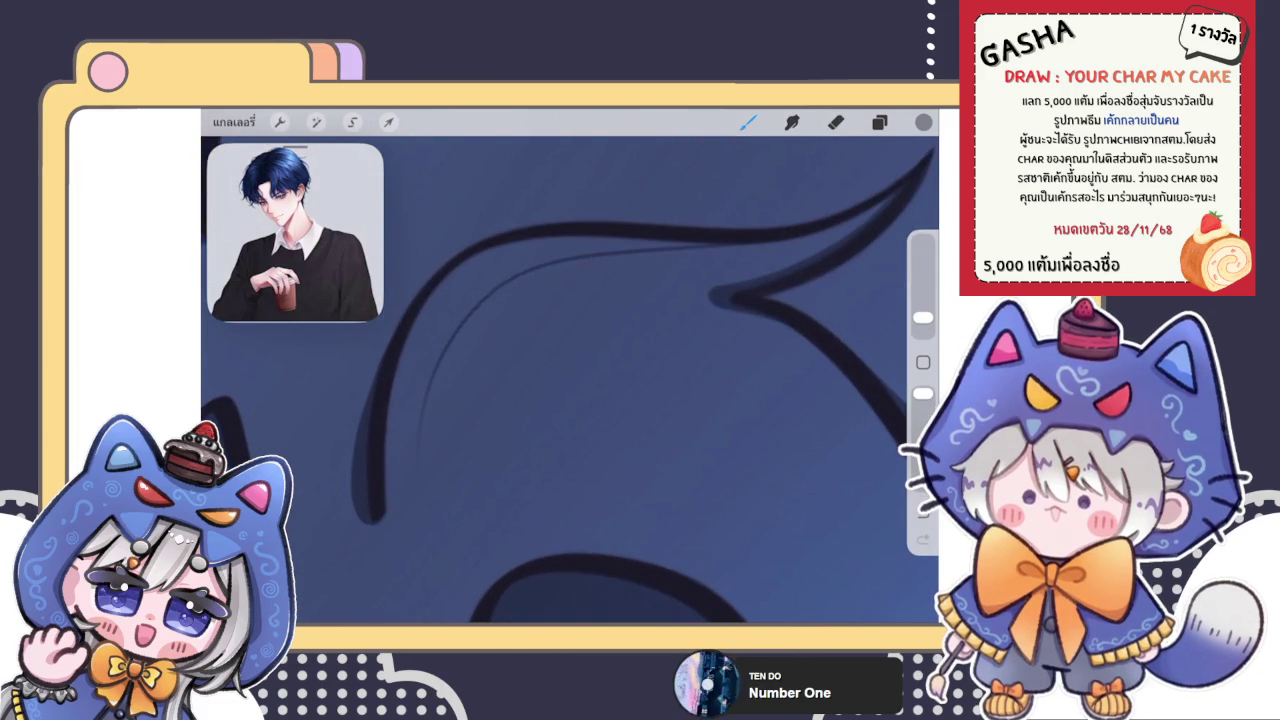
pyautogui.scroll(-5, 570, 380)
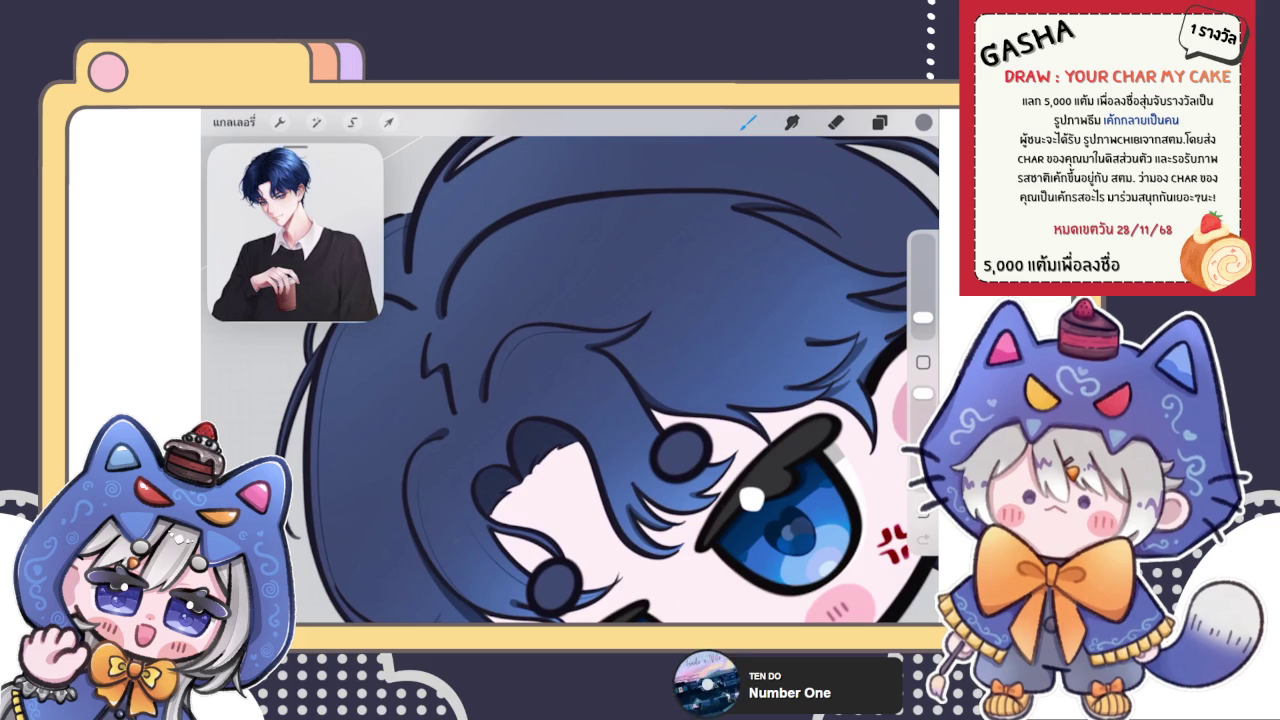
# Step: Glance at the Layers panel, then try a strand line in the fringe and undo it
pyautogui.click(879, 121)
pyautogui.click(879, 121)
pyautogui.scroll(-5, 620, 380)
pyautogui.scroll(5, 660, 390)
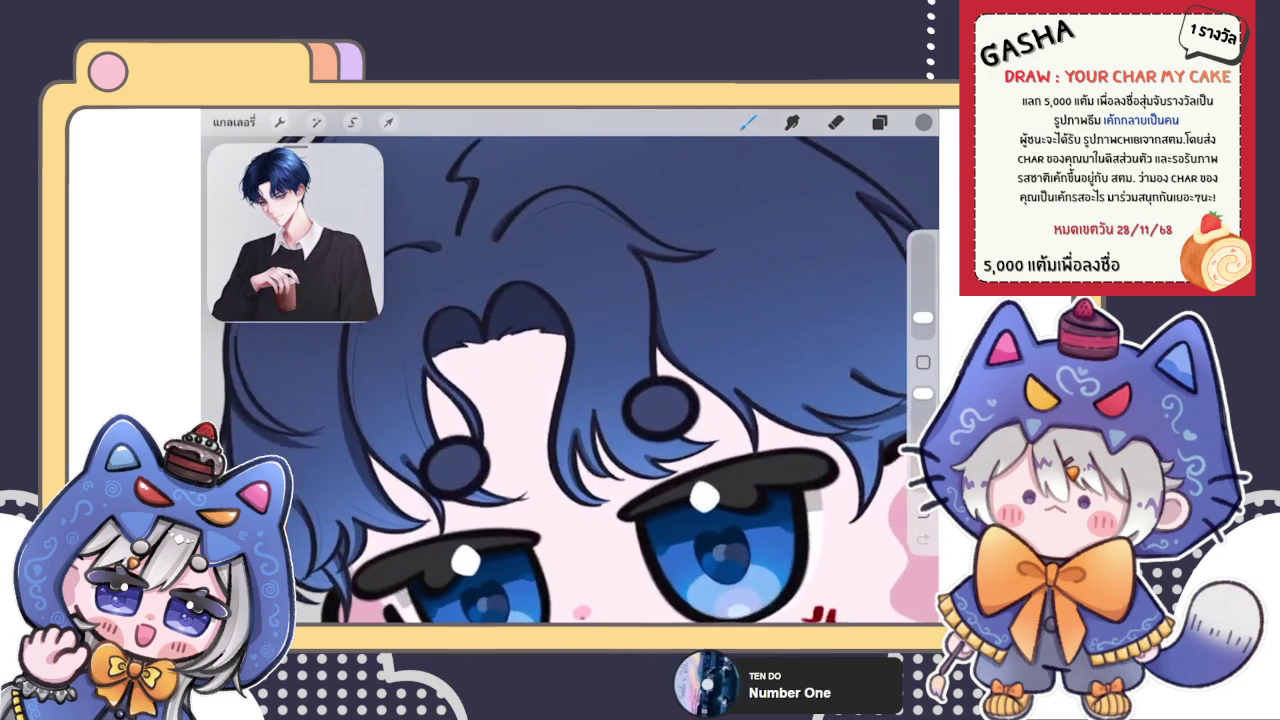
pyautogui.scroll(3, 660, 390)
pyautogui.moveTo(617, 260); pyautogui.dragTo(600, 408)
pyautogui.scroll(2, 600, 400)
pyautogui.hotkey('ctrl', 'z')
# Step: Draw a thin strand down the fringe, redoing it slightly further left
pyautogui.moveTo(549, 190); pyautogui.dragTo(514, 362)
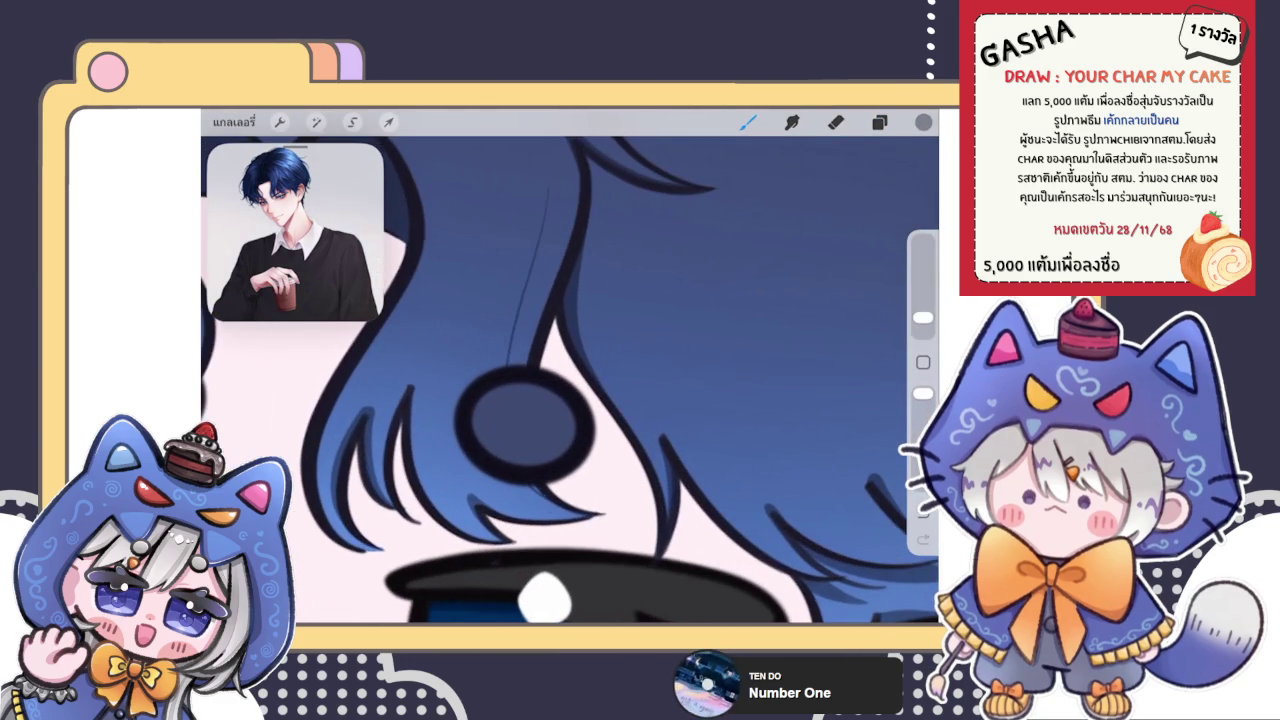
pyautogui.scroll(-1, 600, 400)
pyautogui.hotkey('ctrl', 'z')
pyautogui.moveTo(514, 214); pyautogui.dragTo(478, 364)
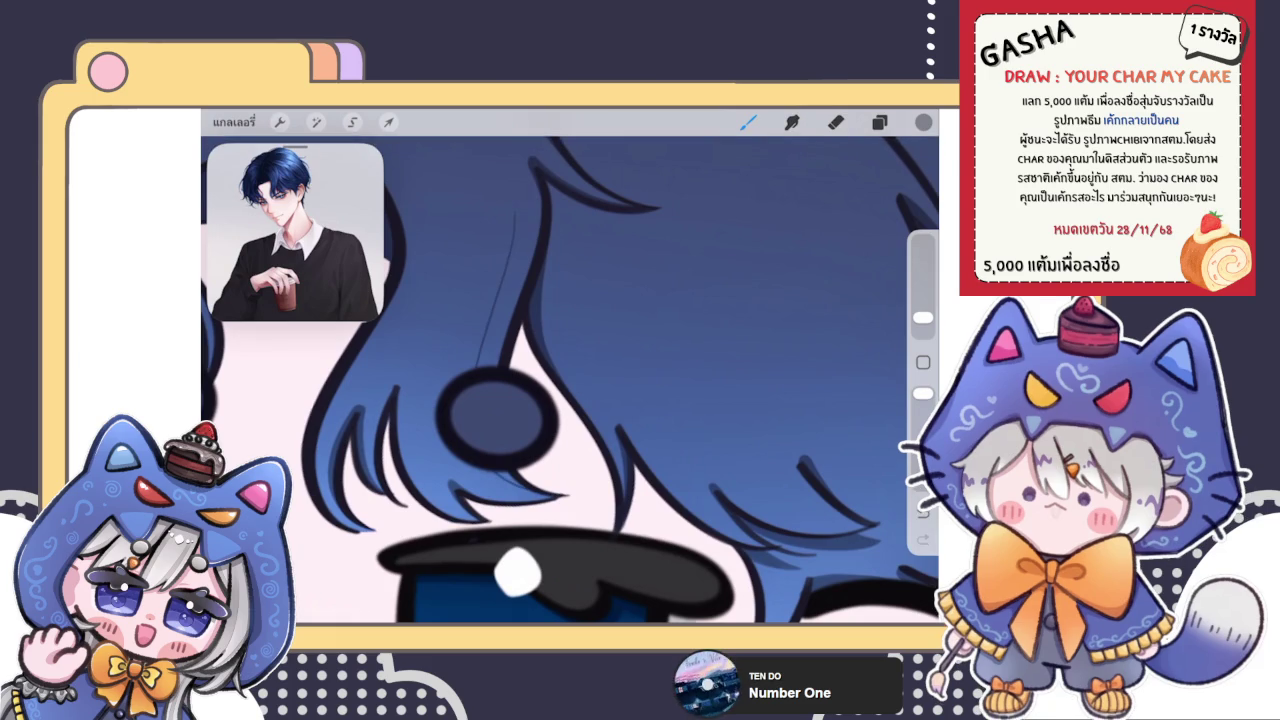
pyautogui.scroll(-2, 570, 380)
pyautogui.scroll(2, 570, 380)
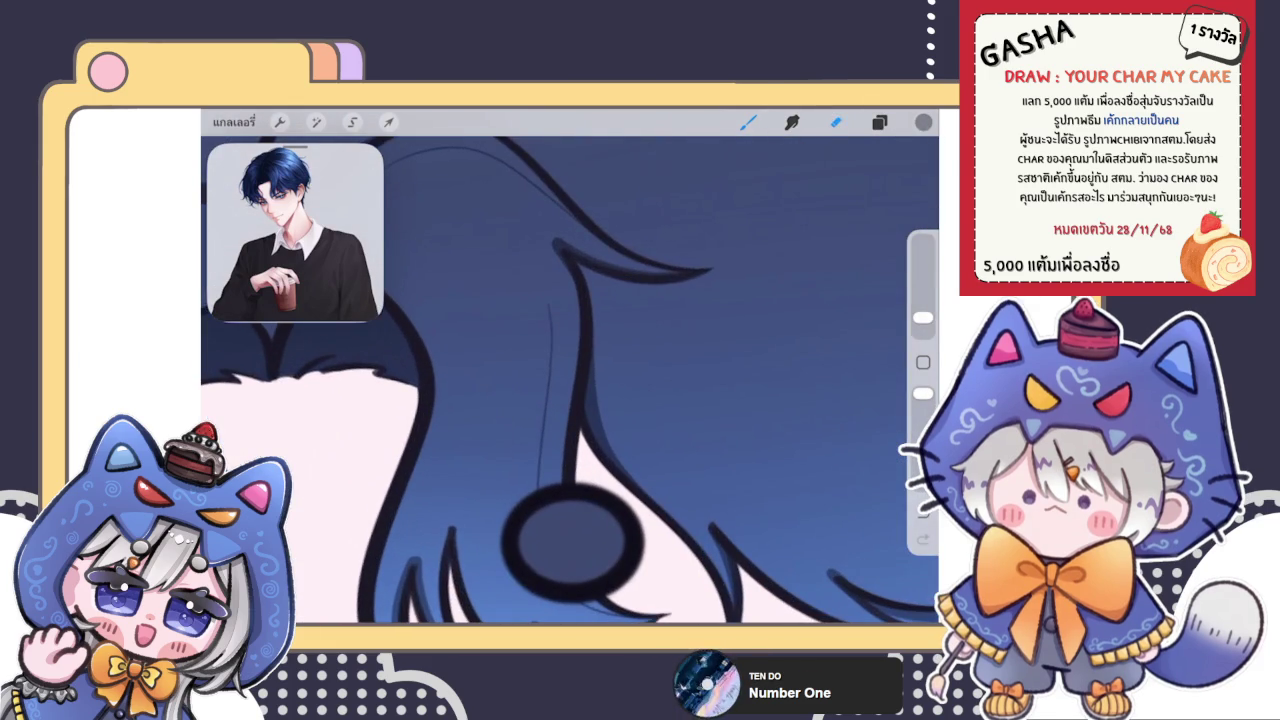
pyautogui.press('e')
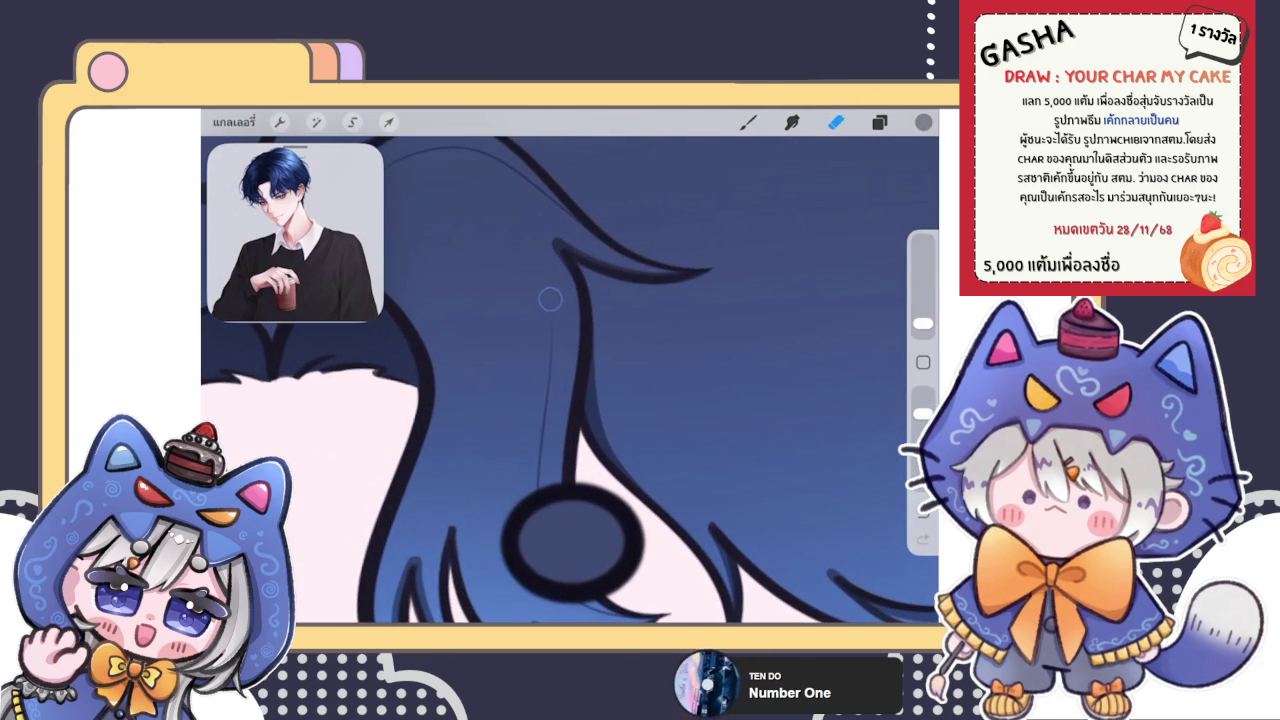
pyautogui.press('b')
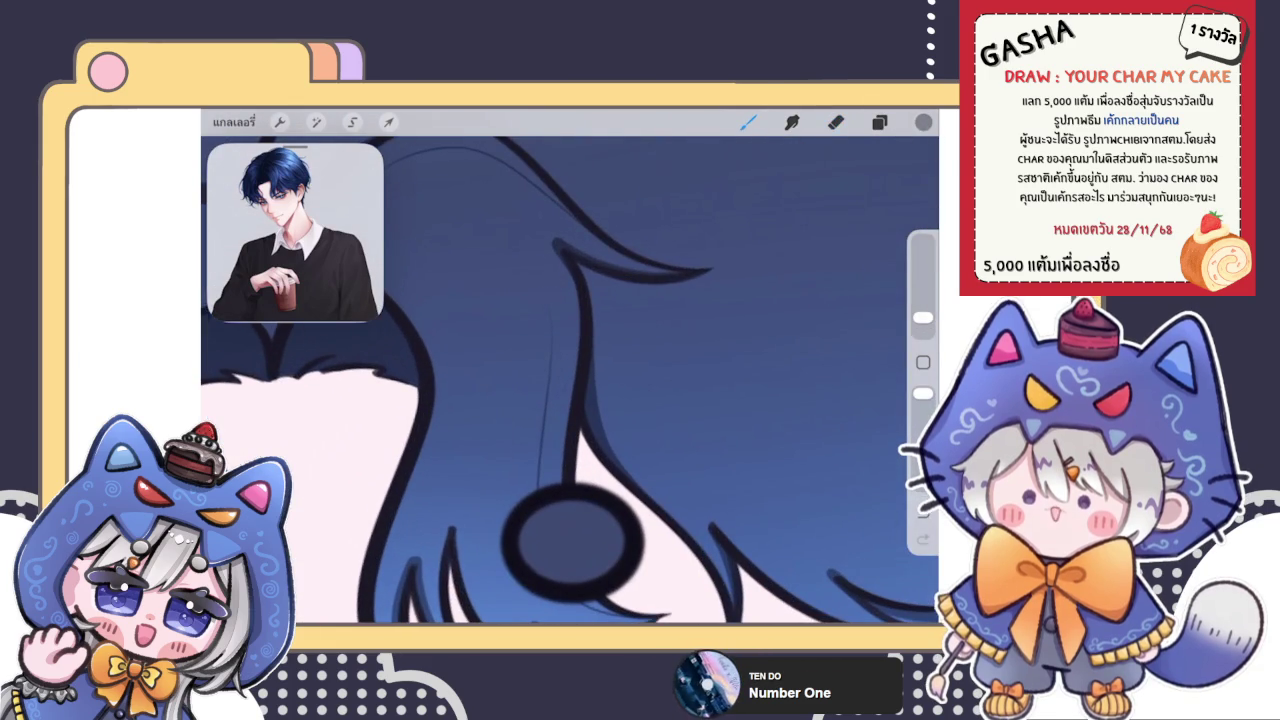
# Step: Add more dark strand lines down the fringe, undoing a bad one and restoring the final pair
pyautogui.scroll(-2, 570, 380)
pyautogui.scroll(-1, 606, 380)
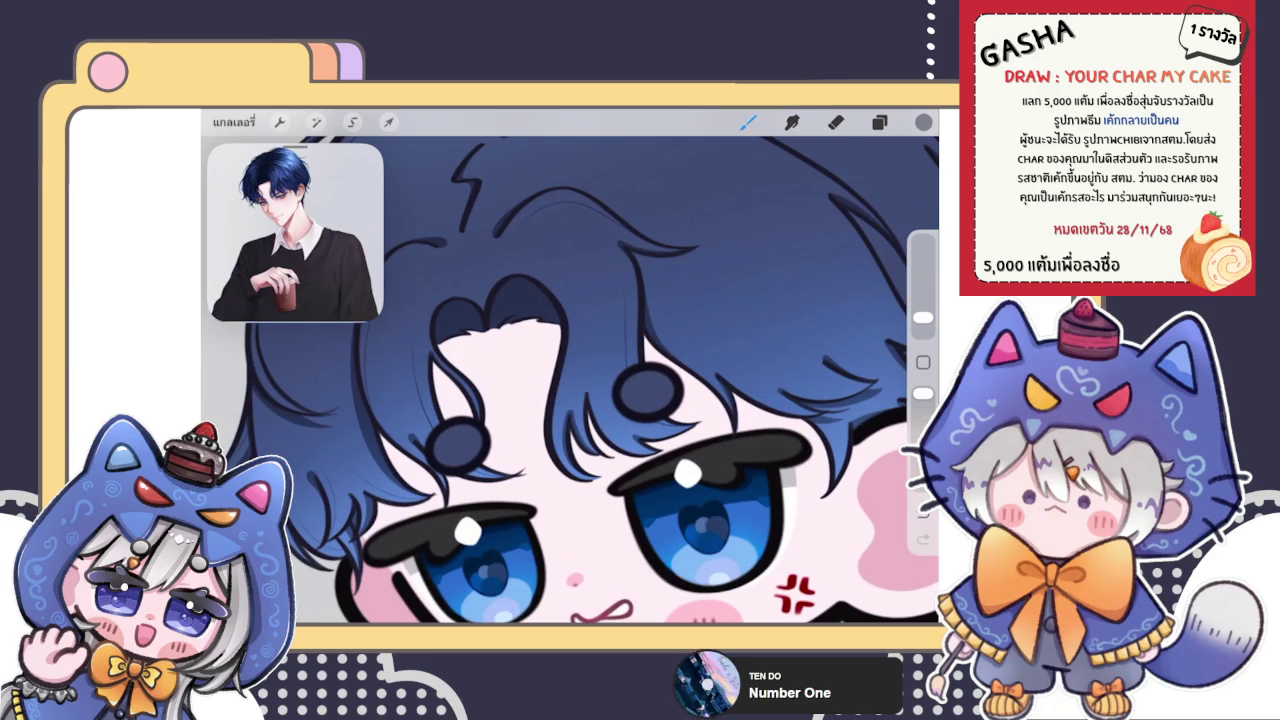
pyautogui.scroll(3, 643, 377)
pyautogui.scroll(2, 643, 377)
pyautogui.moveTo(561, 222); pyautogui.dragTo(490, 454)
pyautogui.scroll(-3, 570, 380)
pyautogui.scroll(3, 570, 380)
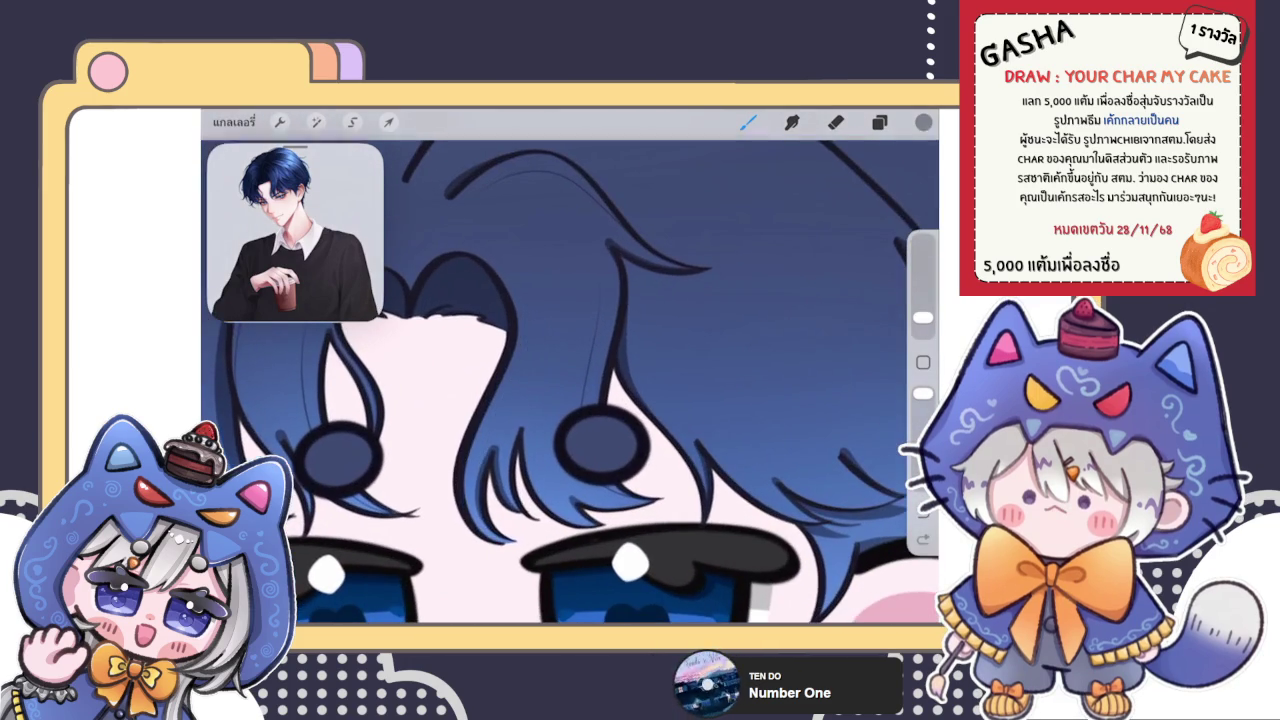
pyautogui.moveTo(520, 296)
pyautogui.mouseDown()
pyautogui.moveTo(530, 392)
pyautogui.moveTo(494, 446)
pyautogui.mouseUp()
pyautogui.hotkey('ctrl', 'z')
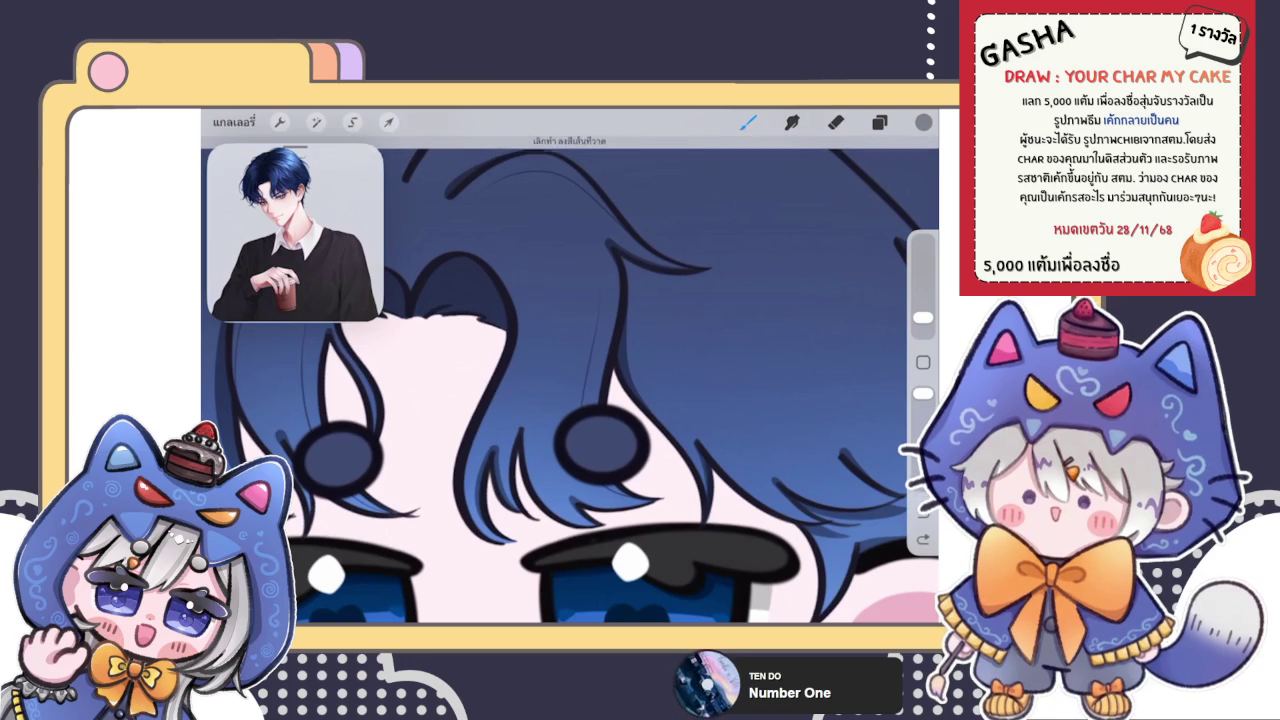
pyautogui.moveTo(530, 290)
pyautogui.mouseDown()
pyautogui.moveTo(536, 326)
pyautogui.moveTo(494, 424)
pyautogui.mouseUp()
pyautogui.moveTo(530, 258); pyautogui.dragTo(490, 460)
pyautogui.hotkey('ctrl', 'z')
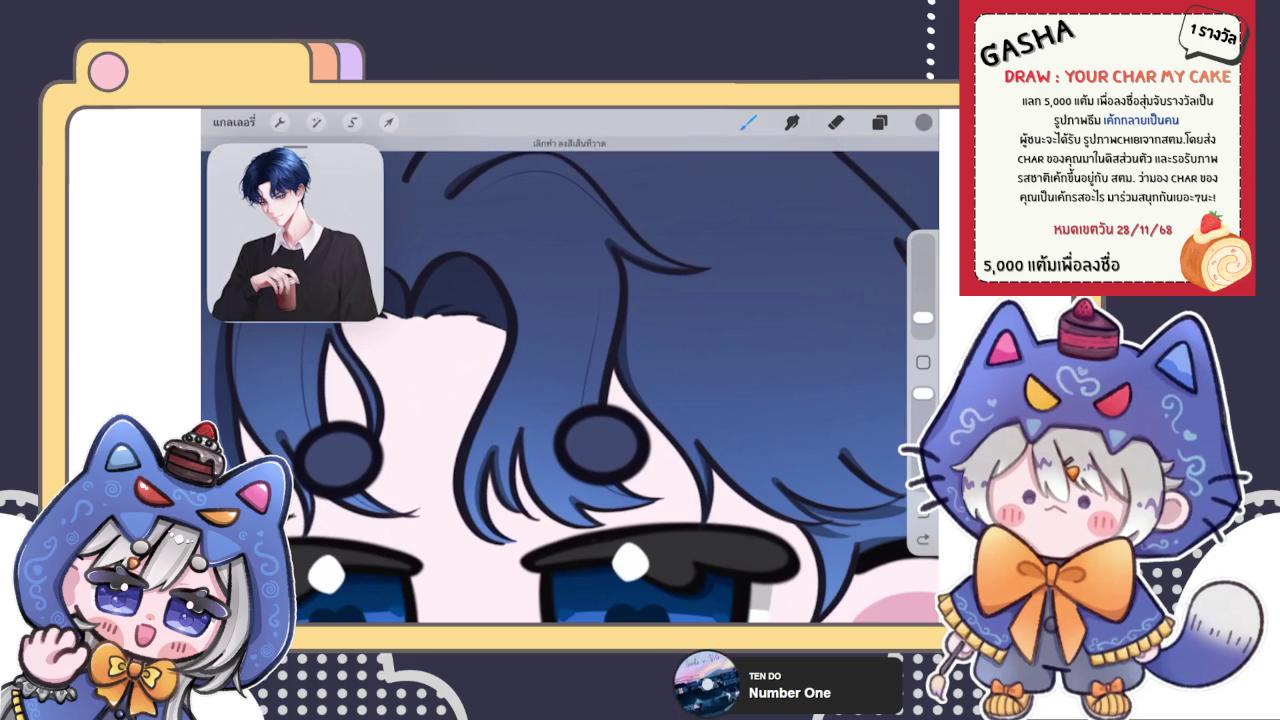
pyautogui.hotkey('ctrl', 'shift', 'z')
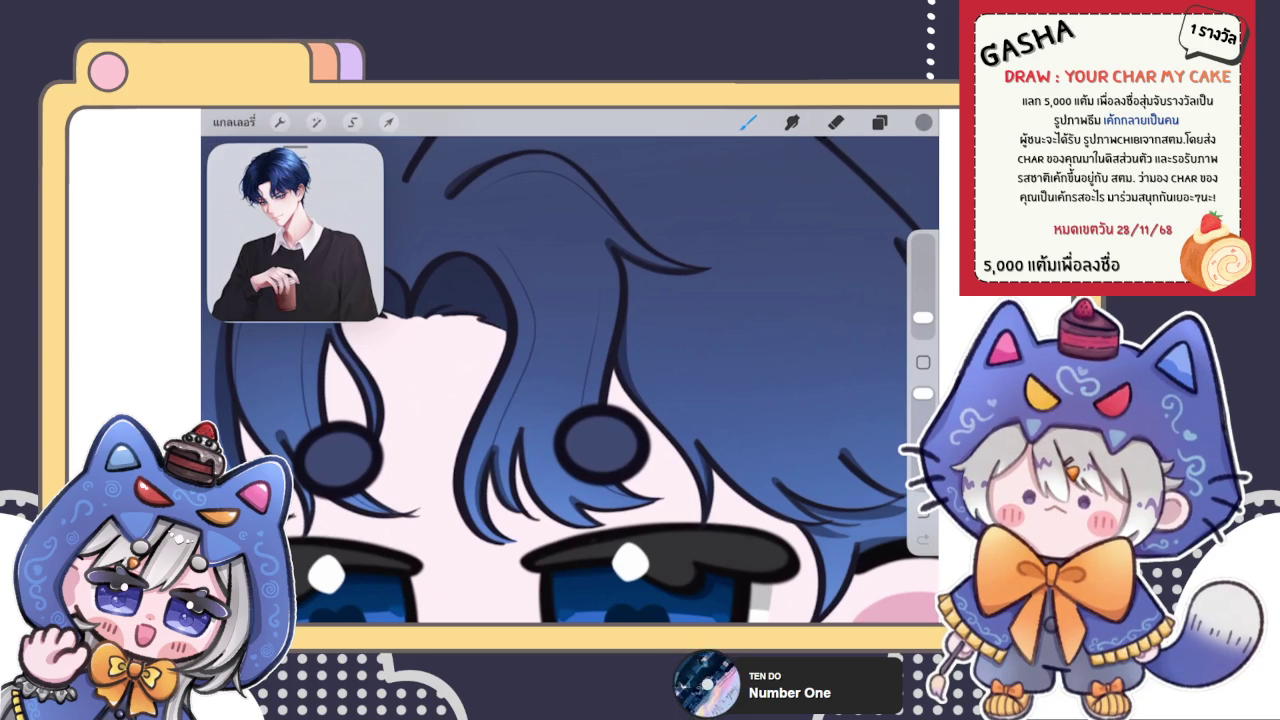
pyautogui.scroll(2, 570, 380)
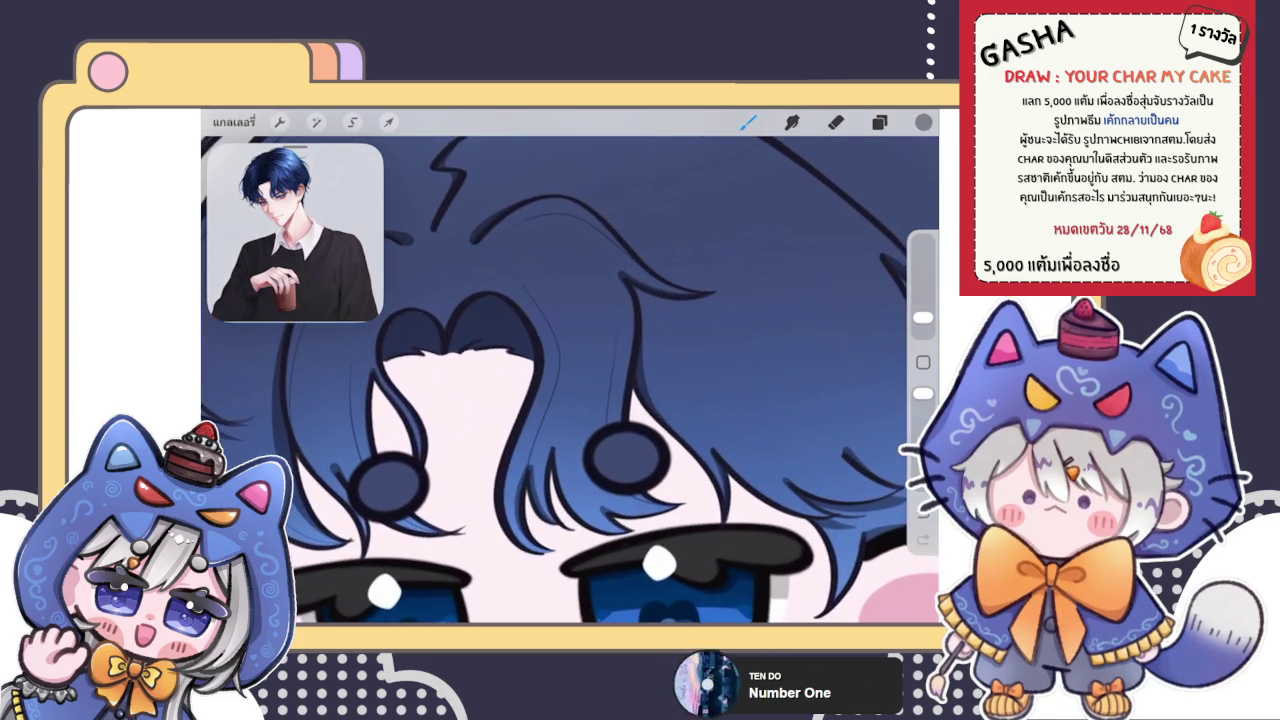
pyautogui.click(352, 121)
# Step: Freehand-select the fringe strands and Warp them into a gentler curve following the hair
pyautogui.moveTo(514, 257); pyautogui.dragTo(520, 525)
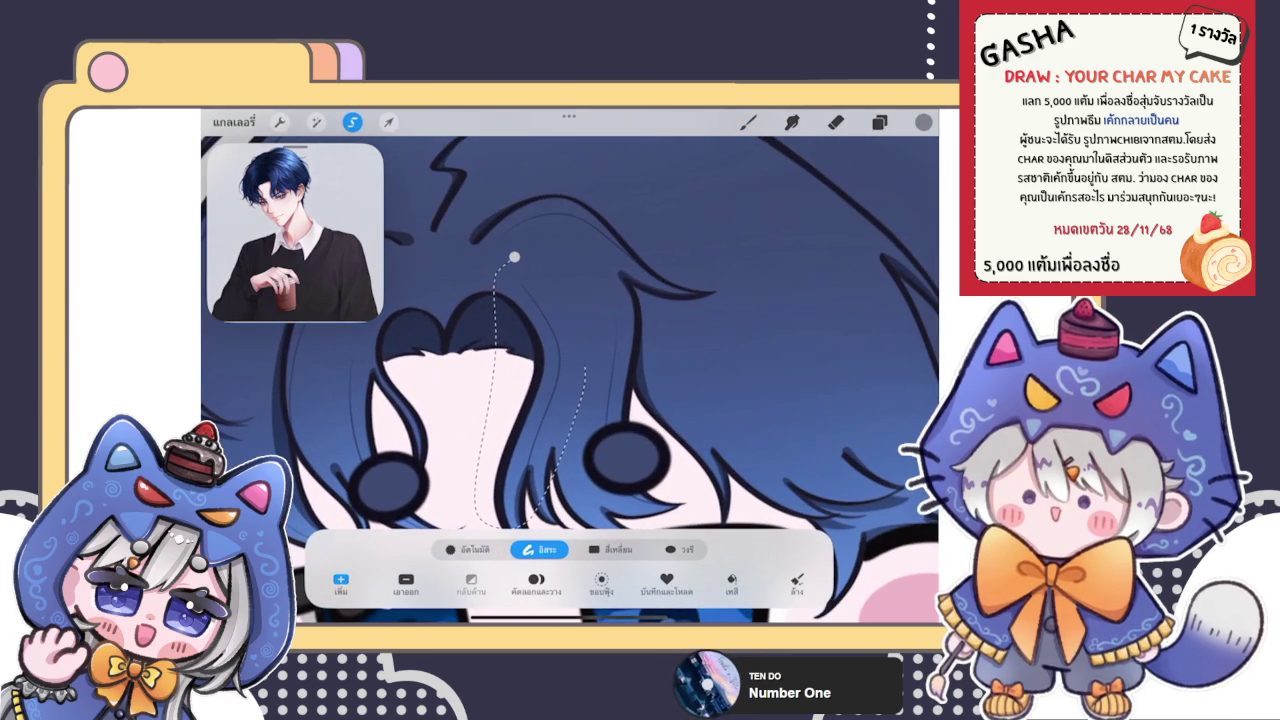
pyautogui.click(388, 121)
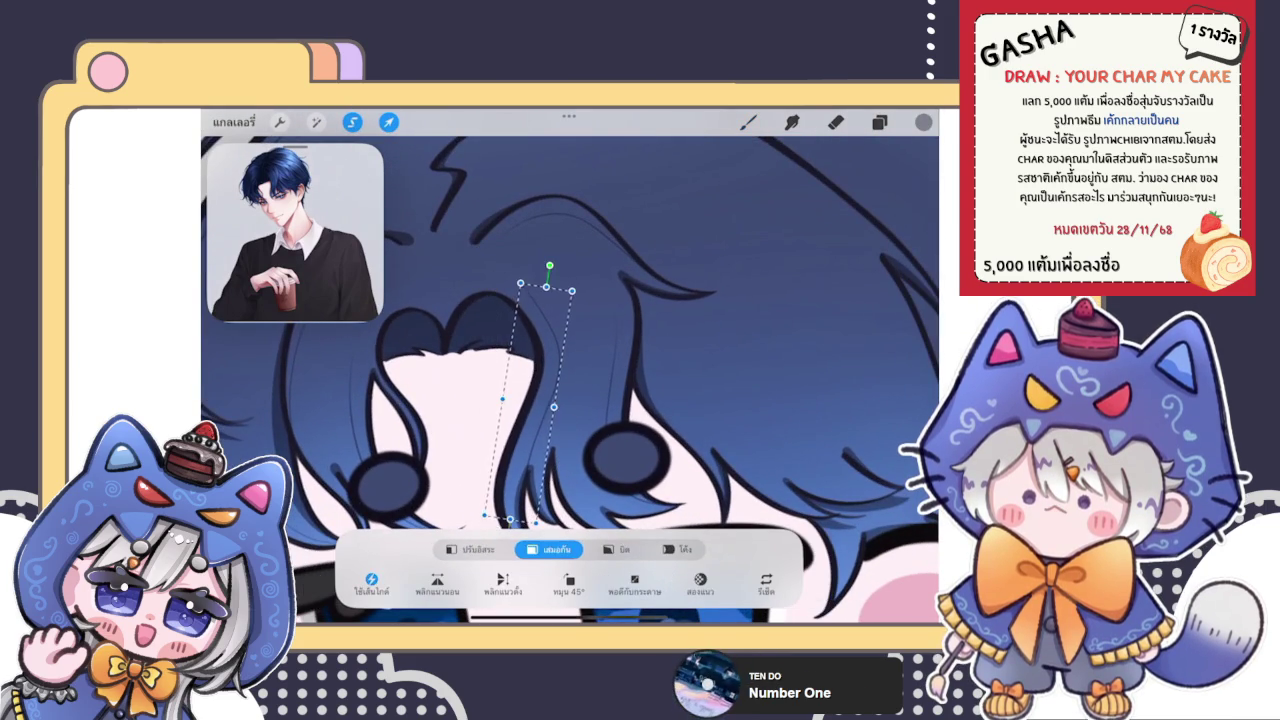
pyautogui.click(677, 549)
pyautogui.moveTo(530, 340)
pyautogui.mouseDown()
pyautogui.moveTo(545, 318)
pyautogui.moveTo(546, 340)
pyautogui.mouseUp()
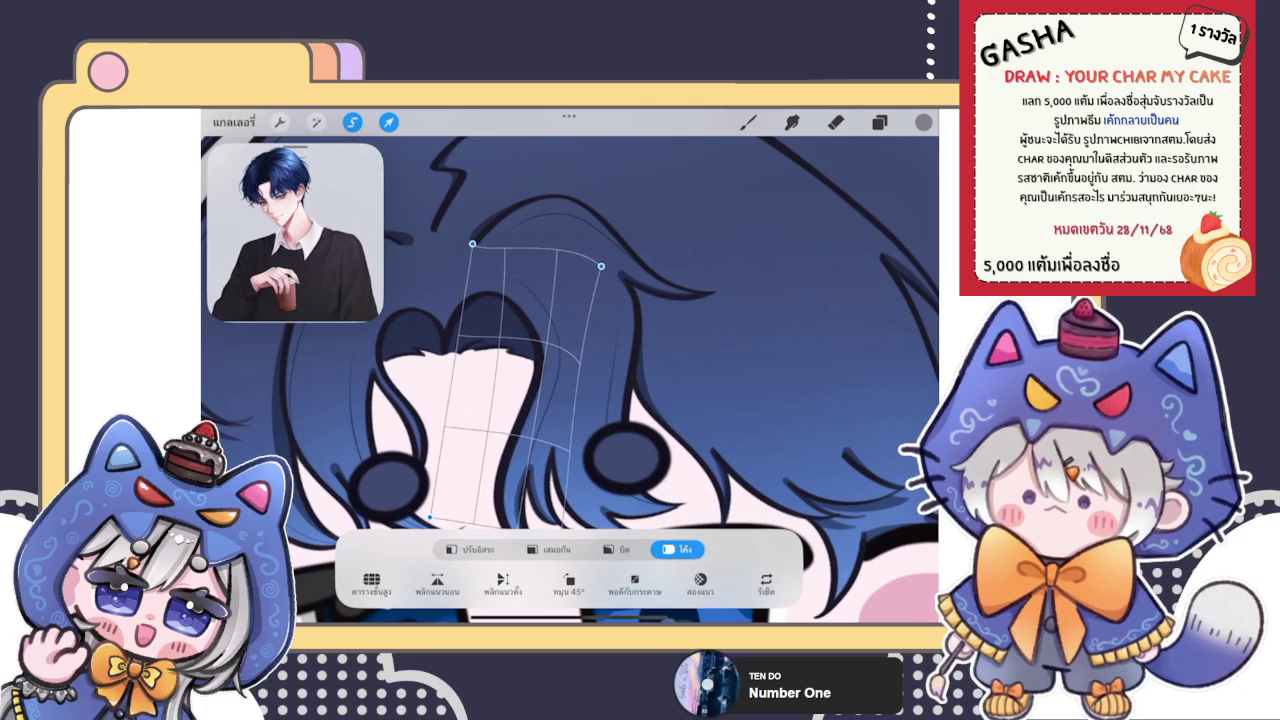
pyautogui.click(835, 121)
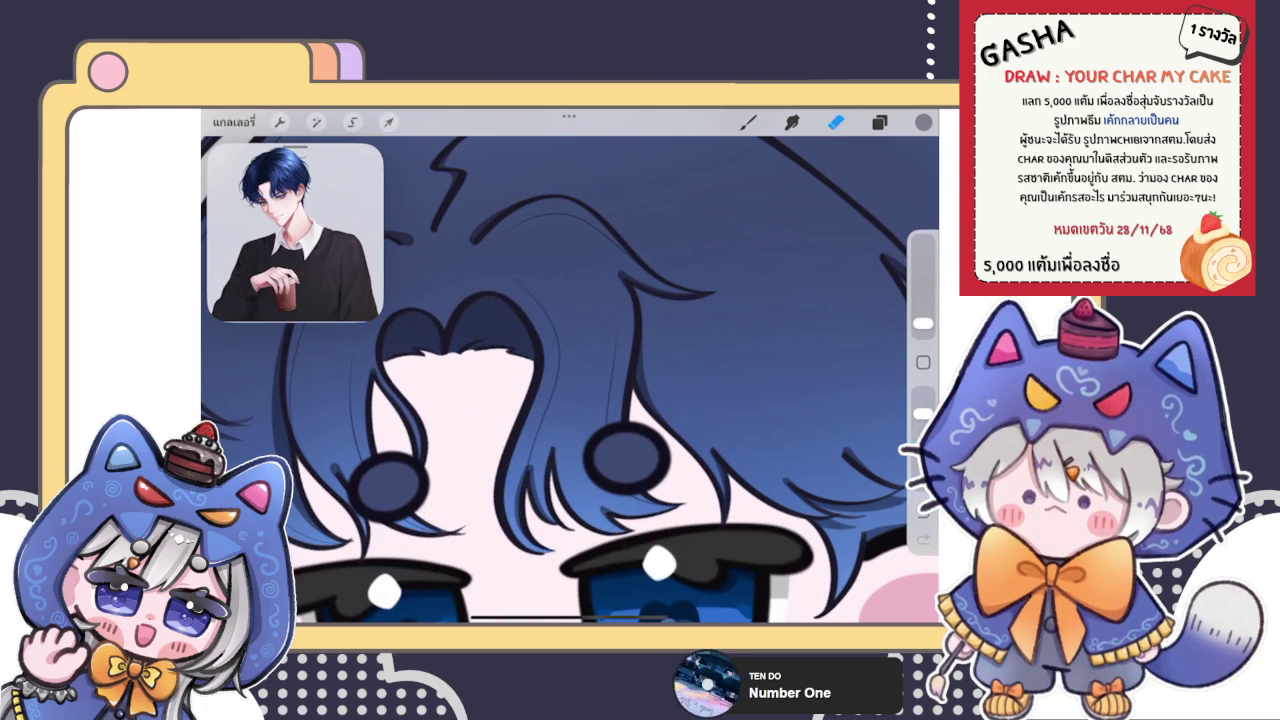
pyautogui.click(748, 121)
# Step: Zoom into the hair beside the right eye and erase a faint stray line next to a strand
pyautogui.scroll(-5, 570, 380)
pyautogui.scroll(-1, 560, 410)
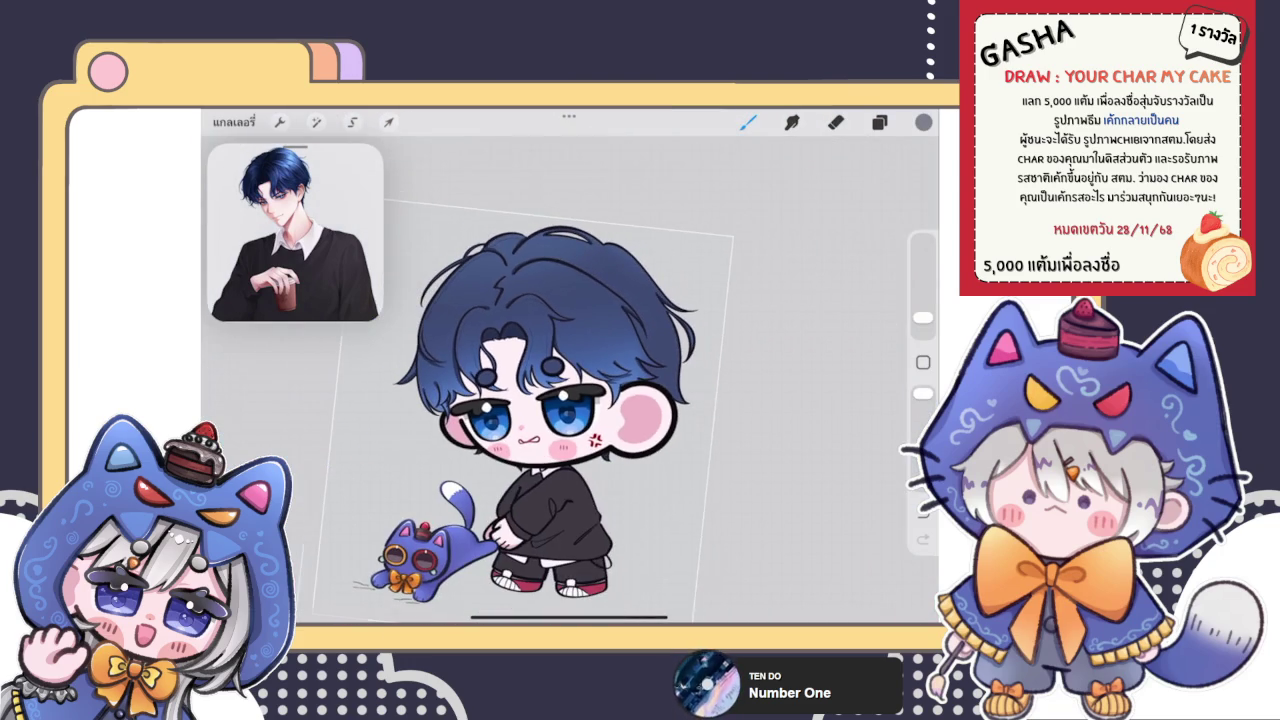
pyautogui.scroll(5, 600, 360)
pyautogui.scroll(3, 600, 340)
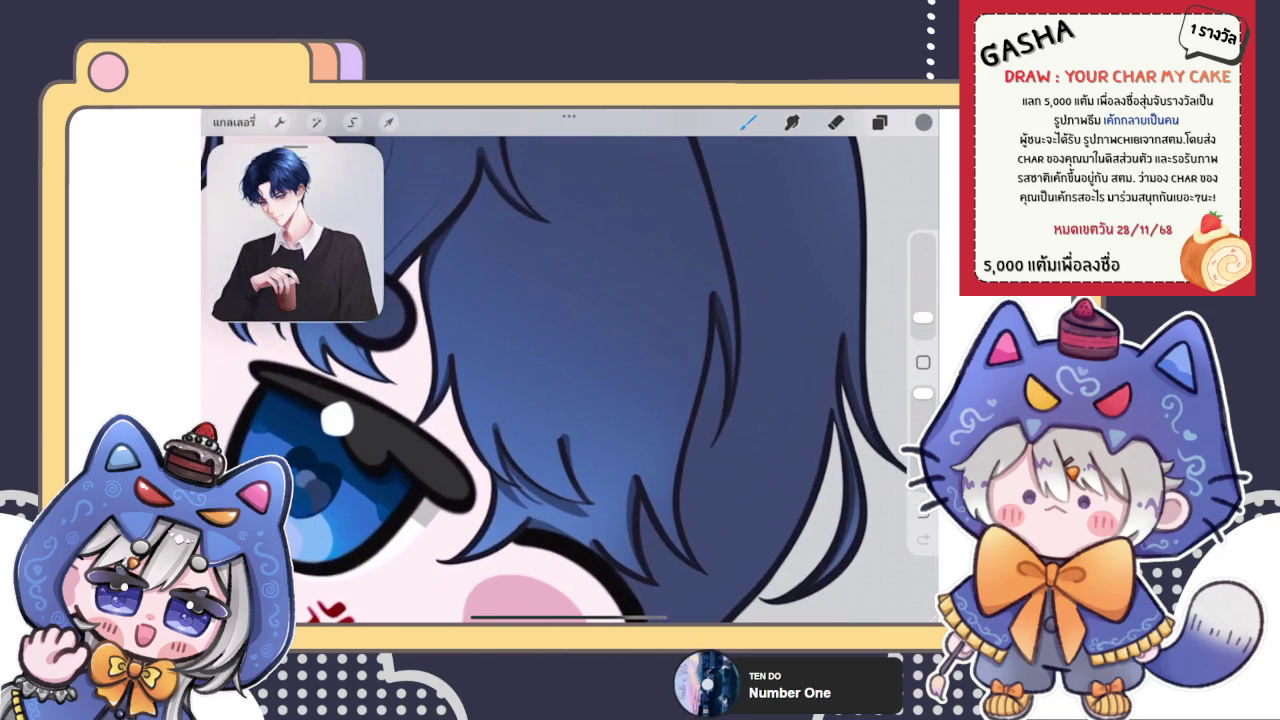
pyautogui.scroll(-3, 570, 380)
pyautogui.scroll(4, 500, 350)
pyautogui.scroll(1, 420, 410)
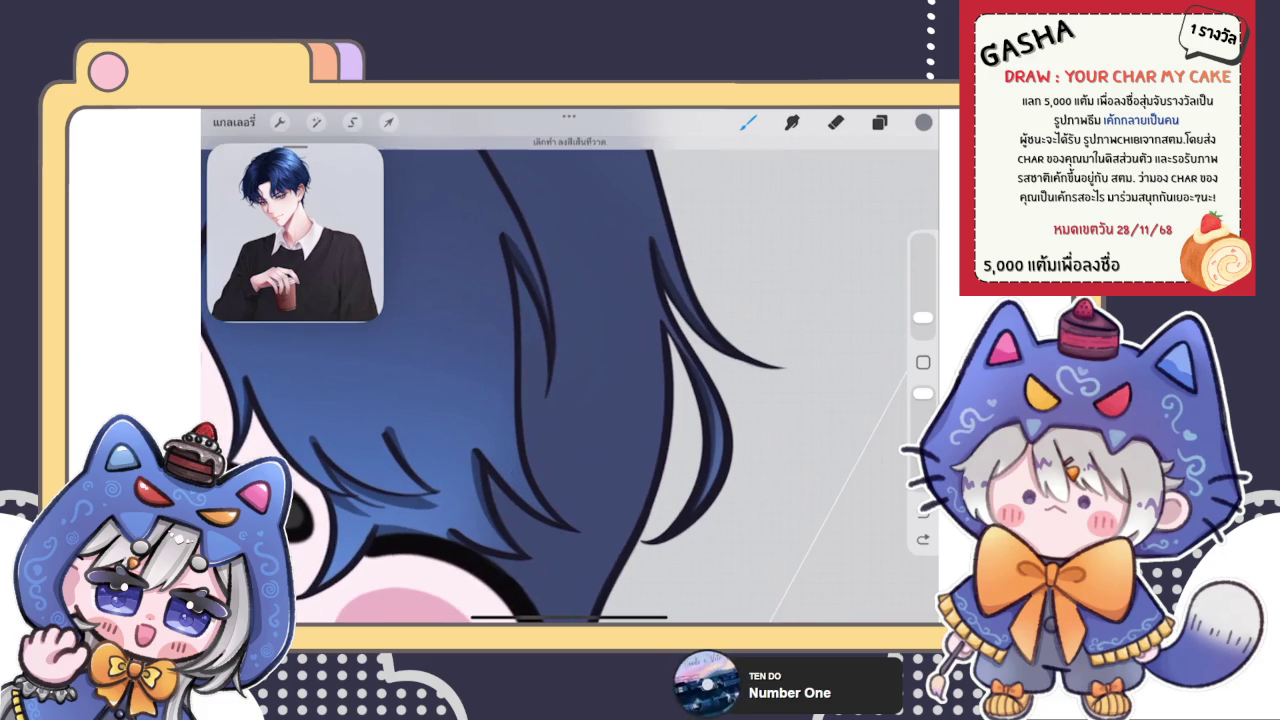
pyautogui.scroll(-3, 570, 380)
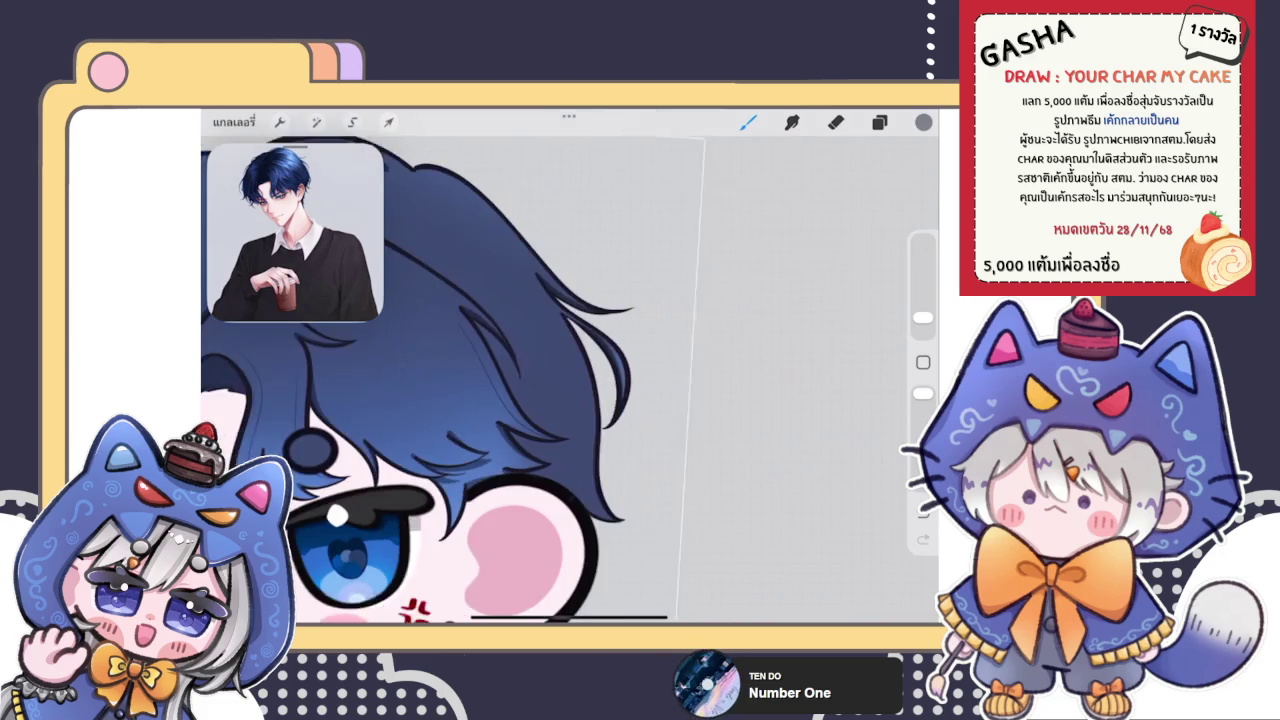
pyautogui.scroll(3, 570, 380)
pyautogui.click(835, 122)
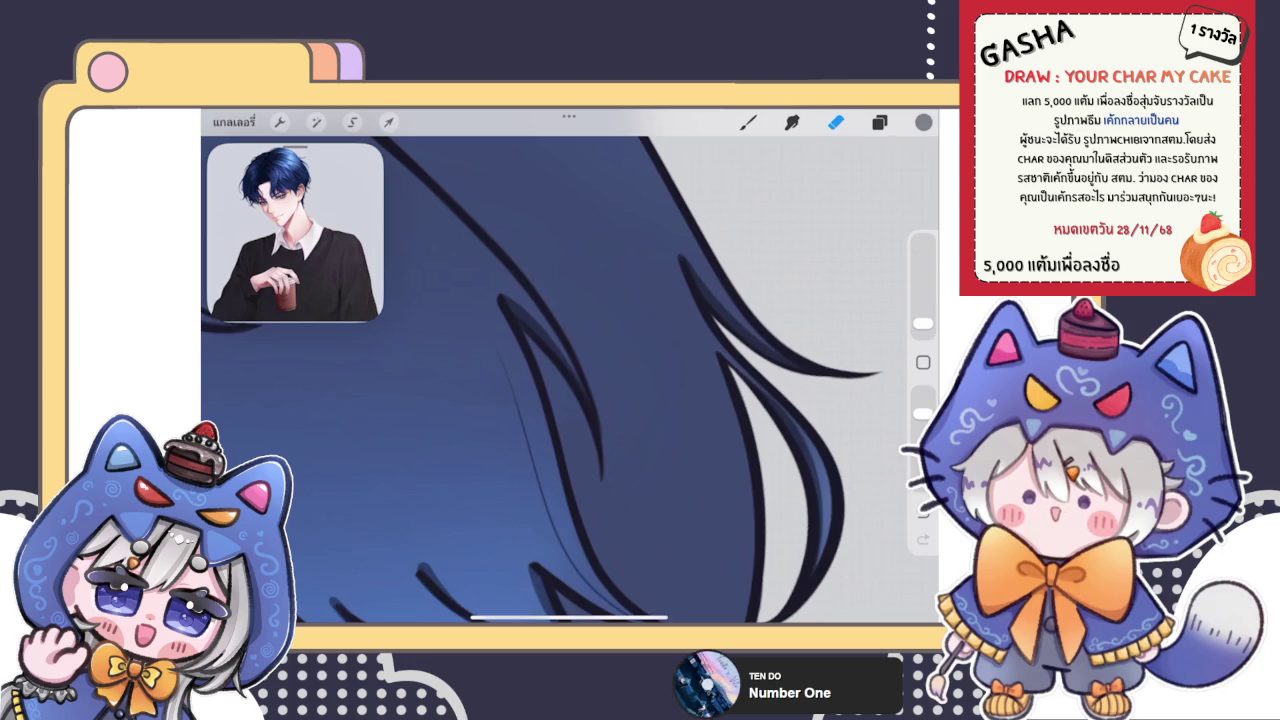
pyautogui.scroll(-3, 534, 380)
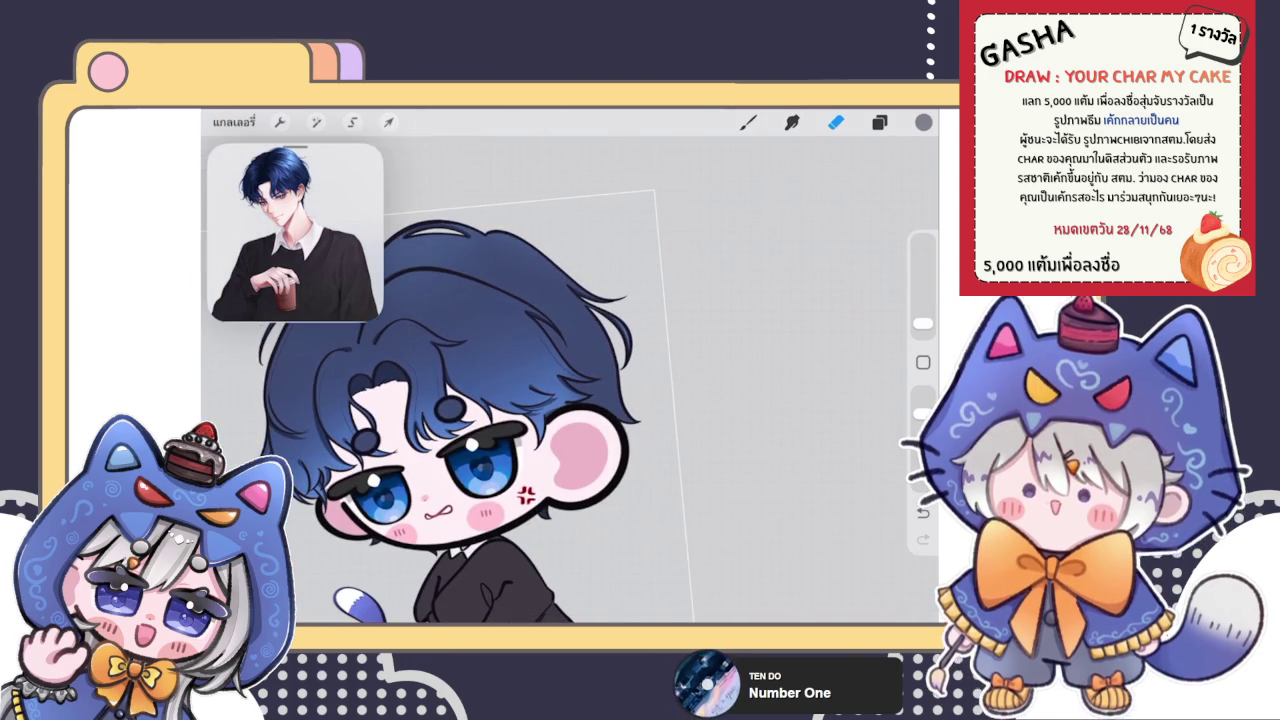
pyautogui.click(748, 122)
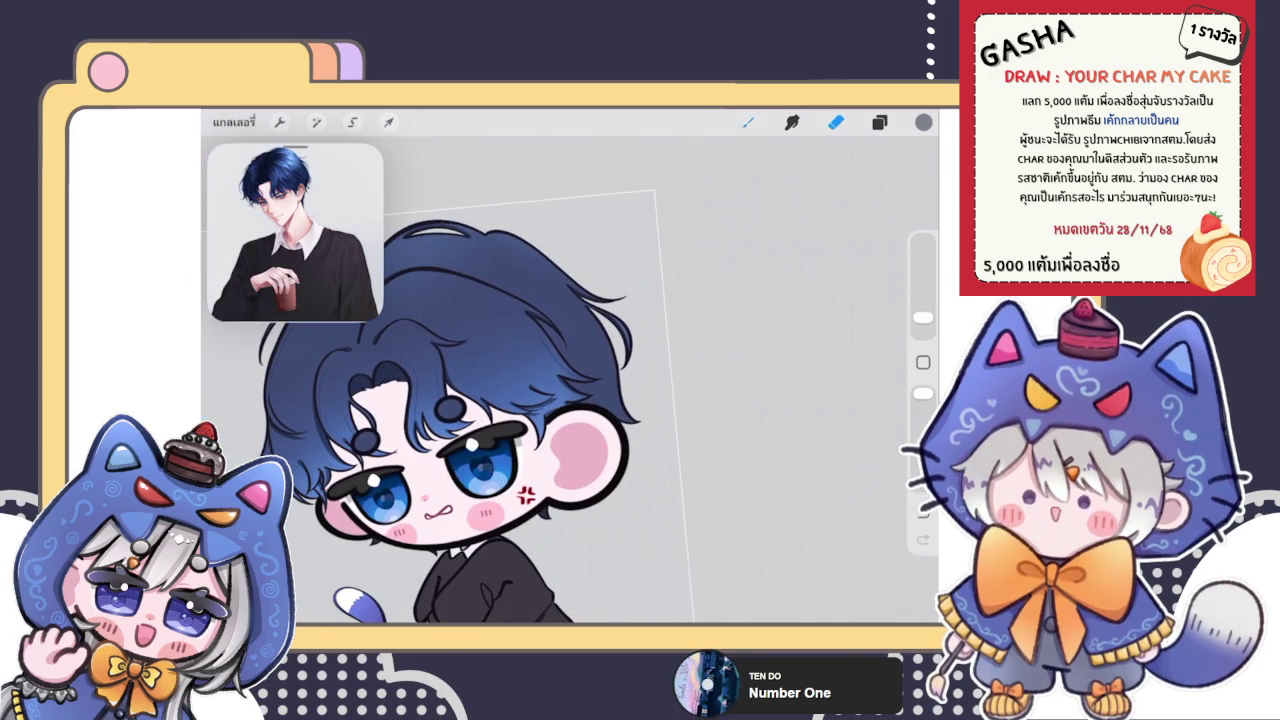
# Step: Undo the previous stroke and draw a smooth curved dark strand across the top of the hair
pyautogui.scroll(3, 600, 400)
pyautogui.scroll(3, 600, 400)
pyautogui.scroll(5, 570, 380)
pyautogui.scroll(2, 570, 380)
pyautogui.scroll(-2, 570, 380)
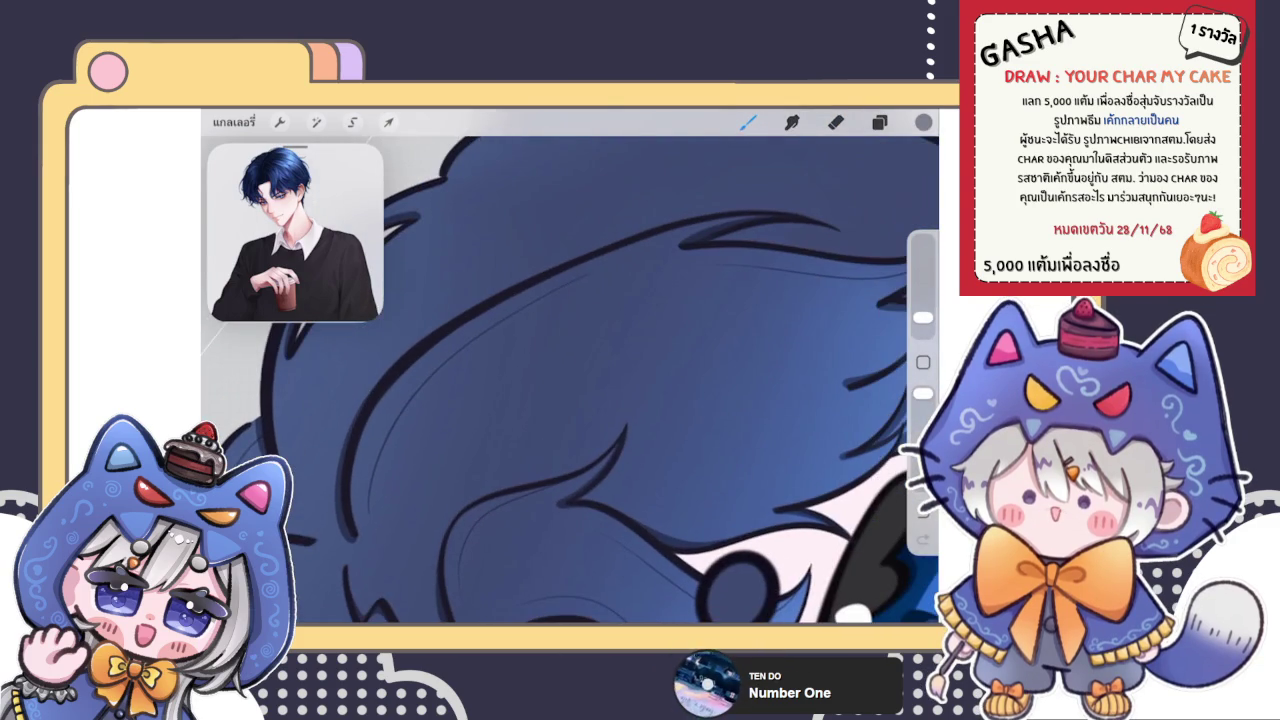
pyautogui.hotkey('ctrl', 'z')
pyautogui.moveTo(502, 314); pyautogui.dragTo(368, 478)
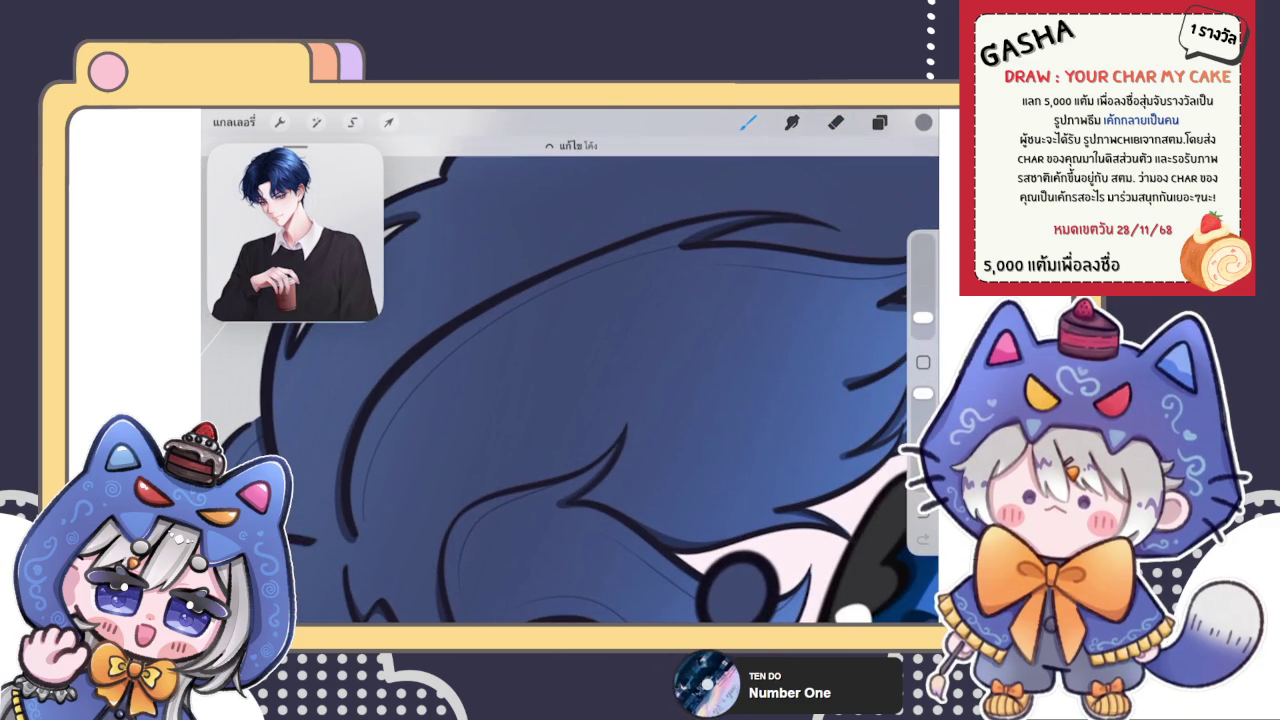
# Step: Trim the end of the new strand with the Eraser, then return to the Brush
pyautogui.press('e')
pyautogui.scroll(3, 450, 400)
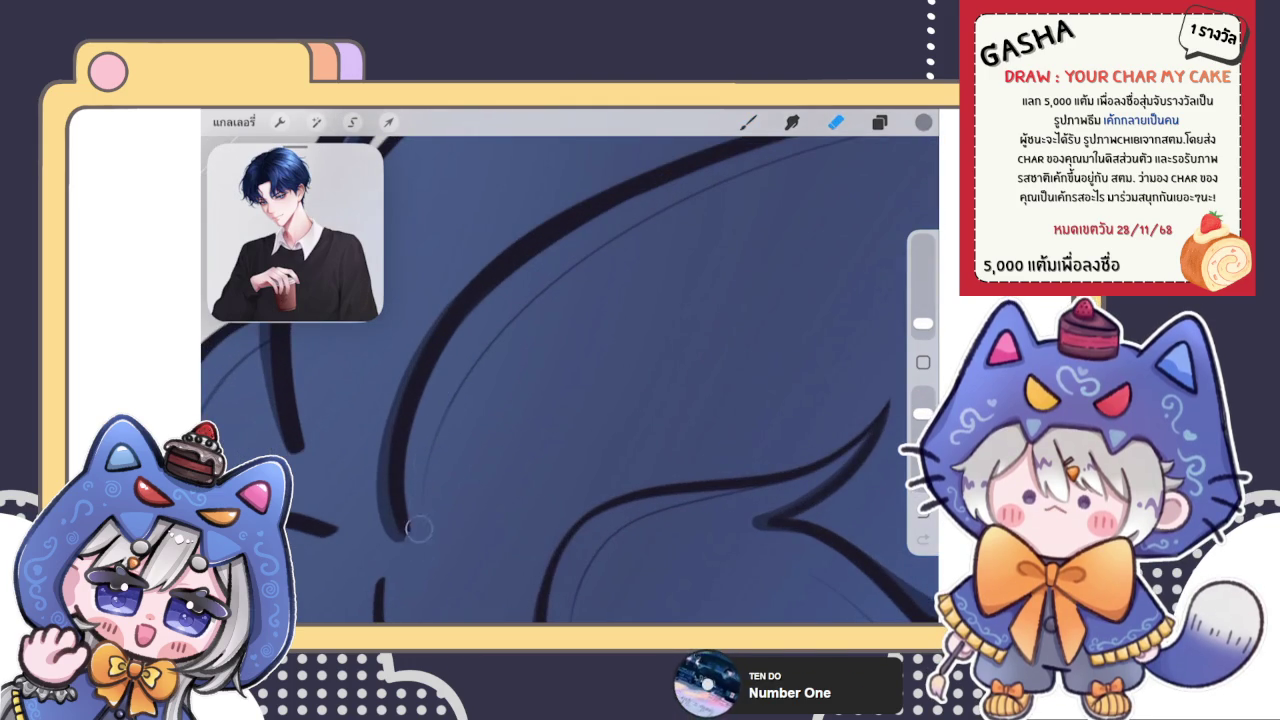
pyautogui.scroll(-5, 570, 380)
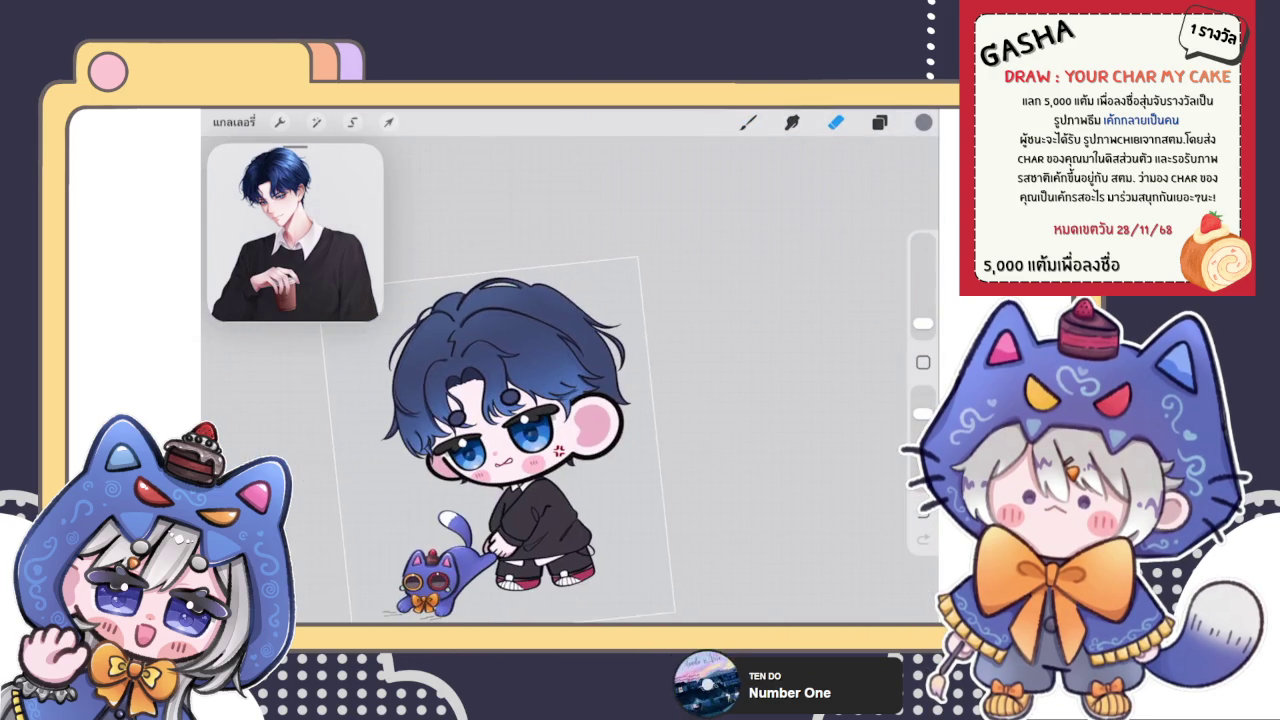
pyautogui.press('b')
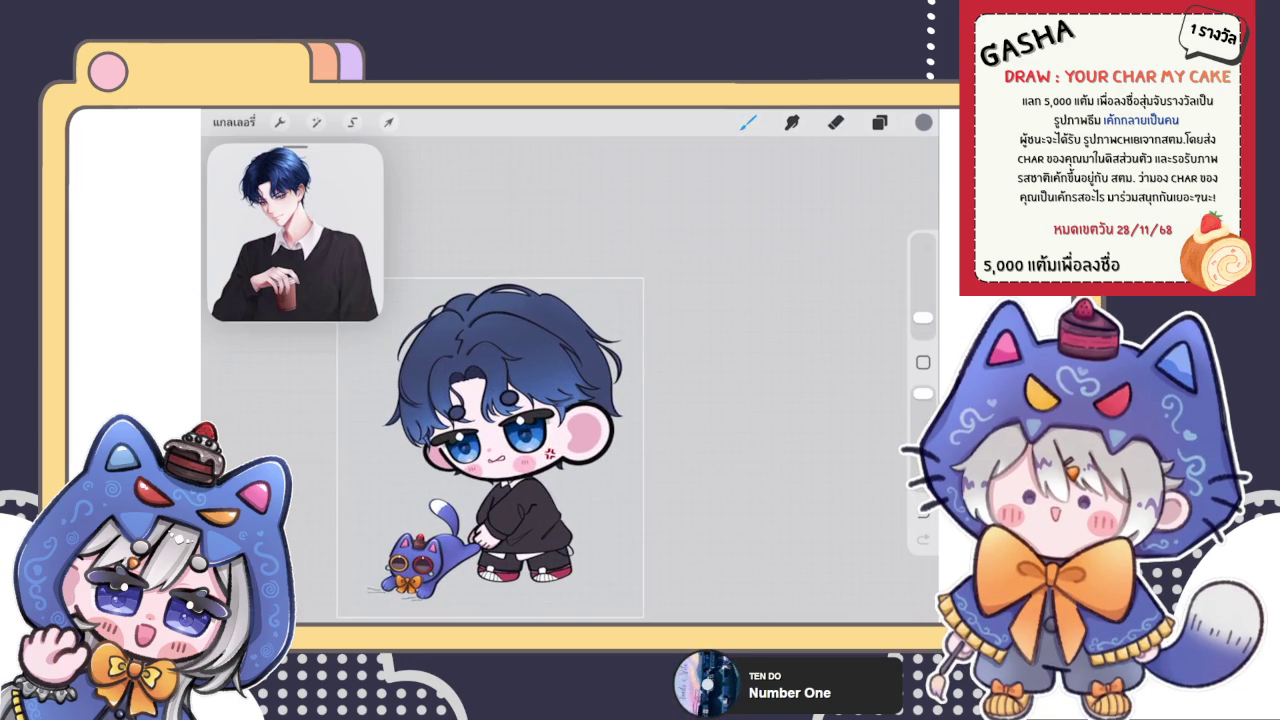
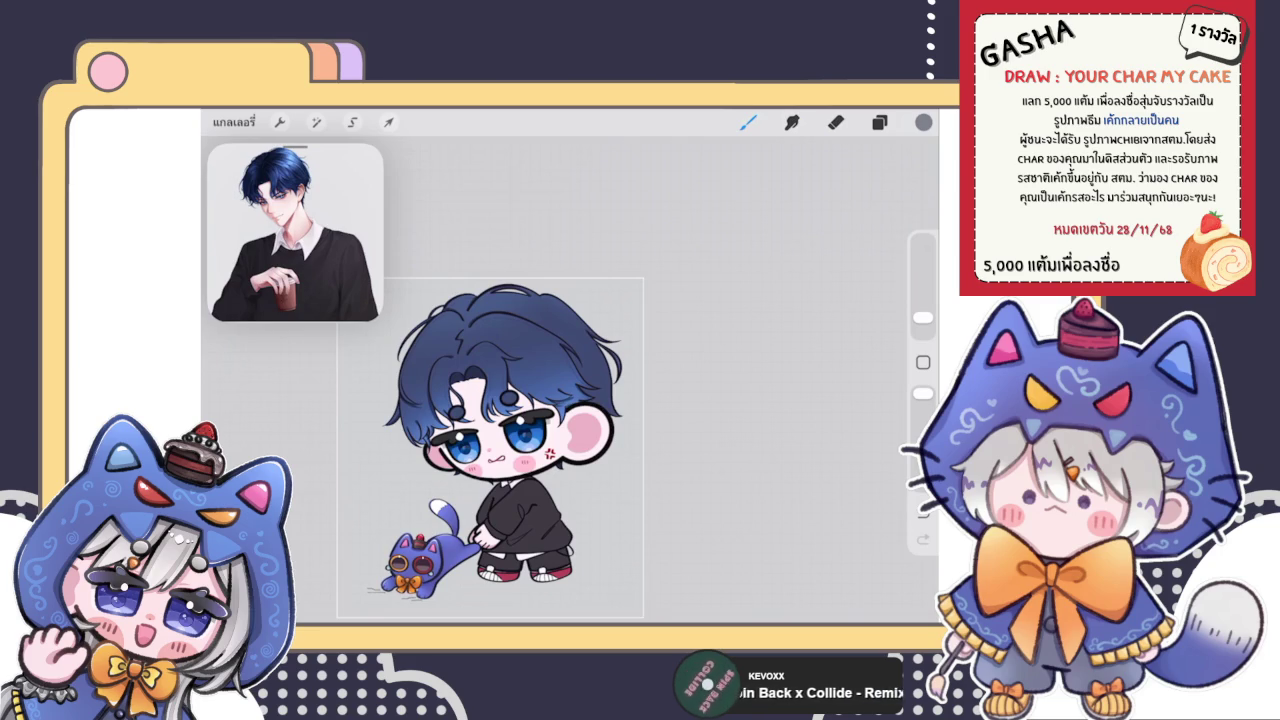
# Step: Check the layers, then draw a thin strand line inside the blue hair edge
pyautogui.scroll(5, 584, 418)
pyautogui.click(879, 121)
pyautogui.click(879, 121)
pyautogui.scroll(5, 570, 380)
pyautogui.scroll(-3, 570, 380)
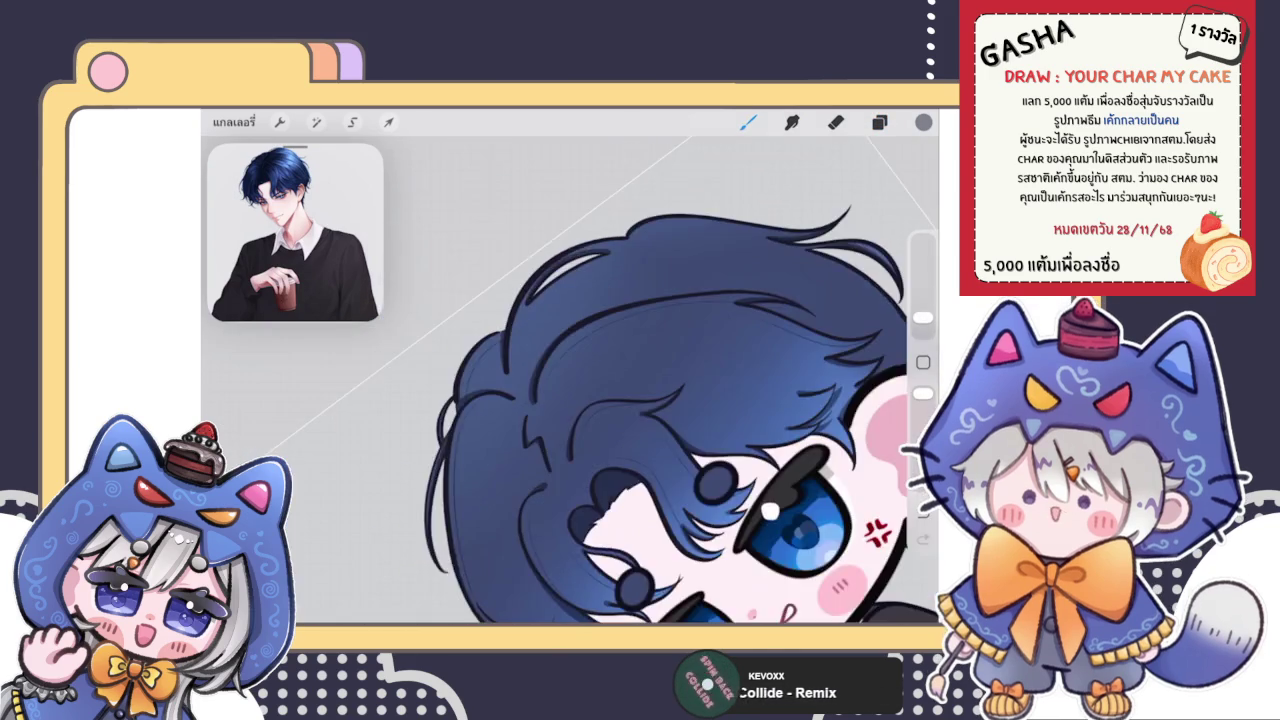
pyautogui.scroll(5, 570, 380)
pyautogui.scroll(2, 570, 380)
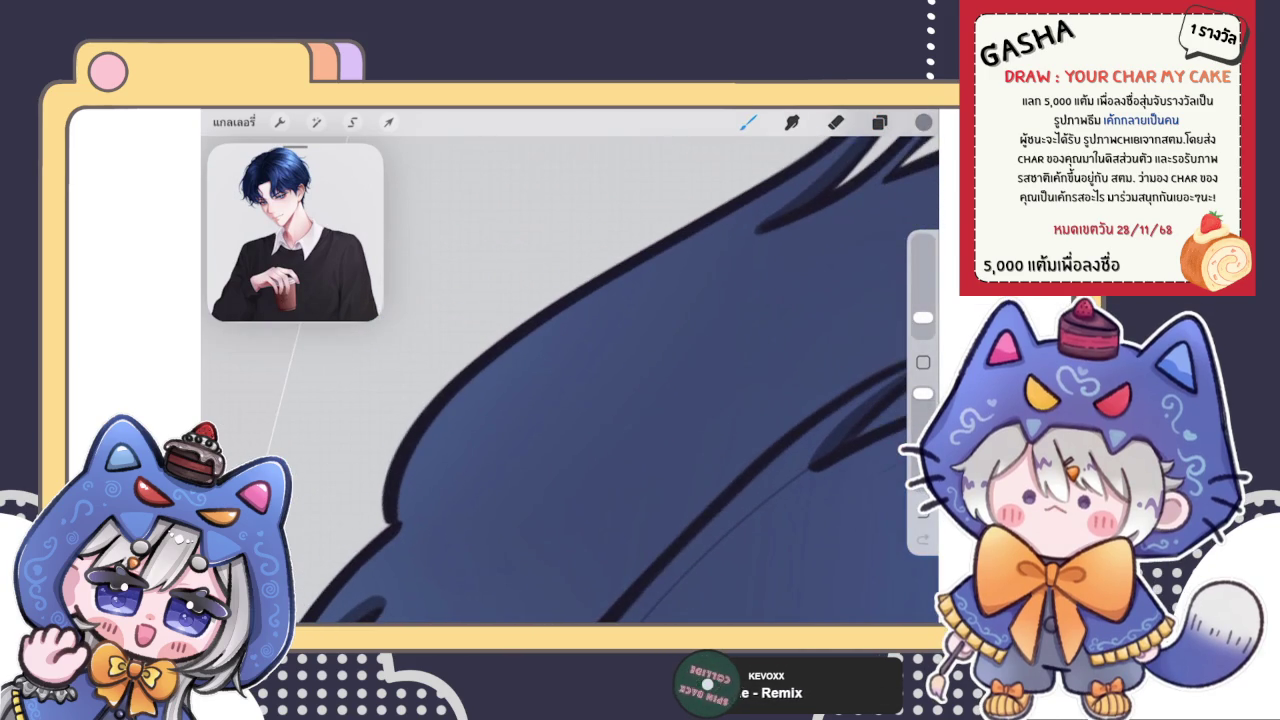
pyautogui.moveTo(420, 515); pyautogui.dragTo(700, 265)
pyautogui.scroll(-2, 620, 380)
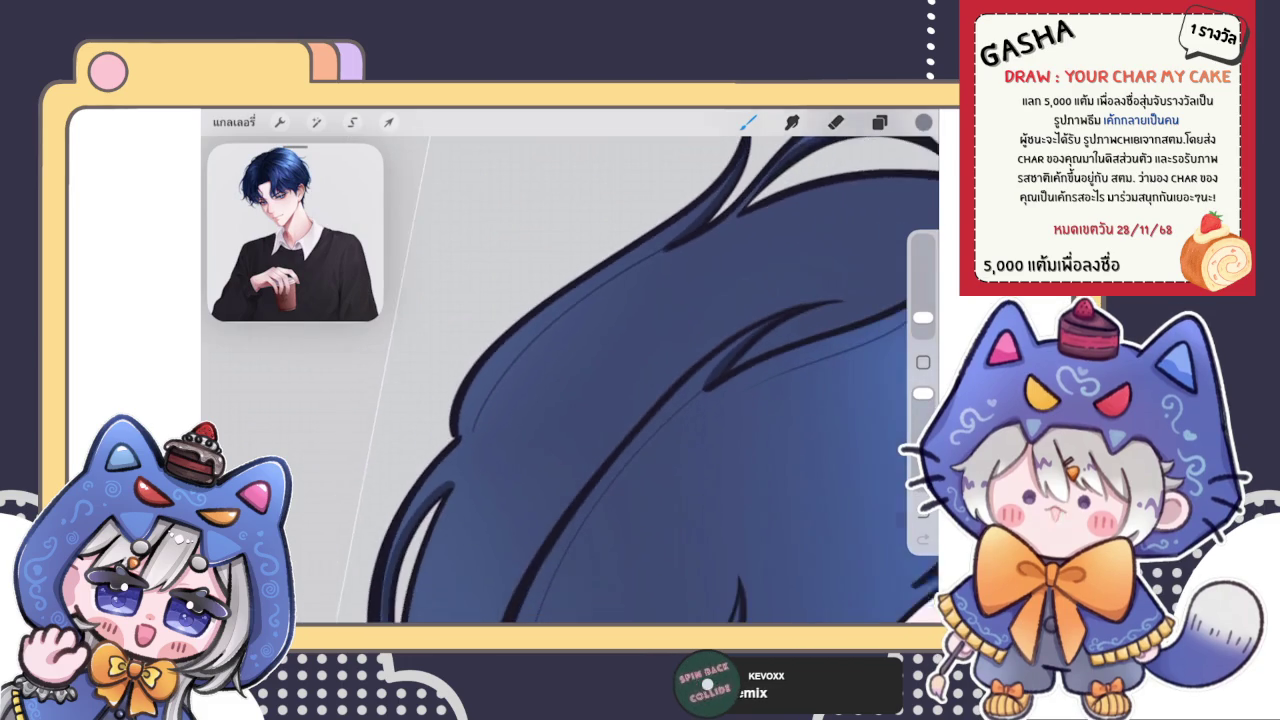
pyautogui.scroll(2, 620, 380)
# Step: Try the eraser, then return to the brush and draw a thin strand across the hair
pyautogui.press('e')
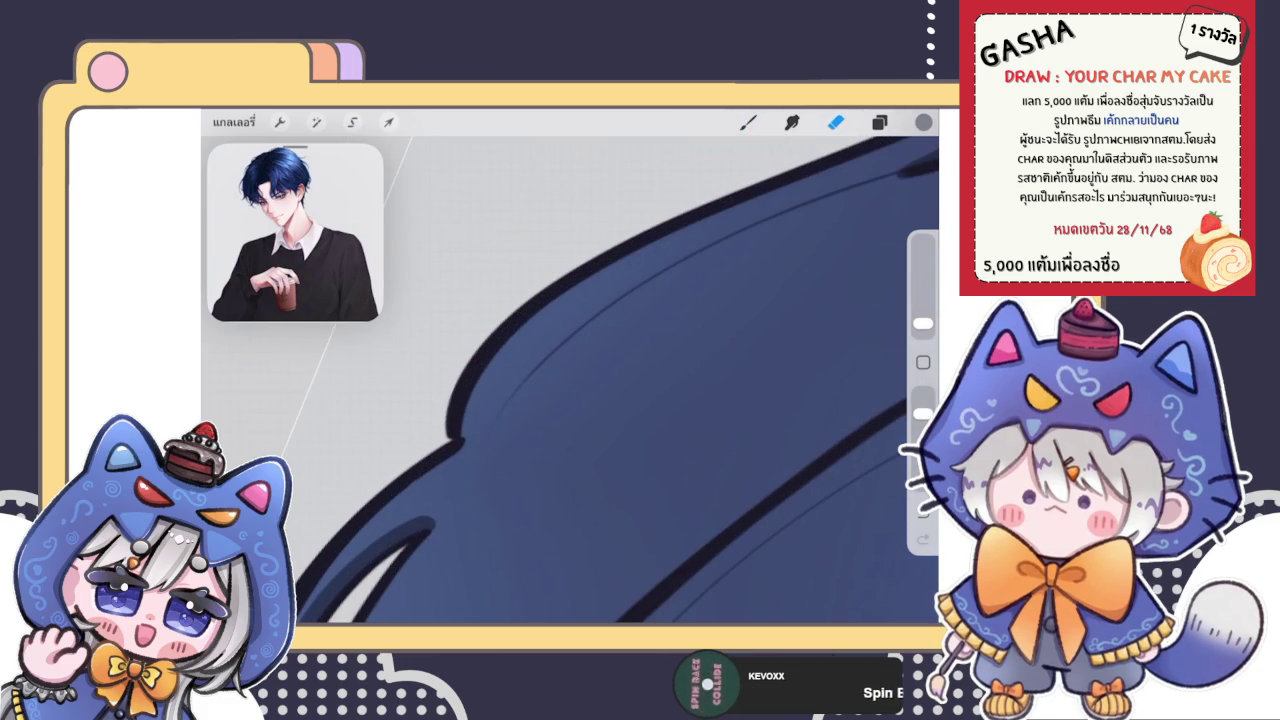
pyautogui.scroll(-3, 560, 420)
pyautogui.scroll(-3, 560, 420)
pyautogui.scroll(-2, 560, 420)
pyautogui.scroll(3, 520, 400)
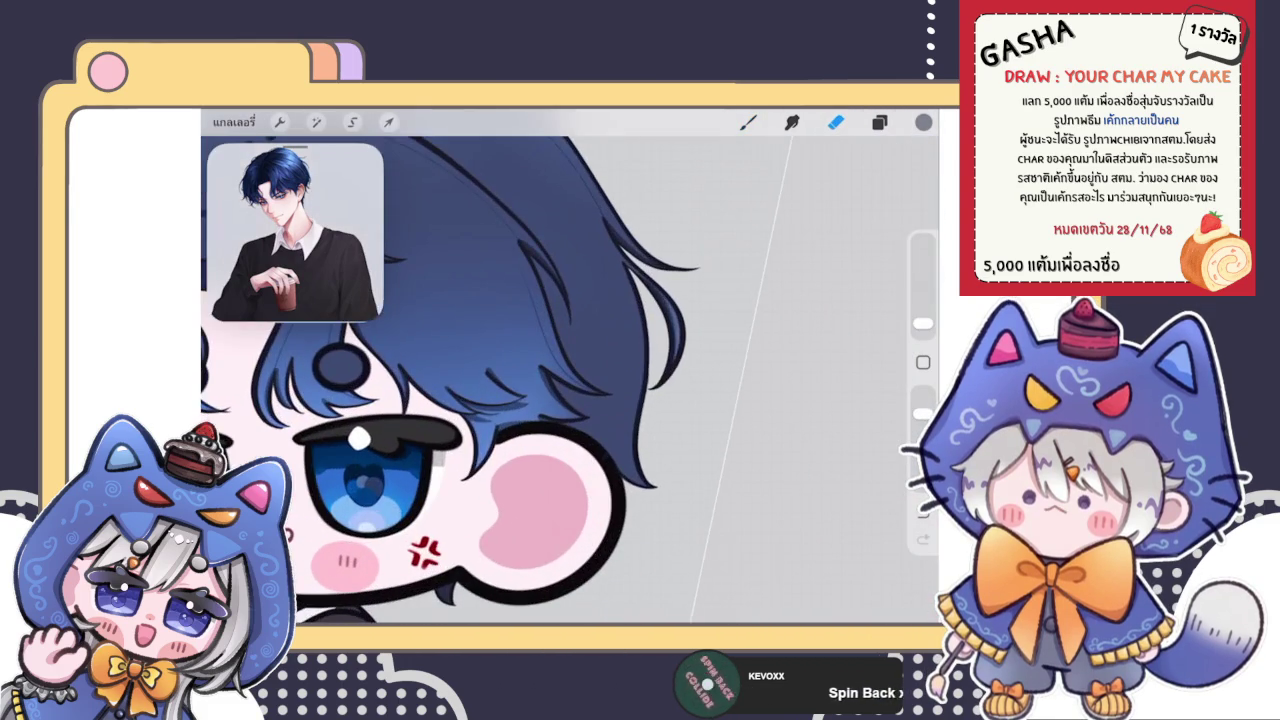
pyautogui.press('b')
pyautogui.scroll(3, 520, 400)
pyautogui.moveTo(601, 410); pyautogui.dragTo(603, 500)
pyautogui.scroll(-2, 467, 366)
# Step: Undo and redo the last hair stroke, then lasso-select the loose strand on the right
pyautogui.hotkey('ctrl', 'z')
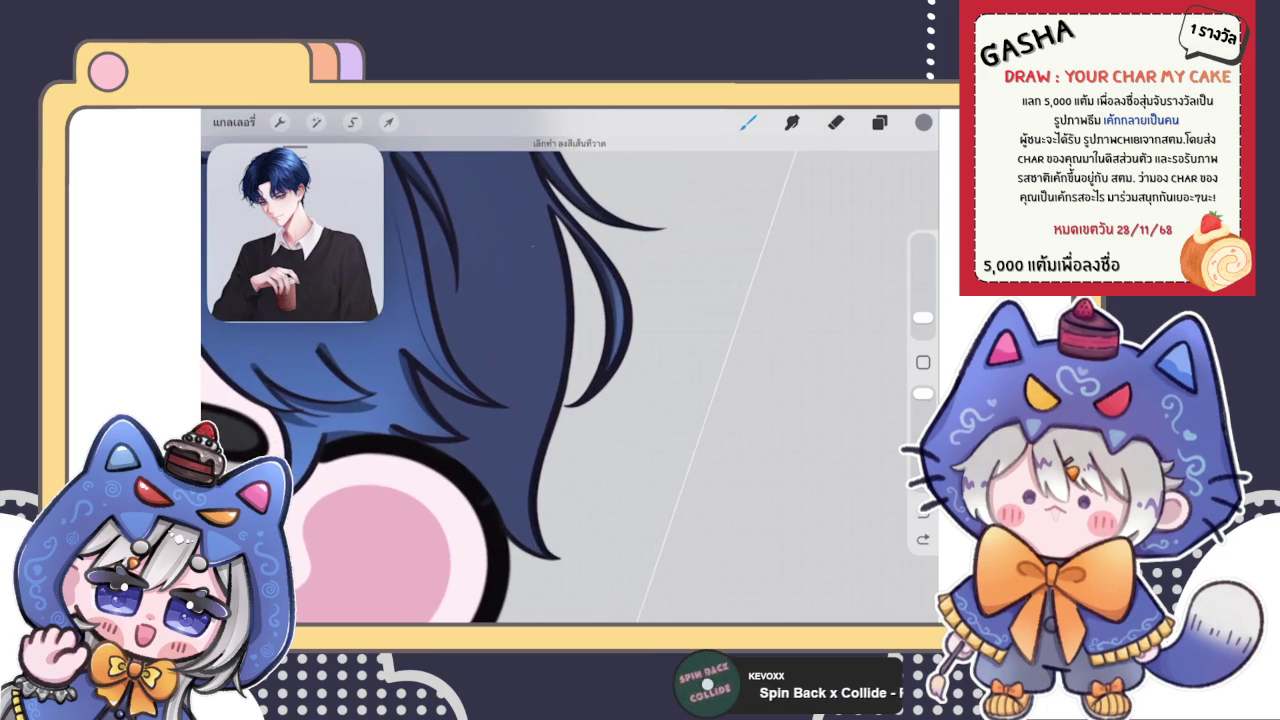
pyautogui.hotkey('ctrl', 'shift', 'z')
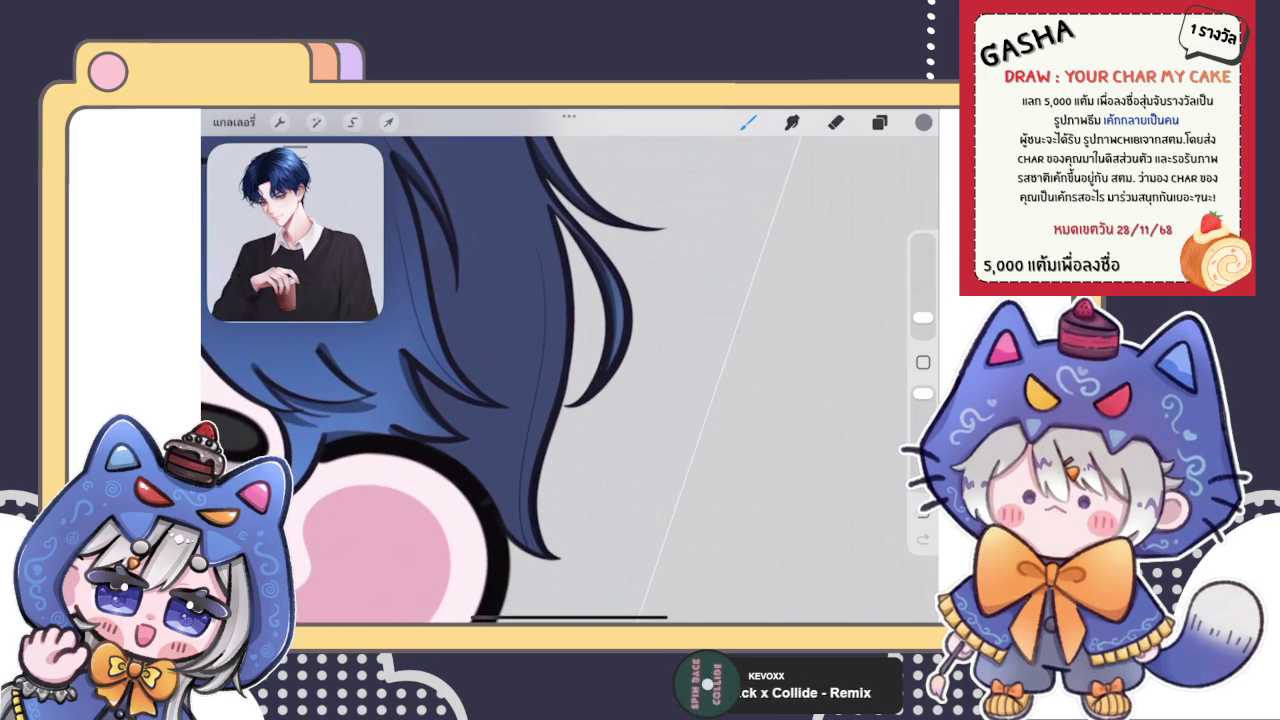
pyautogui.click(352, 121)
pyautogui.moveTo(537, 216)
pyautogui.mouseDown()
pyautogui.moveTo(522, 268)
pyautogui.moveTo(541, 430)
pyautogui.moveTo(552, 212)
pyautogui.mouseUp()
pyautogui.scroll(-2, 434, 346)
pyautogui.click(389, 121)
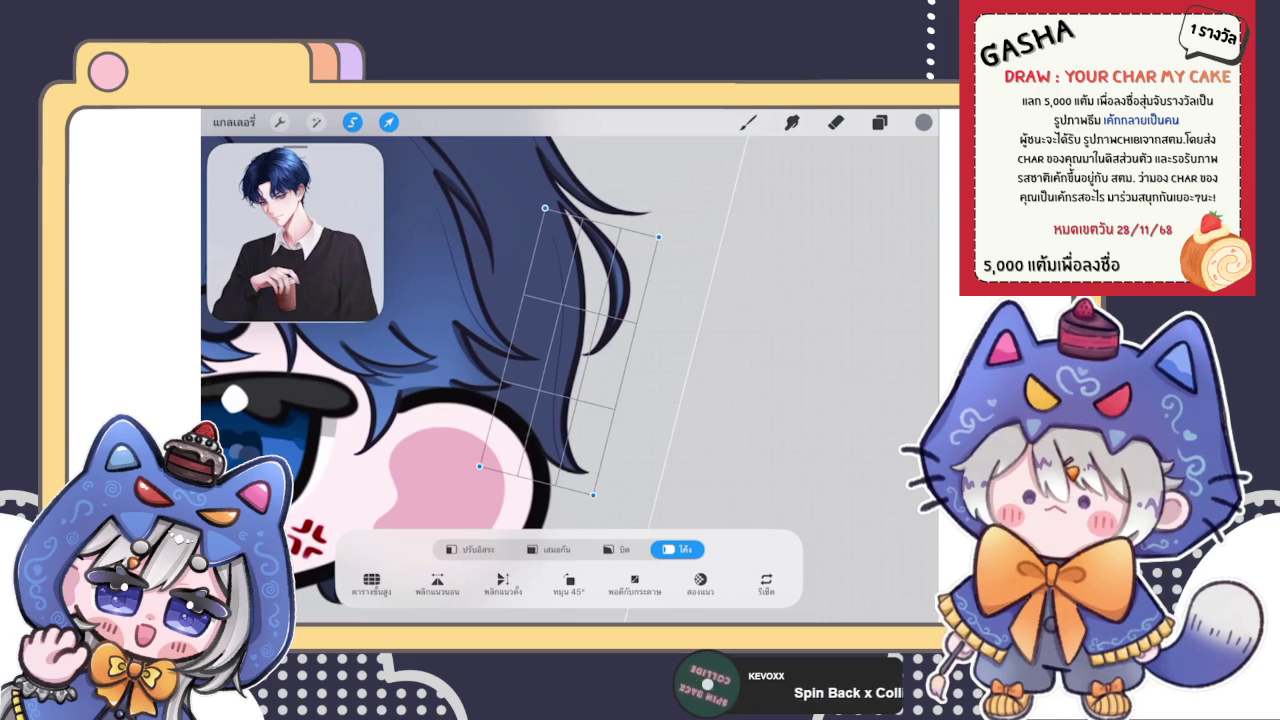
# Step: Warp the selected strand outward beside the right cheek and commit the change
pyautogui.scroll(2, 570, 370)
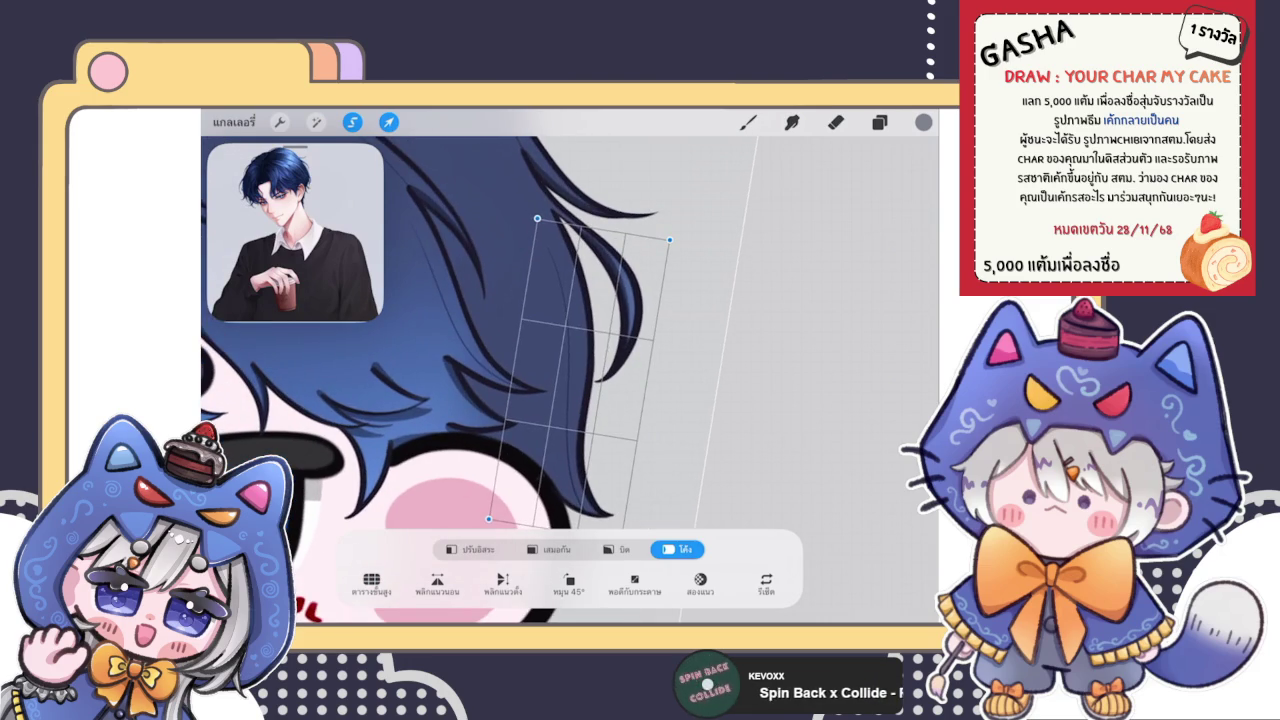
pyautogui.moveTo(575, 260); pyautogui.dragTo(580, 265)
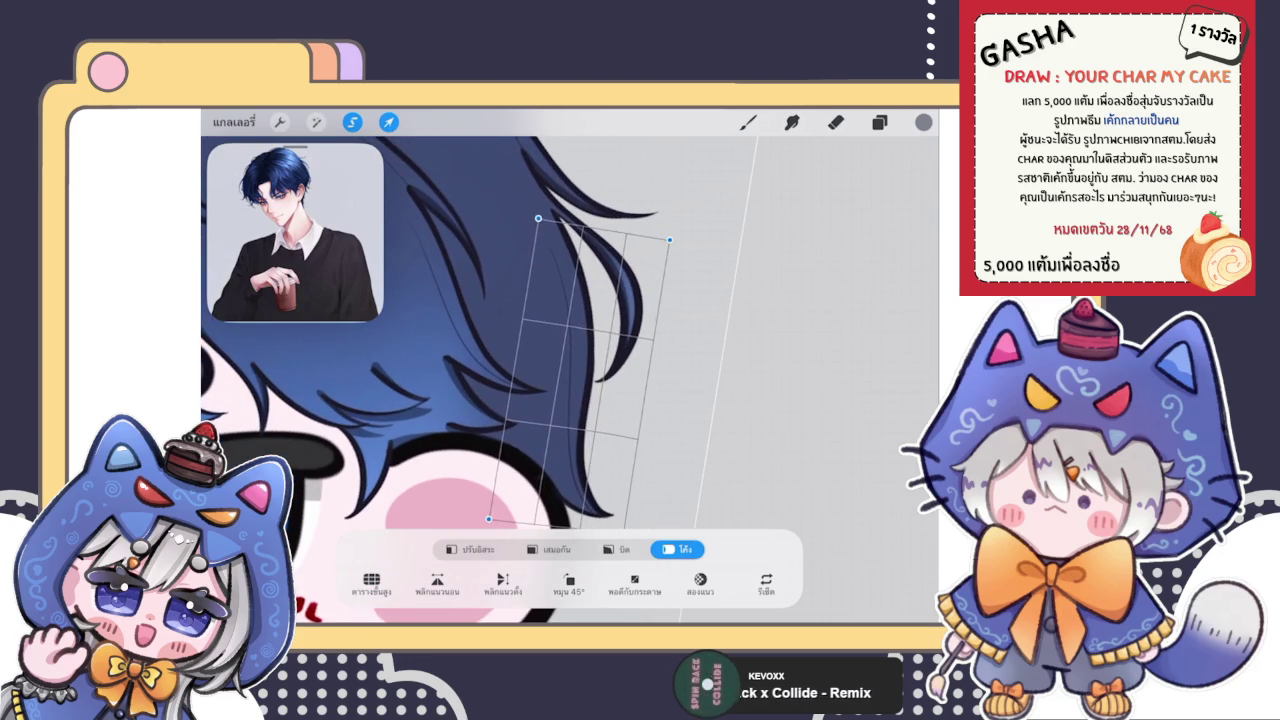
pyautogui.click(836, 122)
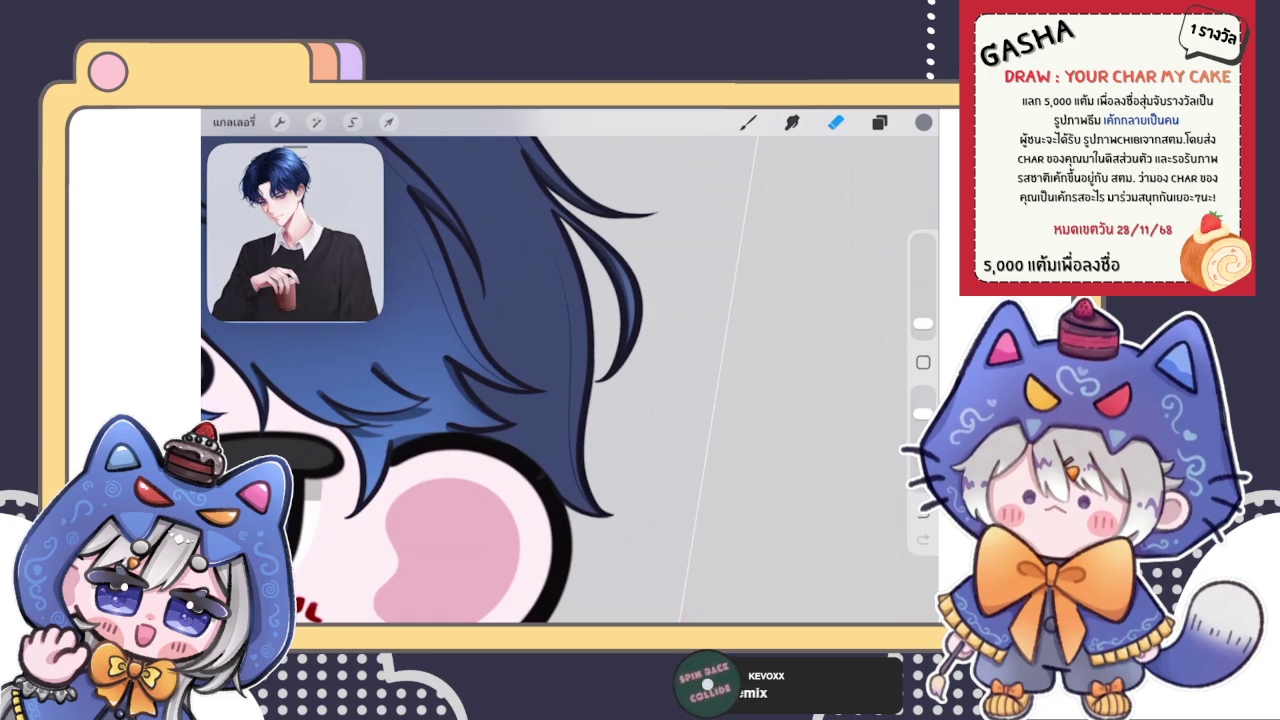
# Step: Draw a thin strand line in the hair above the eye and erase its excess
pyautogui.scroll(-5, 430, 380)
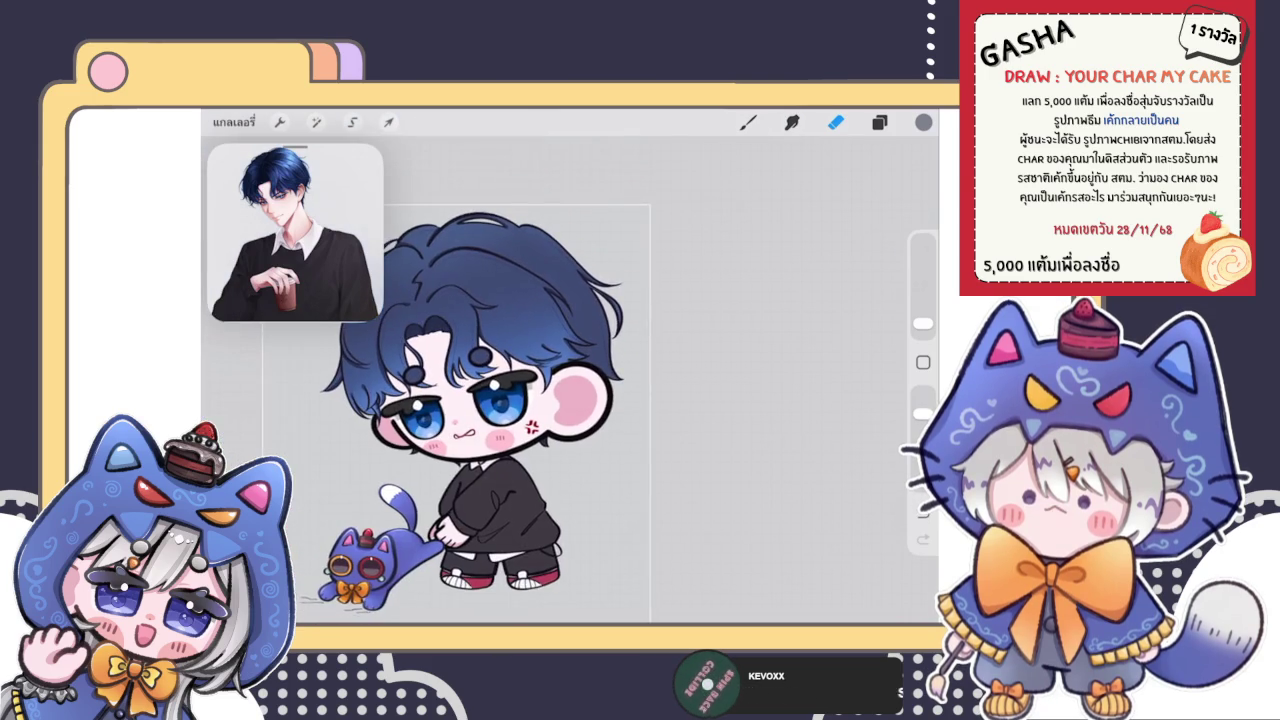
pyautogui.scroll(3, 500, 390)
pyautogui.scroll(5, 500, 390)
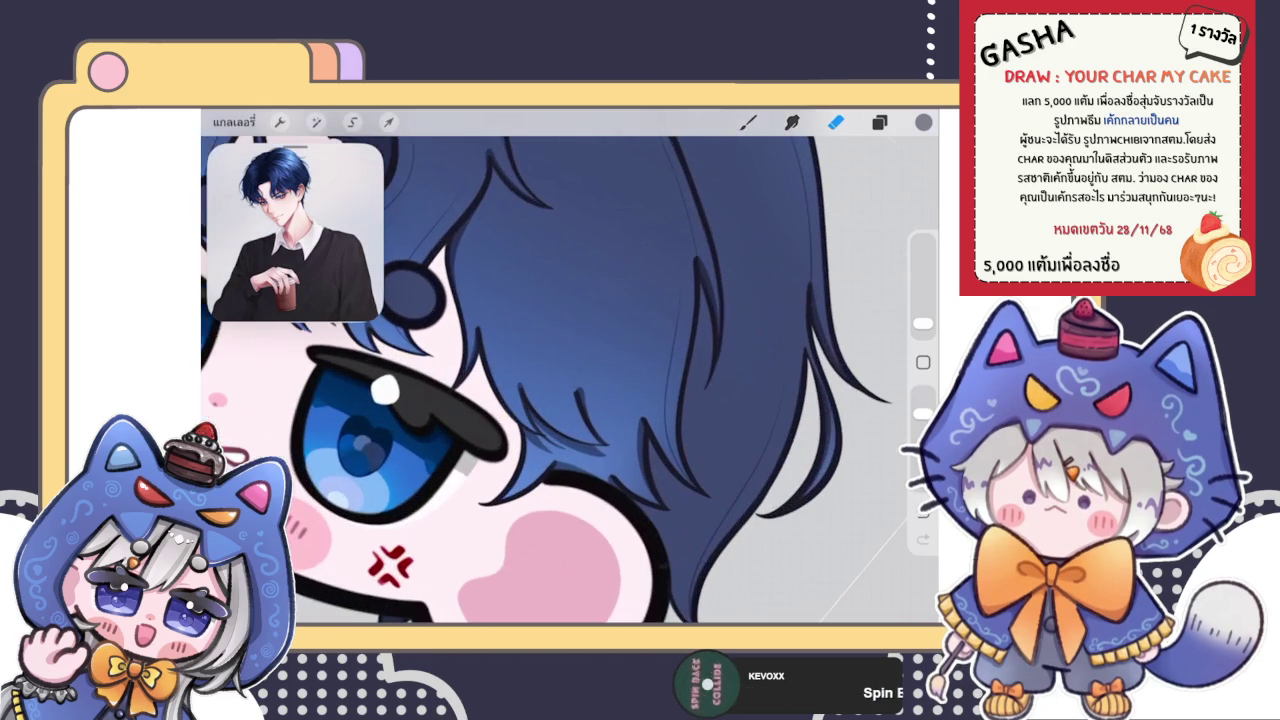
pyautogui.click(747, 121)
pyautogui.scroll(3, 570, 380)
pyautogui.moveTo(524, 284)
pyautogui.mouseDown()
pyautogui.moveTo(562, 414)
pyautogui.moveTo(575, 390)
pyautogui.mouseUp()
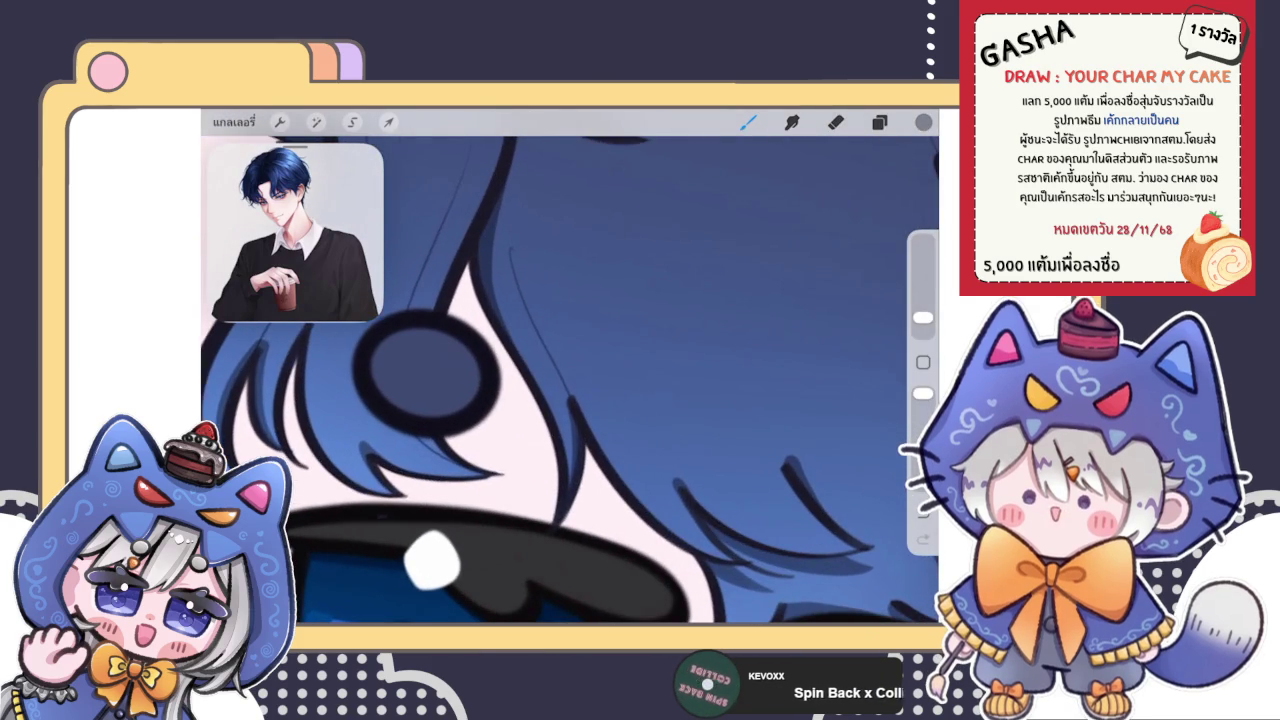
pyautogui.click(835, 121)
pyautogui.moveTo(512, 206); pyautogui.dragTo(522, 232)
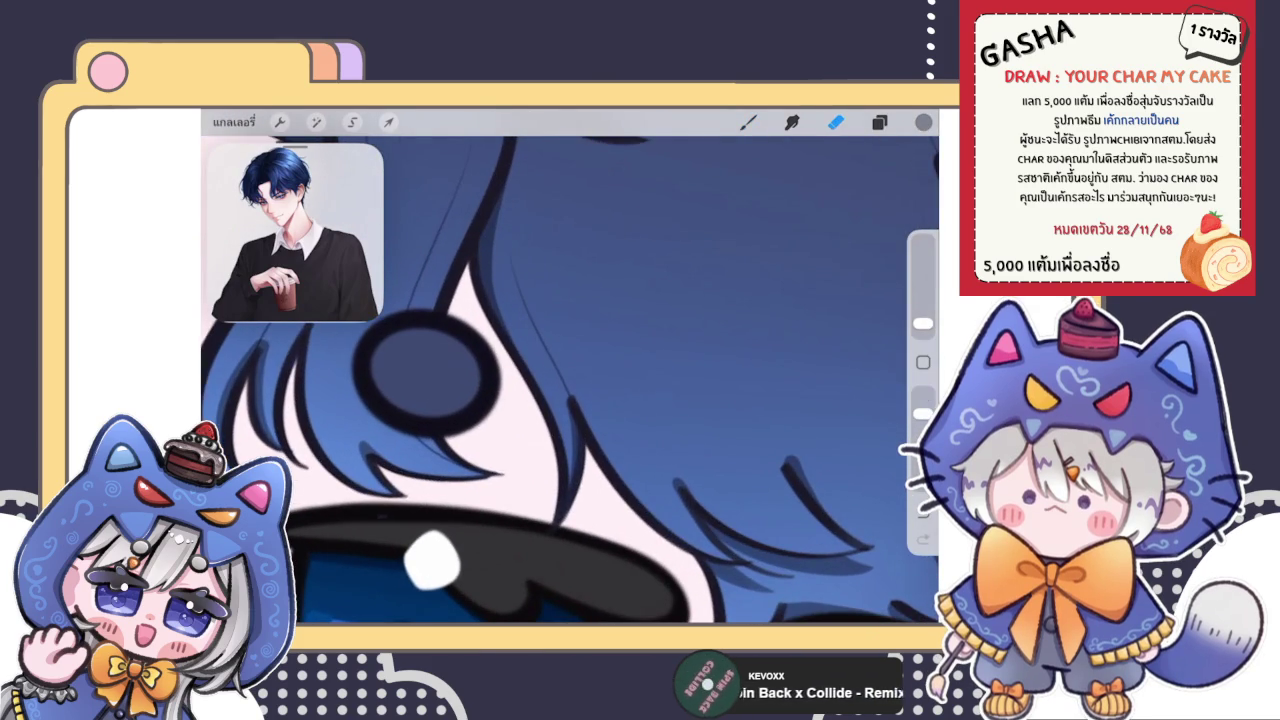
# Step: Draw a thin line along the hair tip and add more shading strokes
pyautogui.scroll(-3, 570, 380)
pyautogui.scroll(-3, 570, 380)
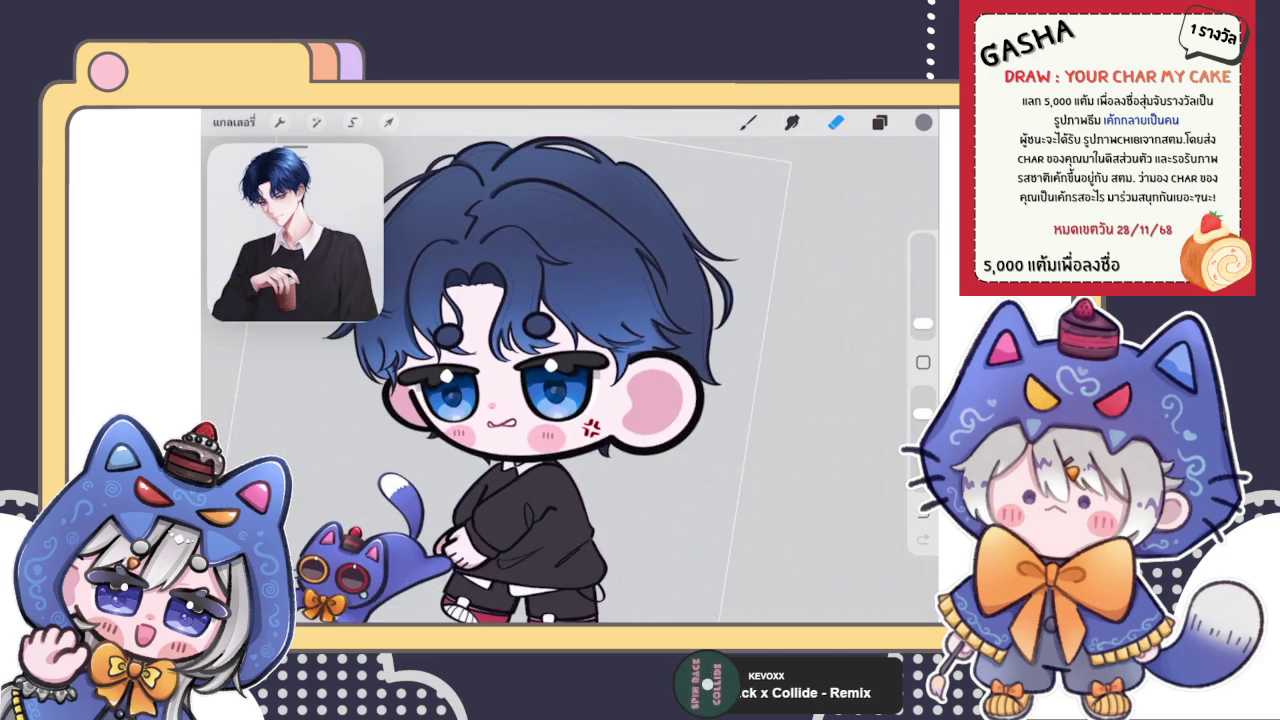
pyautogui.scroll(3, 570, 380)
pyautogui.click(748, 121)
pyautogui.scroll(3, 570, 380)
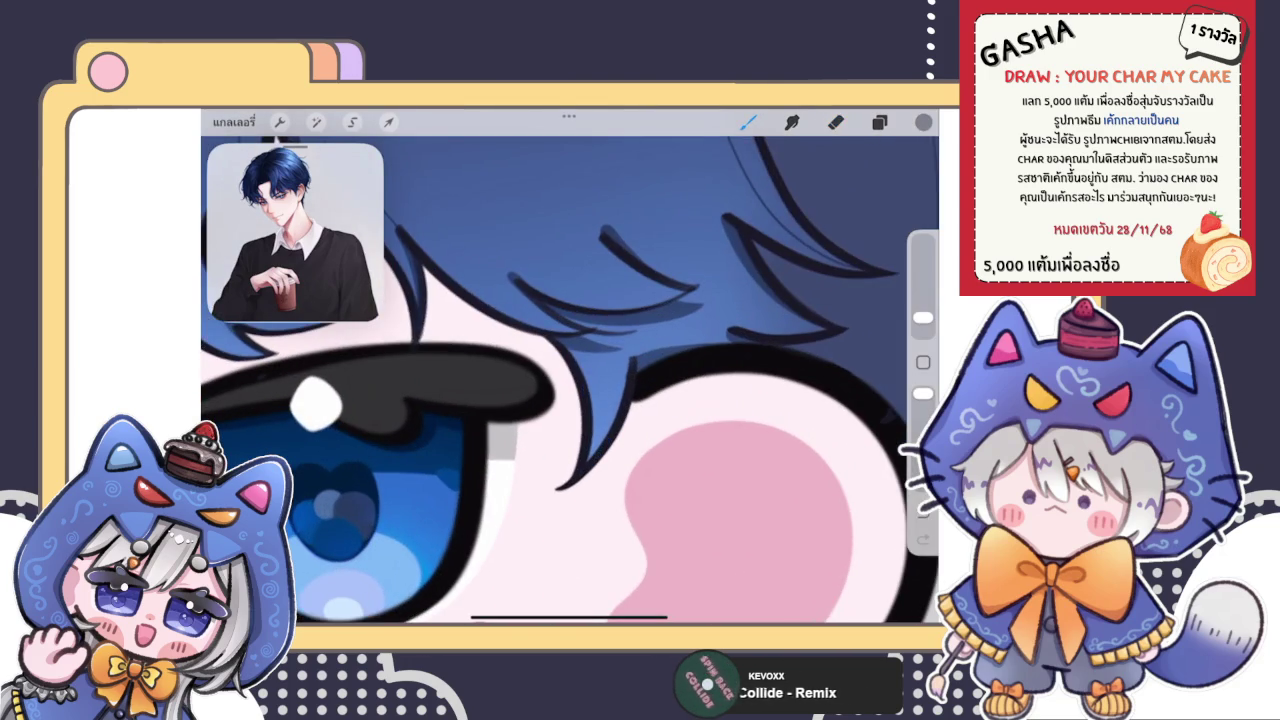
pyautogui.scroll(2, 570, 380)
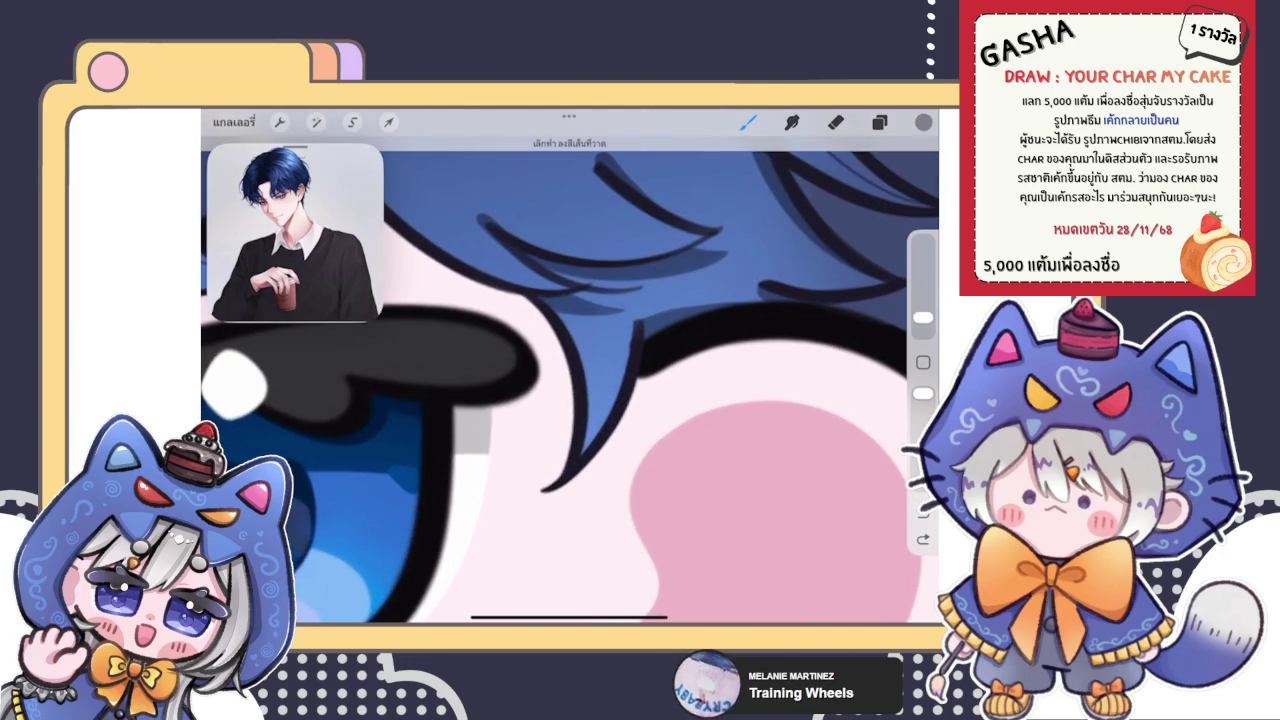
pyautogui.moveTo(568, 288); pyautogui.dragTo(570, 476)
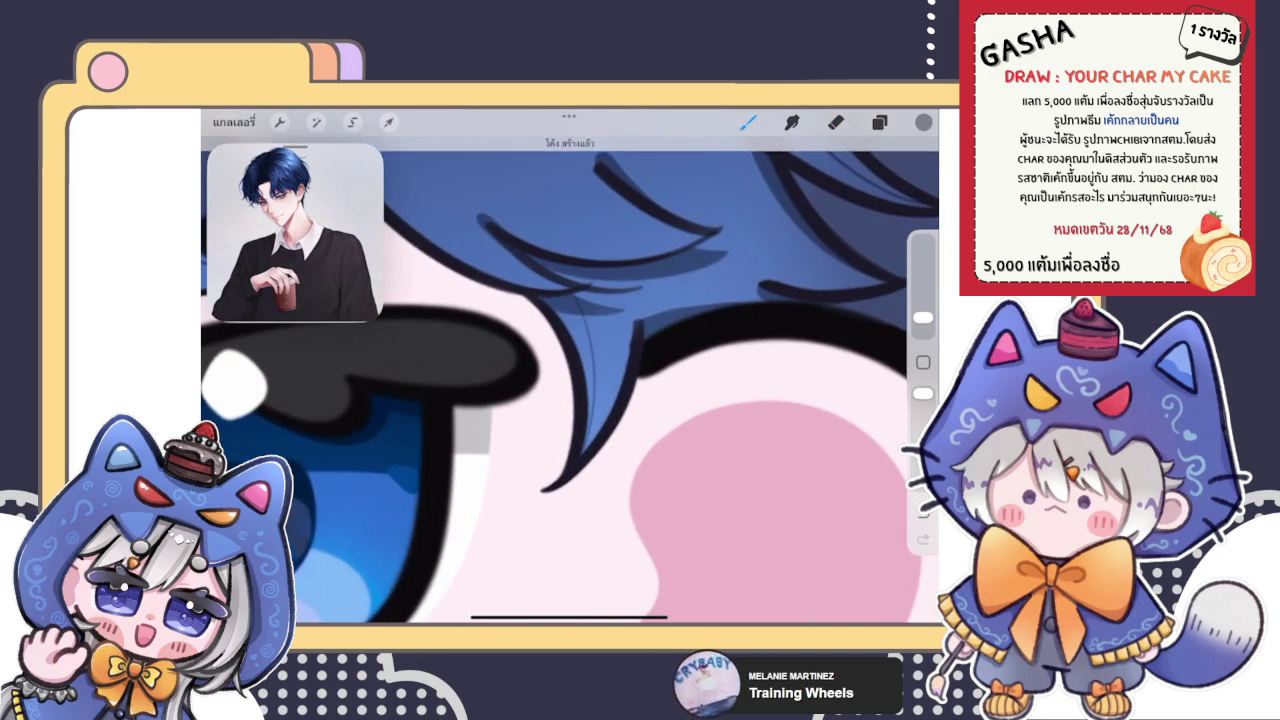
pyautogui.scroll(-3, 570, 380)
pyautogui.moveTo(540, 265); pyautogui.dragTo(620, 300)
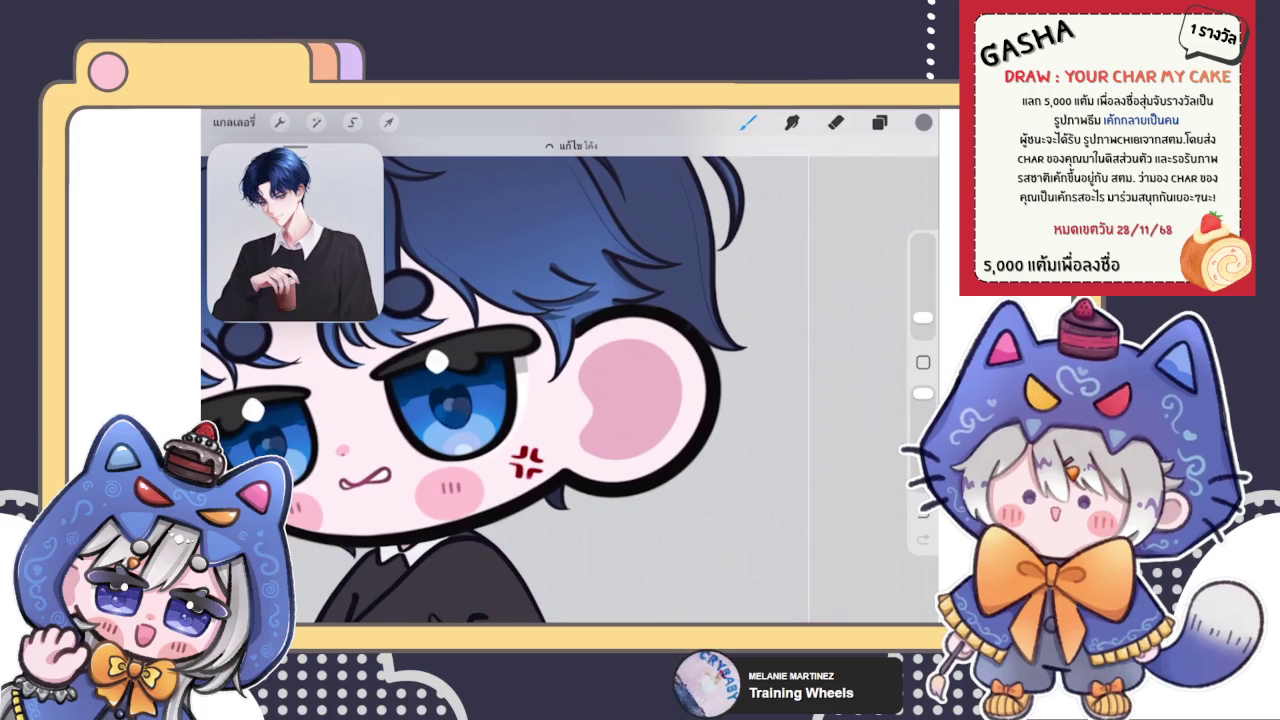
pyautogui.press('e')
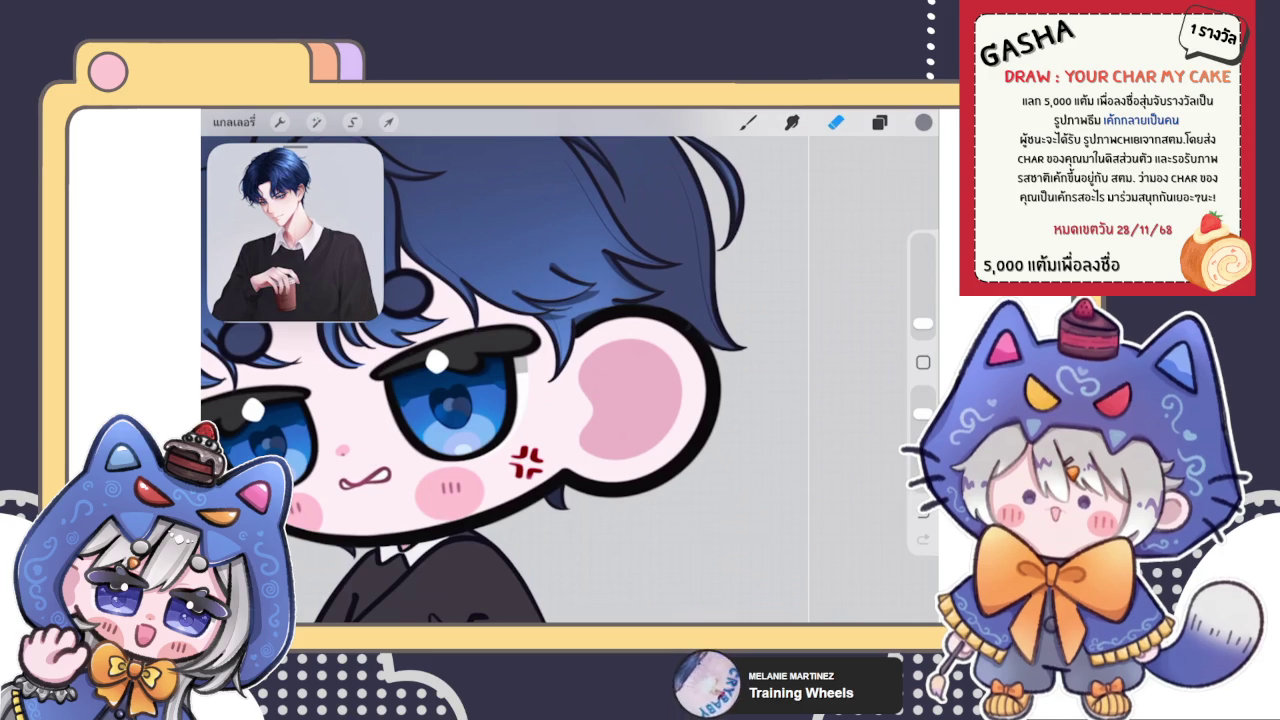
pyautogui.click(748, 122)
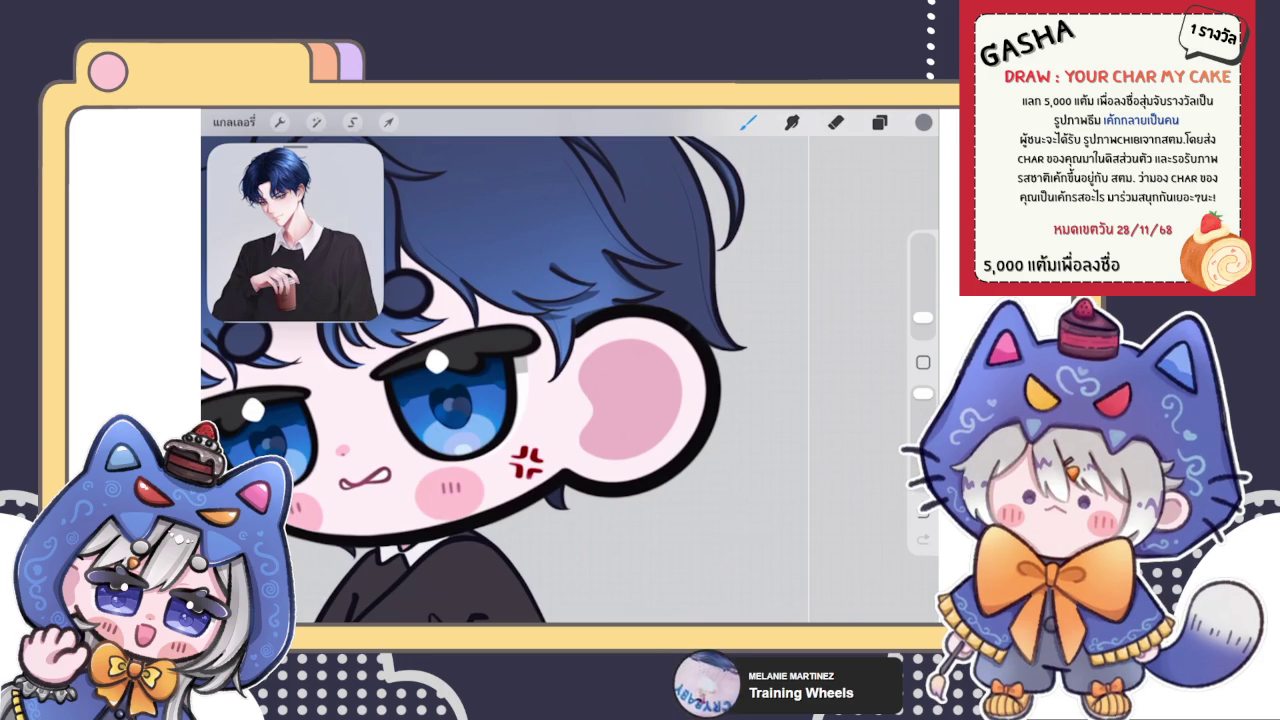
pyautogui.click(880, 122)
# Step: Check the layers, then zoom in and draw another thin strand line in the hair
pyautogui.click(880, 122)
pyautogui.scroll(-1, 500, 380)
pyautogui.scroll(-3, 500, 380)
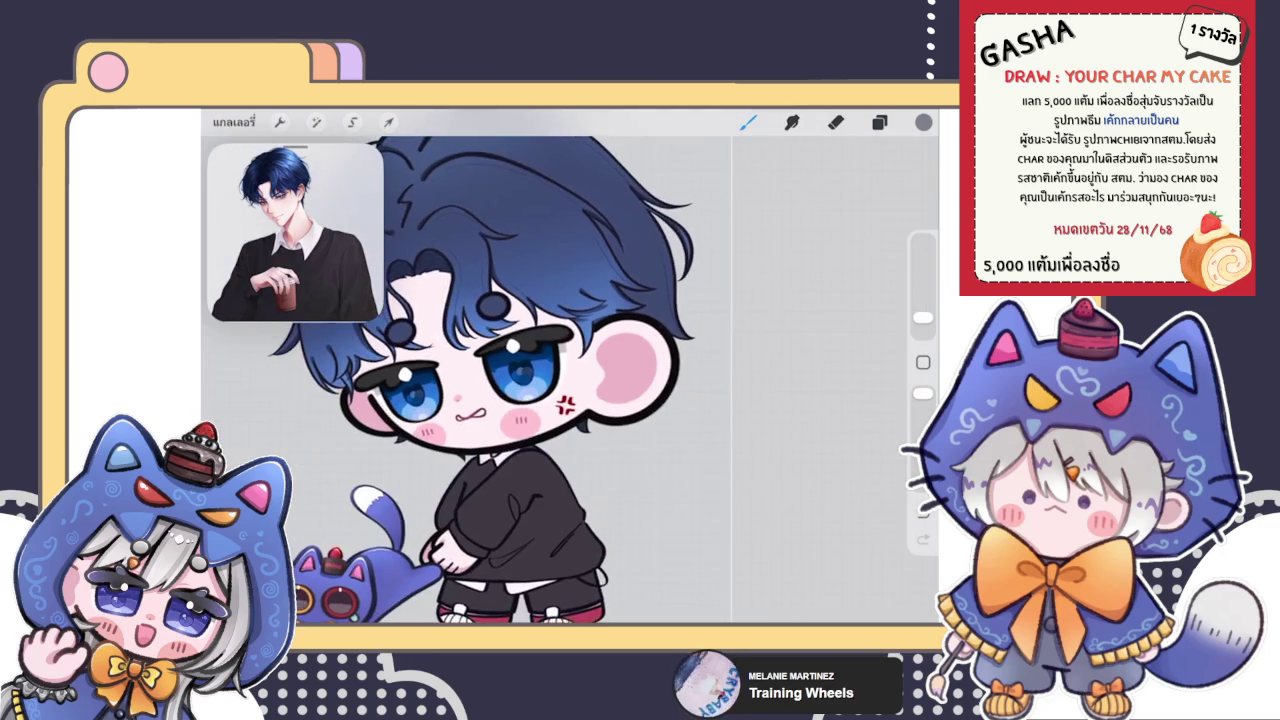
pyautogui.scroll(5, 500, 380)
pyautogui.scroll(3, 570, 370)
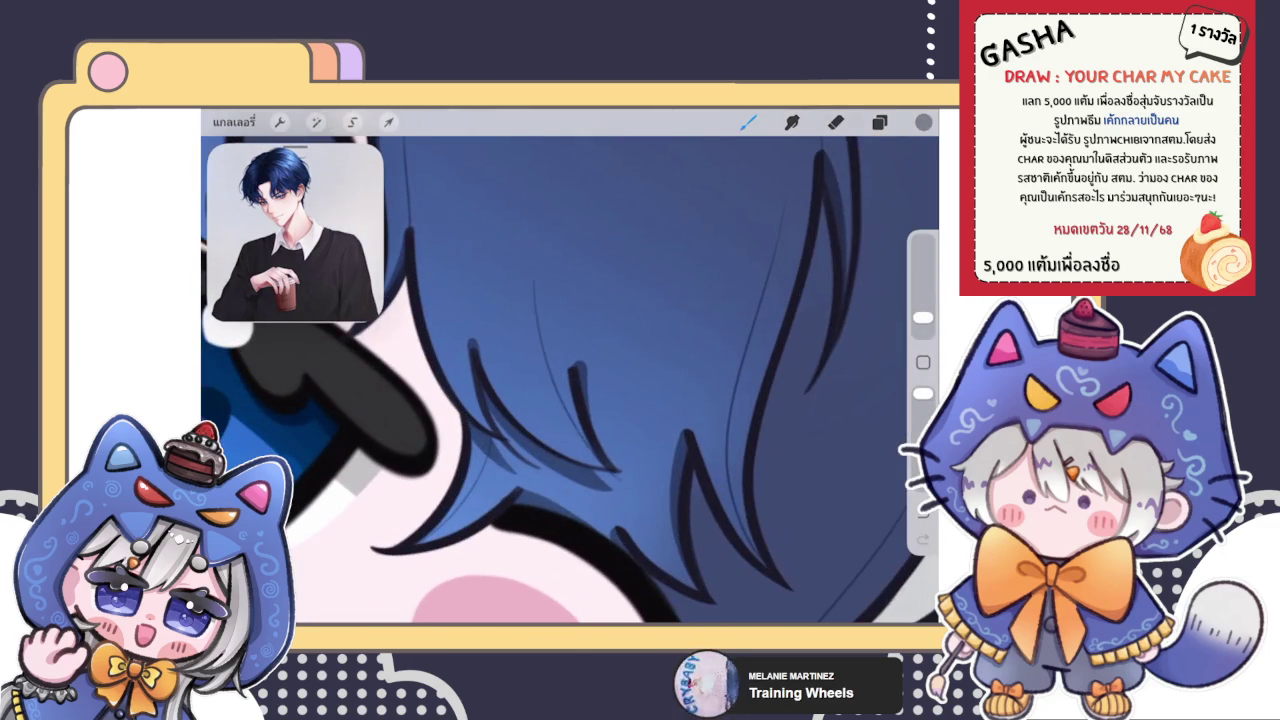
pyautogui.scroll(2, 570, 380)
pyautogui.scroll(3, 570, 380)
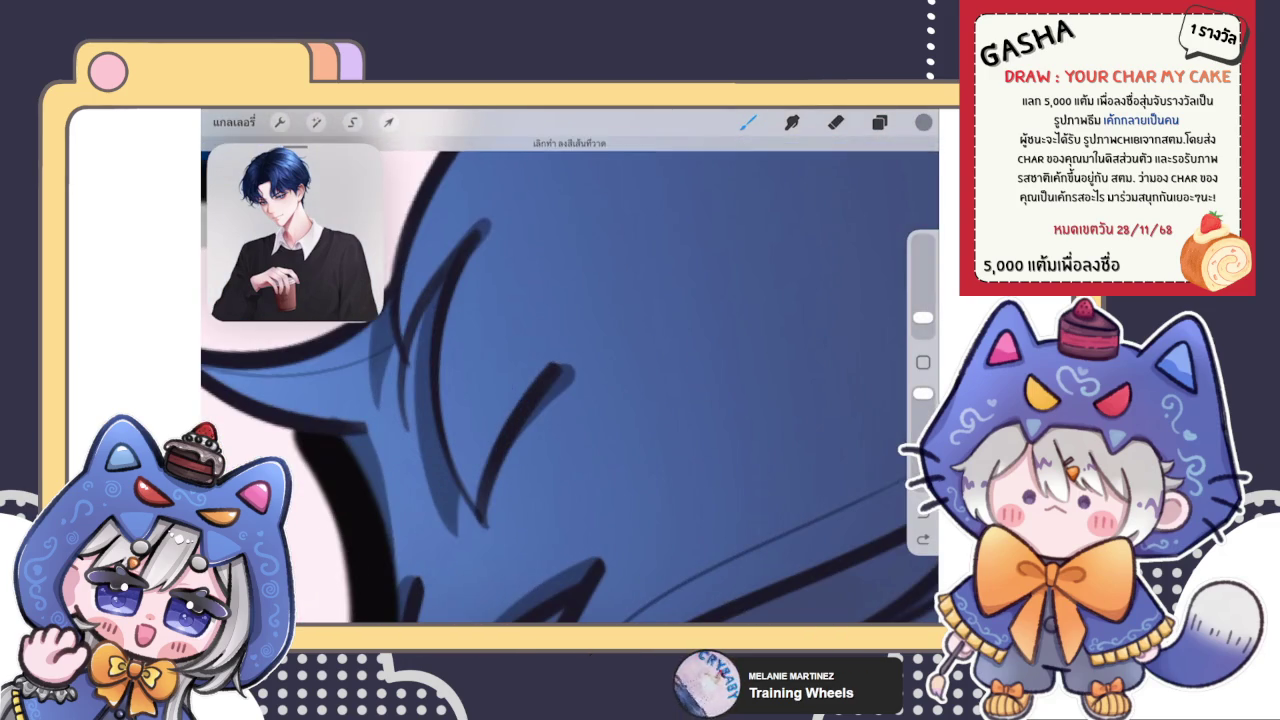
pyautogui.scroll(1, 560, 380)
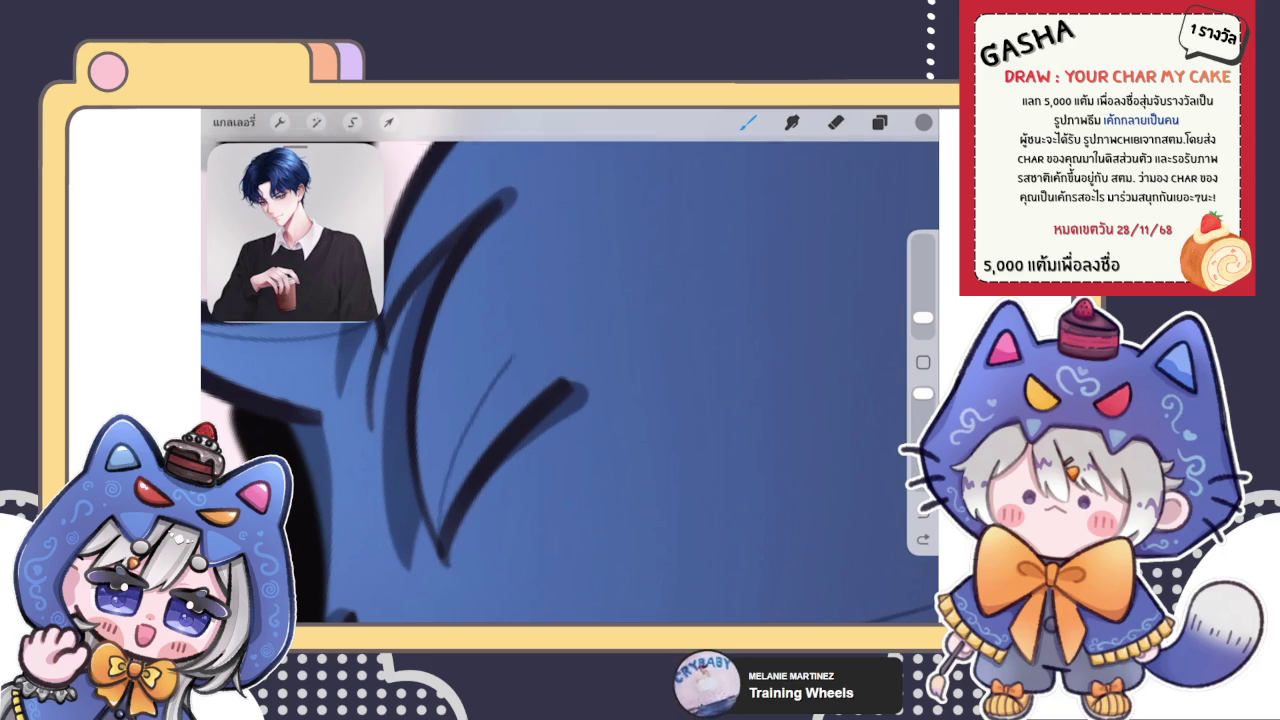
pyautogui.moveTo(444, 470); pyautogui.dragTo(437, 534)
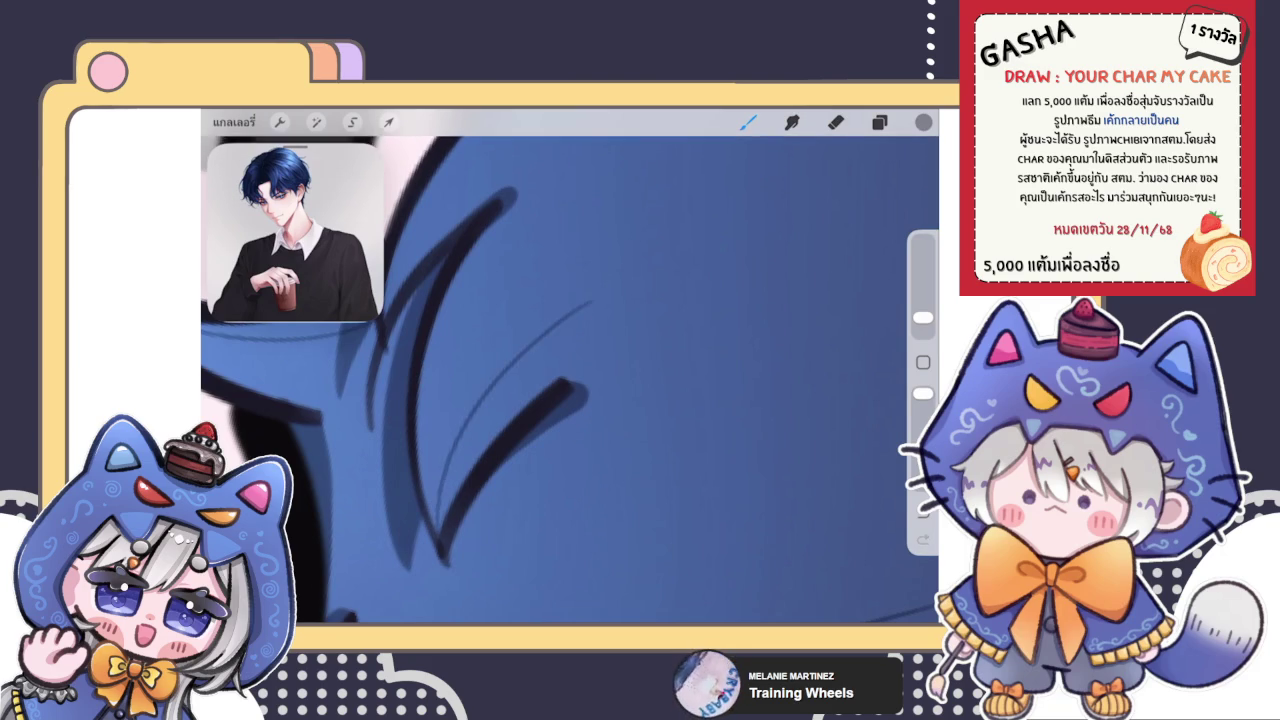
pyautogui.scroll(-3, 570, 380)
# Step: Erase part of the new stroke to lighten it, then bring up the Layers panel
pyautogui.press('e')
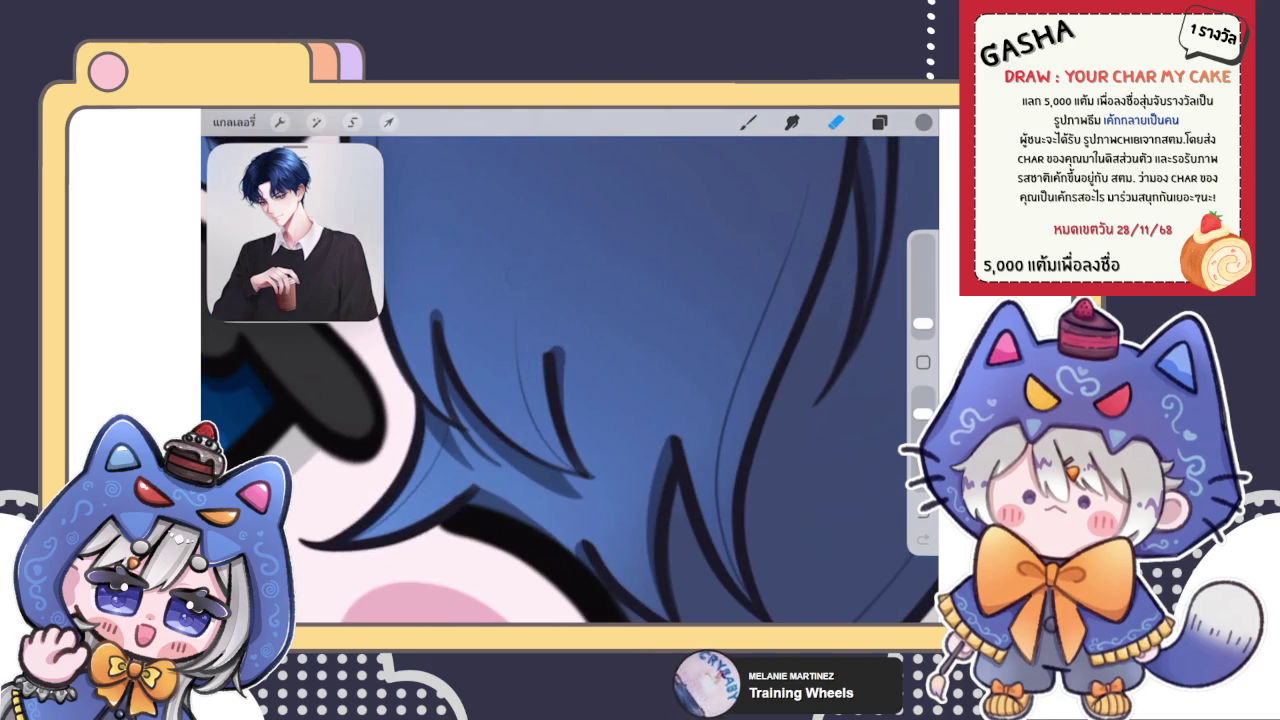
pyautogui.moveTo(518, 404); pyautogui.dragTo(511, 333)
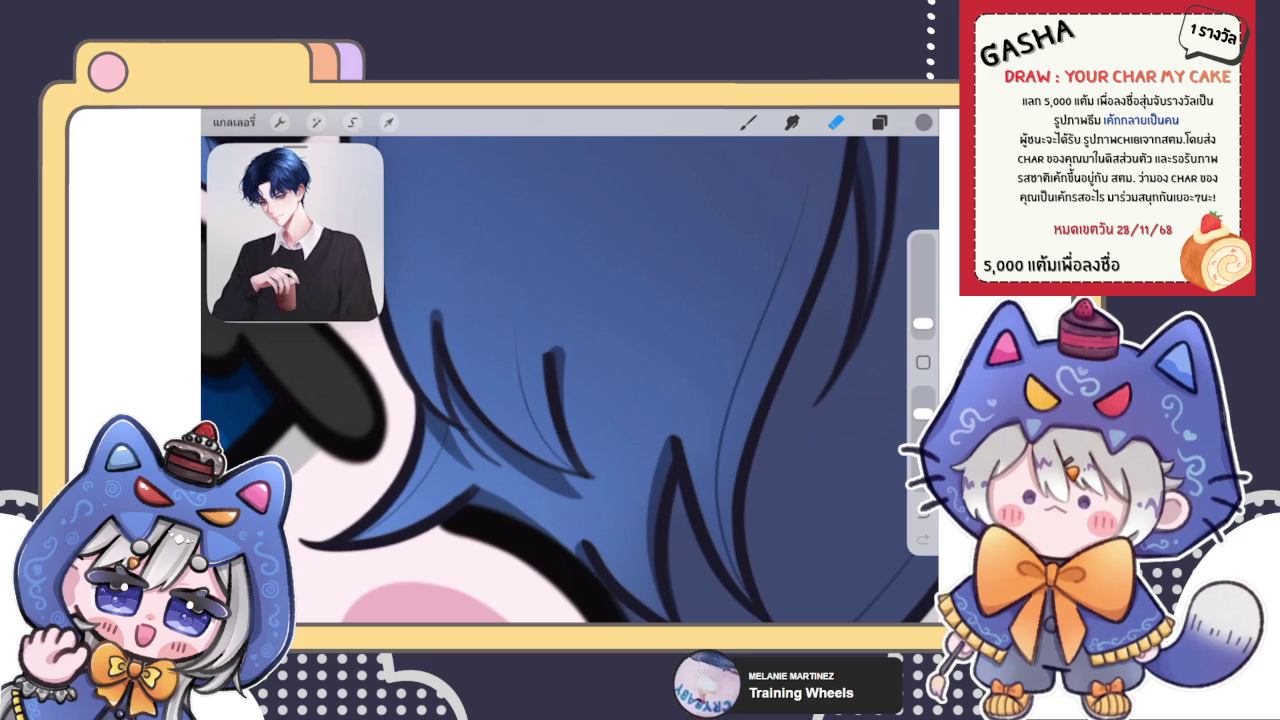
pyautogui.scroll(-3, 570, 380)
pyautogui.scroll(-3, 570, 380)
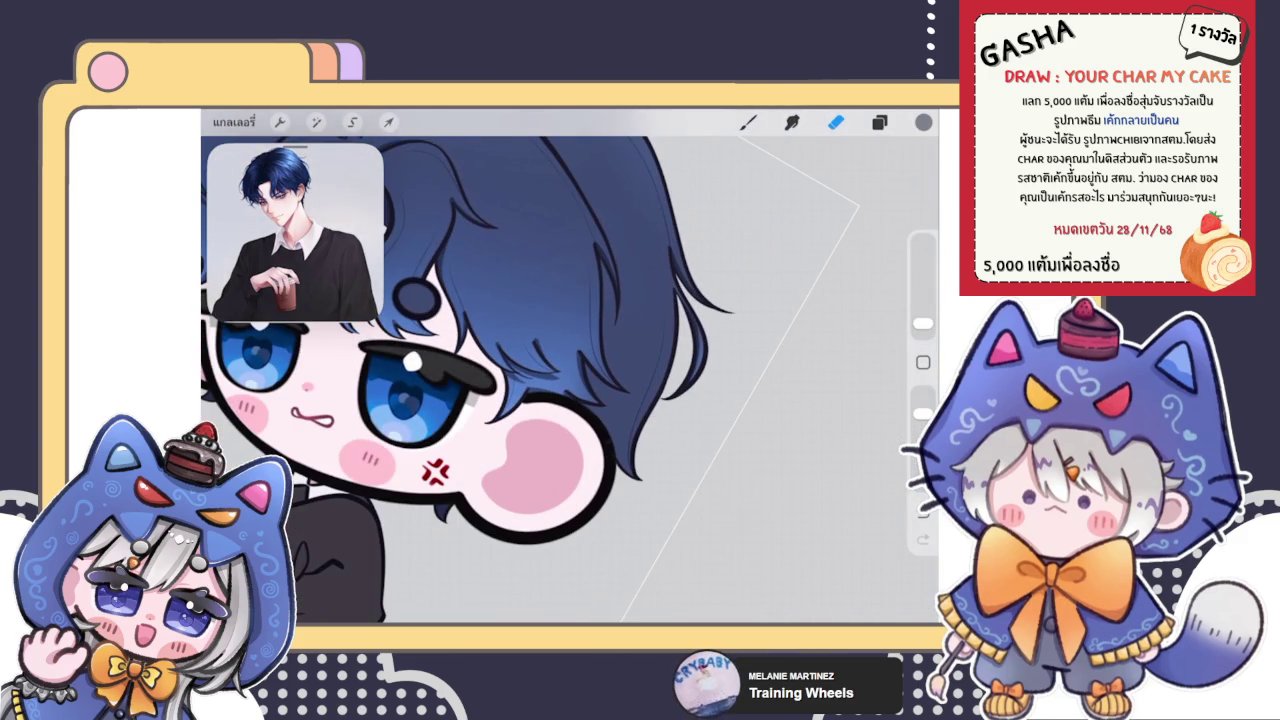
pyautogui.scroll(-3, 490, 380)
pyautogui.scroll(-2, 490, 380)
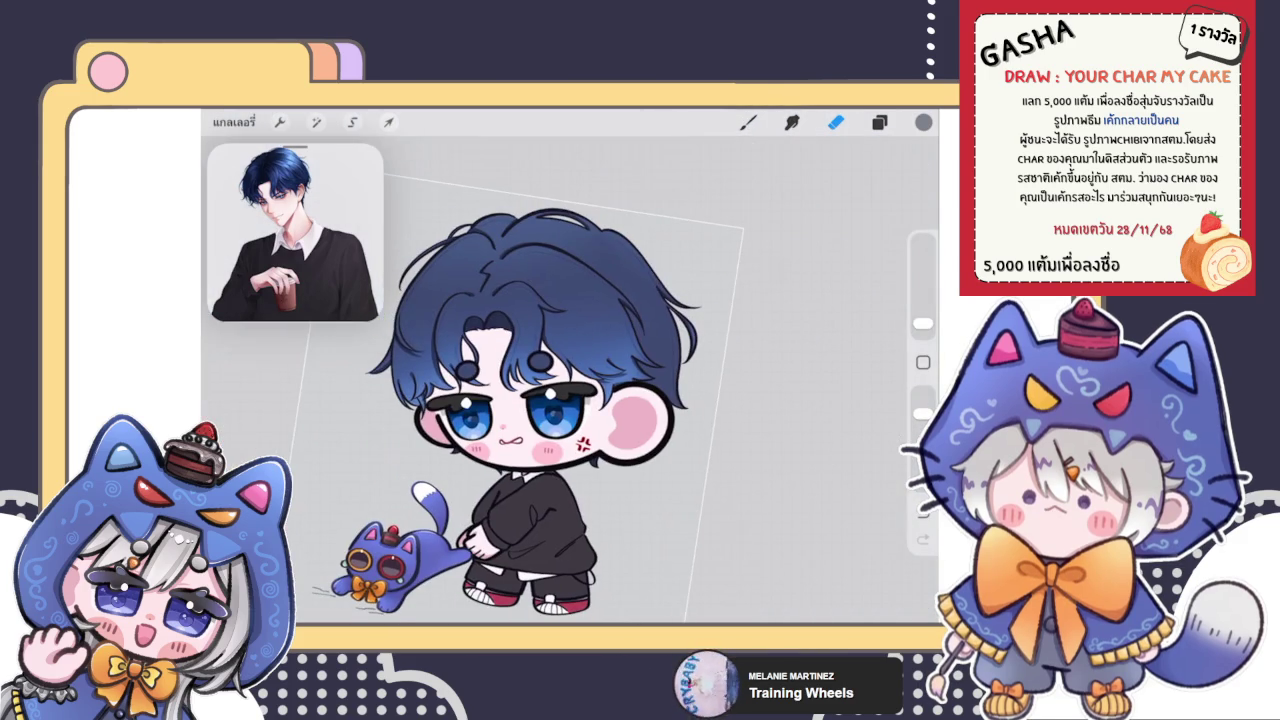
pyautogui.scroll(3, 590, 410)
pyautogui.click(879, 122)
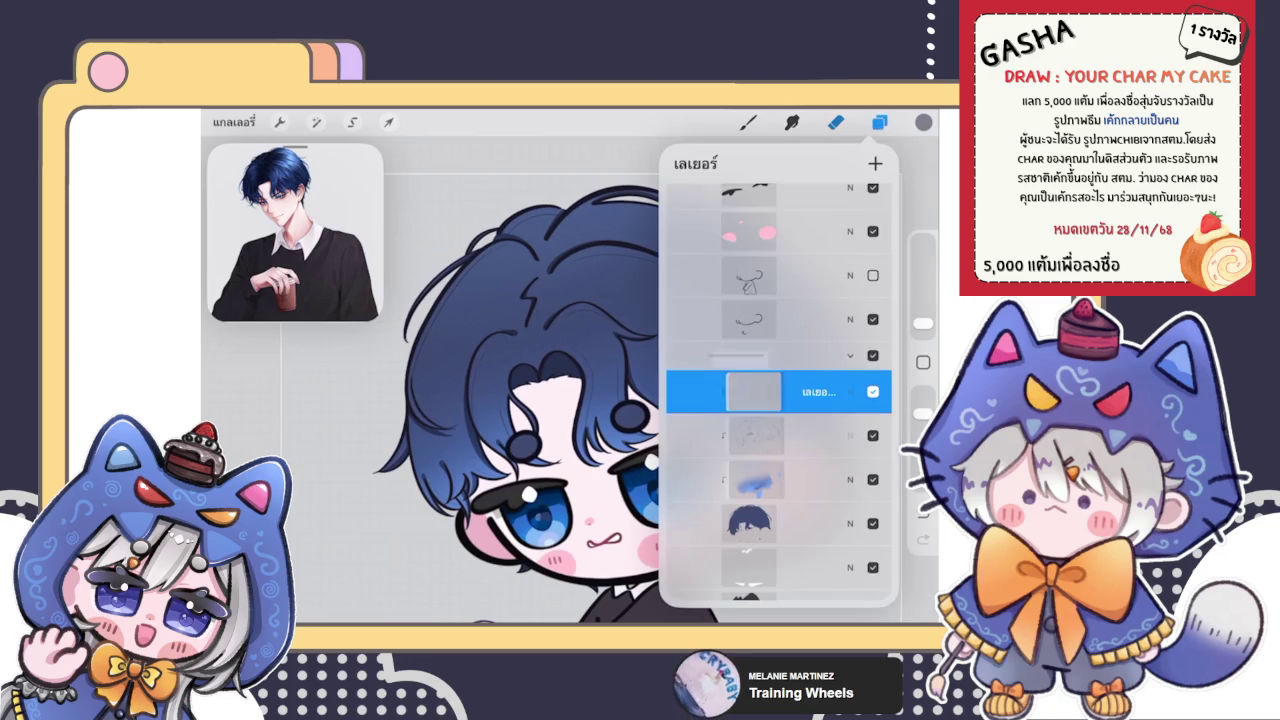
# Step: Set the layer below to Multiply blending at 50% opacity
pyautogui.click(760, 436)
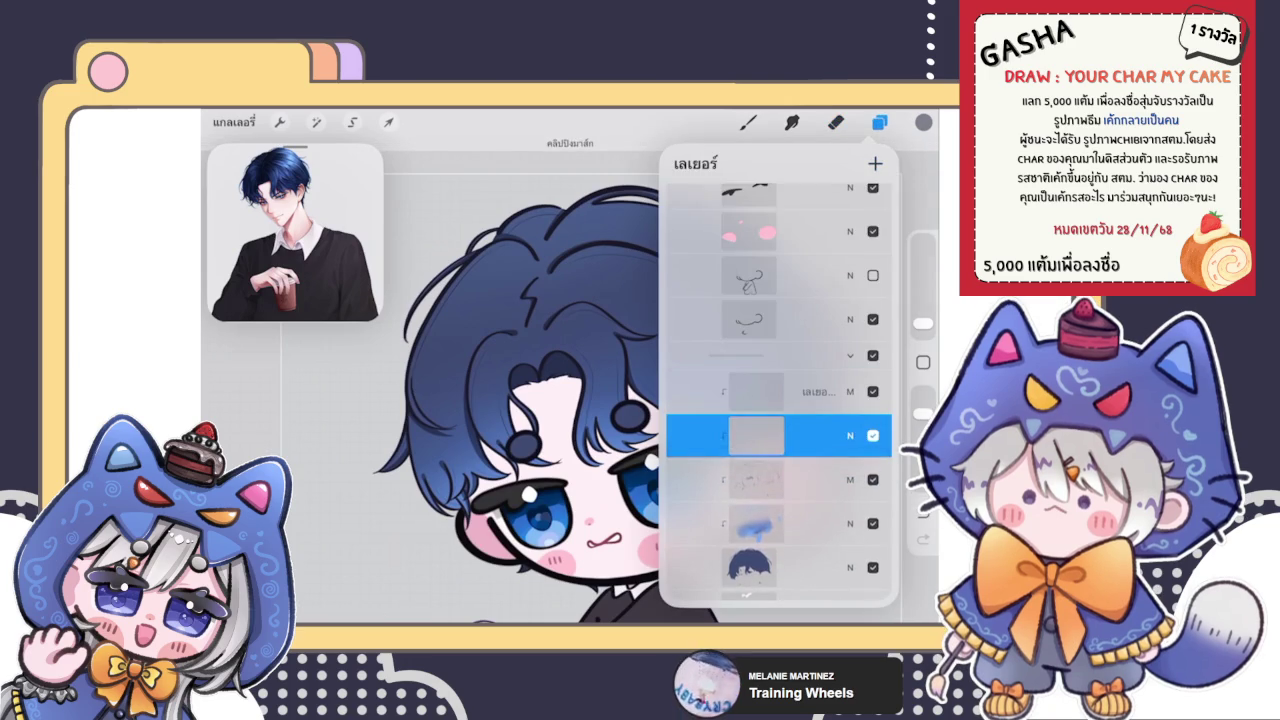
pyautogui.click(850, 436)
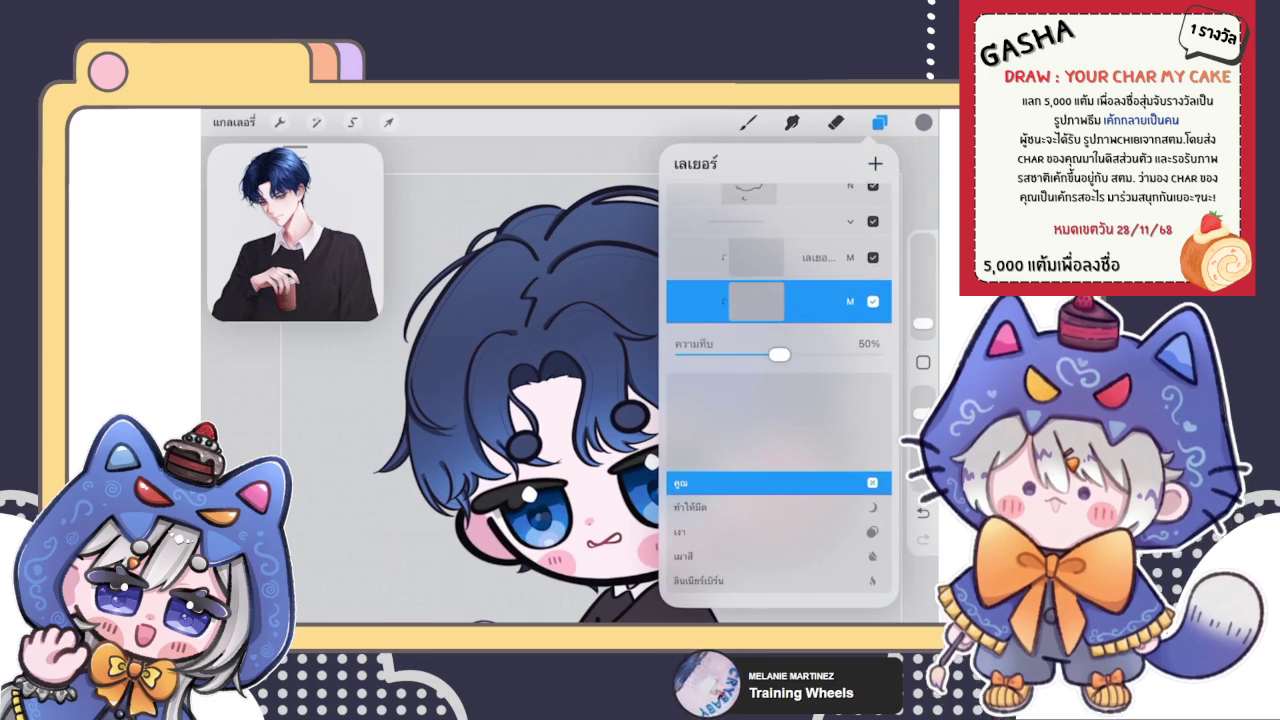
pyautogui.click(835, 122)
pyautogui.click(747, 122)
# Step: Enlarge the brush and thicken the dark hair outline up along the edge
pyautogui.scroll(2, 570, 380)
pyautogui.scroll(2, 570, 380)
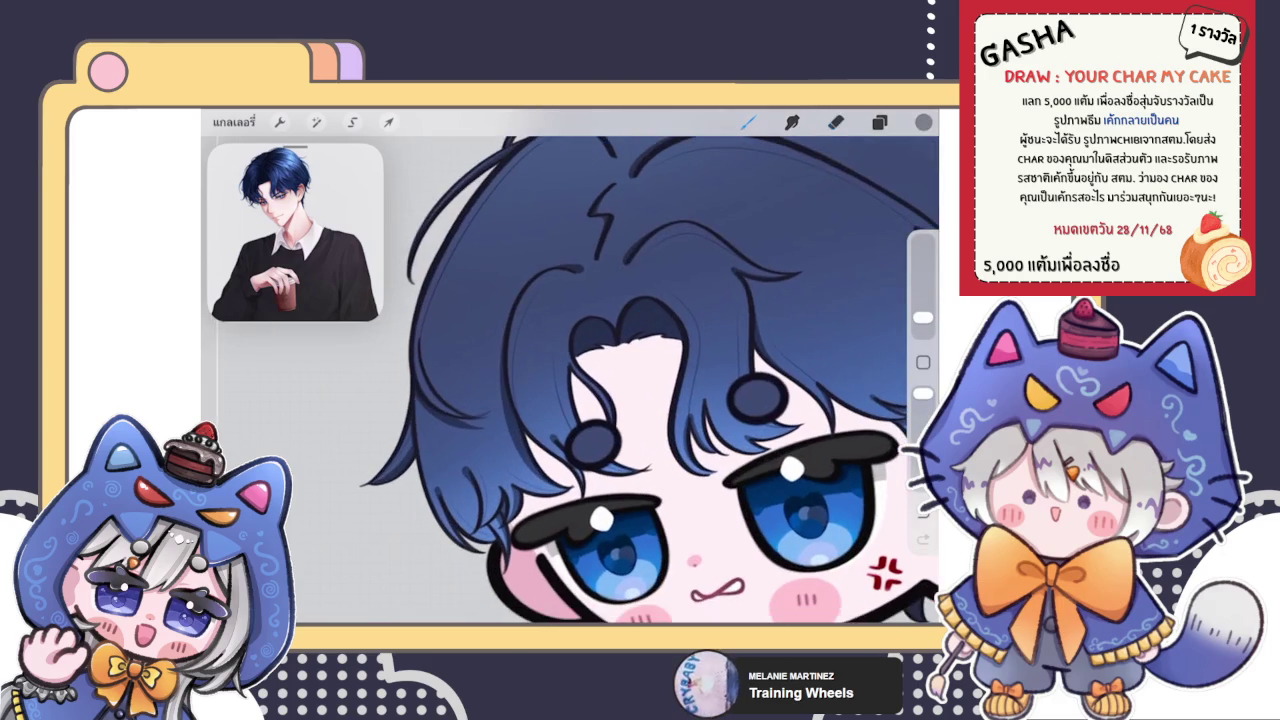
pyautogui.scroll(3, 570, 380)
pyautogui.scroll(3, 570, 380)
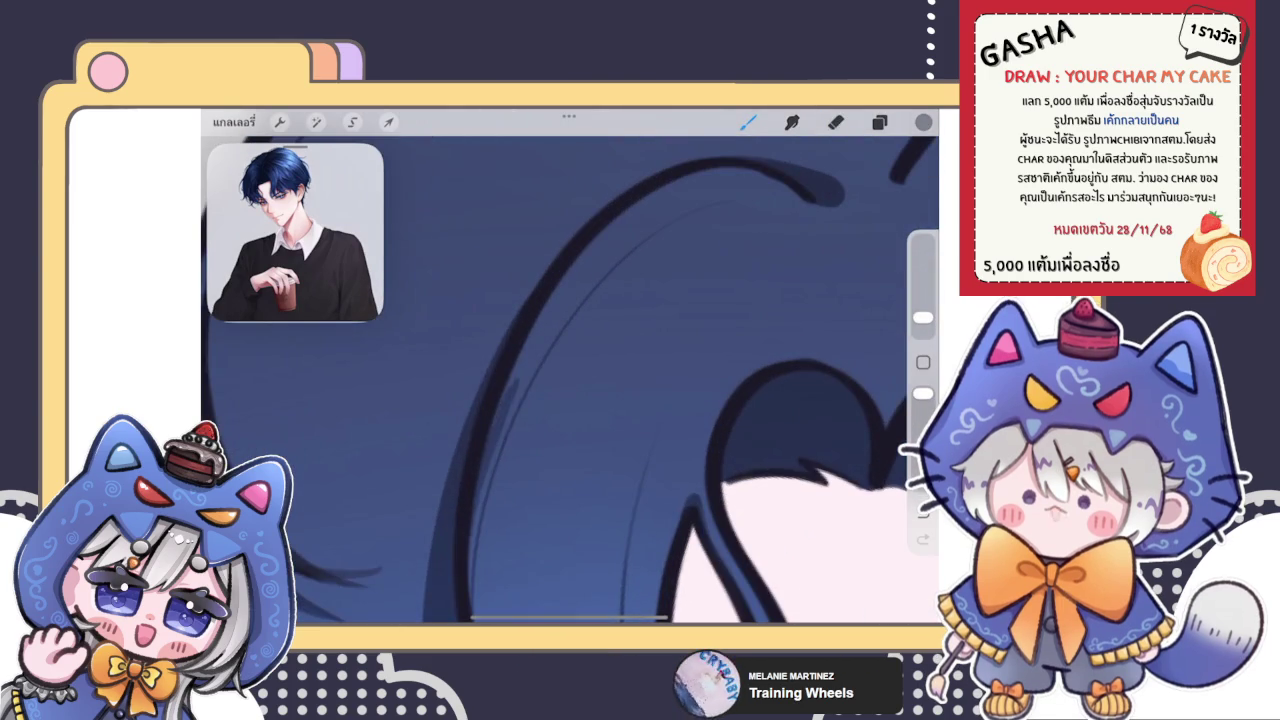
pyautogui.scroll(-2, 570, 380)
pyautogui.moveTo(922, 318); pyautogui.dragTo(922, 311)
pyautogui.moveTo(502, 380)
pyautogui.mouseDown()
pyautogui.moveTo(489, 456)
pyautogui.moveTo(550, 257)
pyautogui.moveTo(594, 230)
pyautogui.mouseUp()
pyautogui.moveTo(556, 268); pyautogui.dragTo(590, 222)
pyautogui.scroll(3, 570, 380)
pyautogui.scroll(2, 570, 380)
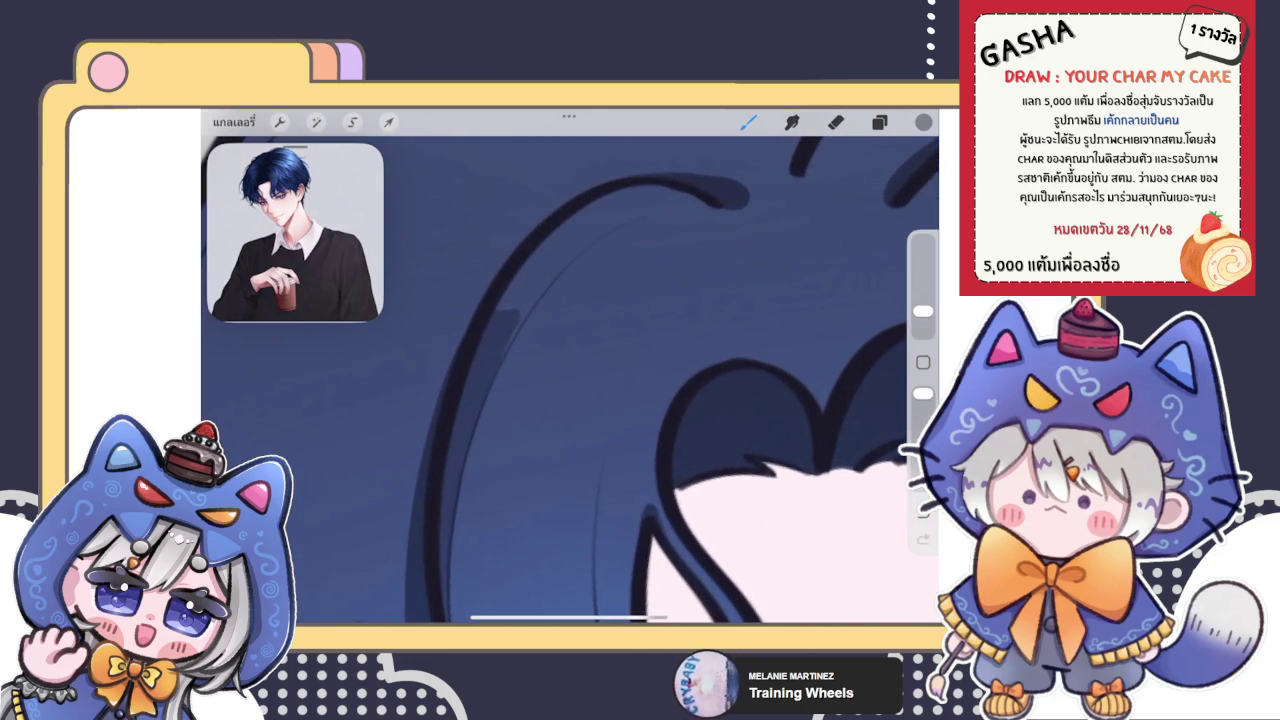
pyautogui.moveTo(518, 338)
pyautogui.mouseDown()
pyautogui.moveTo(540, 294)
pyautogui.moveTo(631, 215)
pyautogui.mouseUp()
pyautogui.scroll(2, 570, 380)
pyautogui.scroll(2, 570, 380)
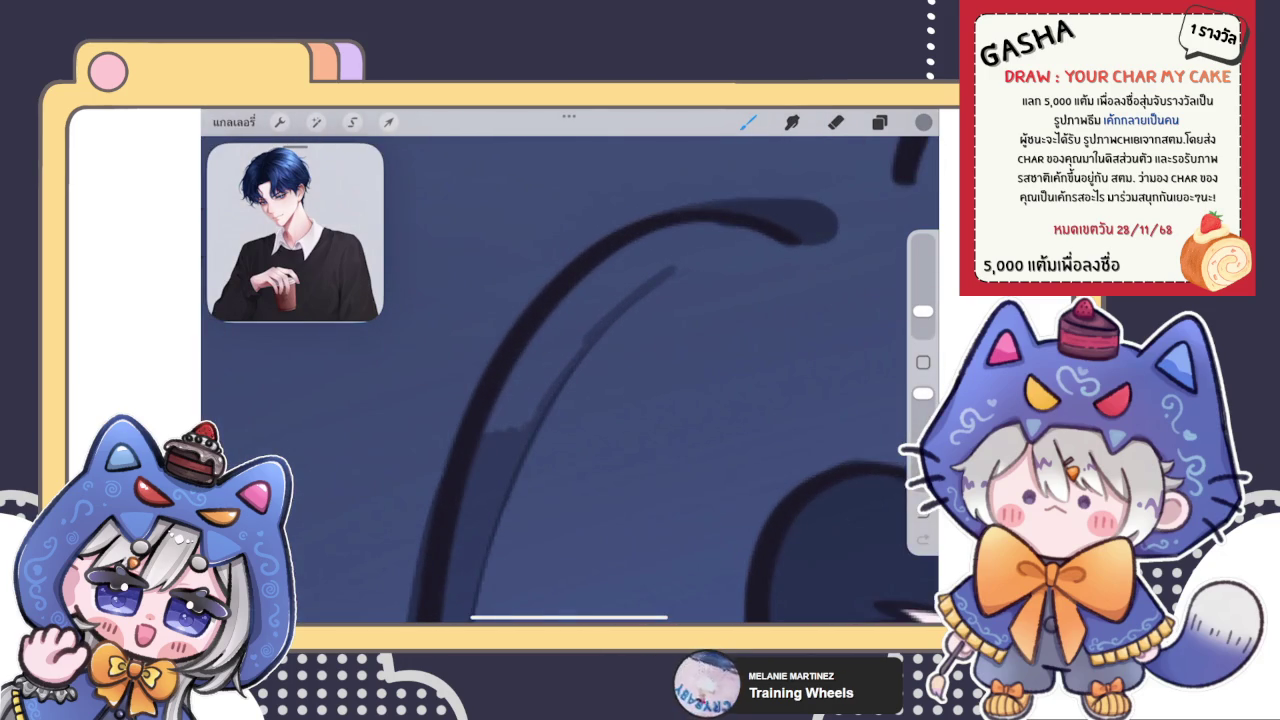
# Step: Add a light inner highlight, paint dark strokes into the hair curve, and fill the notch
pyautogui.moveTo(588, 292); pyautogui.dragTo(492, 430)
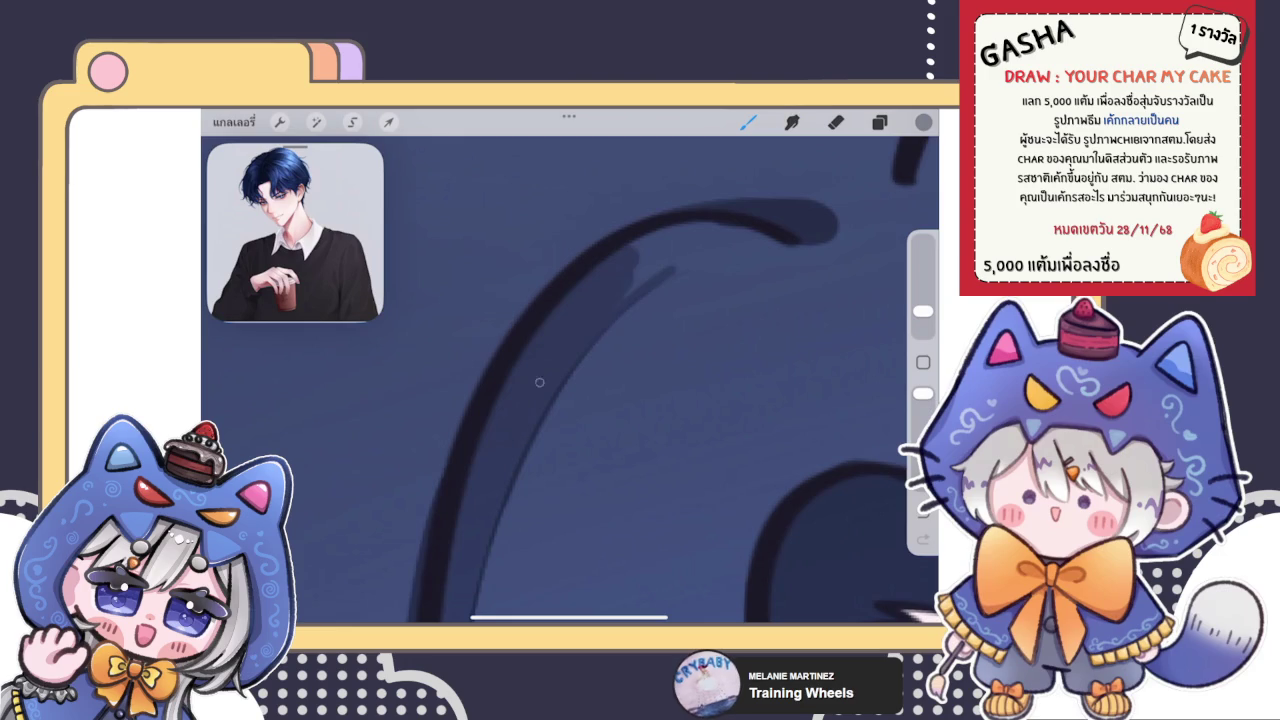
pyautogui.moveTo(598, 306)
pyautogui.mouseDown()
pyautogui.moveTo(540, 354)
pyautogui.moveTo(556, 390)
pyautogui.mouseUp()
pyautogui.moveTo(598, 349)
pyautogui.mouseDown()
pyautogui.moveTo(562, 392)
pyautogui.moveTo(586, 326)
pyautogui.mouseUp()
pyautogui.scroll(-3, 570, 380)
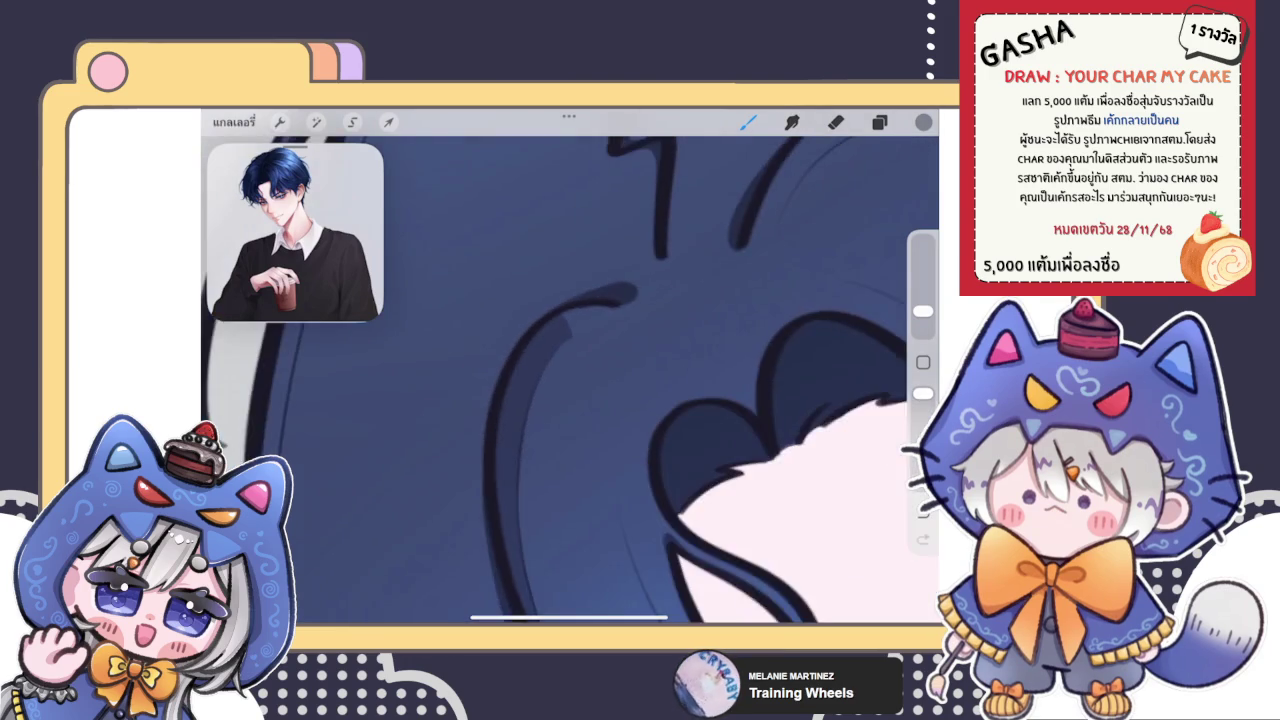
pyautogui.scroll(-3, 570, 380)
pyautogui.scroll(-3, 650, 380)
pyautogui.scroll(-3, 650, 380)
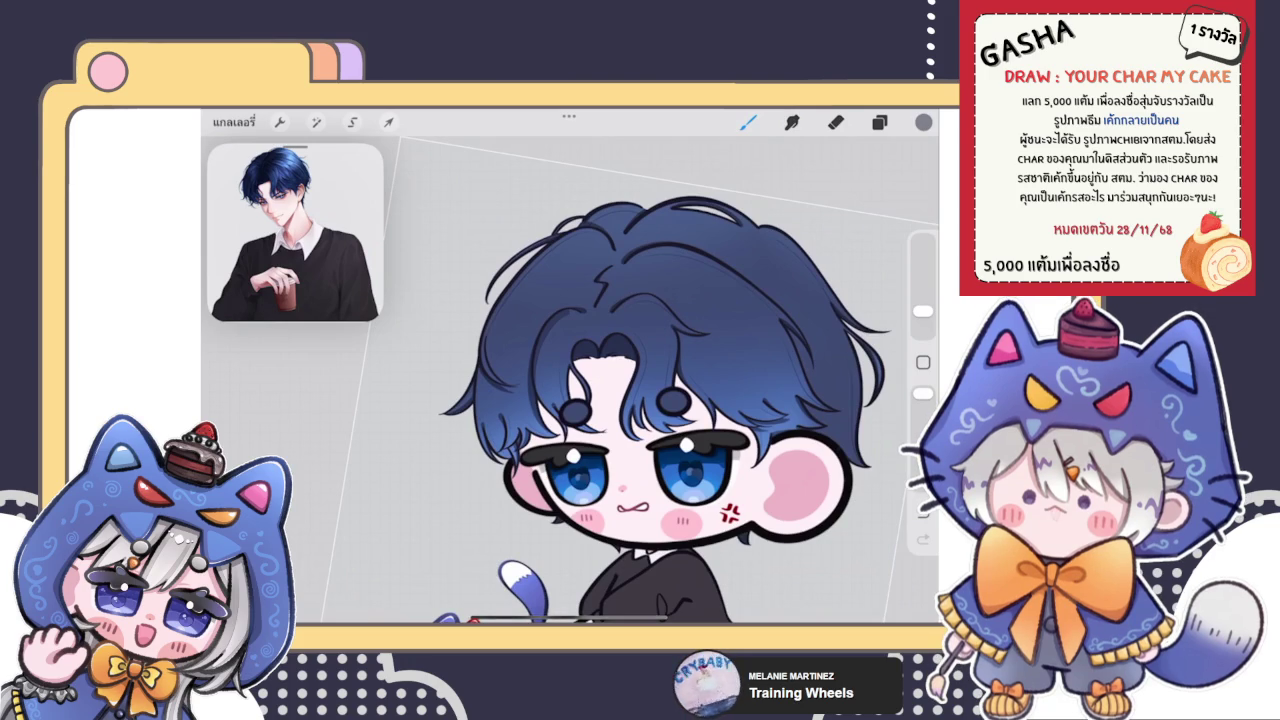
pyautogui.scroll(3, 600, 400)
pyautogui.scroll(3, 600, 400)
pyautogui.scroll(2, 600, 400)
# Step: With a smaller smudge size, soften the lighter band inside the hair curve
pyautogui.click(792, 121)
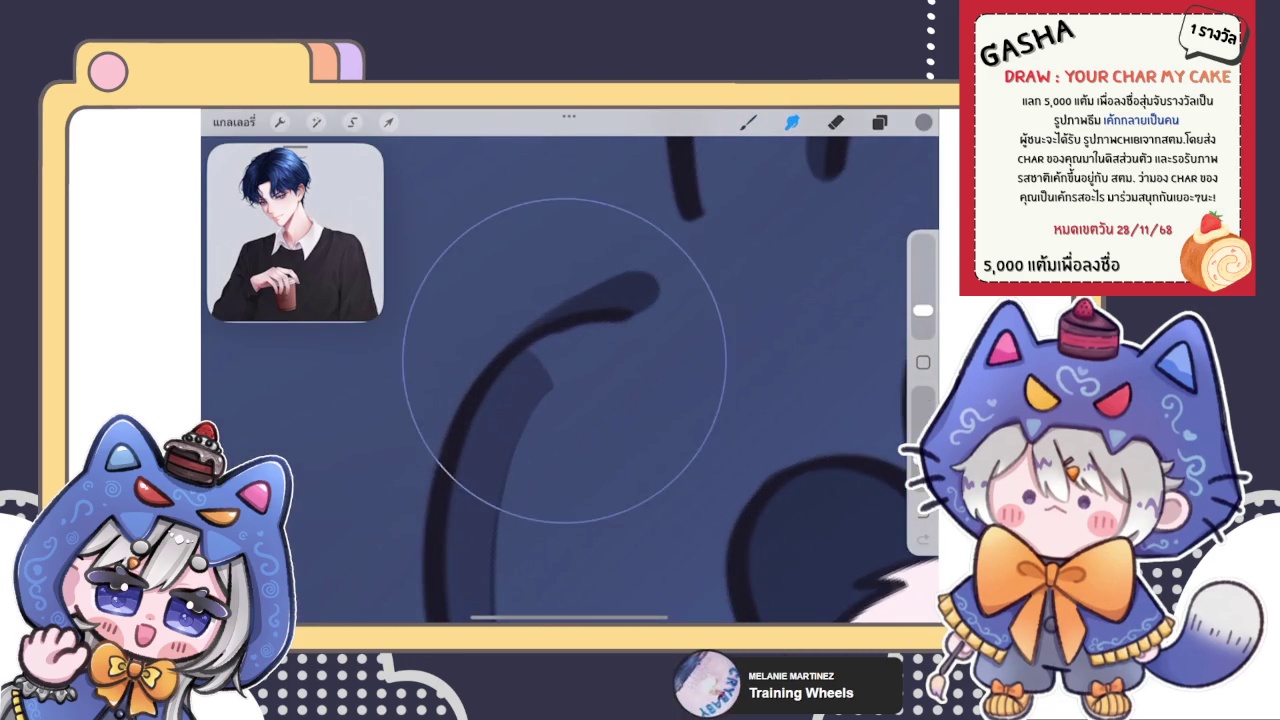
pyautogui.moveTo(923, 311); pyautogui.dragTo(923, 316)
pyautogui.moveTo(586, 329)
pyautogui.mouseDown()
pyautogui.moveTo(616, 321)
pyautogui.moveTo(542, 380)
pyautogui.mouseUp()
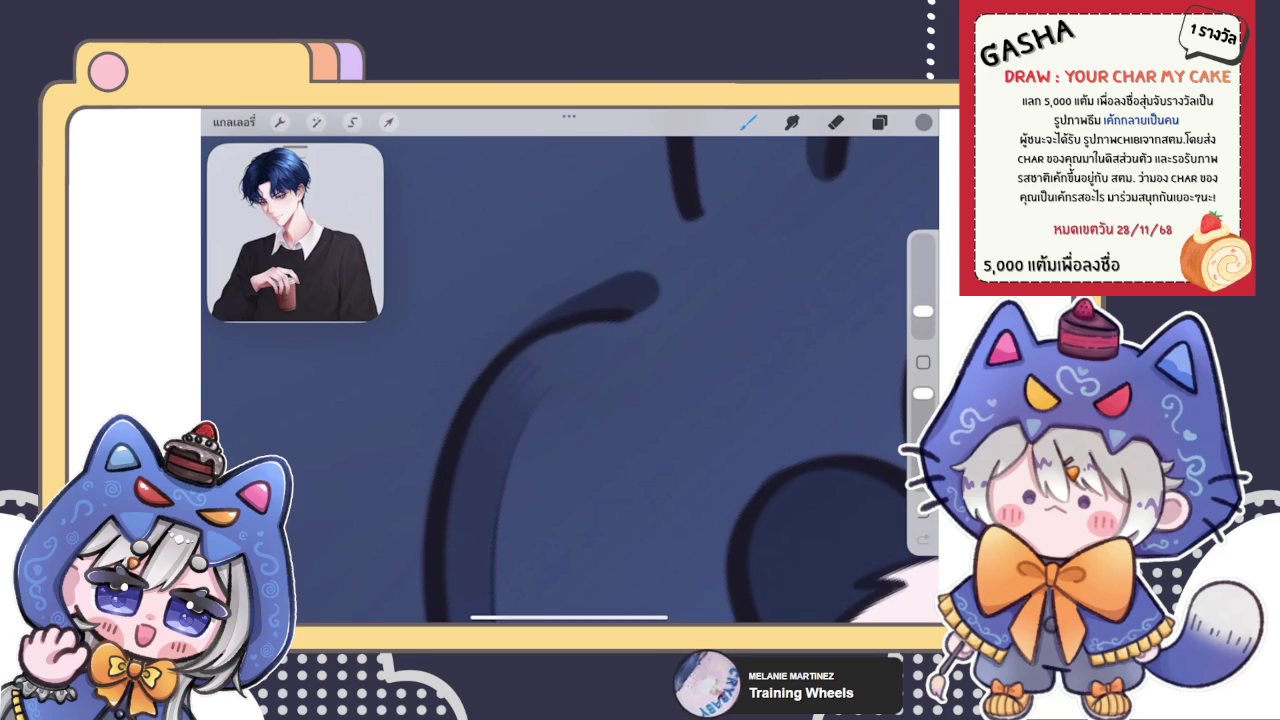
pyautogui.click(791, 121)
pyautogui.moveTo(923, 312); pyautogui.dragTo(923, 323)
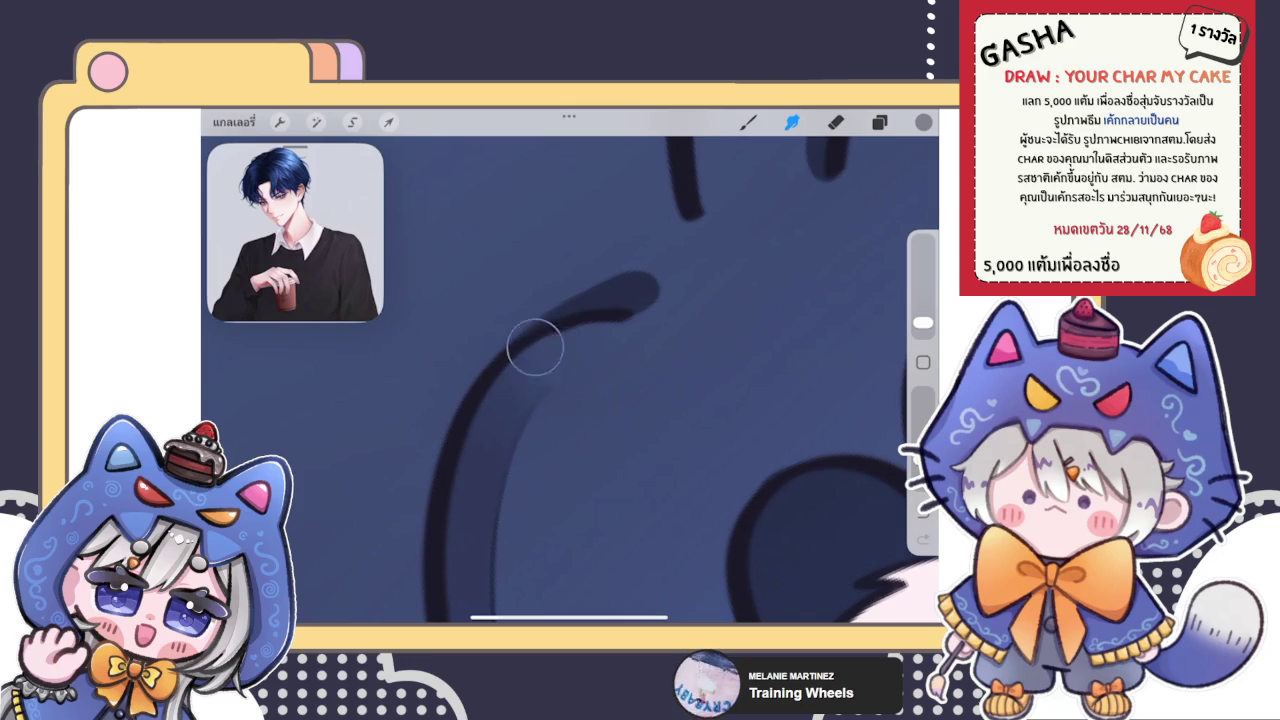
pyautogui.scroll(-3, 545, 347)
pyautogui.click(748, 121)
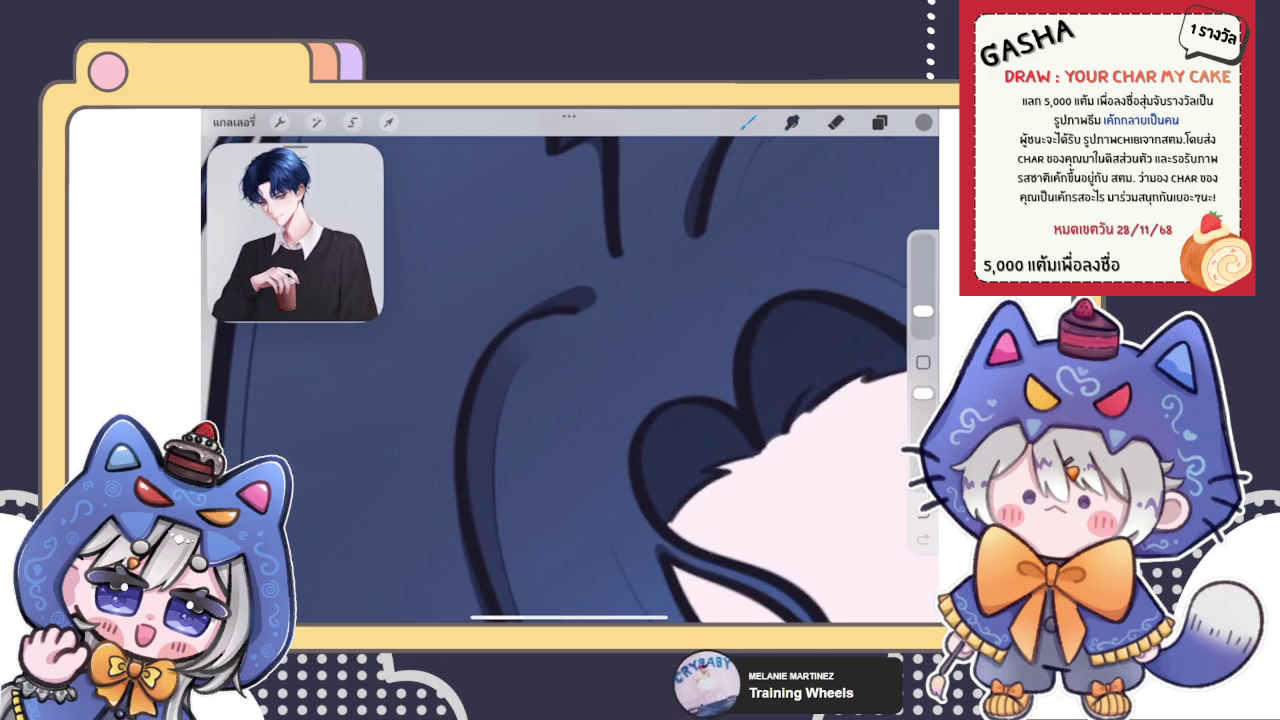
# Step: Paint dark blue shading strokes down the hair strand from the fringe
pyautogui.moveTo(538, 340)
pyautogui.mouseDown()
pyautogui.moveTo(536, 462)
pyautogui.moveTo(550, 454)
pyautogui.mouseUp()
pyautogui.moveTo(530, 316); pyautogui.dragTo(528, 436)
pyautogui.moveTo(552, 242); pyautogui.dragTo(536, 312)
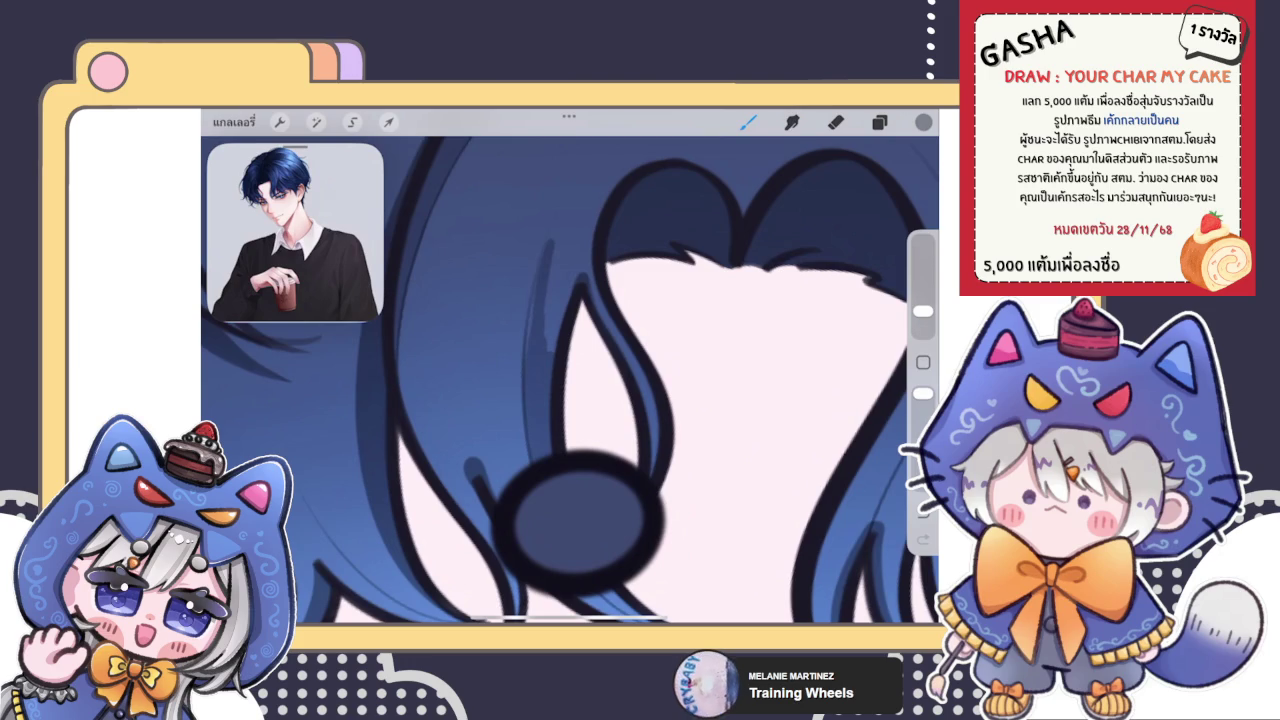
pyautogui.moveTo(551, 234); pyautogui.dragTo(528, 360)
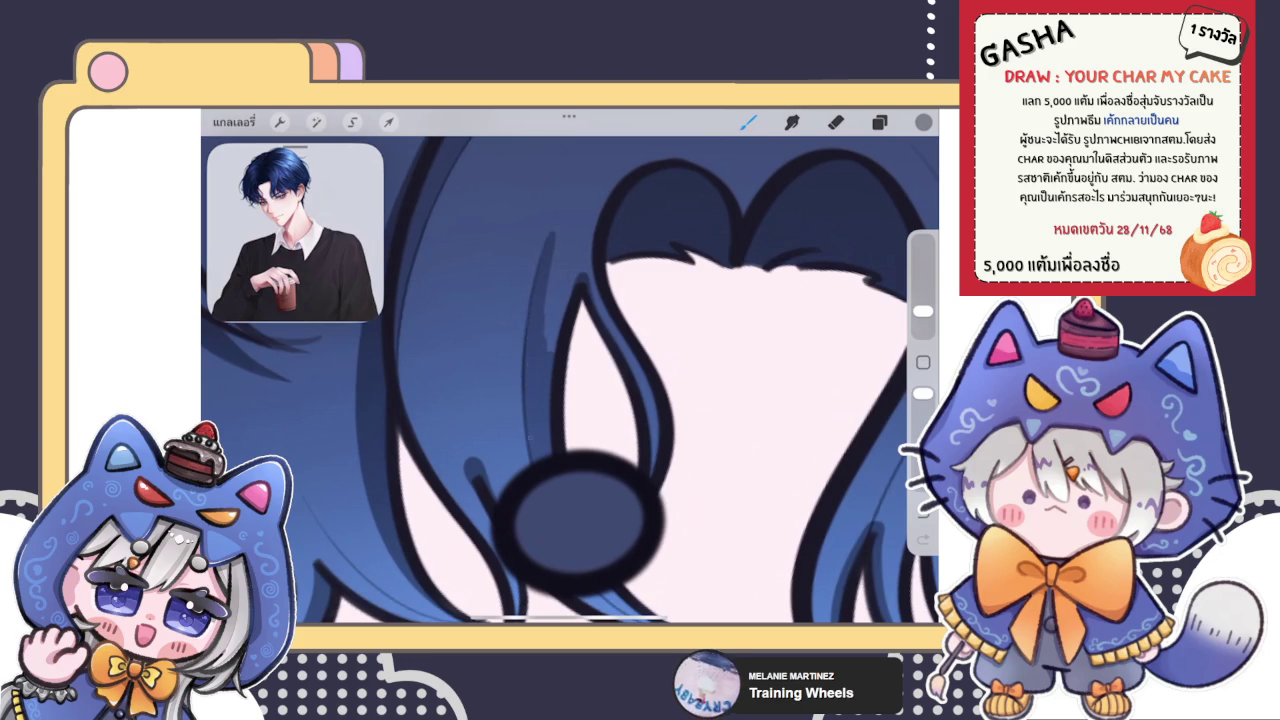
pyautogui.moveTo(556, 314); pyautogui.dragTo(540, 350)
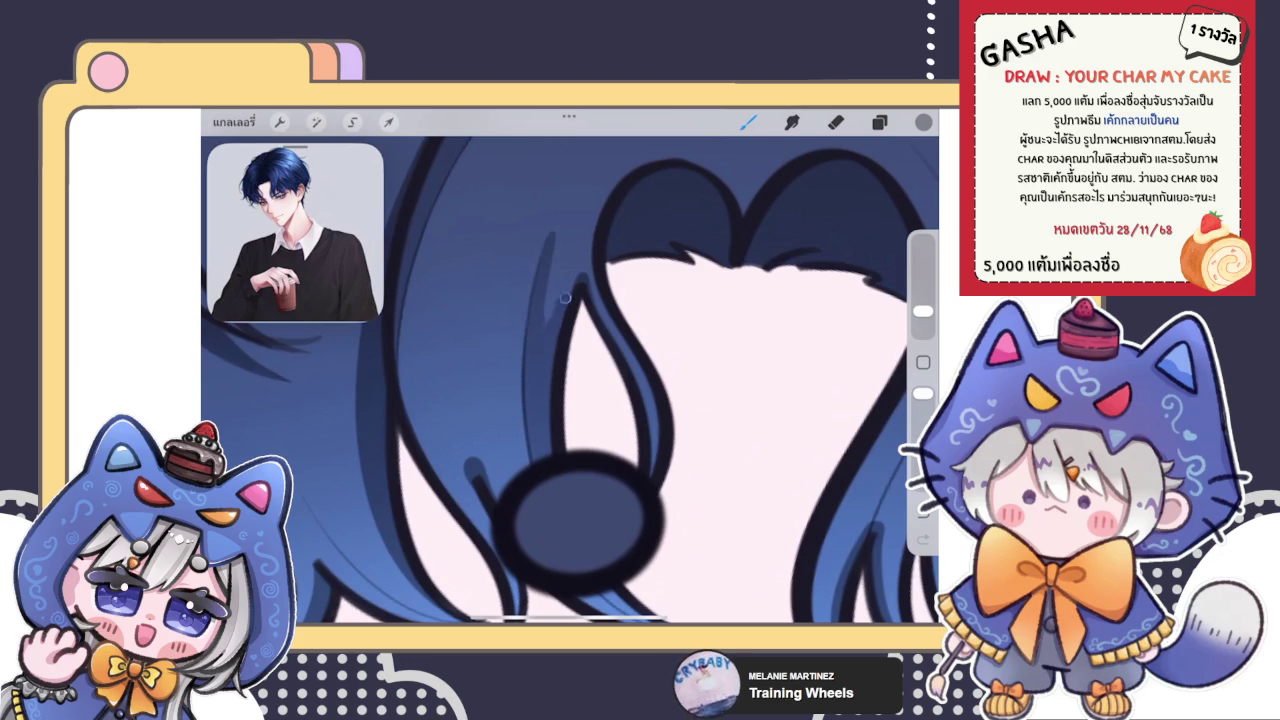
pyautogui.moveTo(555, 240); pyautogui.dragTo(568, 292)
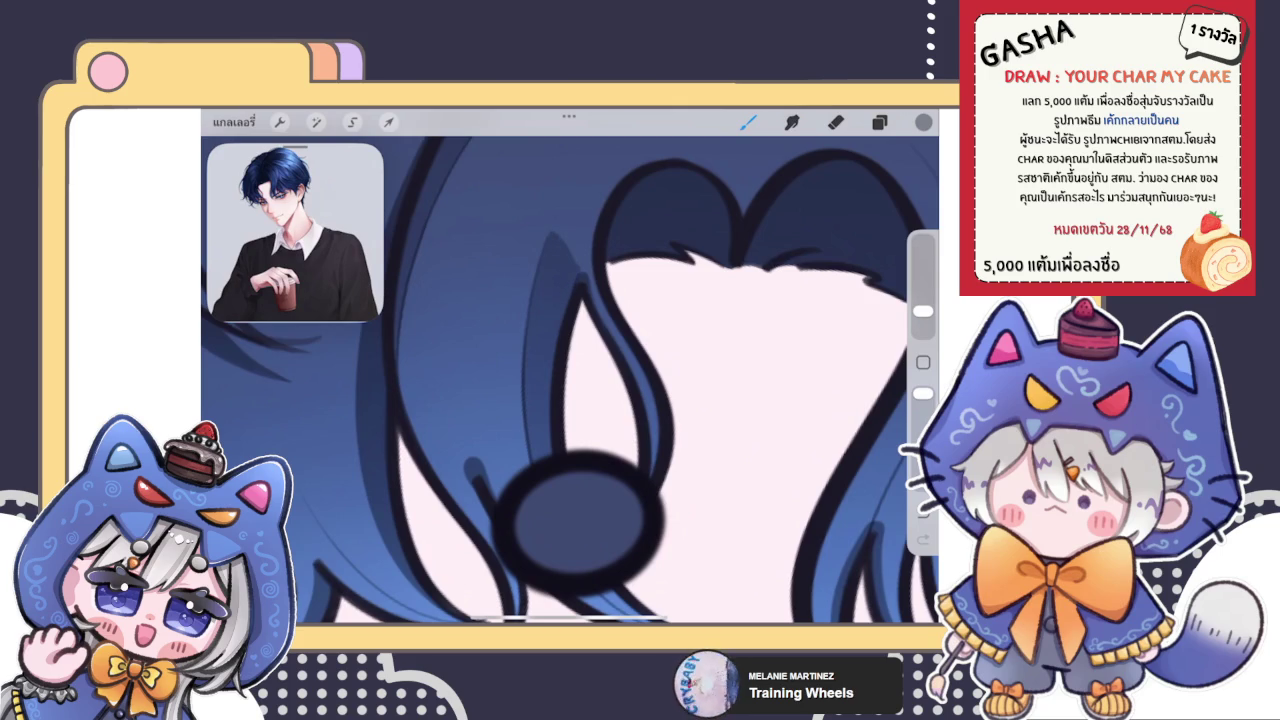
# Step: Smudge the new strand shading downward, extend the strand, and add dark strokes at its tip
pyautogui.click(792, 121)
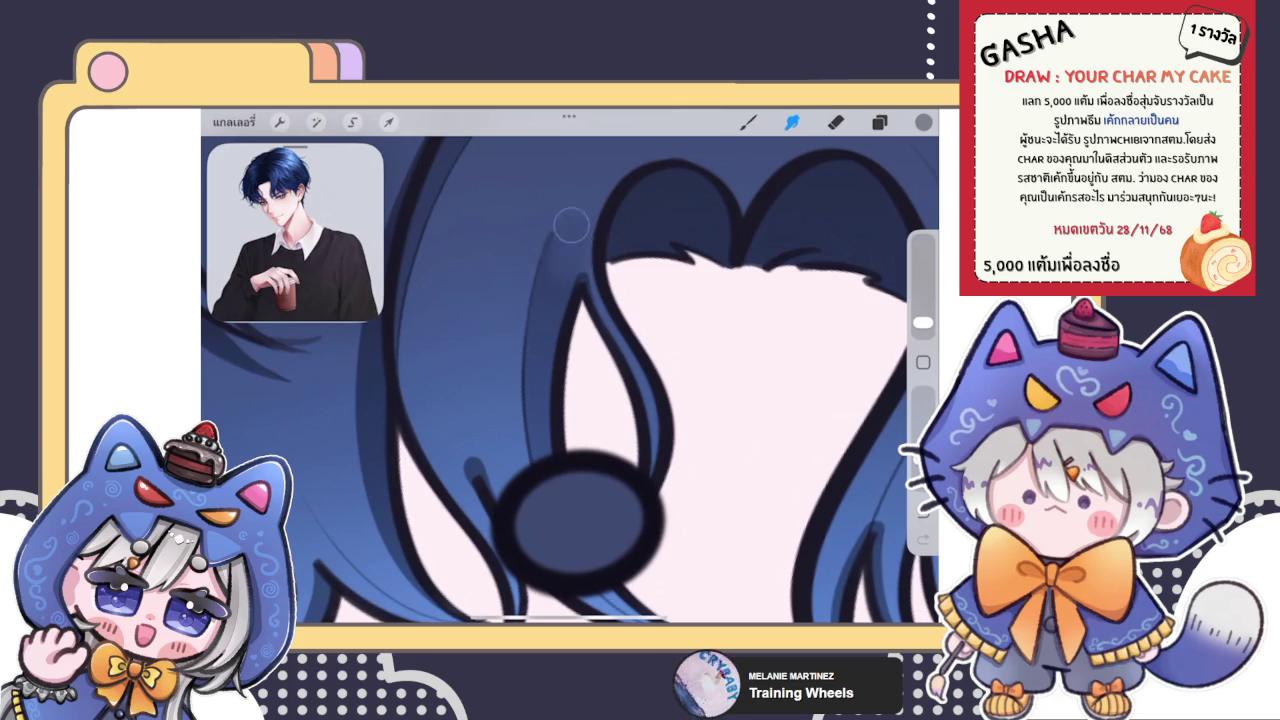
pyautogui.moveTo(571, 226)
pyautogui.mouseDown()
pyautogui.moveTo(553, 279)
pyautogui.moveTo(566, 235)
pyautogui.mouseUp()
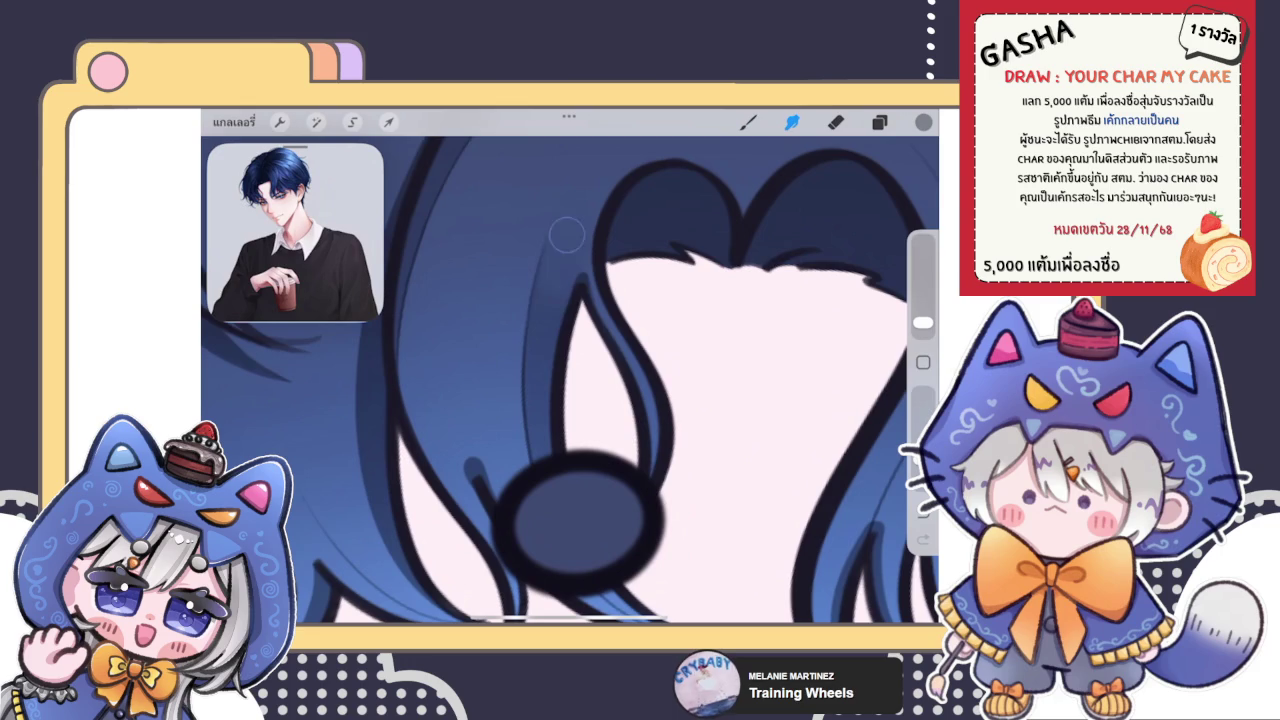
pyautogui.click(835, 121)
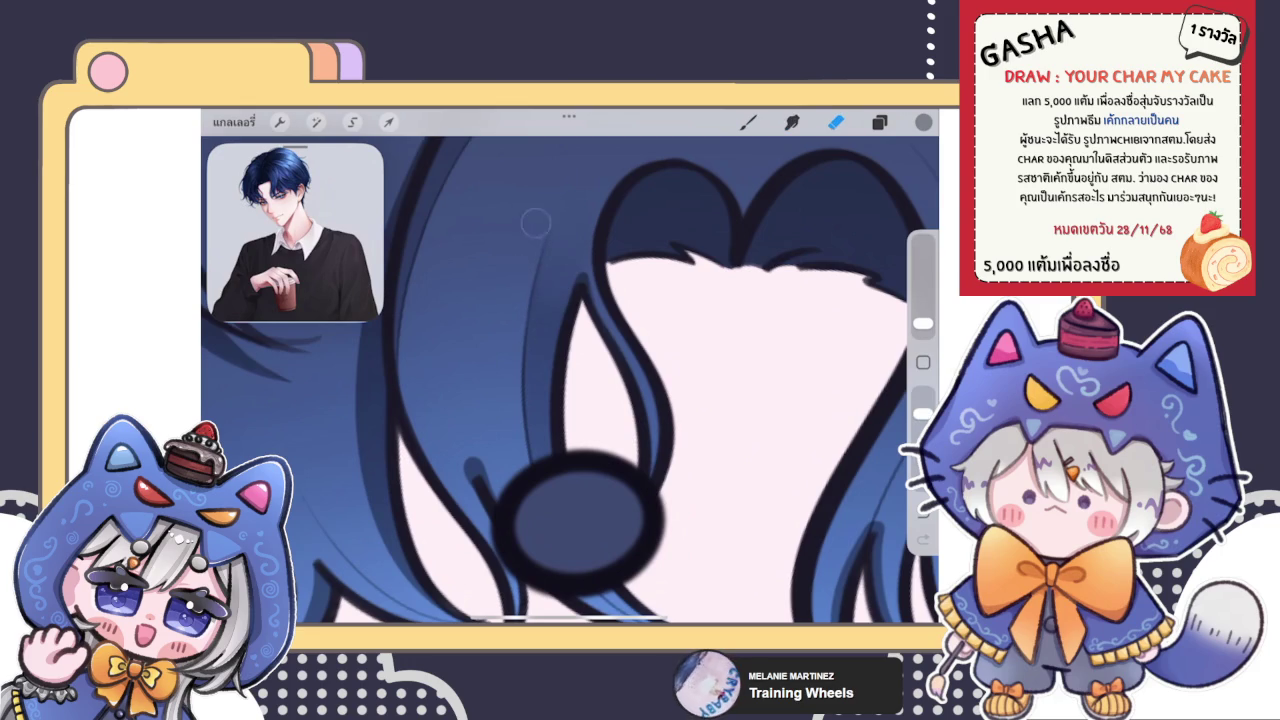
pyautogui.click(748, 121)
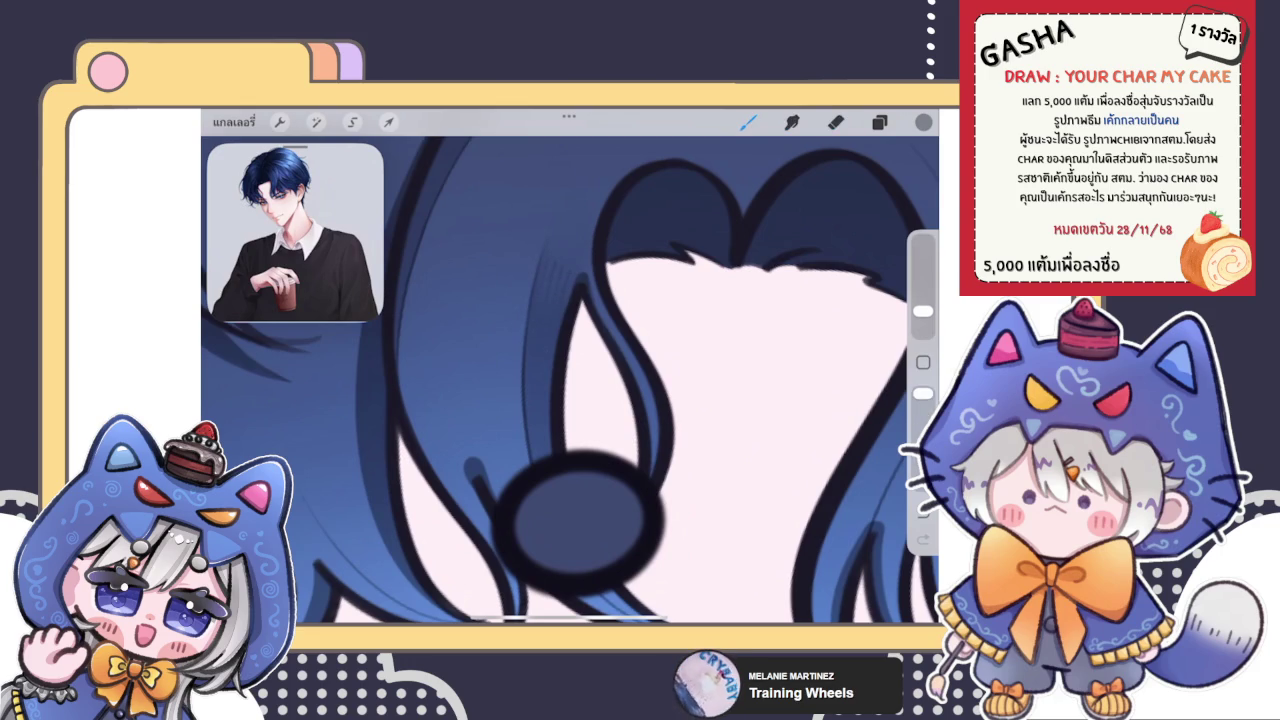
pyautogui.click(791, 121)
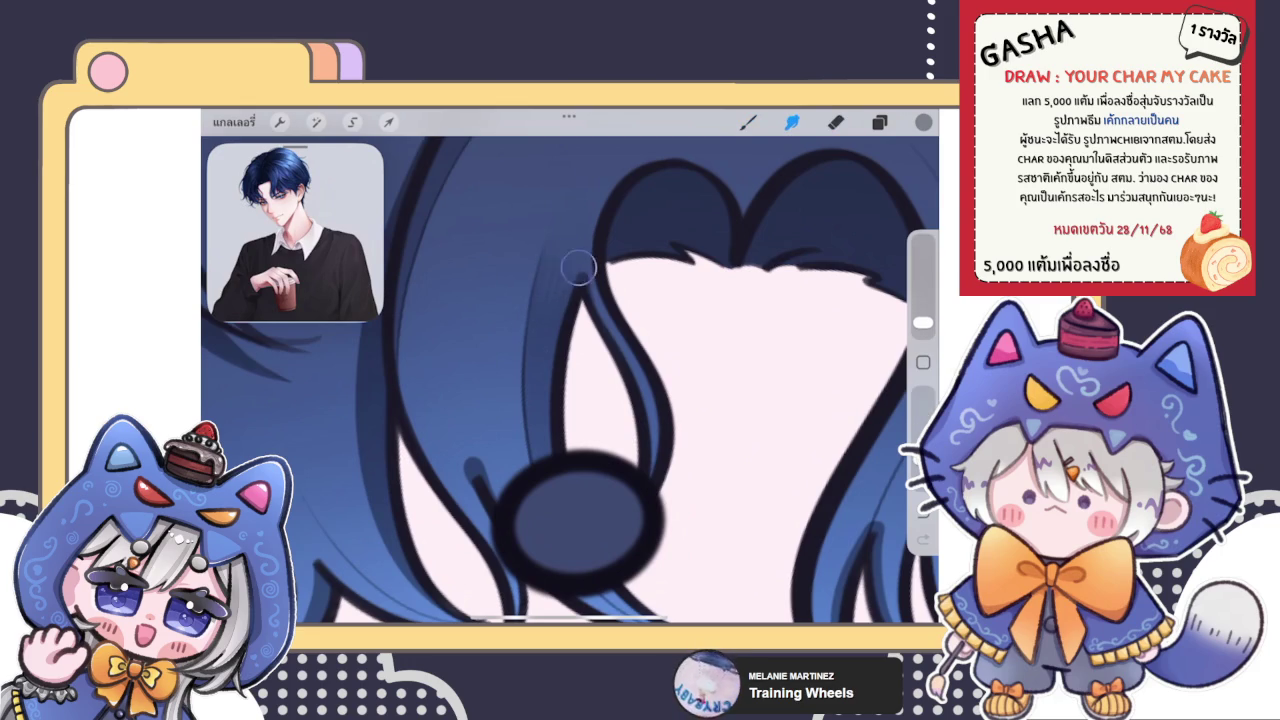
pyautogui.moveTo(552, 276); pyautogui.dragTo(580, 246)
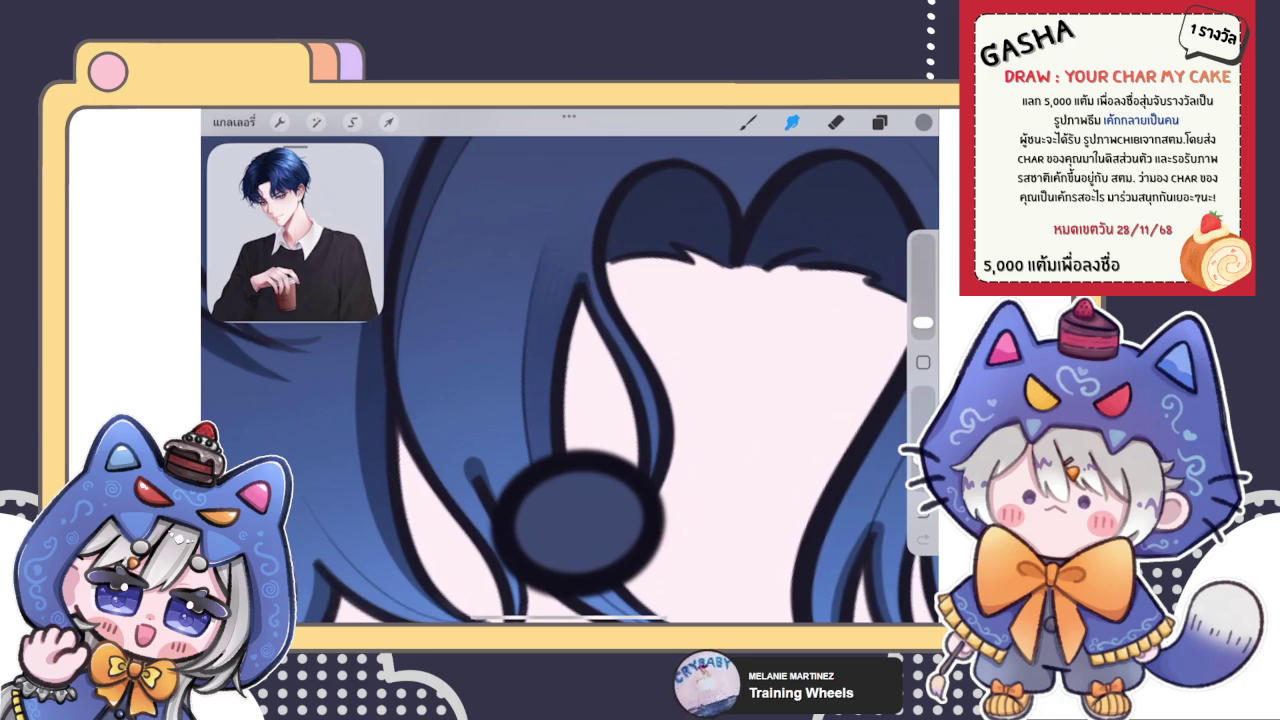
pyautogui.click(748, 121)
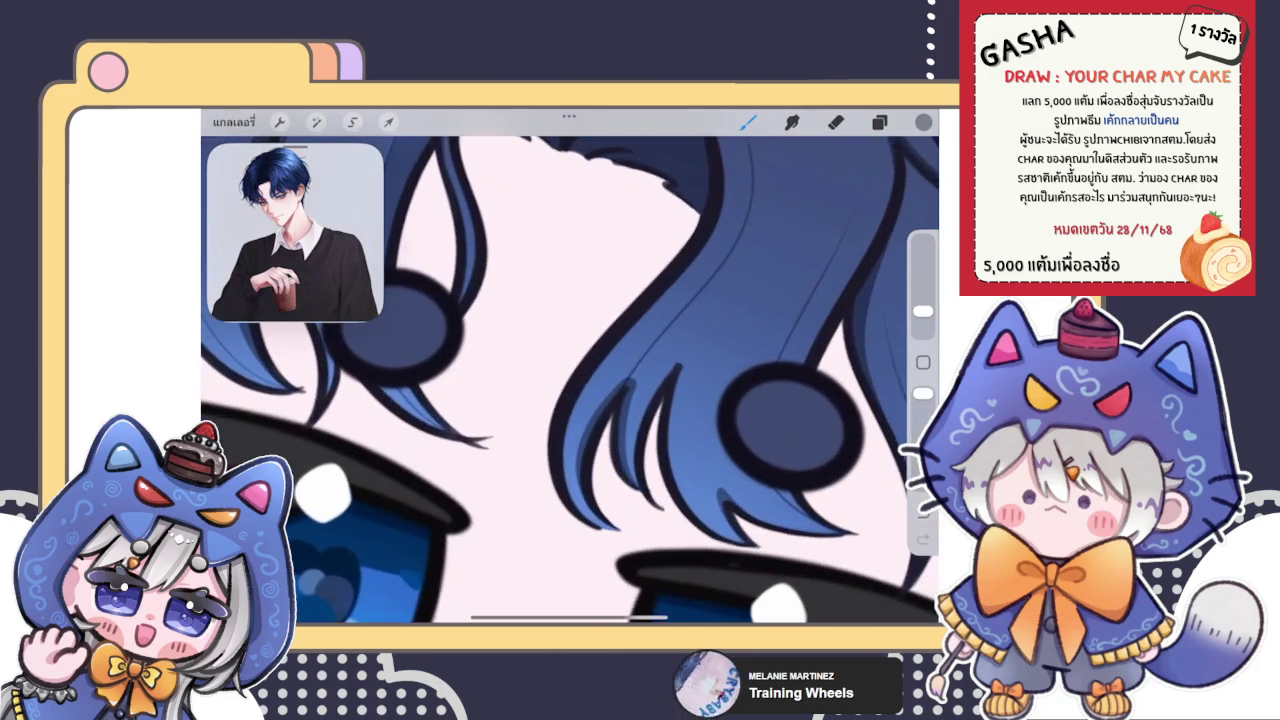
pyautogui.moveTo(404, 390); pyautogui.dragTo(448, 434)
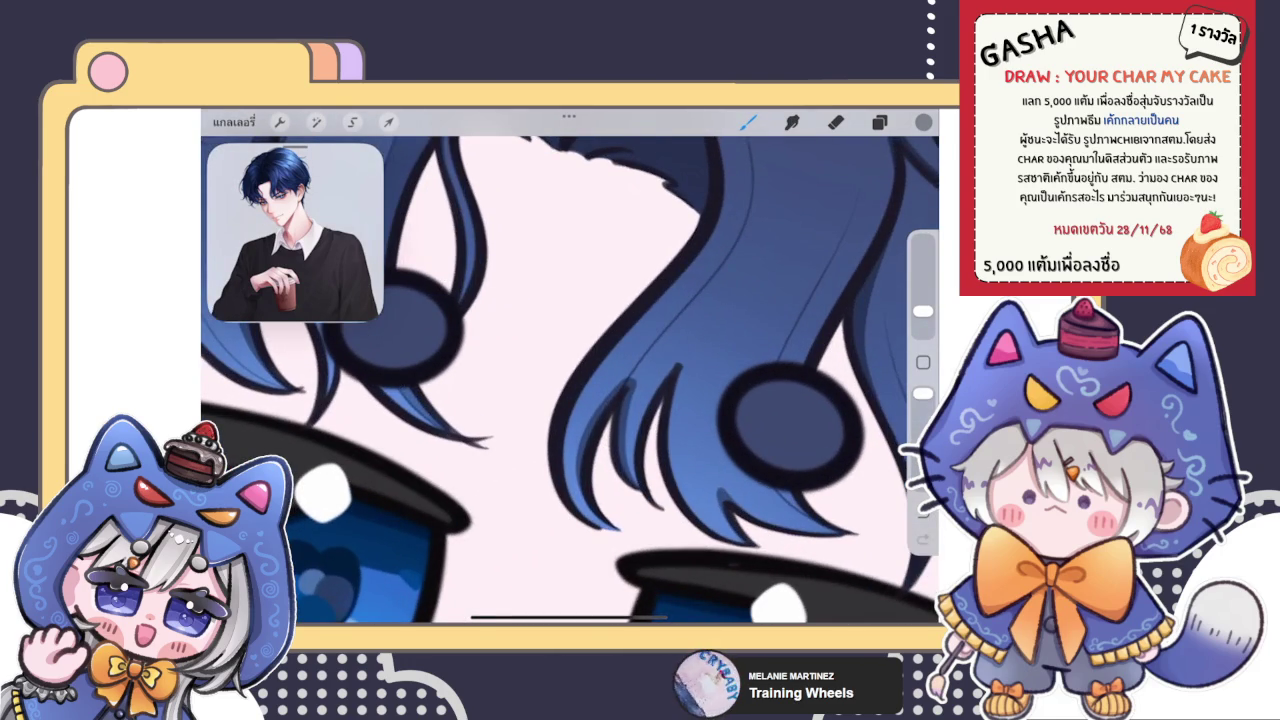
# Step: Add short dark strokes to darken the hair strand beside the eye
pyautogui.scroll(-3, 570, 380)
pyautogui.scroll(1, 570, 380)
pyautogui.scroll(3, 570, 380)
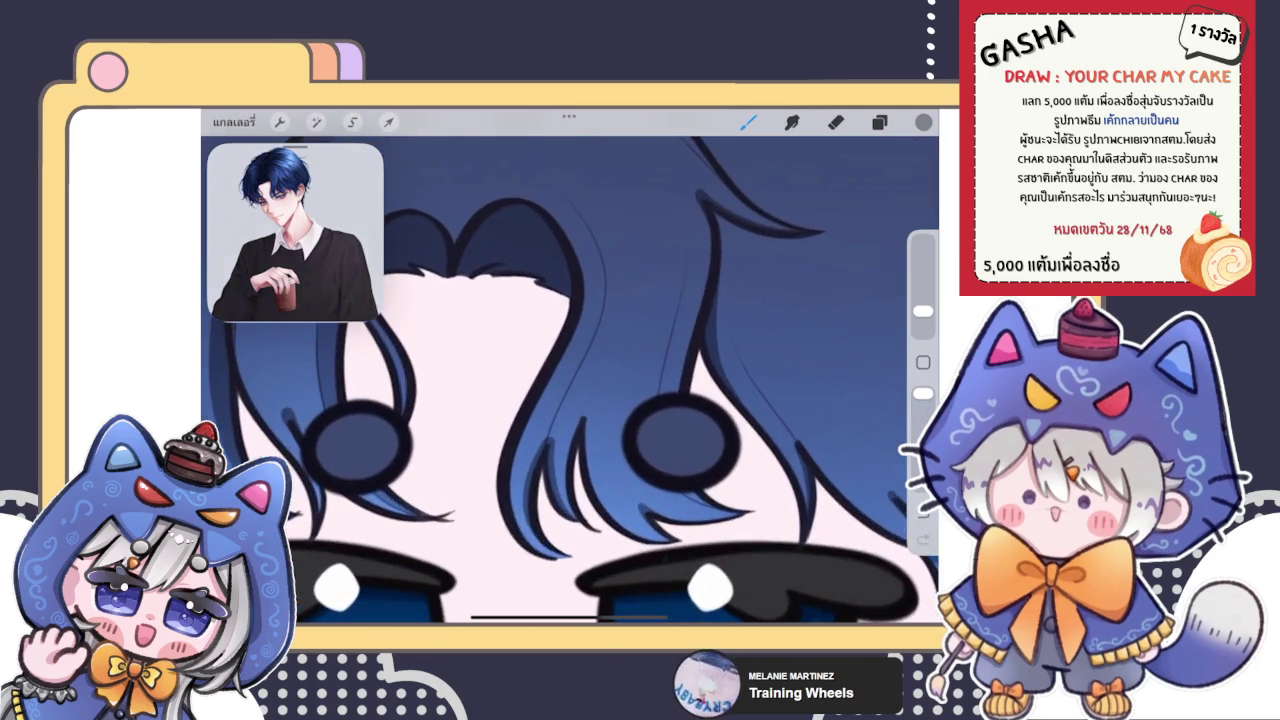
pyautogui.scroll(2, 570, 380)
pyautogui.moveTo(588, 372)
pyautogui.mouseDown()
pyautogui.moveTo(576, 432)
pyautogui.moveTo(598, 323)
pyautogui.moveTo(571, 376)
pyautogui.moveTo(615, 321)
pyautogui.mouseUp()
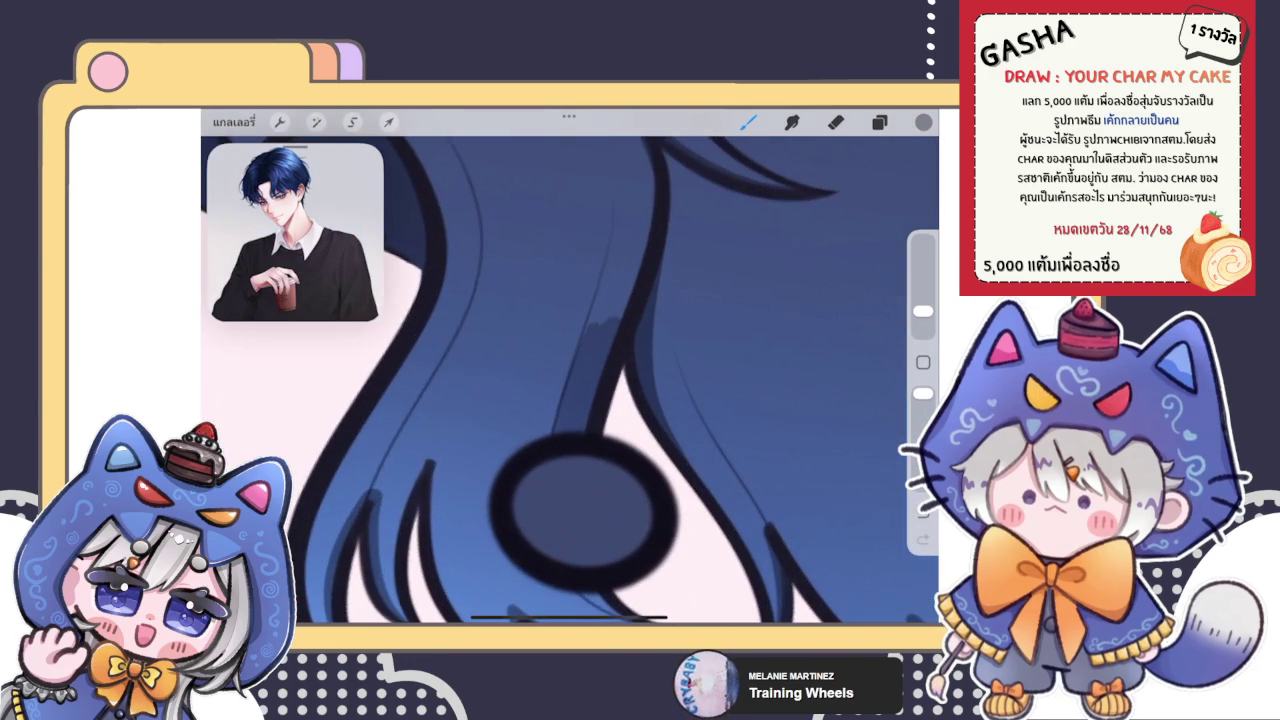
pyautogui.scroll(-2, 500, 390)
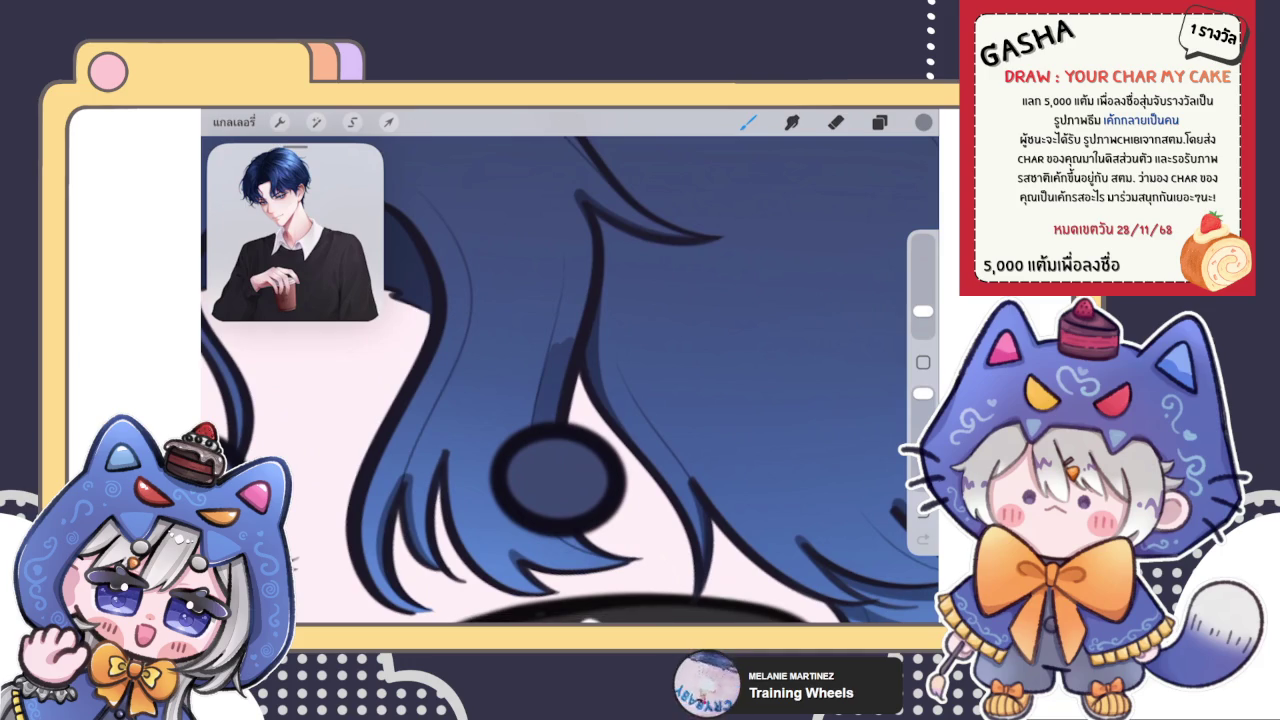
pyautogui.click(836, 122)
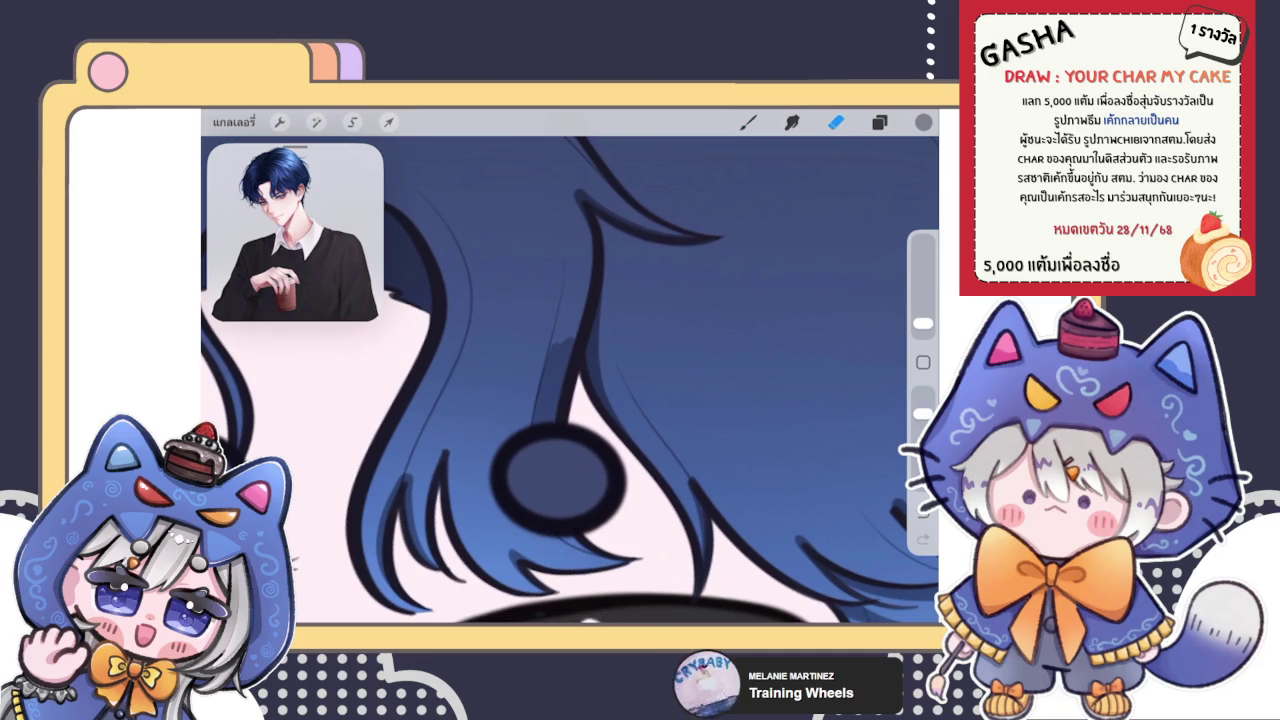
pyautogui.click(748, 122)
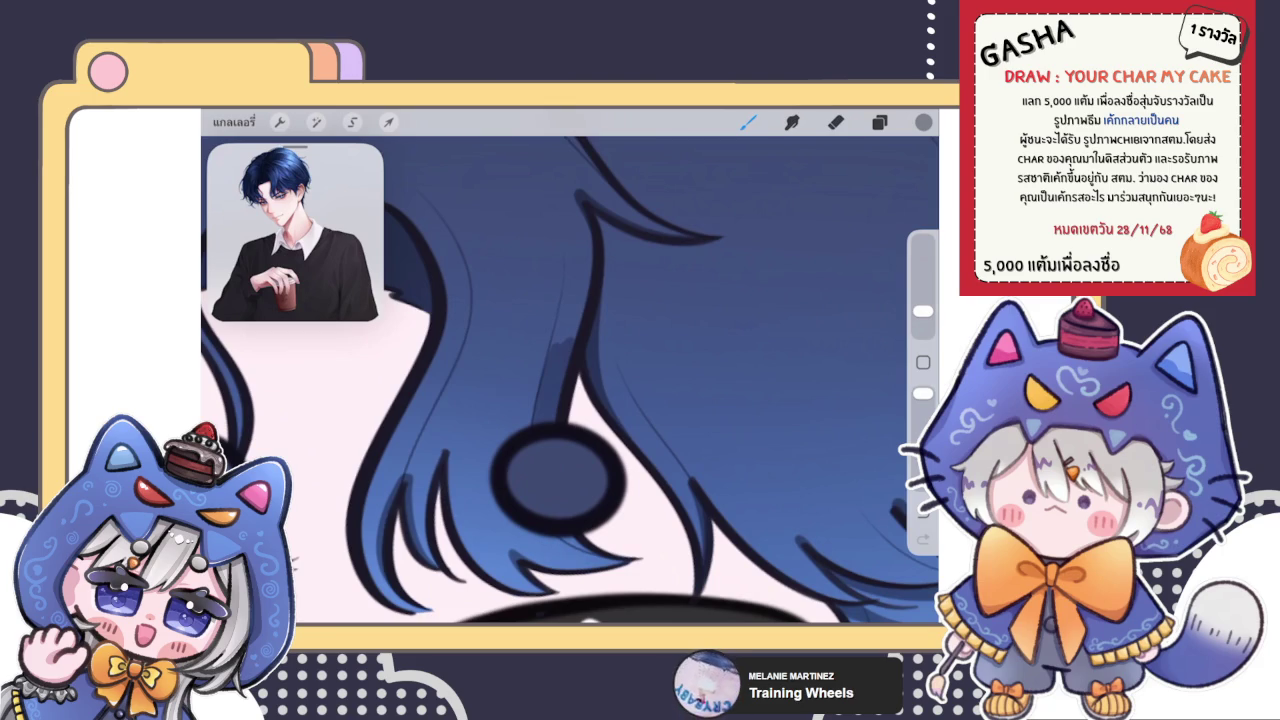
pyautogui.moveTo(575, 312)
pyautogui.mouseDown()
pyautogui.moveTo(571, 342)
pyautogui.moveTo(569, 258)
pyautogui.moveTo(585, 276)
pyautogui.mouseUp()
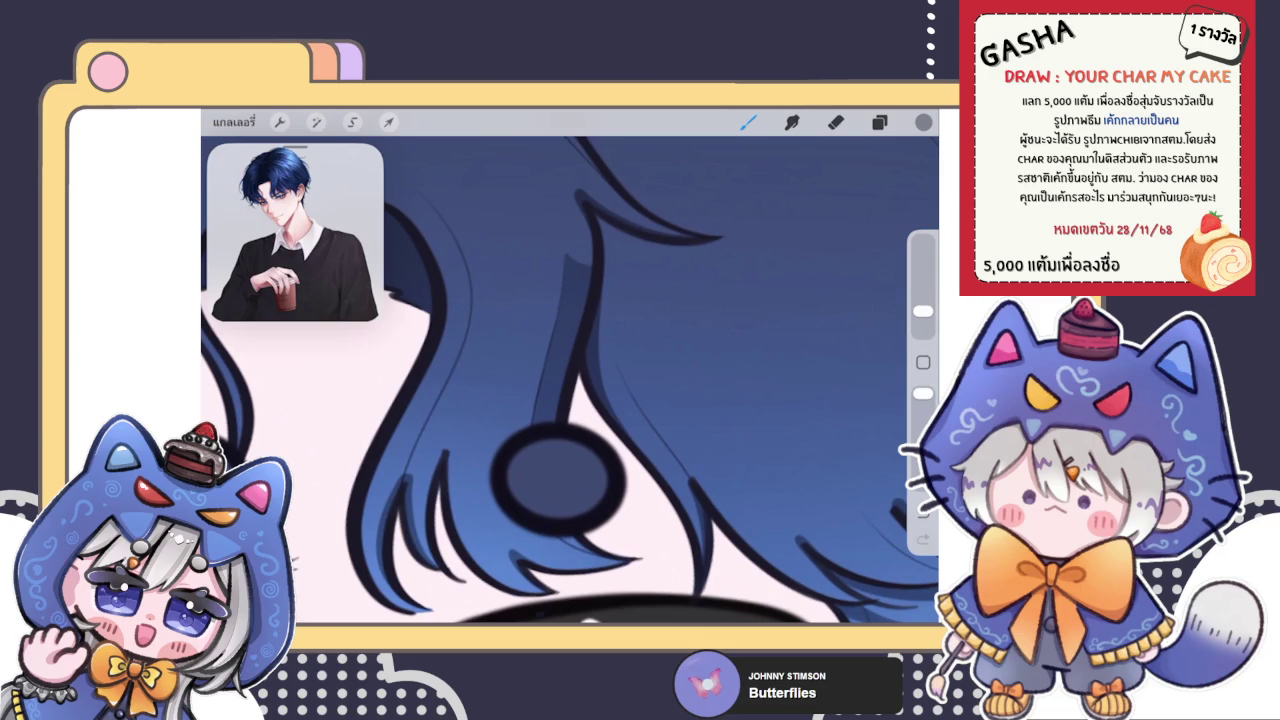
# Step: Smudge the strand's shading smooth, switching back to the brush afterward
pyautogui.click(791, 122)
pyautogui.moveTo(585, 280)
pyautogui.mouseDown()
pyautogui.moveTo(590, 225)
pyautogui.moveTo(563, 310)
pyautogui.moveTo(571, 239)
pyautogui.mouseUp()
pyautogui.click(748, 122)
pyautogui.click(791, 122)
pyautogui.moveTo(572, 245)
pyautogui.mouseDown()
pyautogui.moveTo(572, 280)
pyautogui.moveTo(575, 255)
pyautogui.moveTo(586, 274)
pyautogui.moveTo(575, 262)
pyautogui.mouseUp()
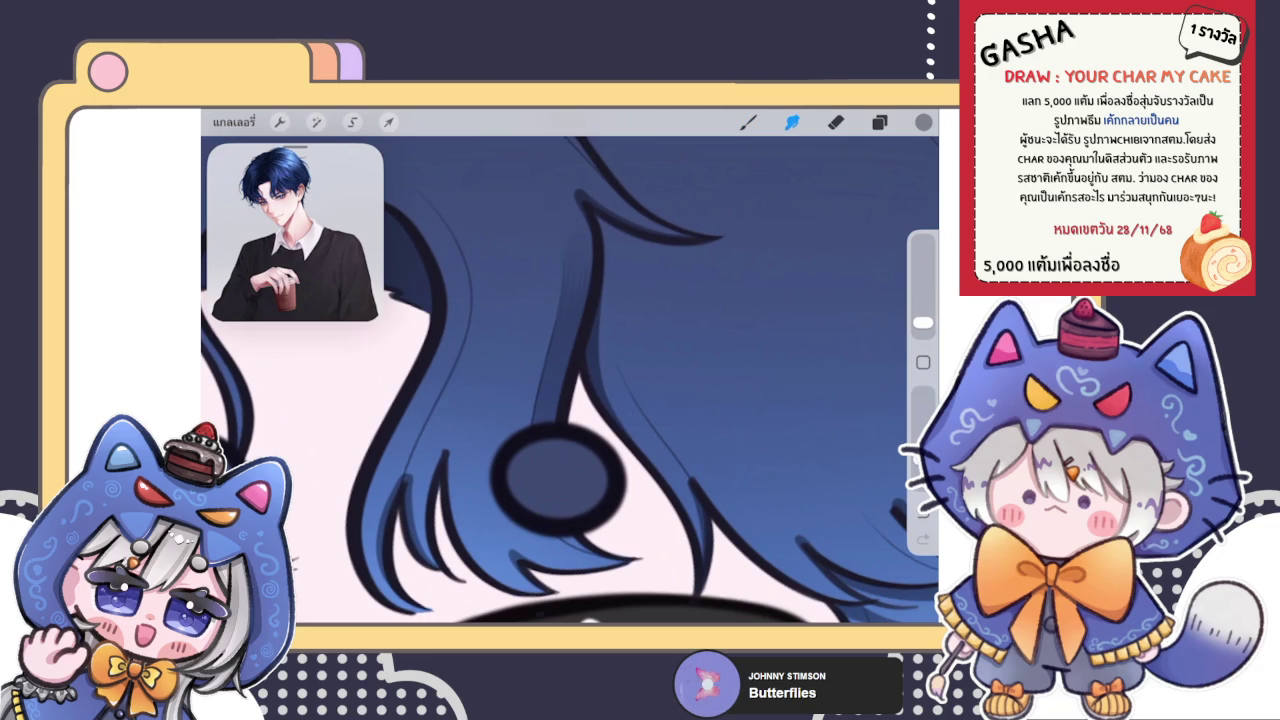
pyautogui.click(748, 122)
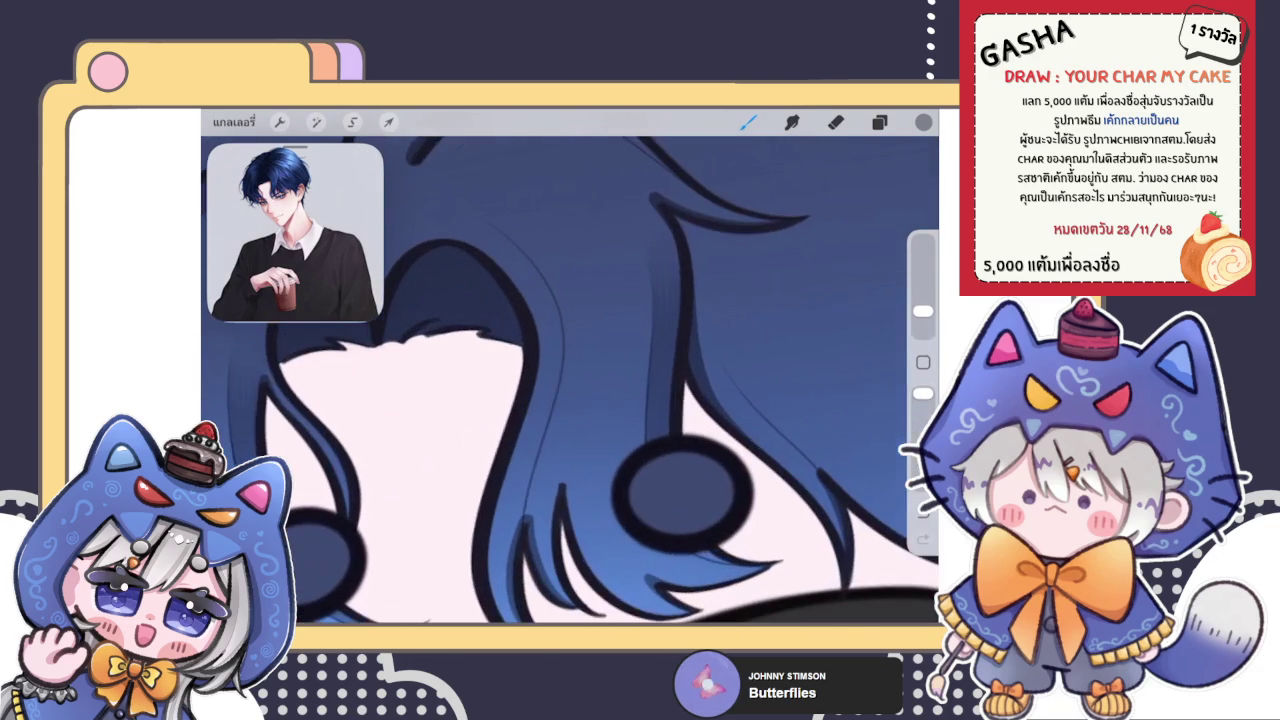
# Step: Paint a light blue stroke and darker blue shading along the hair outline
pyautogui.scroll(3, 570, 366)
pyautogui.scroll(2, 570, 366)
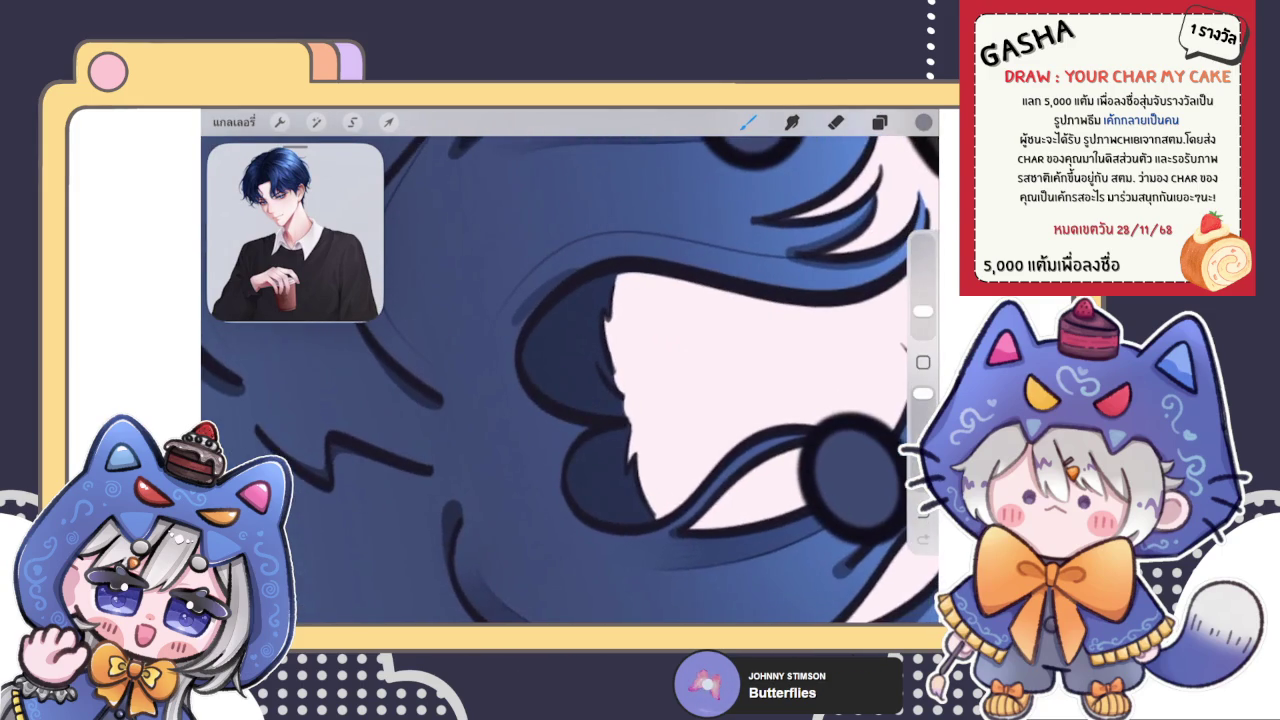
pyautogui.scroll(2, 570, 366)
pyautogui.moveTo(422, 430); pyautogui.dragTo(477, 327)
pyautogui.moveTo(560, 258); pyautogui.dragTo(468, 360)
pyautogui.moveTo(540, 285); pyautogui.dragTo(440, 440)
# Step: Lay a wide dark blue shading band along the hair edge
pyautogui.scroll(2, 458, 440)
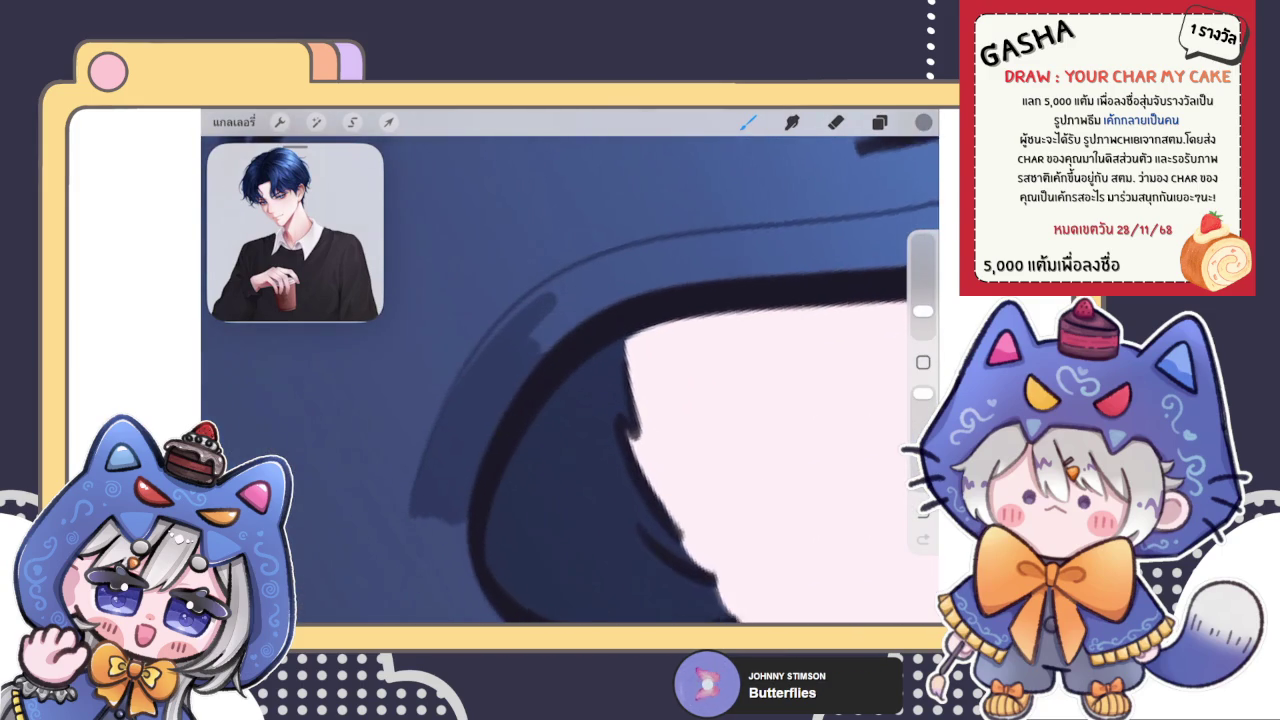
pyautogui.scroll(2, 458, 440)
pyautogui.moveTo(430, 455)
pyautogui.mouseDown()
pyautogui.moveTo(650, 240)
pyautogui.moveTo(765, 228)
pyautogui.moveTo(644, 260)
pyautogui.mouseUp()
pyautogui.moveTo(730, 255); pyautogui.dragTo(834, 250)
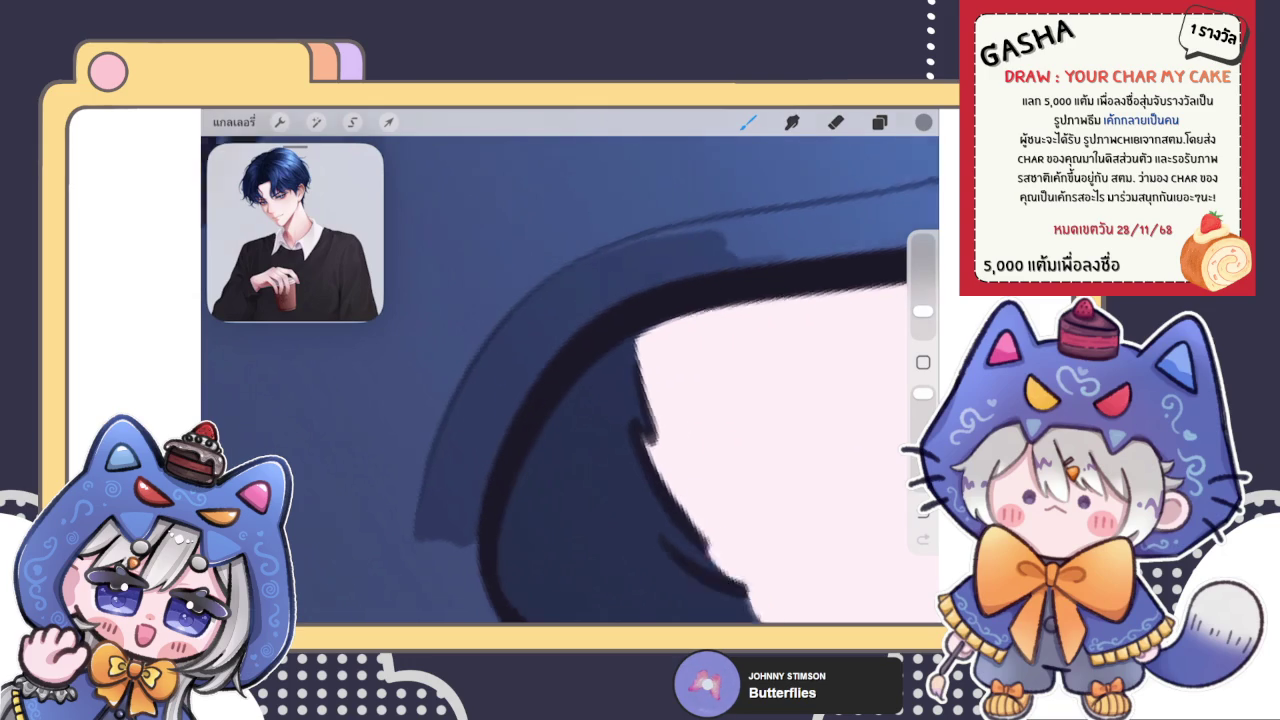
pyautogui.moveTo(665, 330); pyautogui.dragTo(595, 470)
pyautogui.moveTo(472, 426)
pyautogui.mouseDown()
pyautogui.moveTo(690, 310)
pyautogui.moveTo(820, 275)
pyautogui.mouseUp()
pyautogui.moveTo(690, 305)
pyautogui.mouseDown()
pyautogui.moveTo(795, 290)
pyautogui.moveTo(700, 340)
pyautogui.mouseUp()
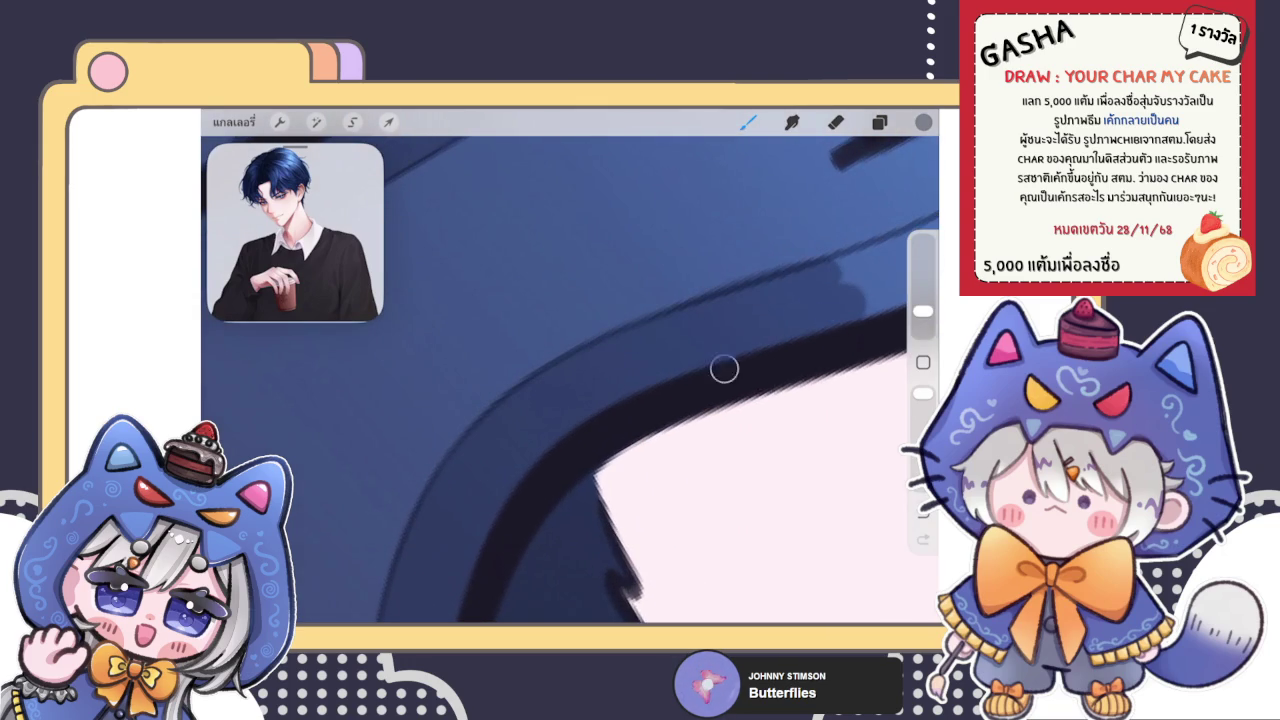
pyautogui.moveTo(650, 450); pyautogui.dragTo(650, 320)
# Step: Erase part of the dark band, then paint a darker blue band up the curved hair
pyautogui.click(835, 121)
pyautogui.moveTo(560, 375)
pyautogui.mouseDown()
pyautogui.moveTo(615, 318)
pyautogui.moveTo(540, 400)
pyautogui.mouseUp()
pyautogui.click(748, 121)
pyautogui.moveTo(515, 445); pyautogui.dragTo(615, 370)
pyautogui.moveTo(520, 420); pyautogui.dragTo(635, 340)
pyautogui.moveTo(520, 460); pyautogui.dragTo(720, 280)
pyautogui.moveTo(660, 325)
pyautogui.mouseDown()
pyautogui.moveTo(725, 258)
pyautogui.moveTo(625, 405)
pyautogui.moveTo(557, 461)
pyautogui.mouseUp()
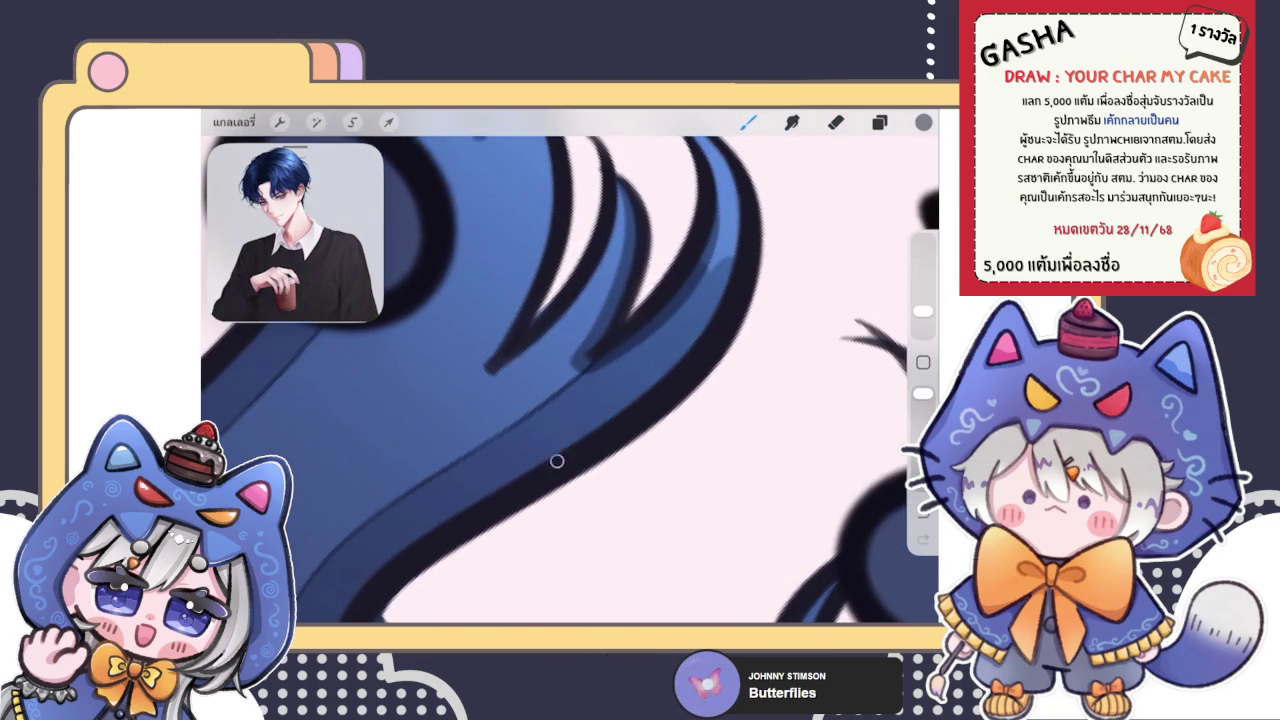
# Step: Outline the hair spike tip and smudge the lower edge of the light hair band
pyautogui.scroll(-3, 557, 461)
pyautogui.moveTo(620, 270); pyautogui.dragTo(652, 330)
pyautogui.scroll(5, 570, 380)
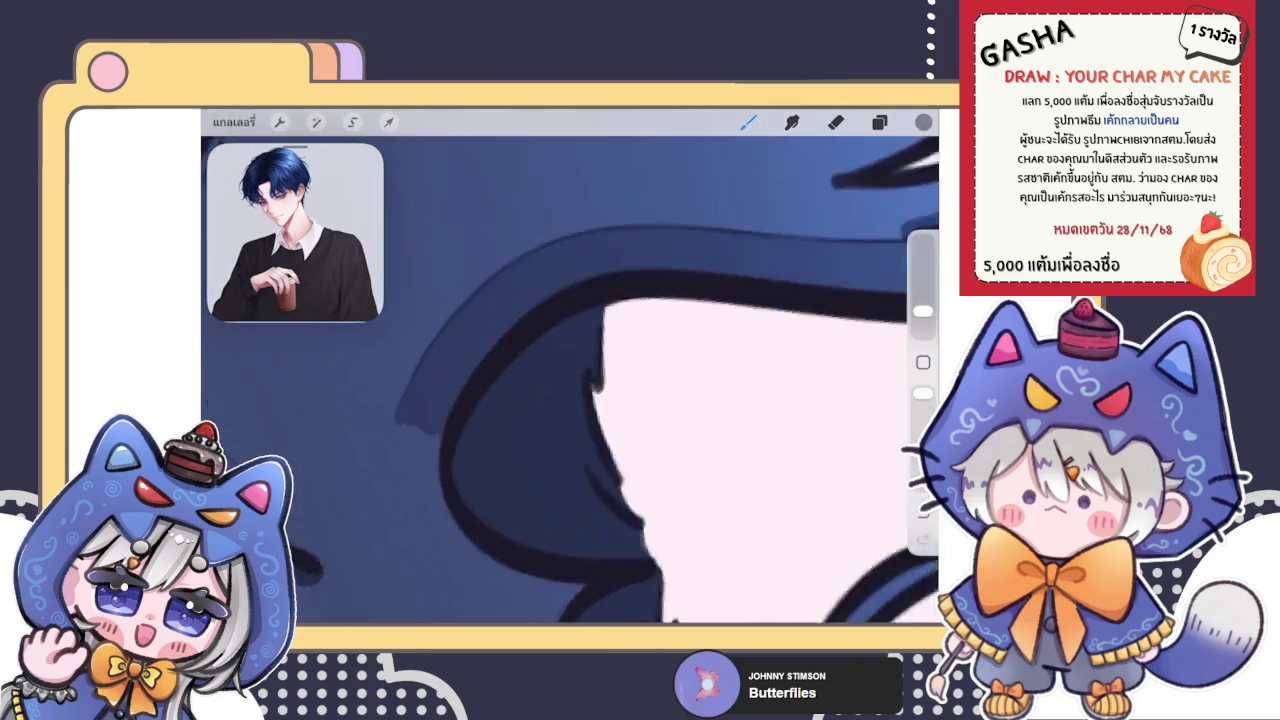
pyautogui.click(792, 122)
pyautogui.moveTo(455, 445)
pyautogui.mouseDown()
pyautogui.moveTo(524, 349)
pyautogui.moveTo(509, 374)
pyautogui.mouseUp()
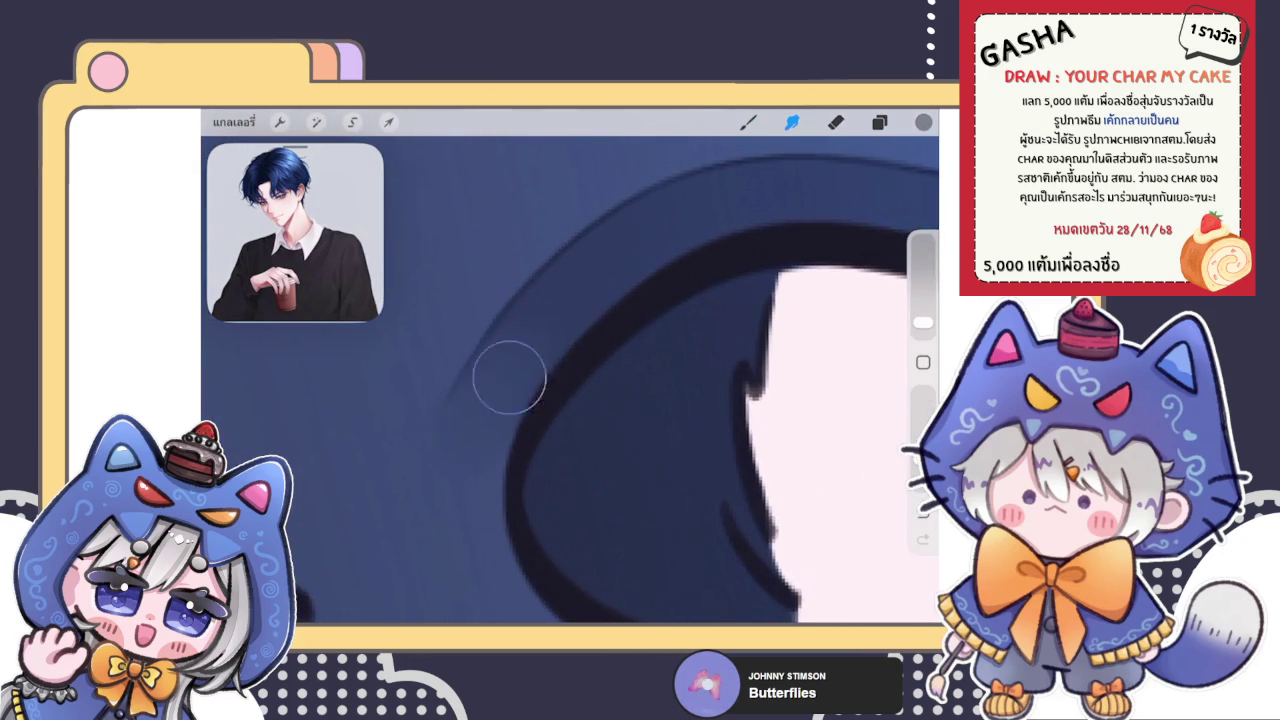
pyautogui.click(748, 122)
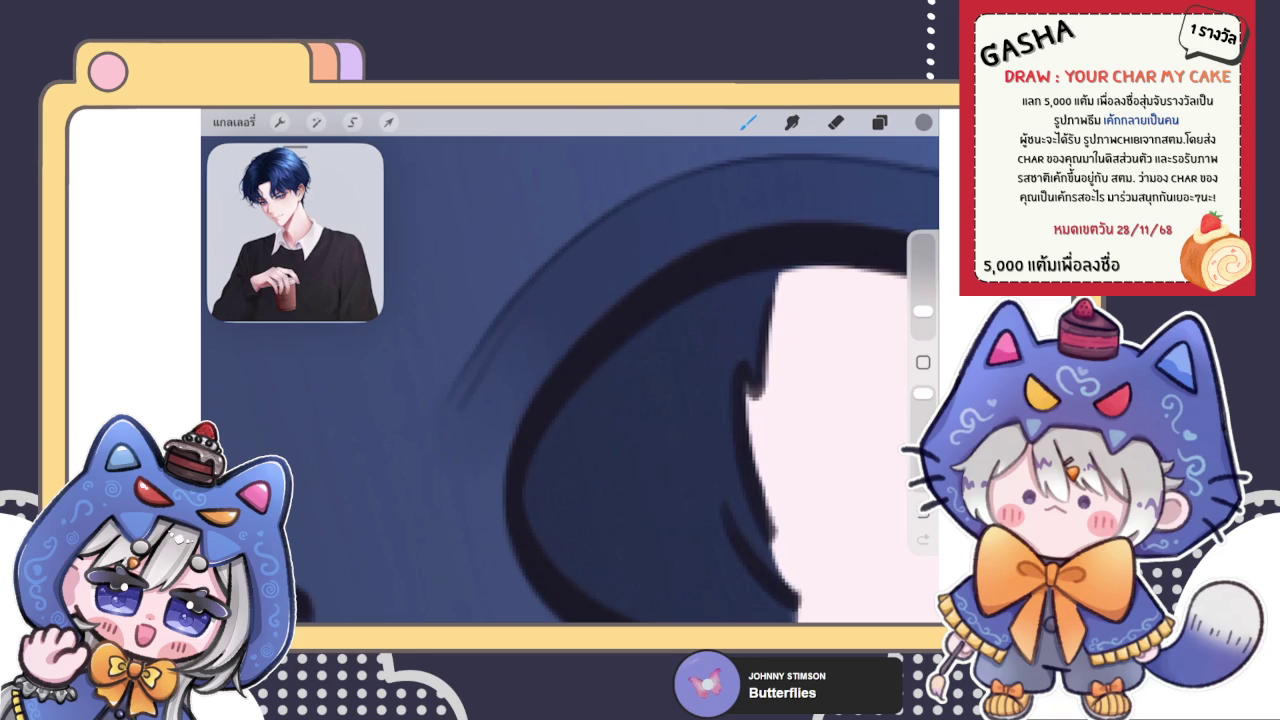
# Step: Undo the last two hair strokes and smudge out the streaks in the hair
pyautogui.hotkey('ctrl', 'z')
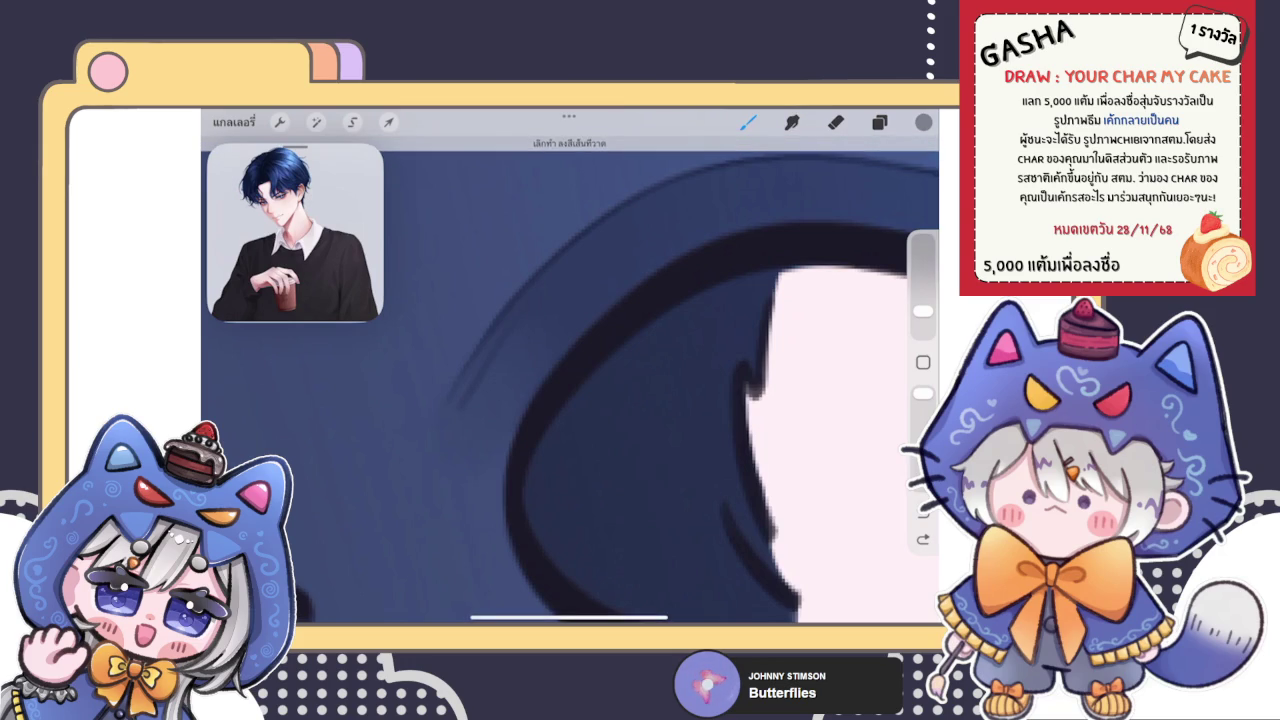
pyautogui.hotkey('ctrl', 'z')
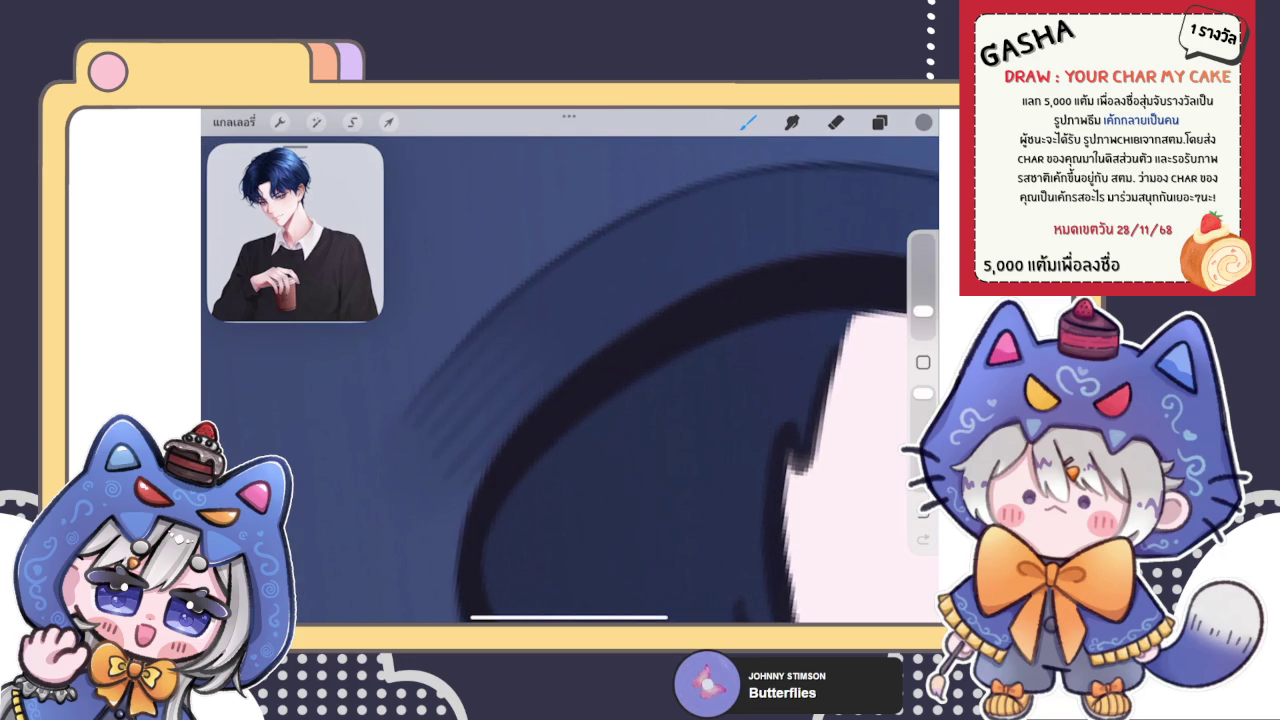
pyautogui.click(792, 122)
pyautogui.moveTo(456, 508)
pyautogui.mouseDown()
pyautogui.moveTo(449, 451)
pyautogui.moveTo(411, 460)
pyautogui.moveTo(400, 400)
pyautogui.moveTo(450, 445)
pyautogui.mouseUp()
pyautogui.scroll(-3, 570, 380)
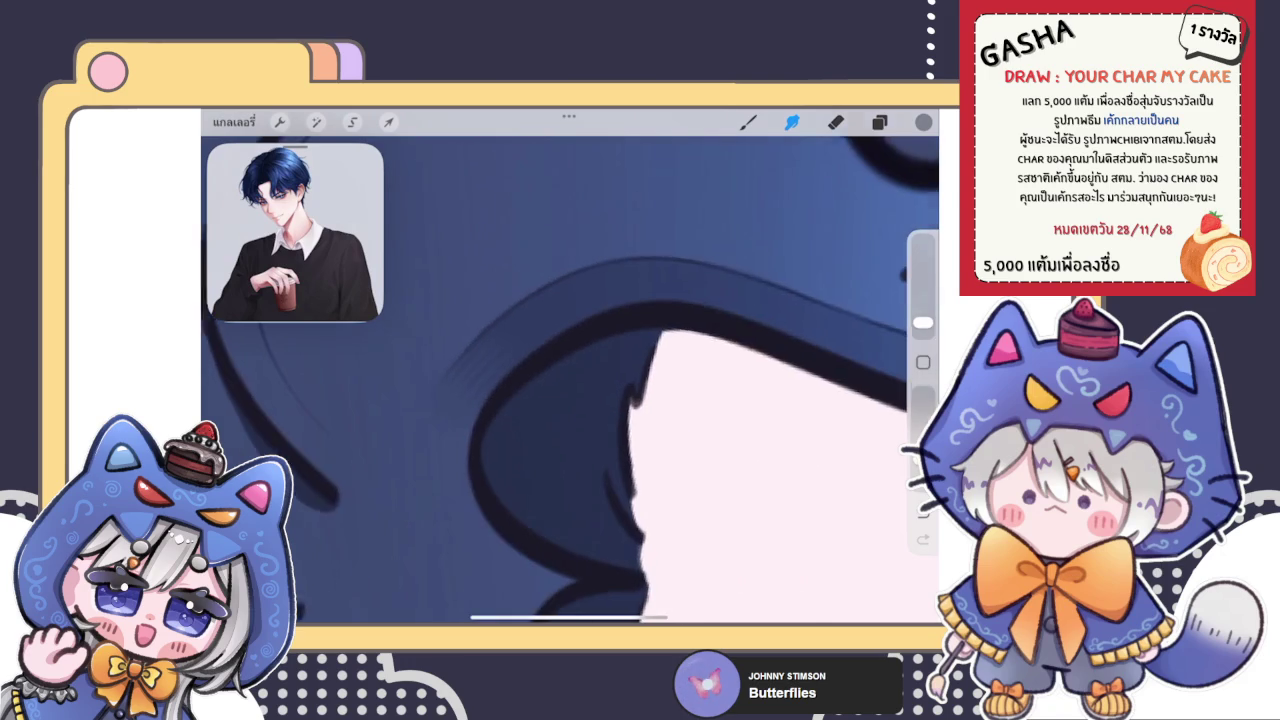
pyautogui.scroll(-2, 570, 380)
pyautogui.scroll(-2, 570, 380)
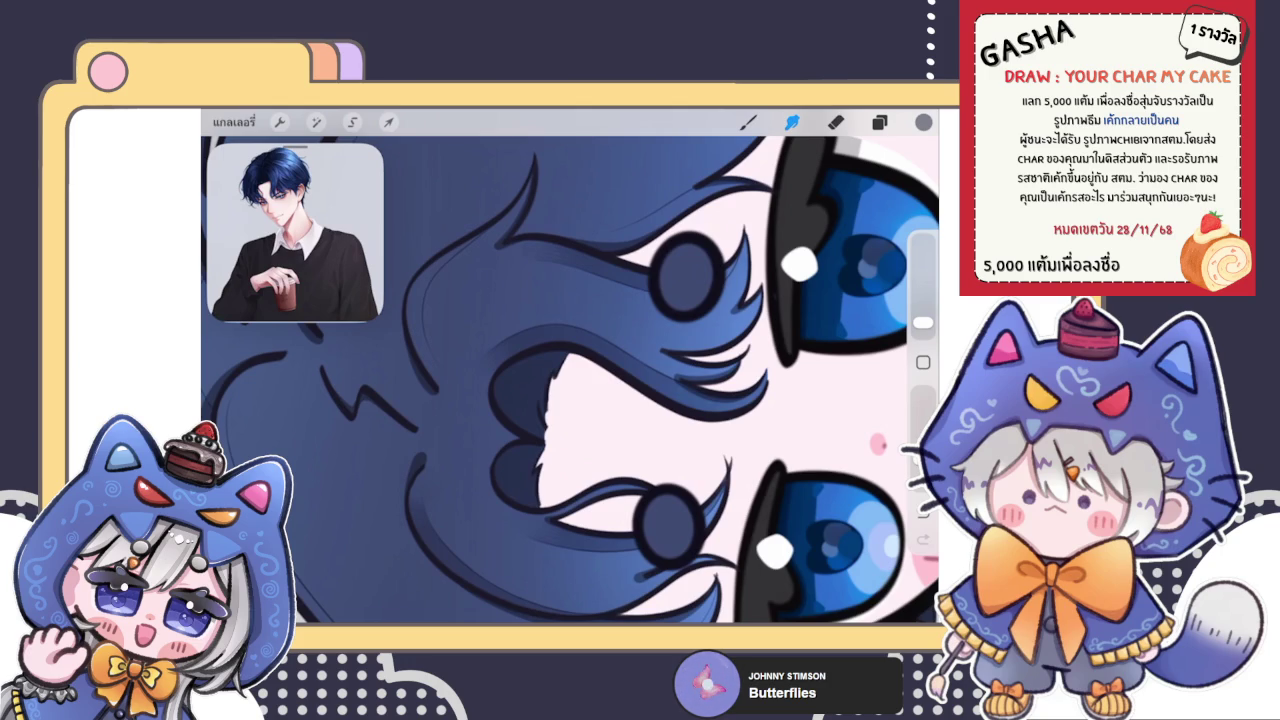
# Step: Paint a dark stroke inside the hair curl above the eyes, then undo it
pyautogui.scroll(5, 570, 365)
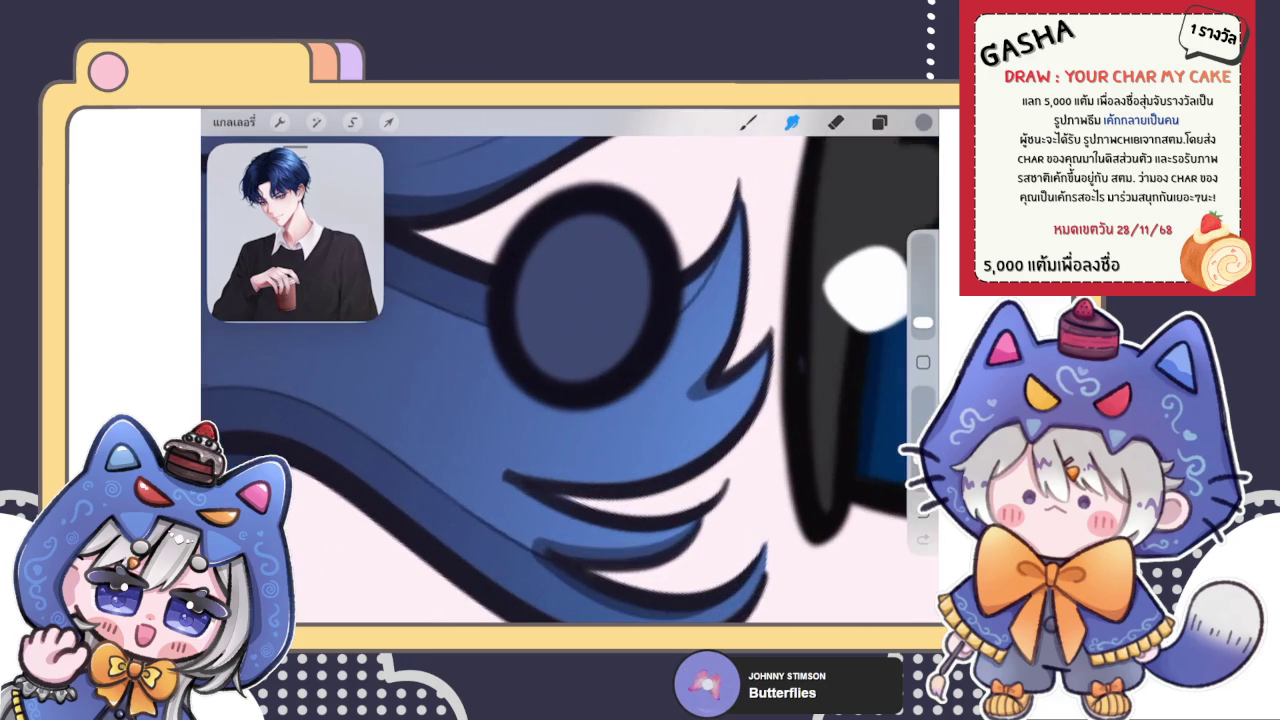
pyautogui.moveTo(677, 300); pyautogui.dragTo(718, 245)
pyautogui.scroll(3, 570, 380)
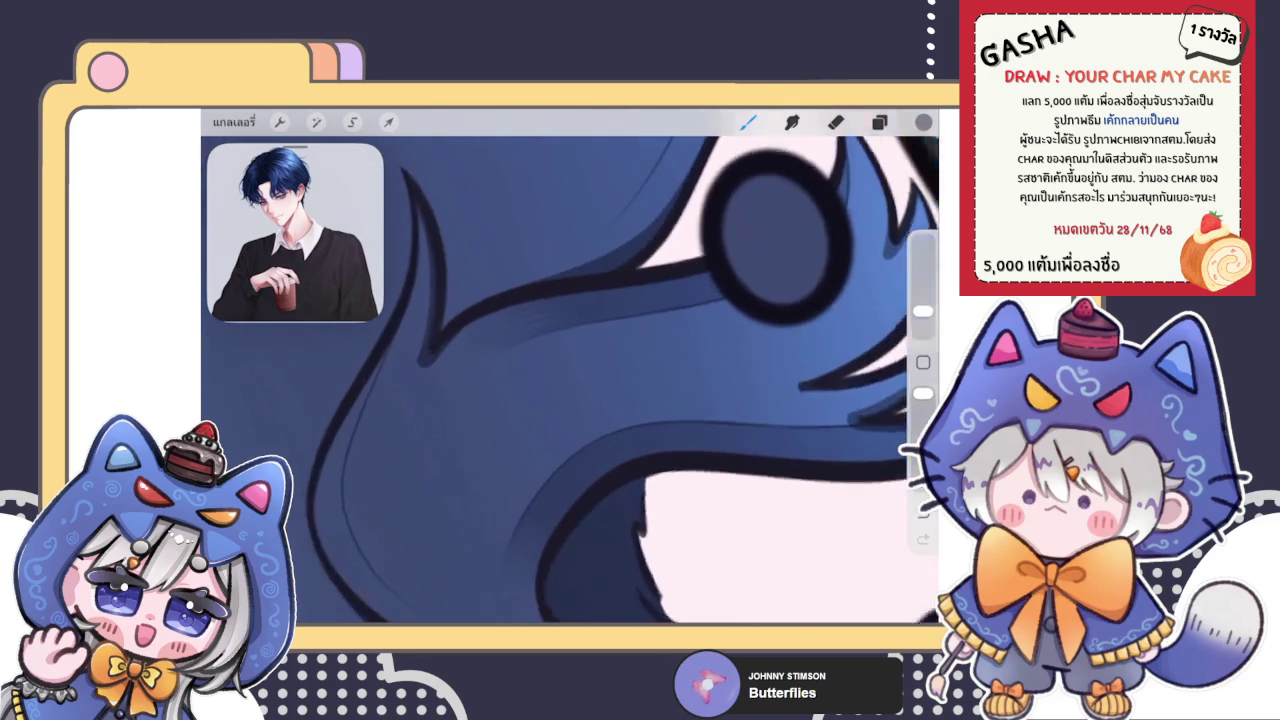
pyautogui.scroll(3, 570, 380)
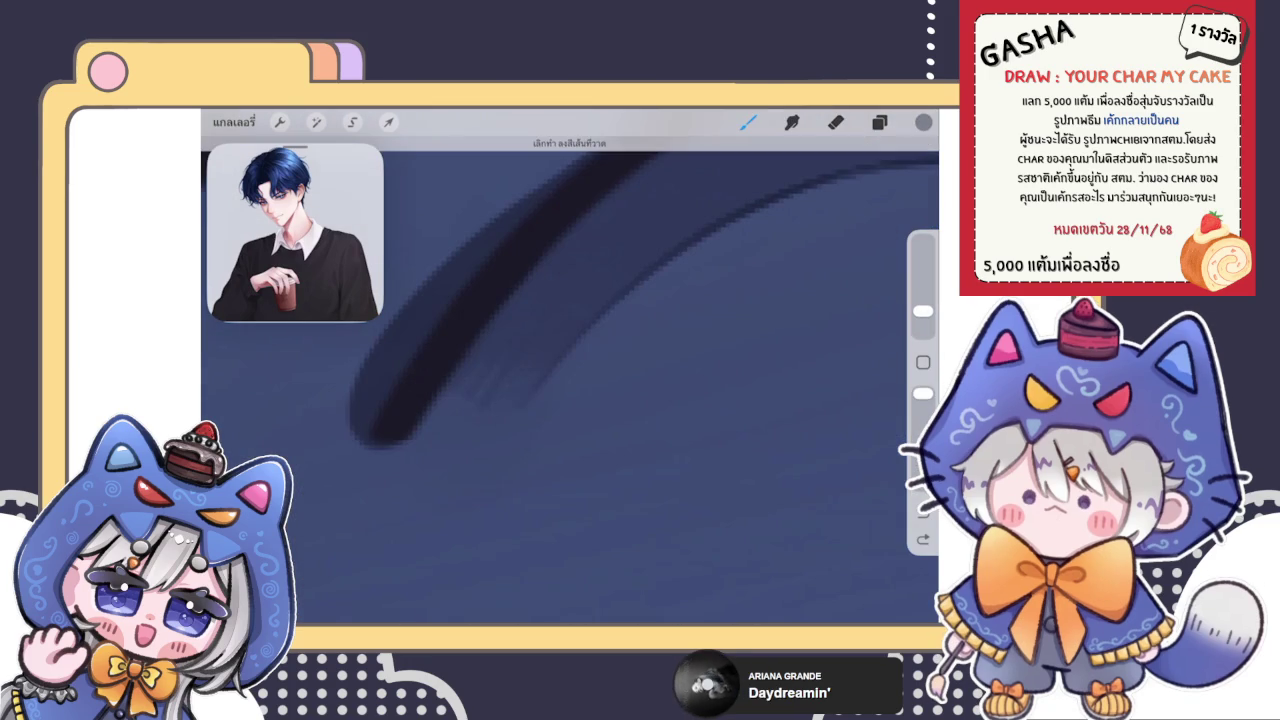
pyautogui.hotkey('ctrl', 'z')
# Step: Smudge the dark stroke into the hair, switch to the Eraser, and view the layers
pyautogui.click(792, 122)
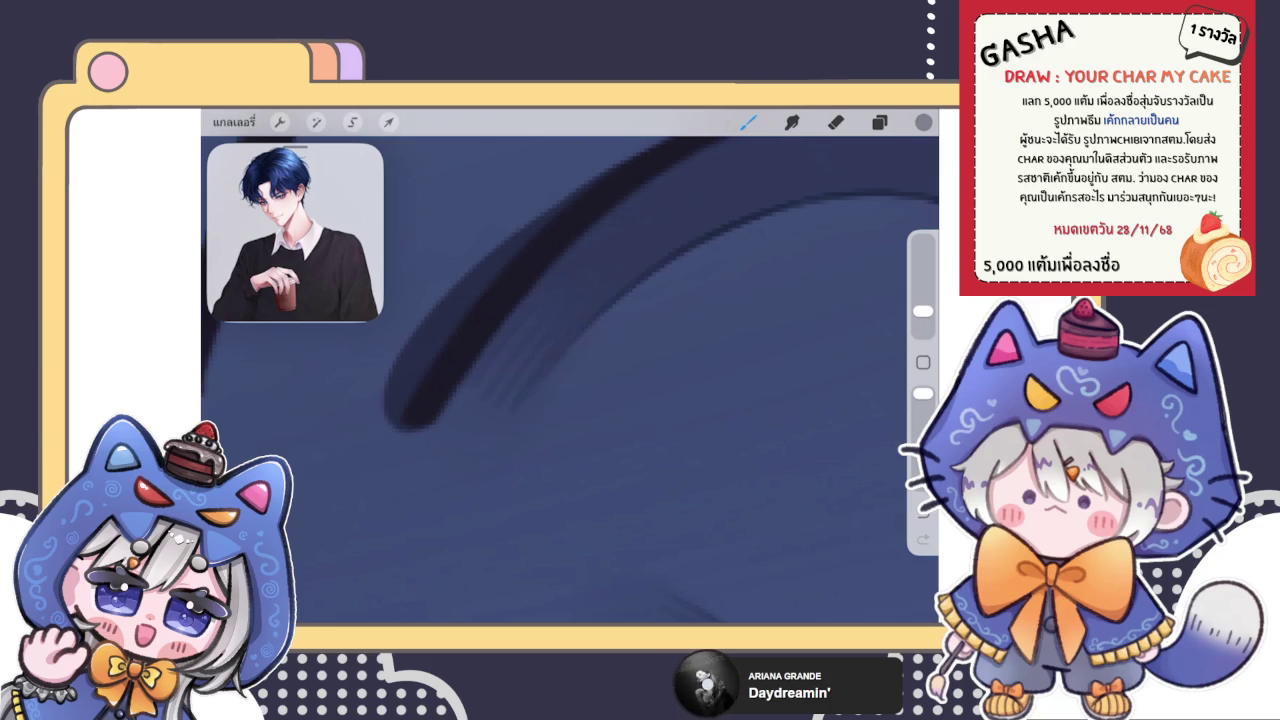
pyautogui.press('s')
pyautogui.moveTo(463, 443)
pyautogui.mouseDown()
pyautogui.moveTo(518, 385)
pyautogui.moveTo(491, 394)
pyautogui.moveTo(511, 377)
pyautogui.moveTo(526, 411)
pyautogui.mouseUp()
pyautogui.press('e')
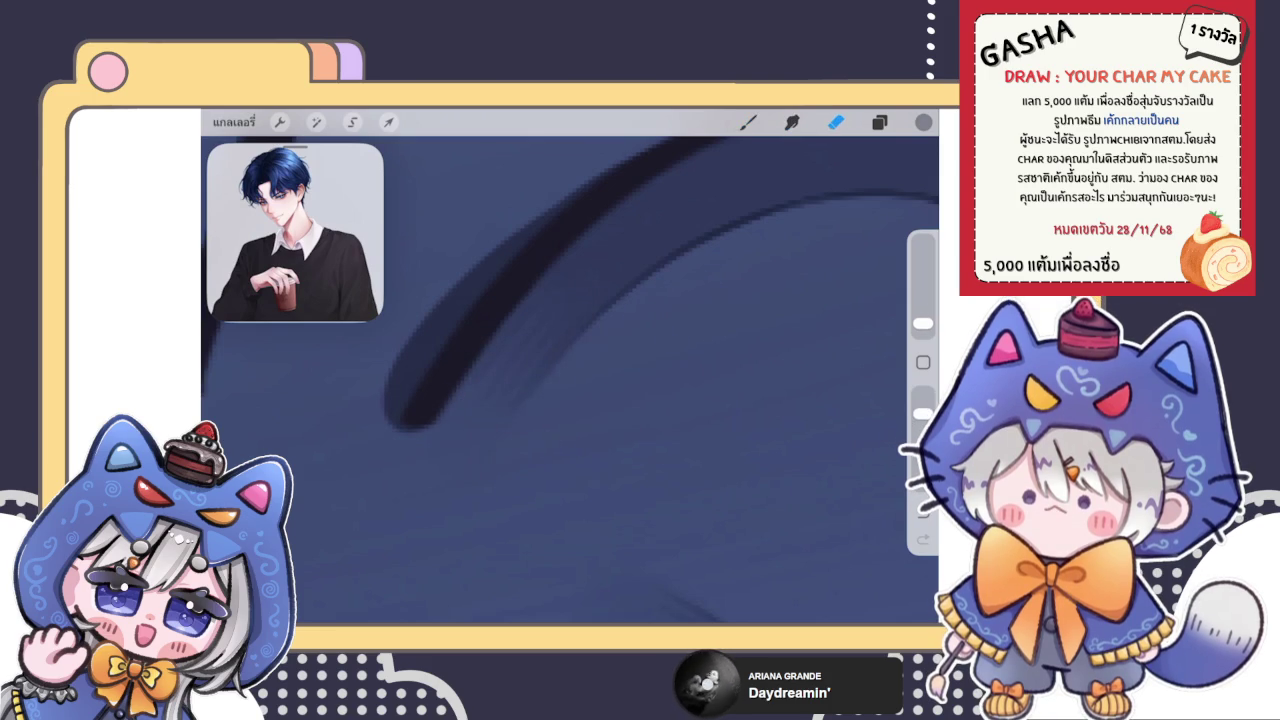
pyautogui.scroll(-3, 570, 380)
pyautogui.scroll(-2, 570, 380)
pyautogui.scroll(-2, 570, 380)
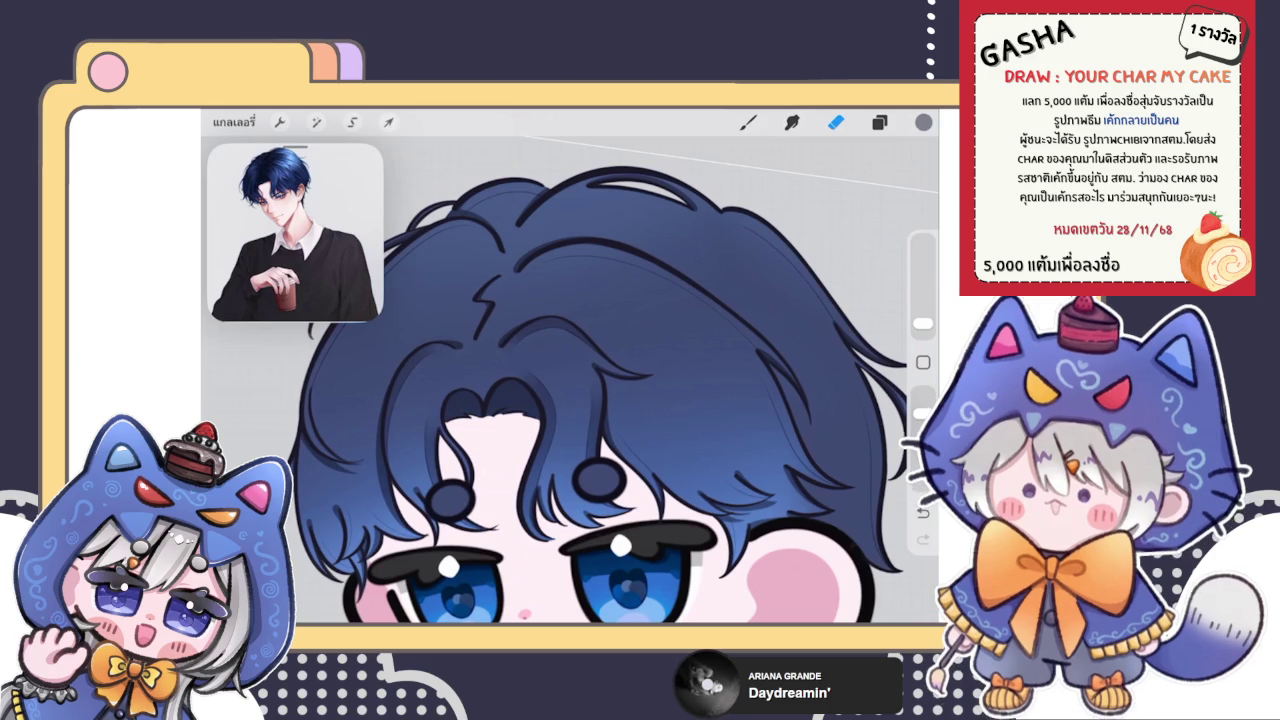
pyautogui.click(879, 121)
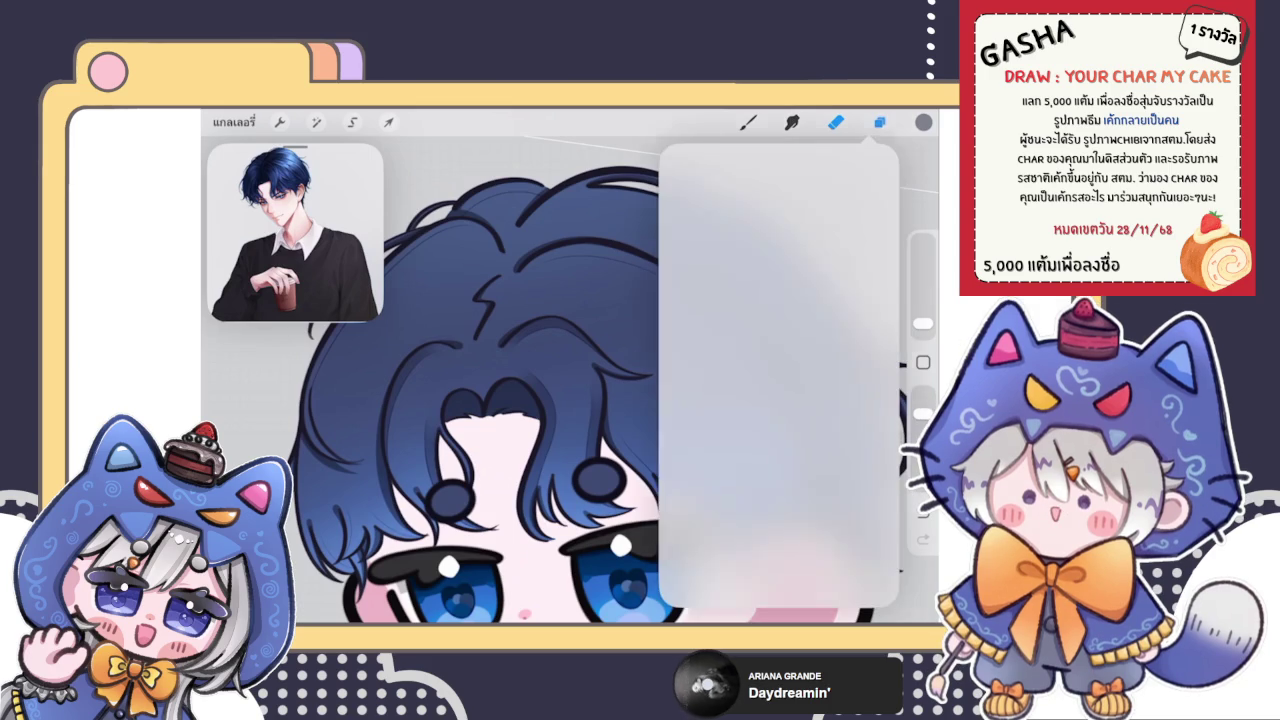
# Step: Paint two dark blue strands into the hair
pyautogui.click(879, 121)
pyautogui.scroll(5, 570, 380)
pyautogui.scroll(-5, 570, 380)
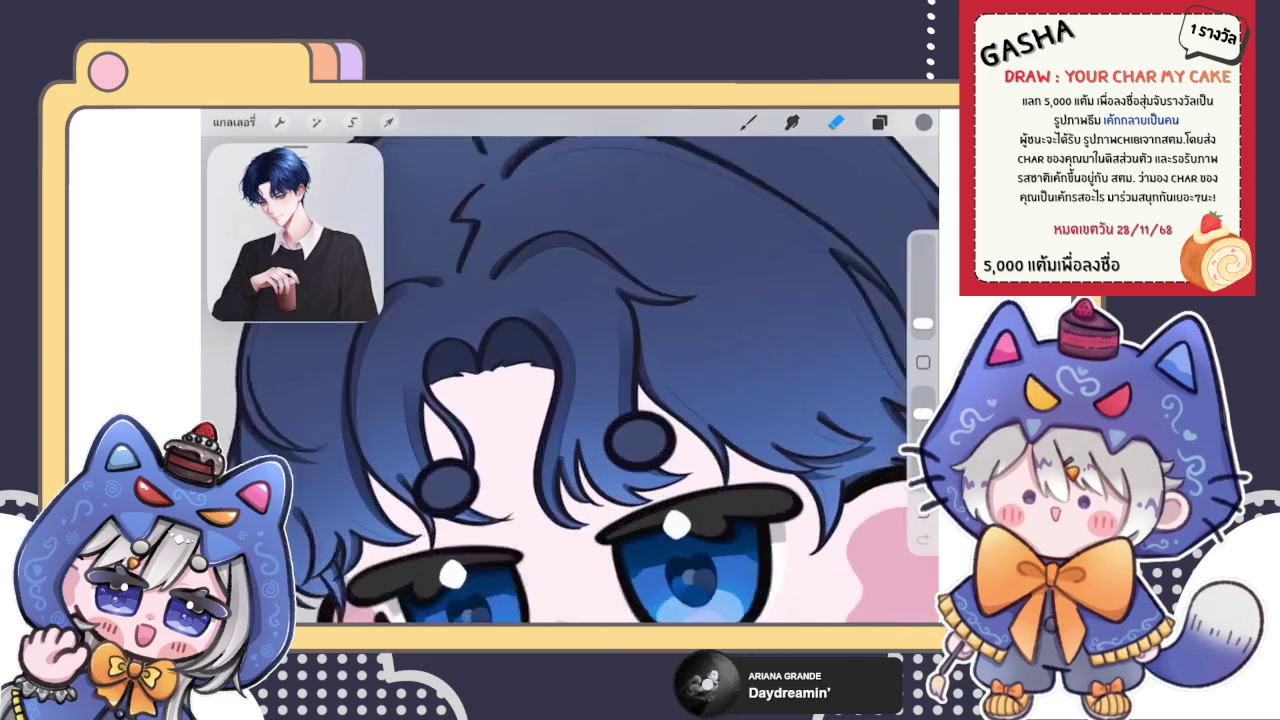
pyautogui.scroll(5, 570, 380)
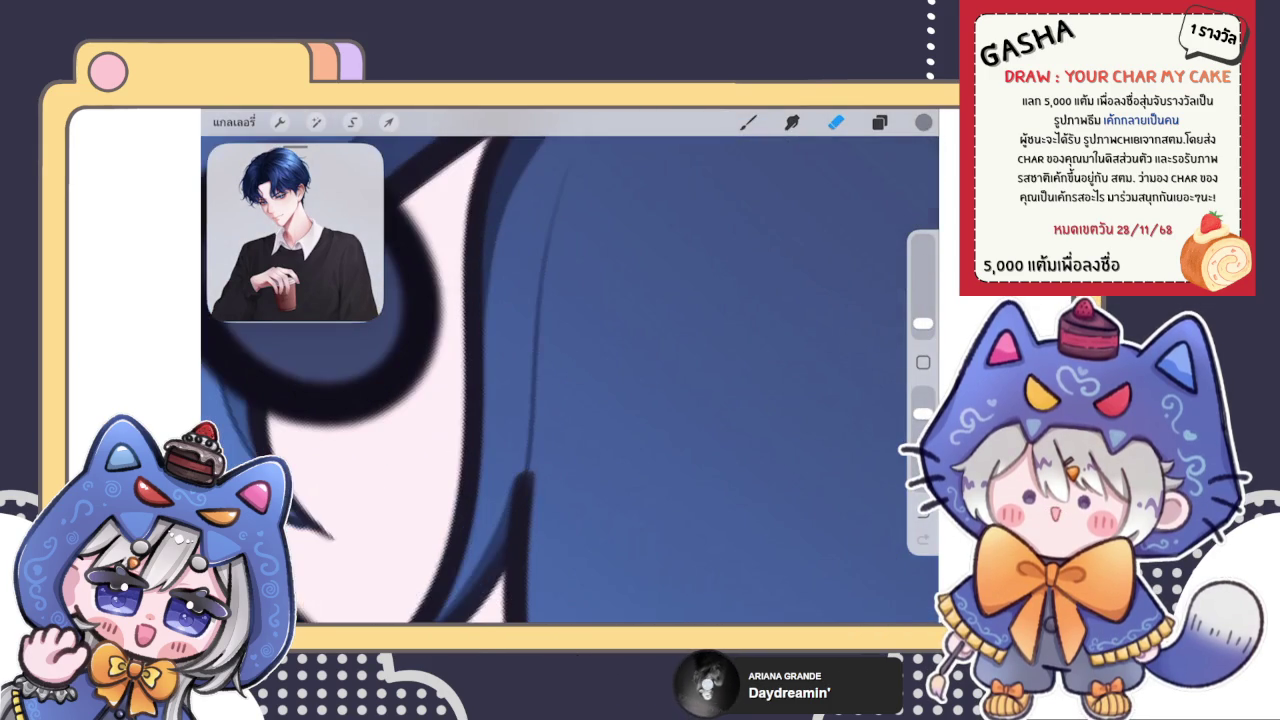
pyautogui.scroll(-2, 570, 380)
pyautogui.click(748, 121)
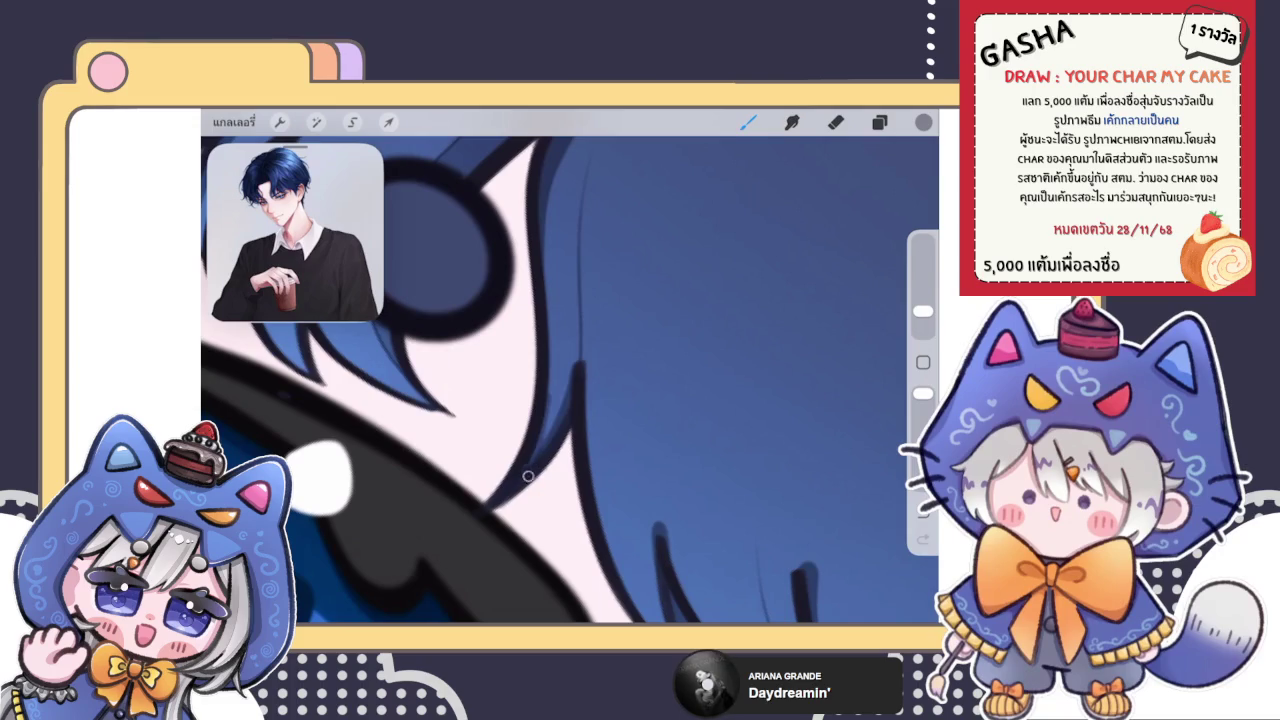
pyautogui.moveTo(570, 335); pyautogui.dragTo(515, 485)
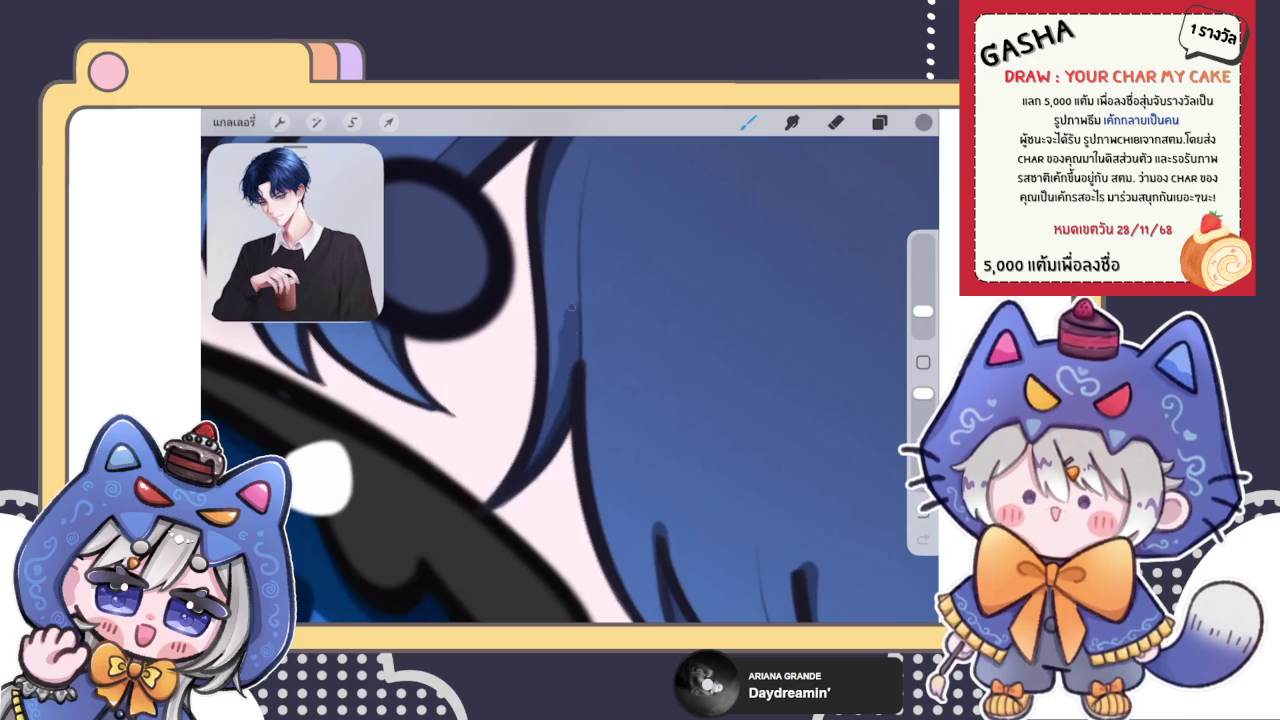
pyautogui.moveTo(565, 420); pyautogui.dragTo(550, 270)
# Step: Add a small dark stroke near the eye, a diagonal strand and a darker hair shadow
pyautogui.scroll(3, 570, 380)
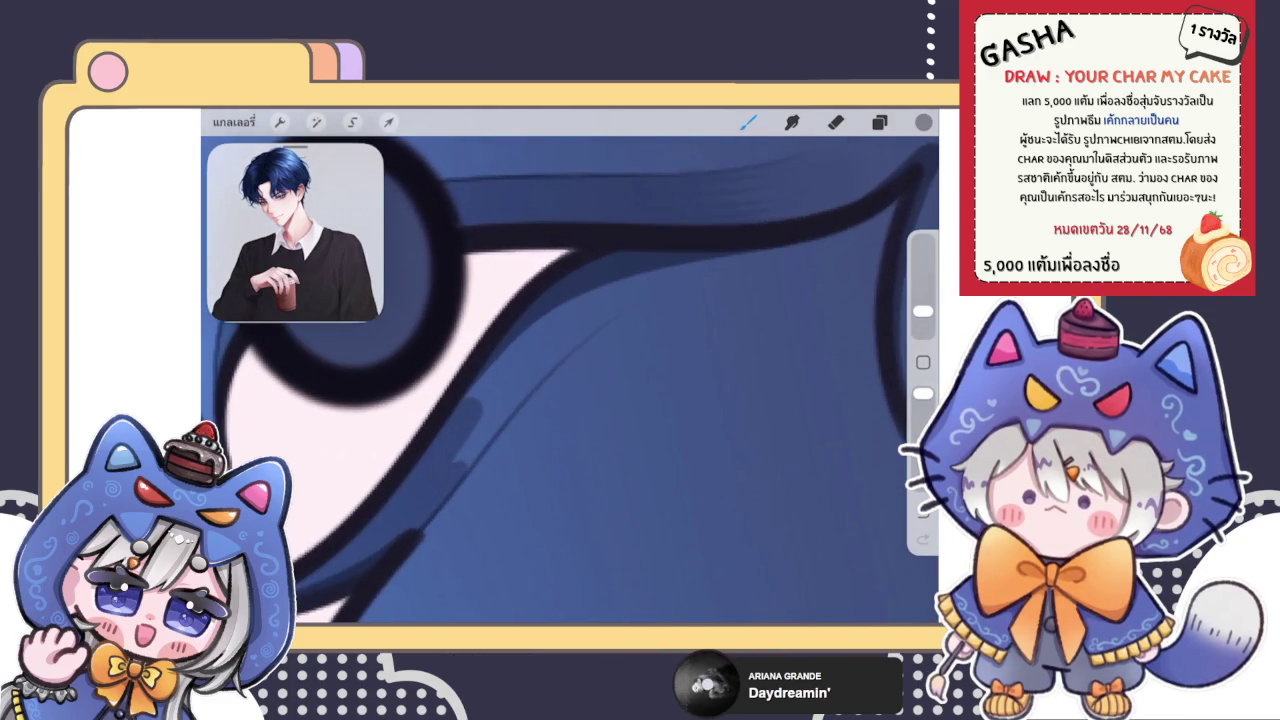
pyautogui.moveTo(515, 360); pyautogui.dragTo(450, 455)
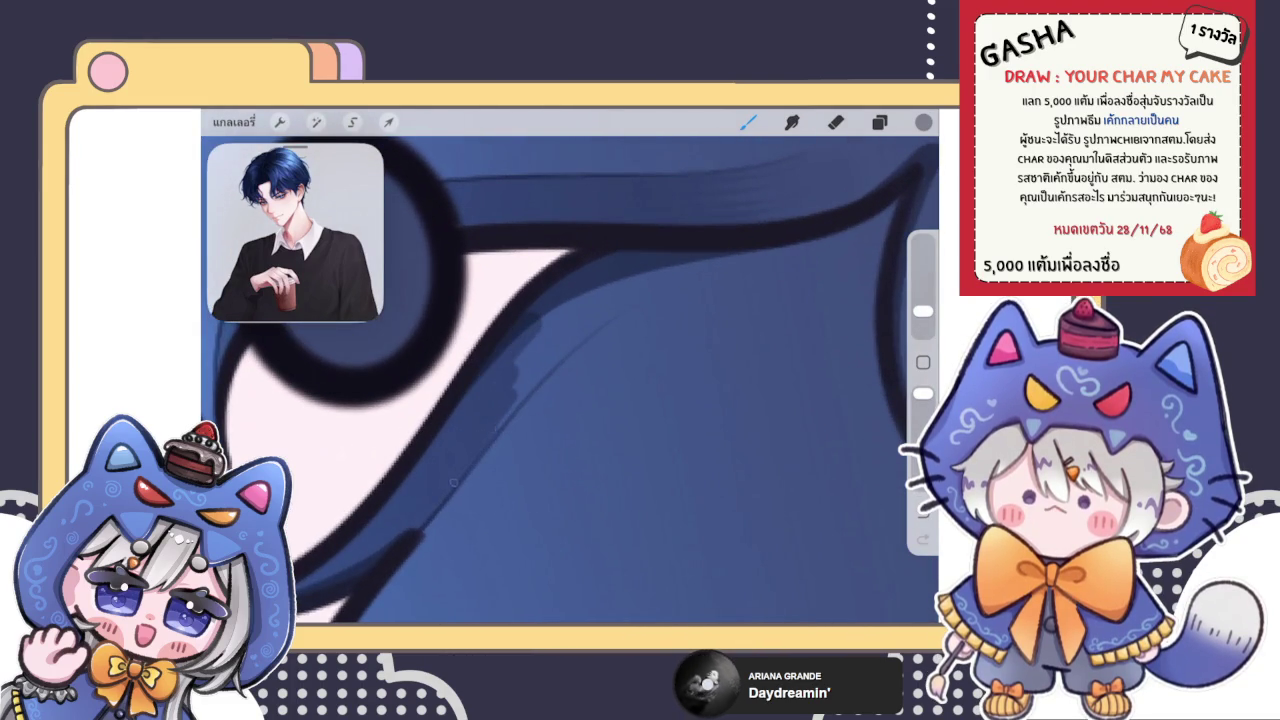
pyautogui.moveTo(520, 388)
pyautogui.mouseDown()
pyautogui.moveTo(620, 300)
pyautogui.moveTo(520, 355)
pyautogui.mouseUp()
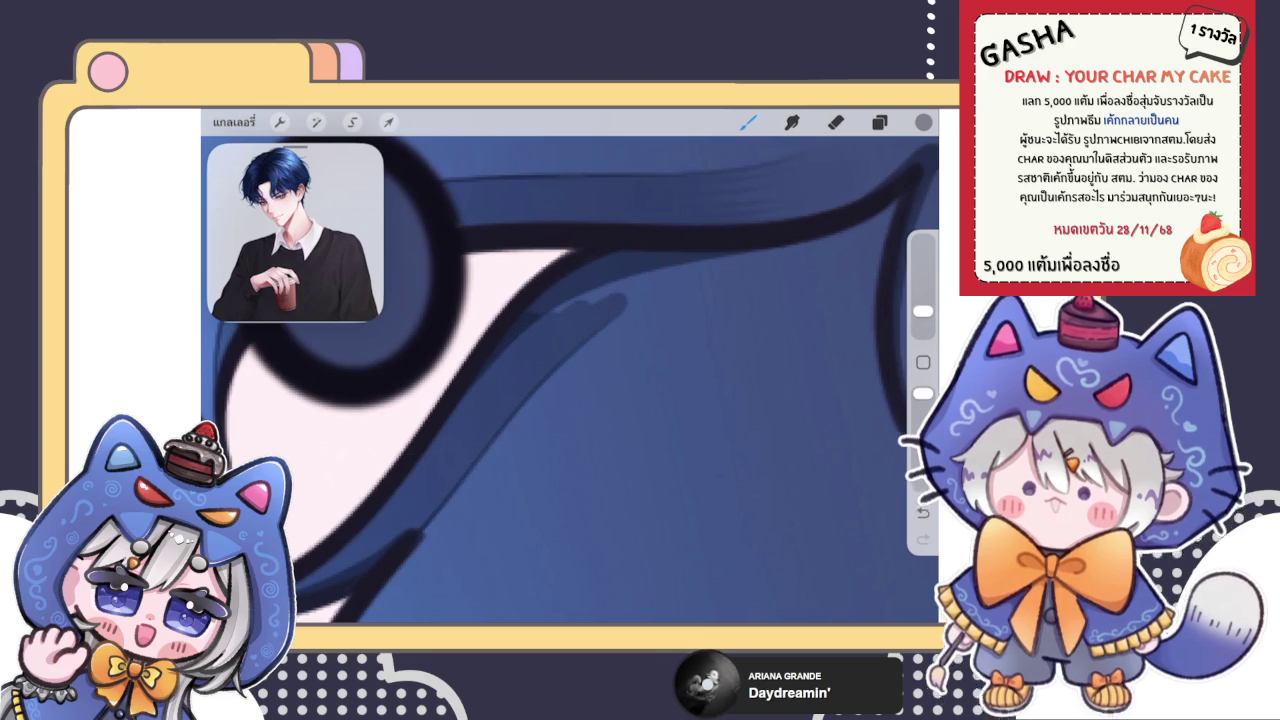
pyautogui.click(879, 122)
pyautogui.click(748, 122)
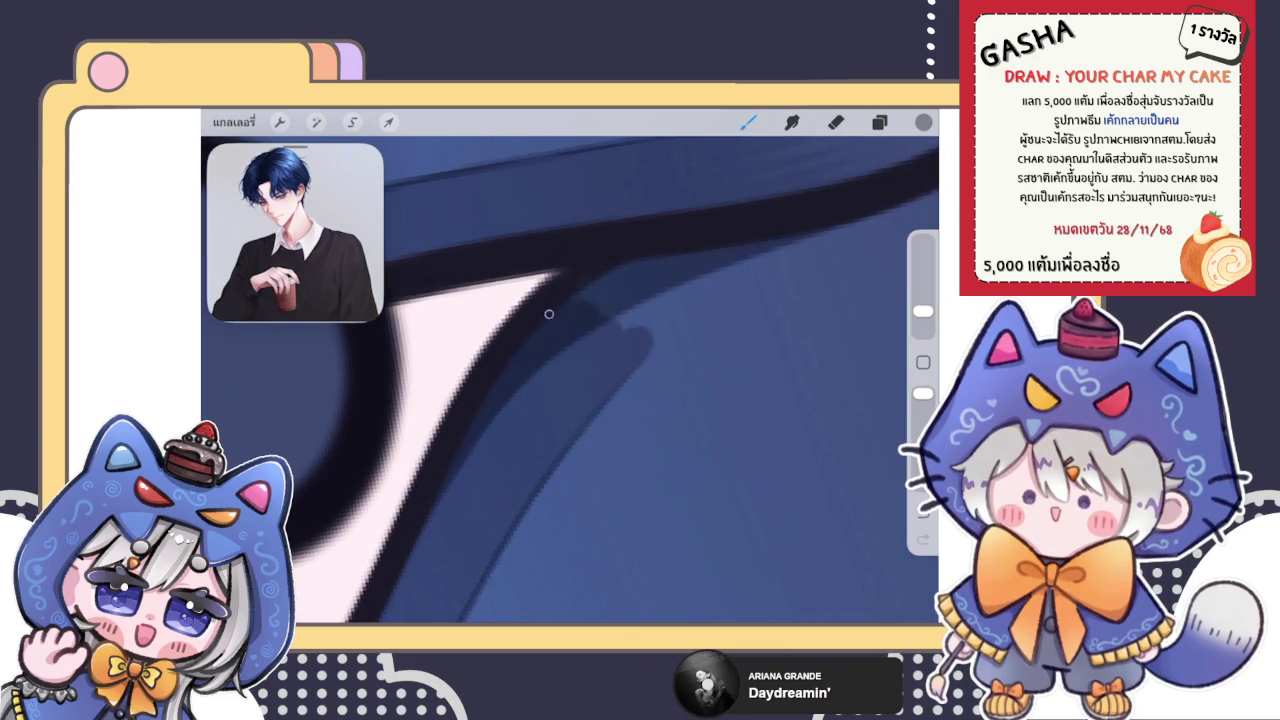
pyautogui.moveTo(578, 290); pyautogui.dragTo(584, 290)
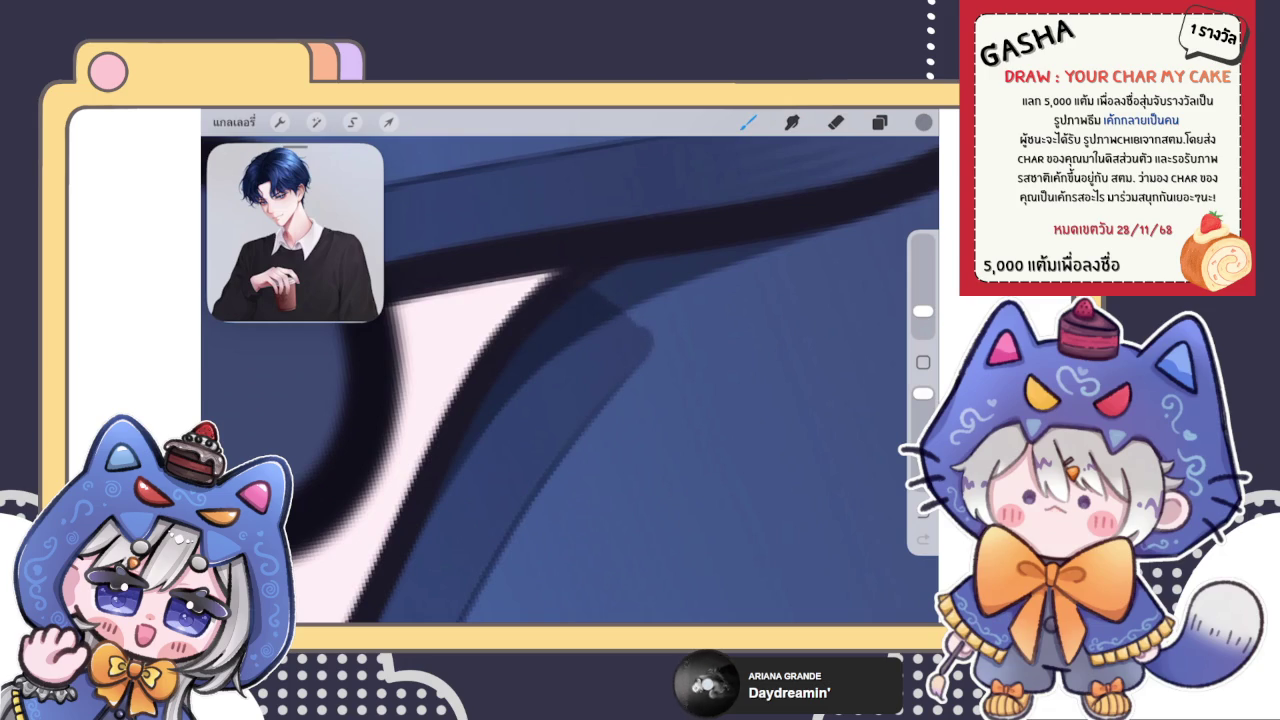
# Step: Blend and erase the shading along the hair edge, then zoom back out
pyautogui.click(792, 122)
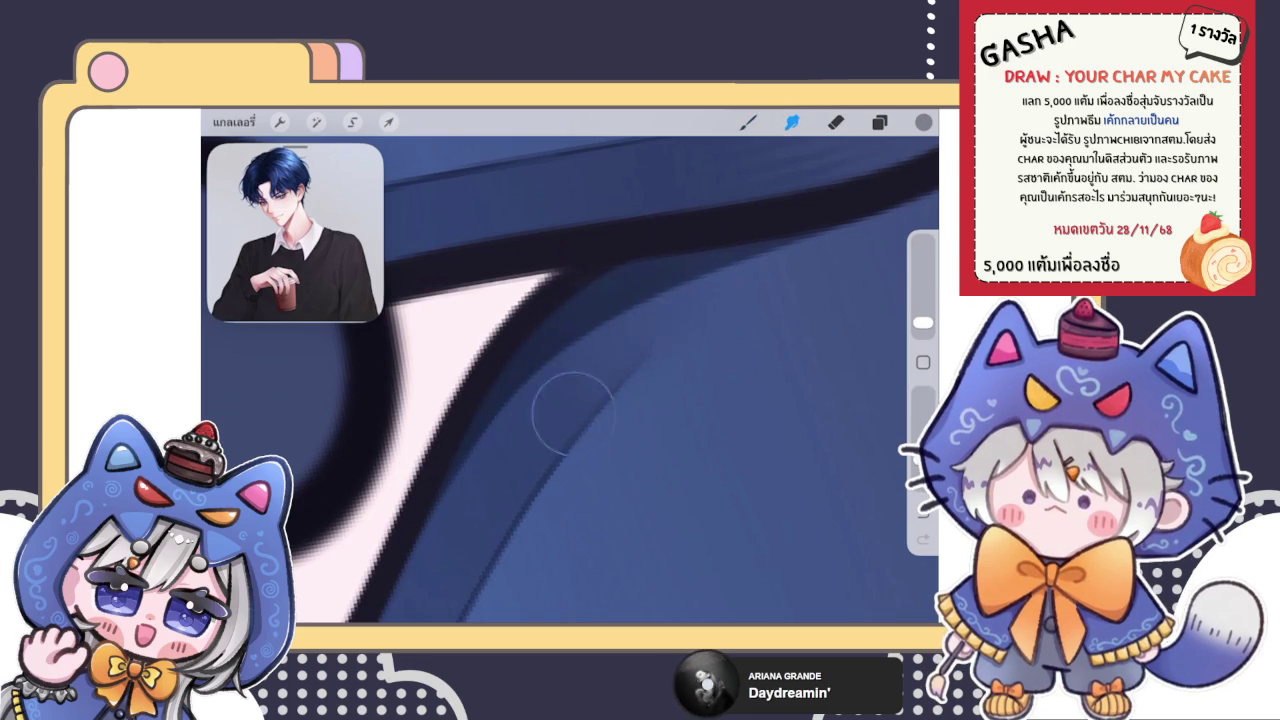
pyautogui.click(748, 122)
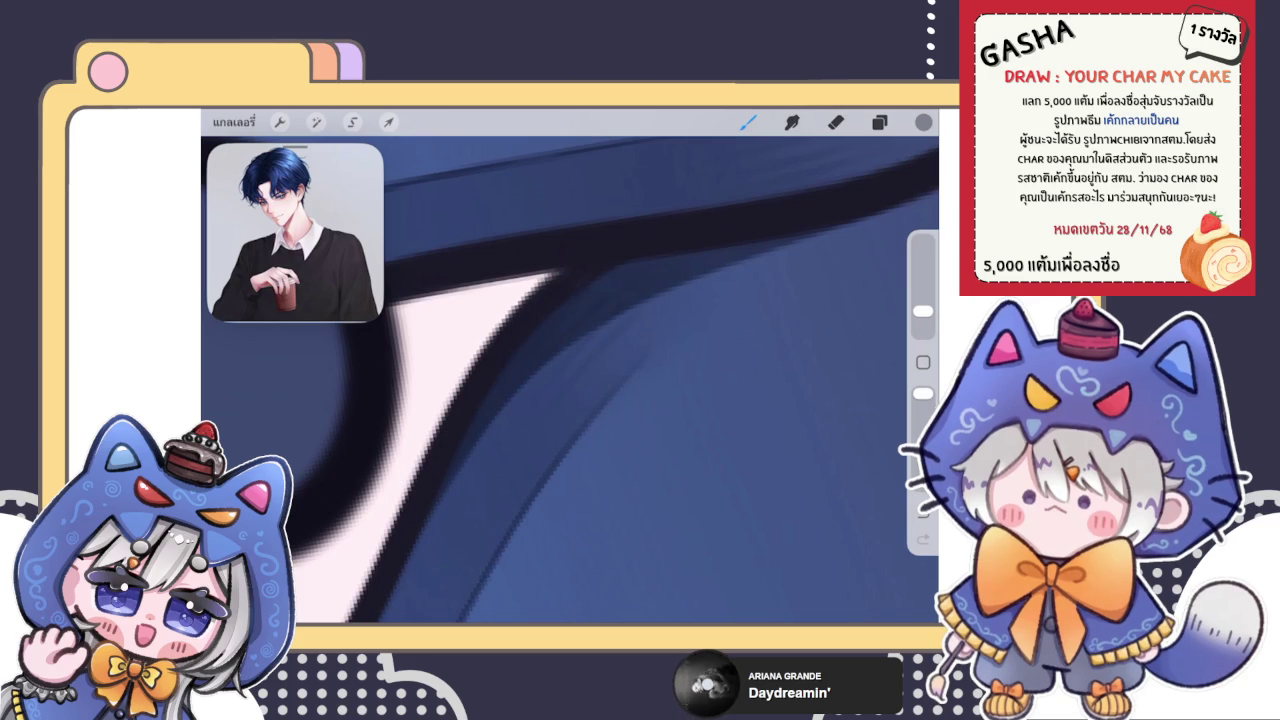
pyautogui.click(792, 122)
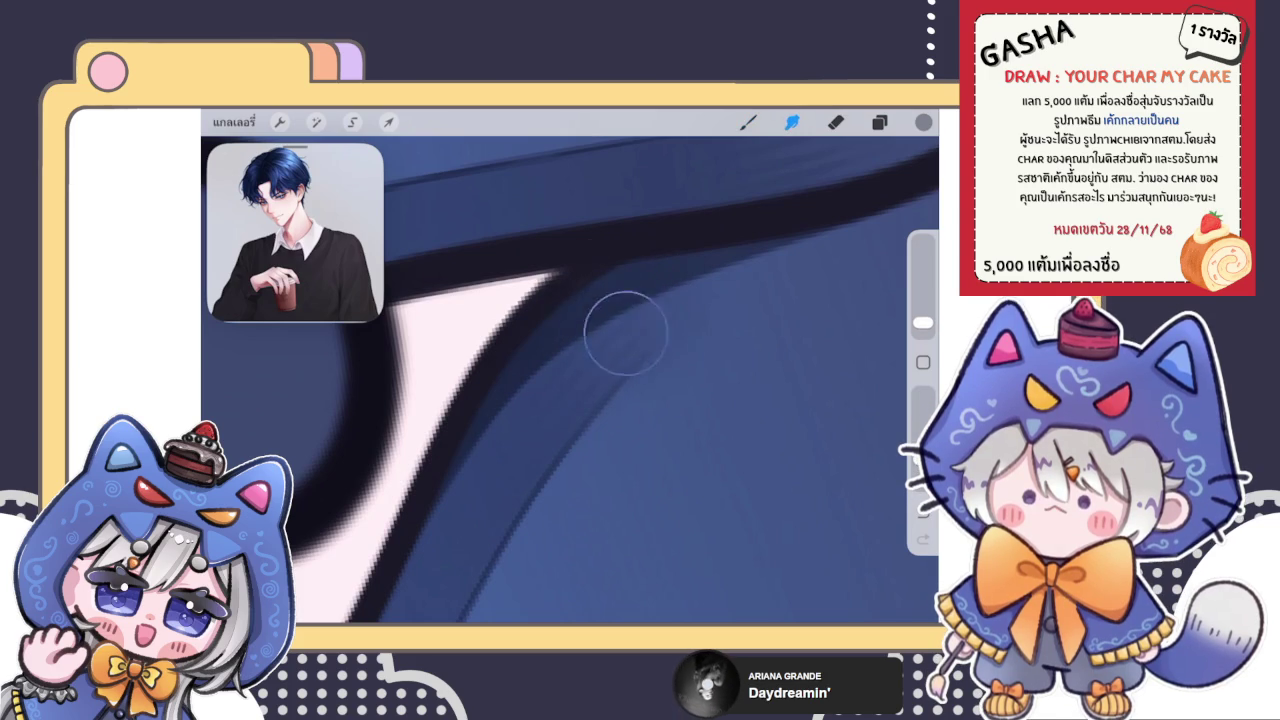
pyautogui.click(835, 122)
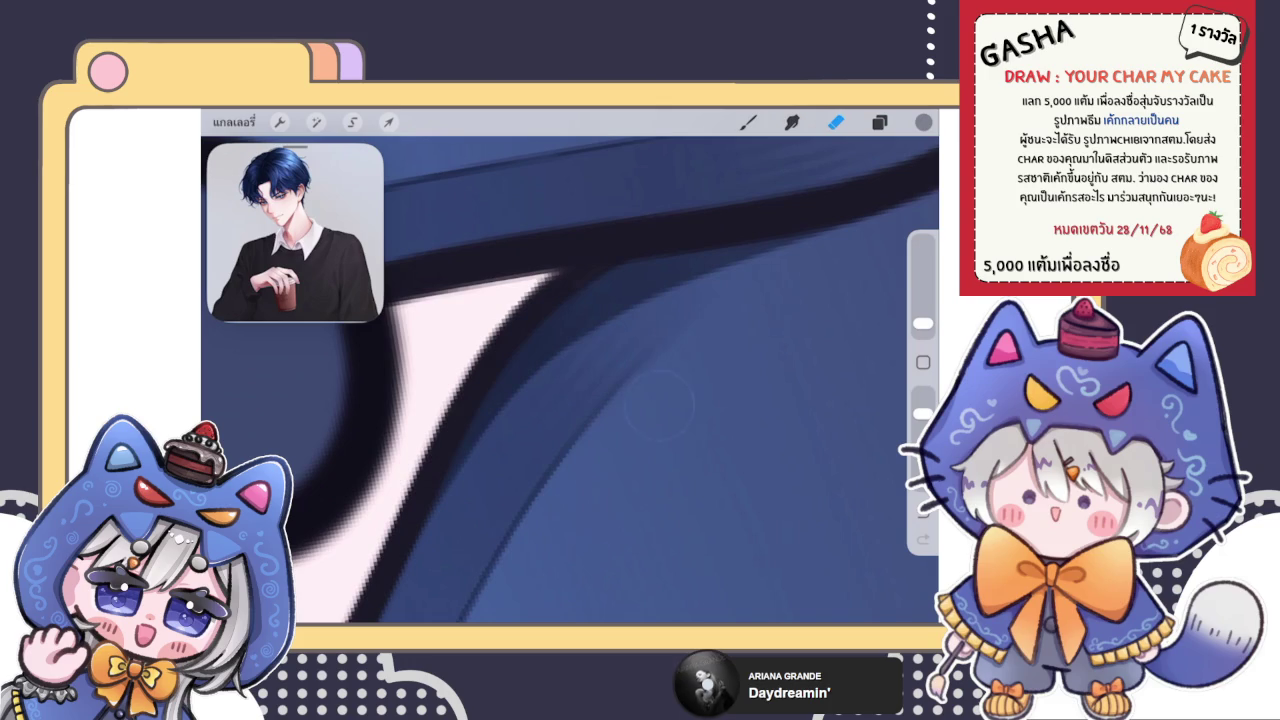
pyautogui.moveTo(570, 380); pyautogui.dragTo(683, 303)
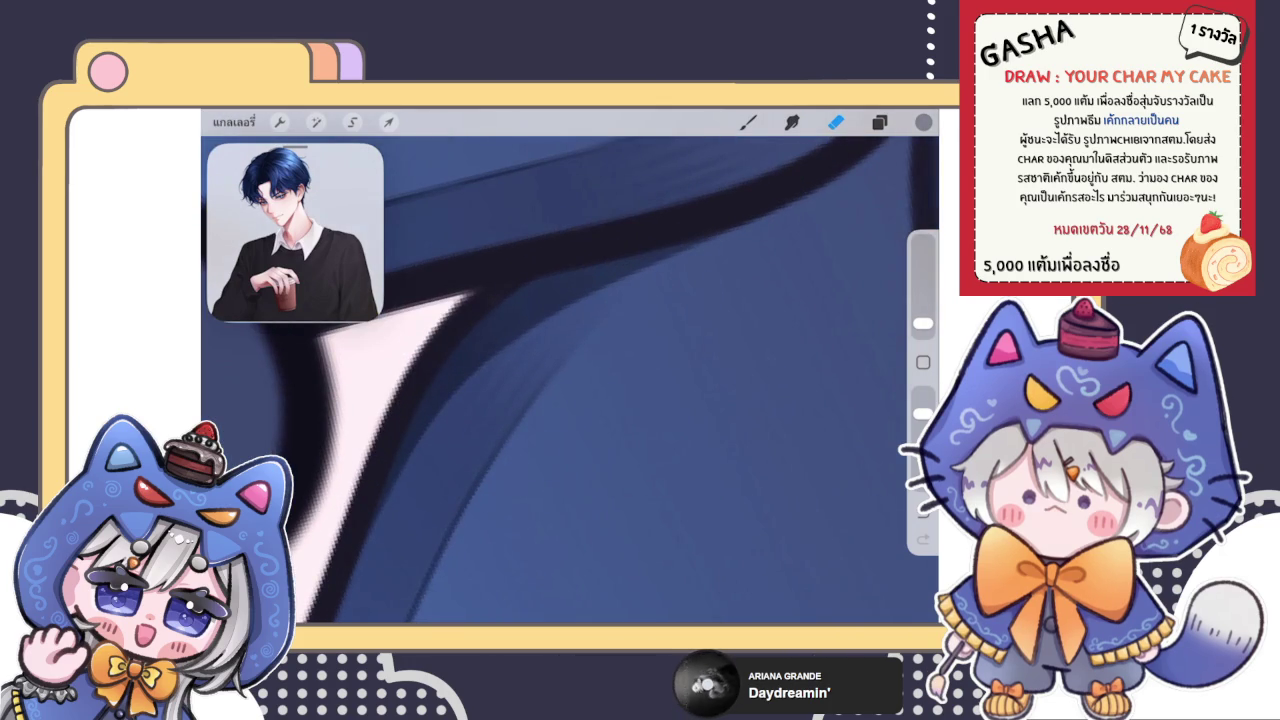
pyautogui.scroll(-3, 570, 380)
pyautogui.scroll(-3, 570, 380)
pyautogui.scroll(-3, 570, 380)
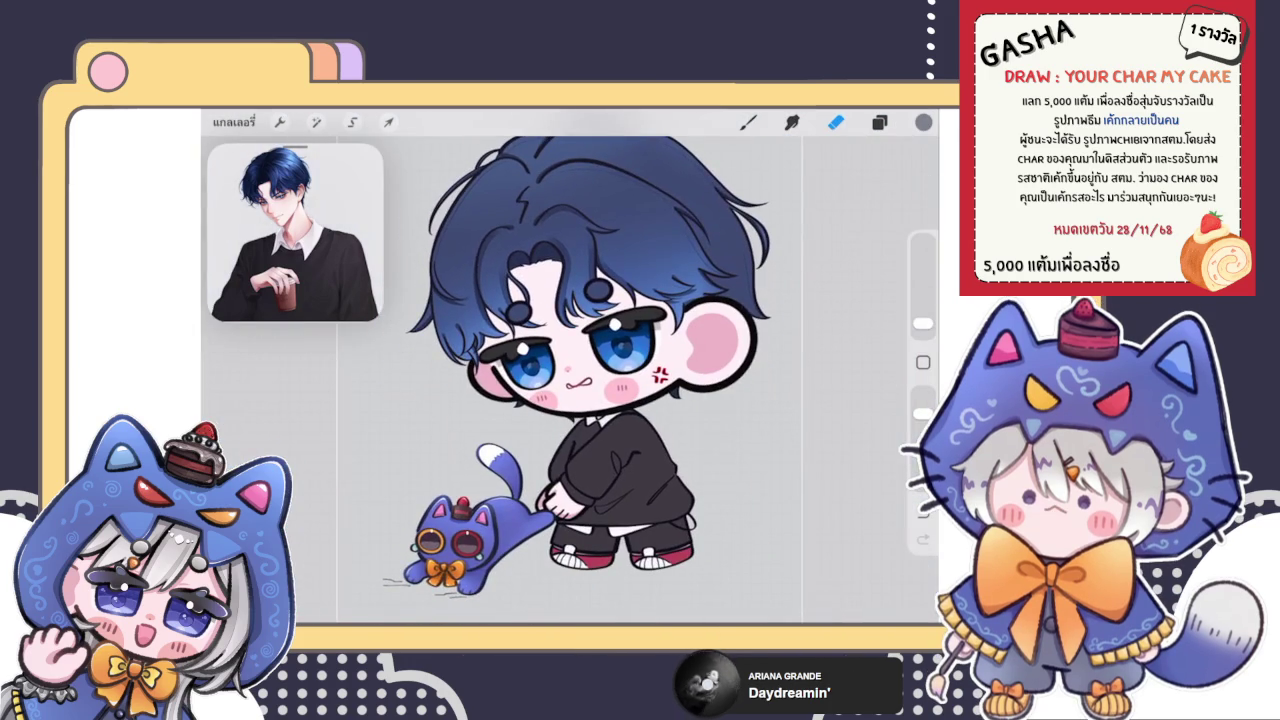
# Step: Zoom into the hair and paint three thin dark lines into the blue strand
pyautogui.press('b')
pyautogui.scroll(3, 570, 370)
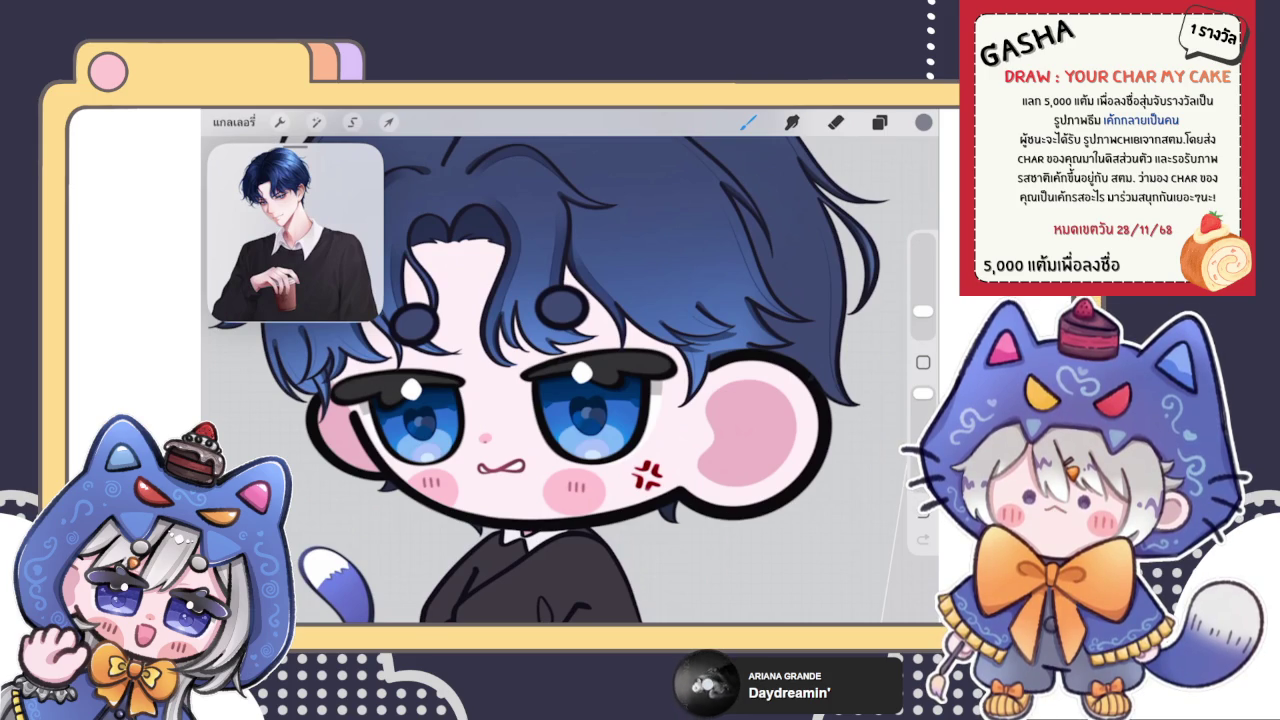
pyautogui.scroll(2, 570, 370)
pyautogui.scroll(3, 570, 370)
pyautogui.scroll(3, 570, 370)
pyautogui.scroll(2, 570, 370)
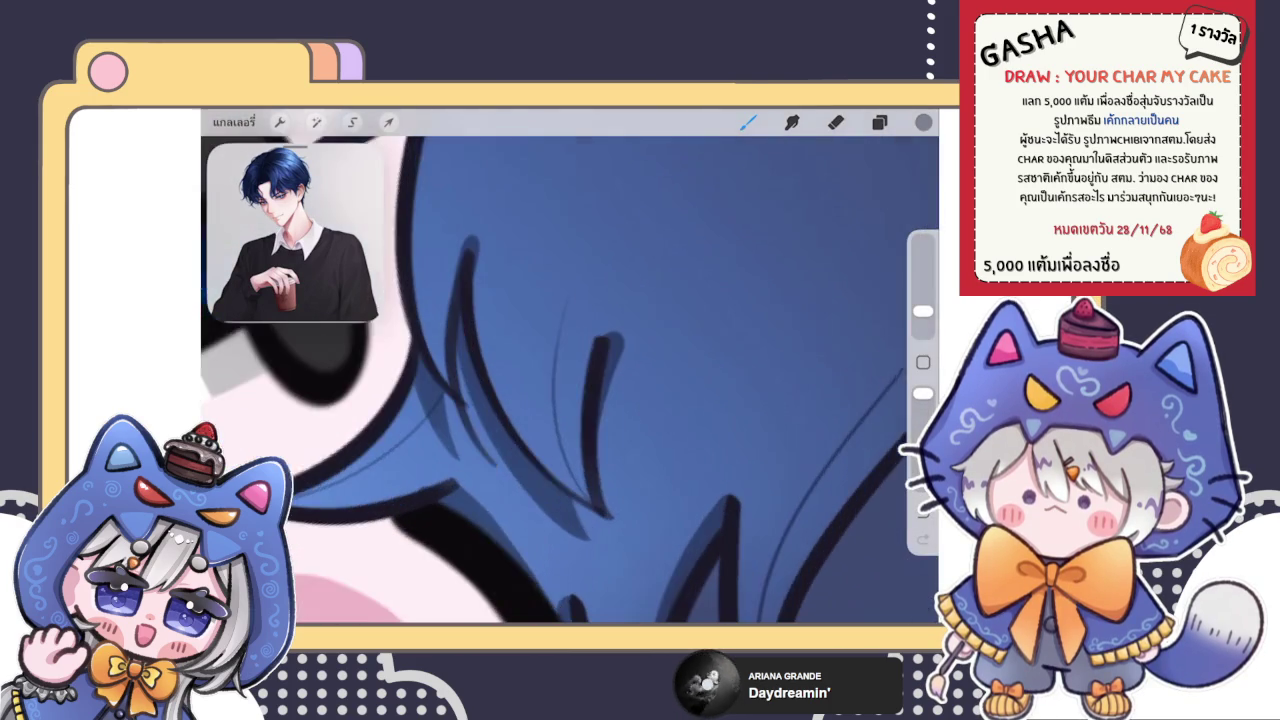
pyautogui.moveTo(562, 350); pyautogui.dragTo(578, 476)
pyautogui.moveTo(560, 432); pyautogui.dragTo(584, 494)
pyautogui.moveTo(556, 362); pyautogui.dragTo(578, 478)
# Step: Paint a blue-grey shadow along the strand and blend and clean it with Smudge and Eraser
pyautogui.moveTo(560, 338)
pyautogui.mouseDown()
pyautogui.moveTo(552, 368)
pyautogui.moveTo(574, 296)
pyautogui.moveTo(586, 308)
pyautogui.mouseUp()
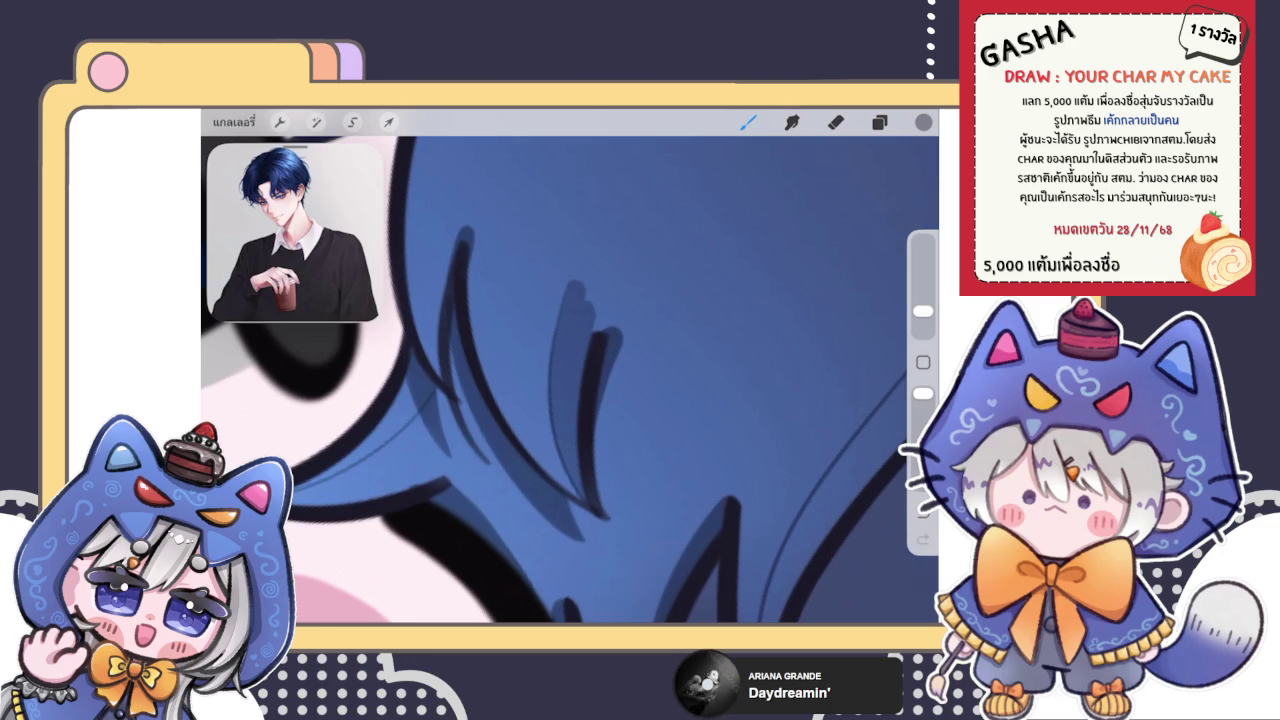
pyautogui.moveTo(582, 288); pyautogui.dragTo(604, 336)
pyautogui.click(791, 121)
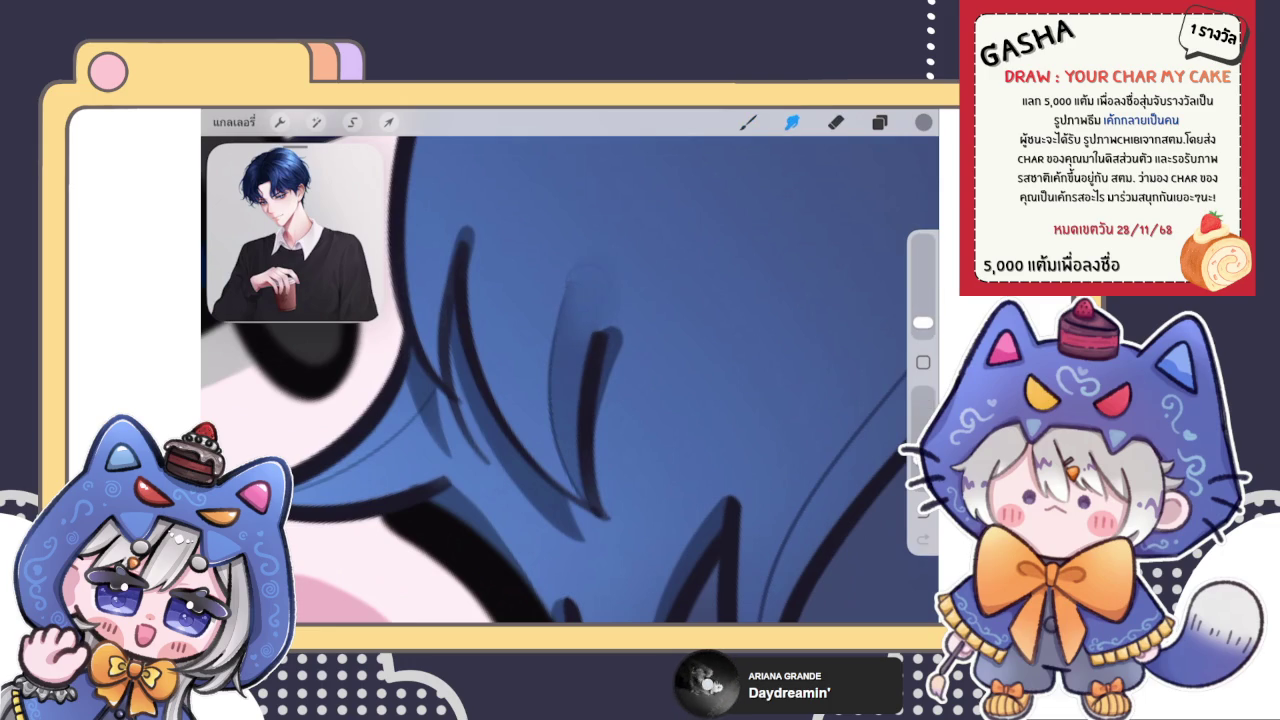
pyautogui.click(835, 121)
pyautogui.click(748, 121)
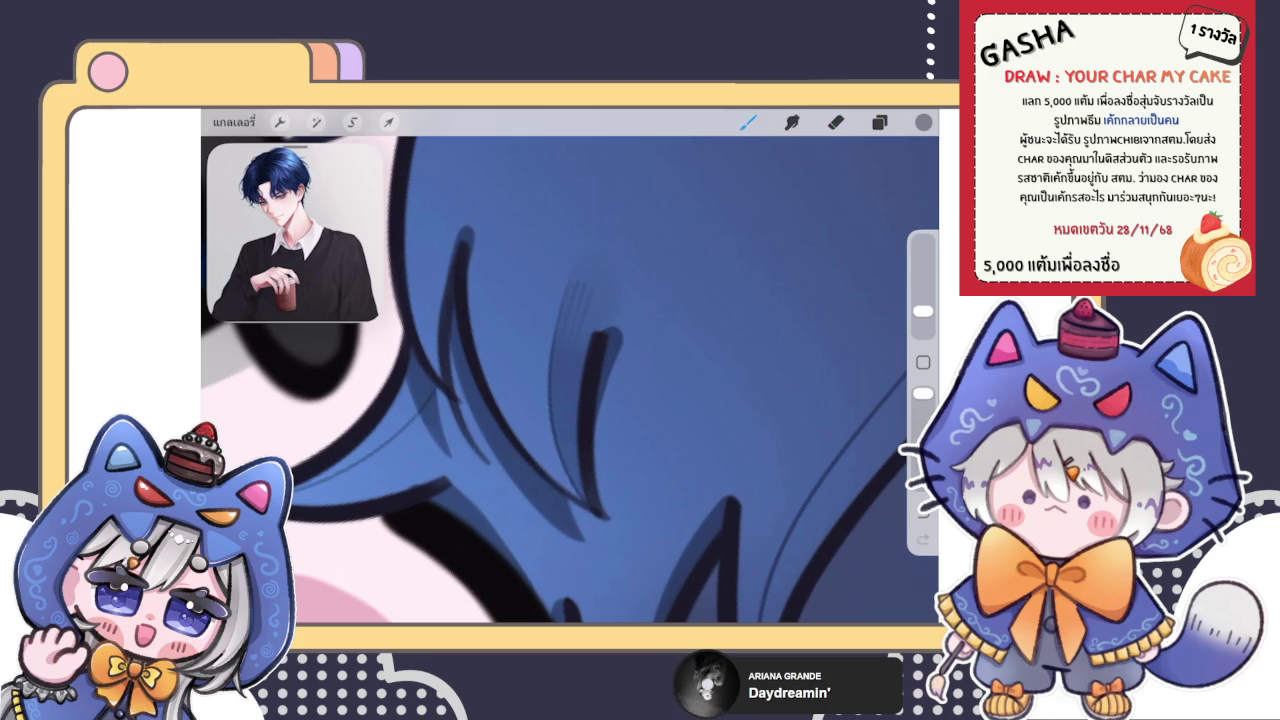
pyautogui.click(791, 121)
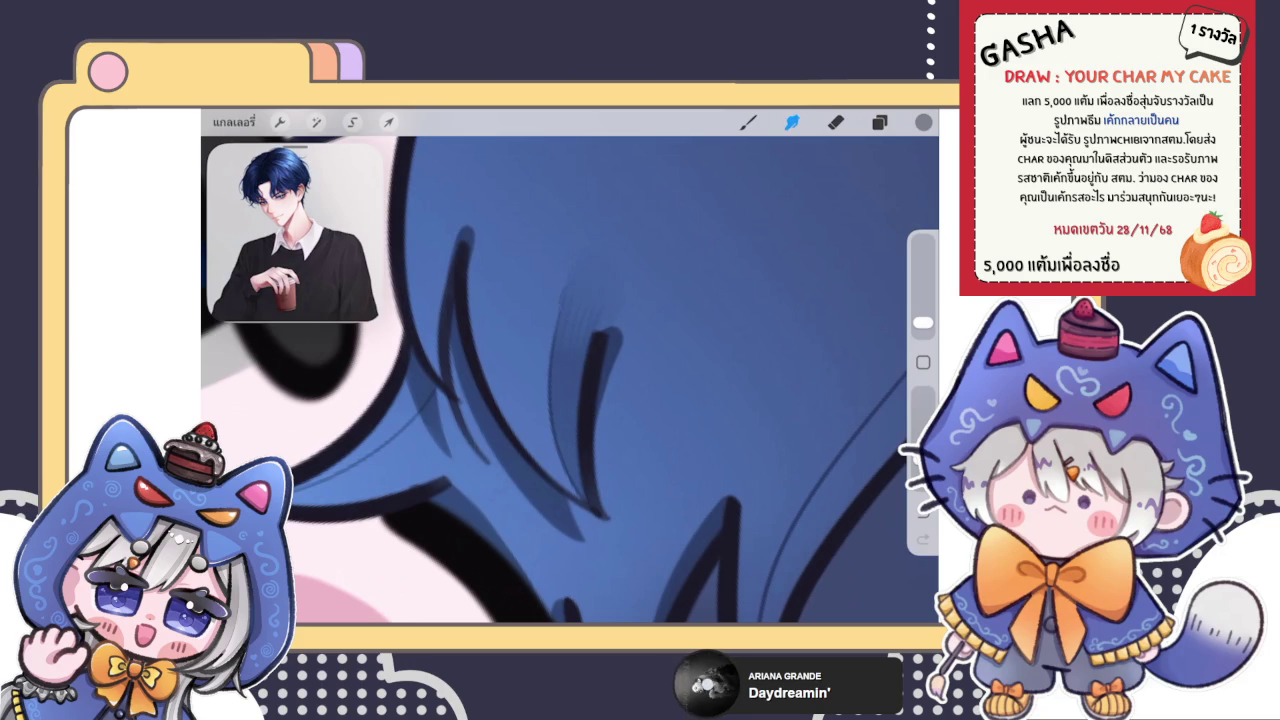
pyautogui.click(835, 121)
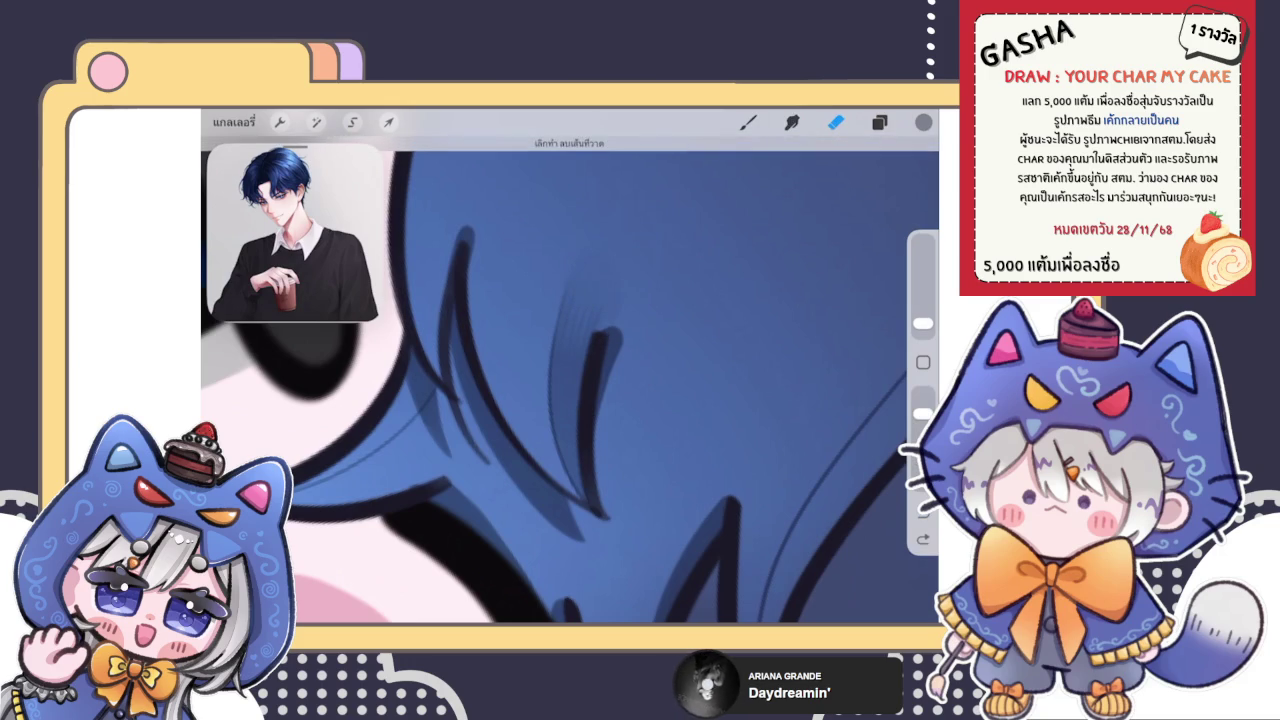
pyautogui.click(791, 121)
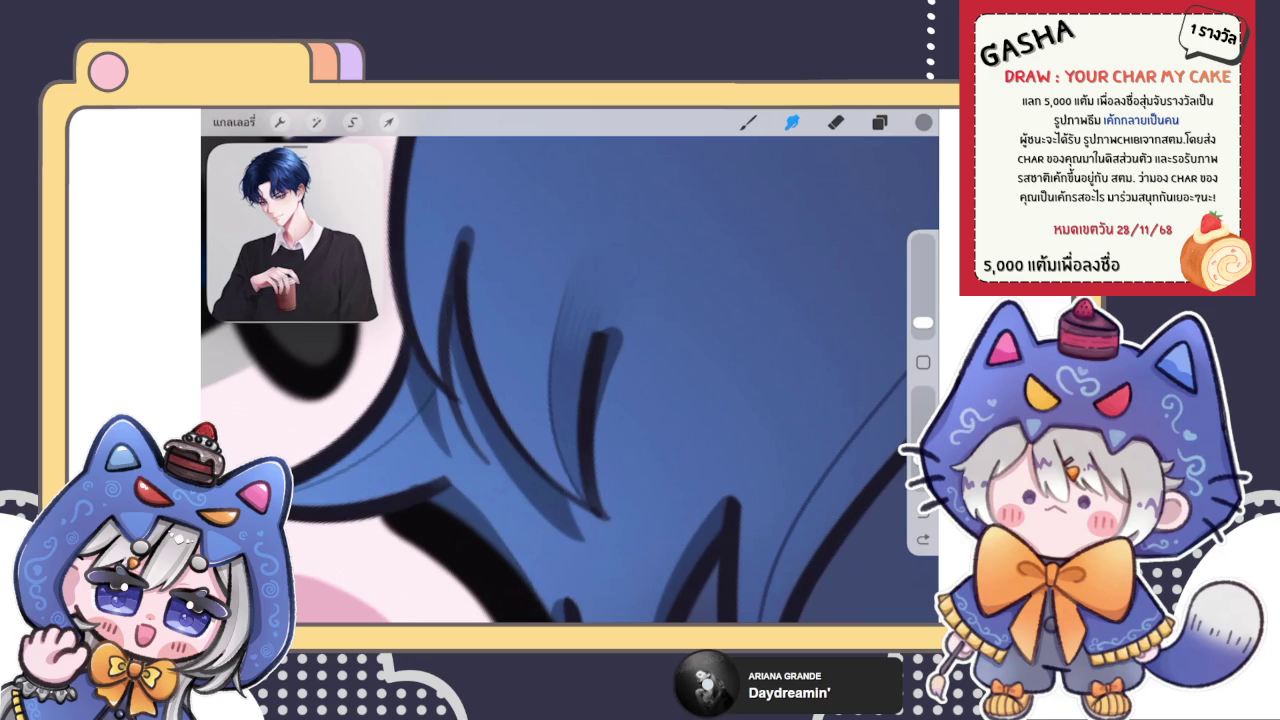
pyautogui.scroll(-3, 570, 380)
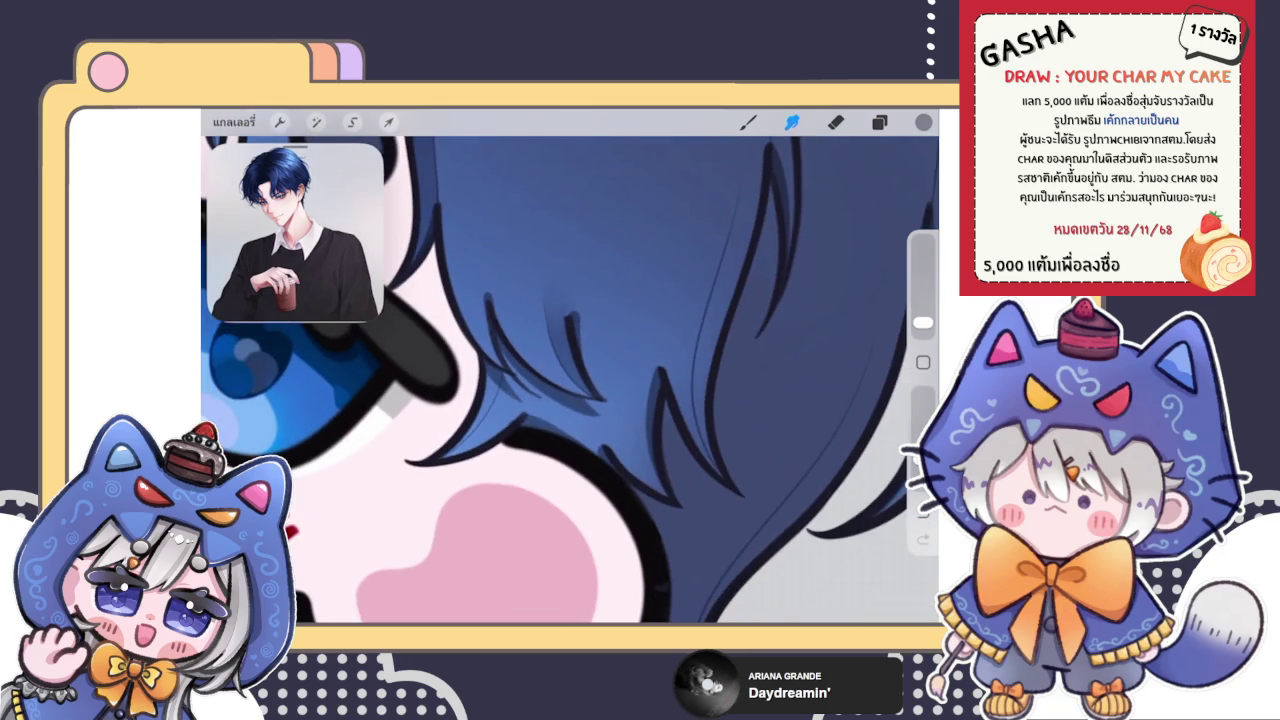
# Step: With the Brush, paint darker shading along the hair strand's edge beside the eye
pyautogui.scroll(-2, 570, 380)
pyautogui.click(748, 121)
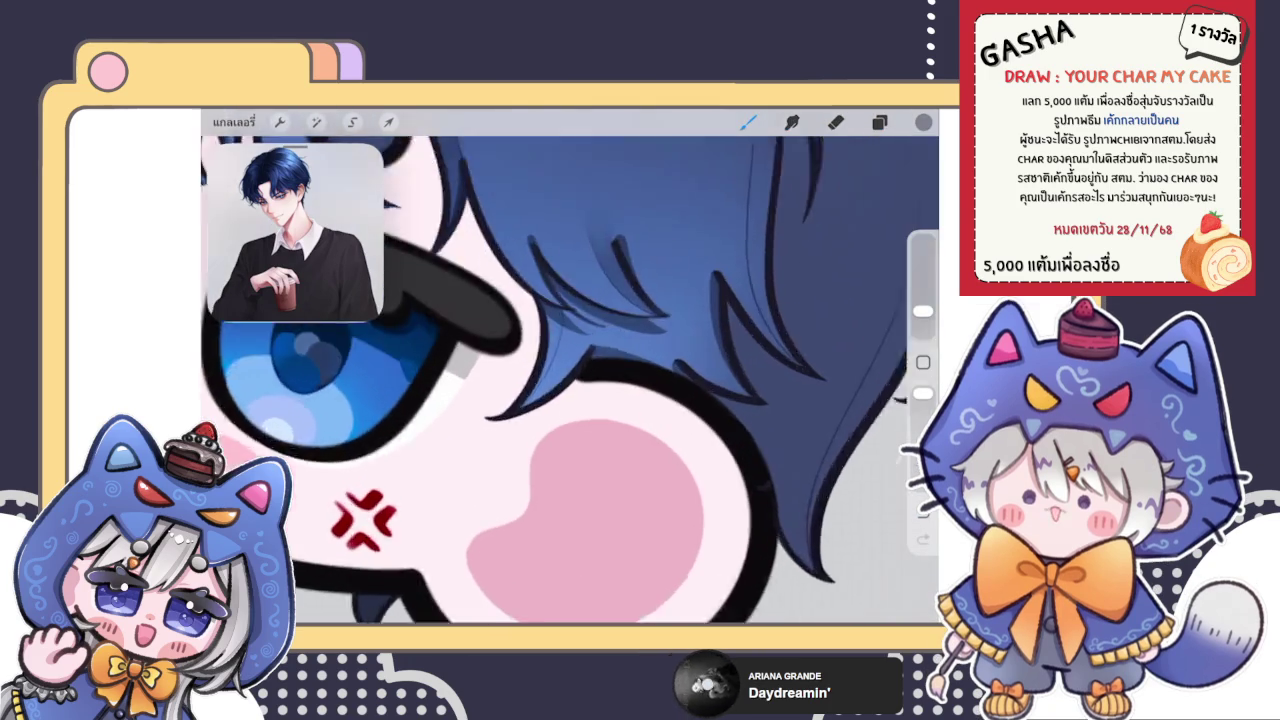
pyautogui.scroll(3, 570, 380)
pyautogui.moveTo(548, 326)
pyautogui.mouseDown()
pyautogui.moveTo(600, 378)
pyautogui.moveTo(604, 436)
pyautogui.mouseUp()
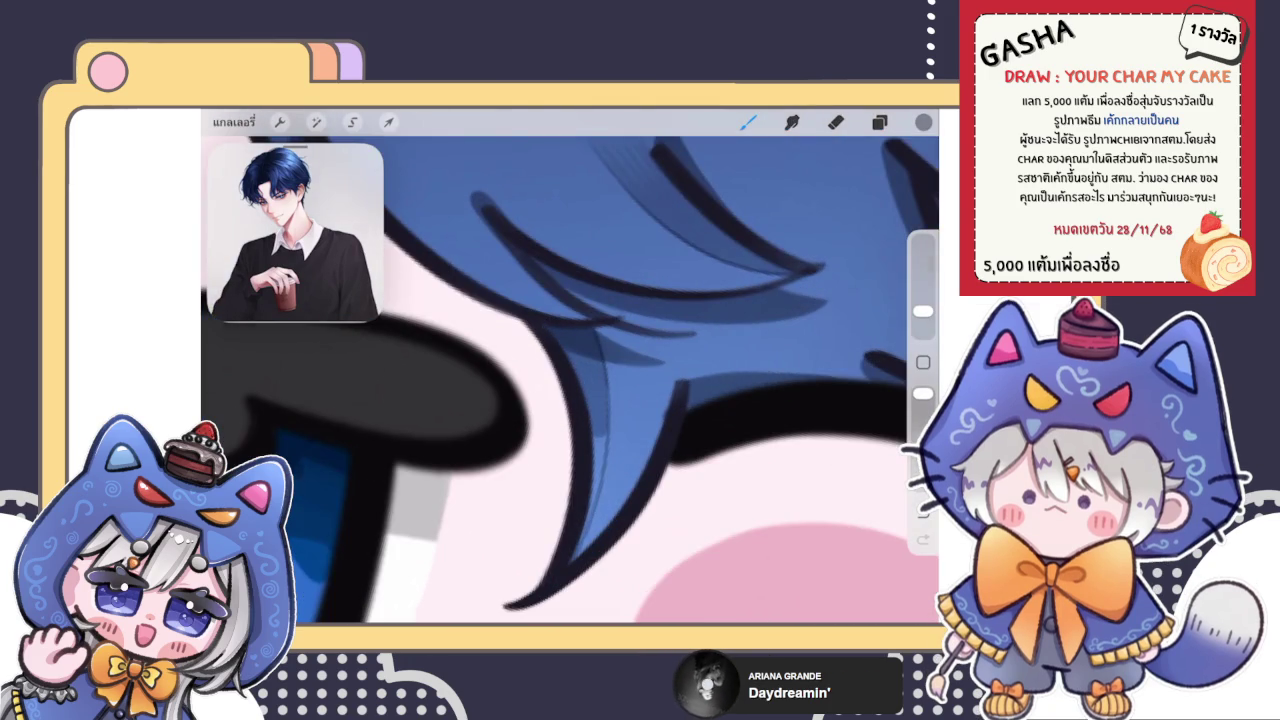
pyautogui.scroll(-3, 570, 380)
pyautogui.scroll(-3, 570, 380)
pyautogui.scroll(3, 570, 380)
# Step: Darken the strand's light edge with five short dark shading strokes
pyautogui.moveTo(600, 350); pyautogui.dragTo(540, 405)
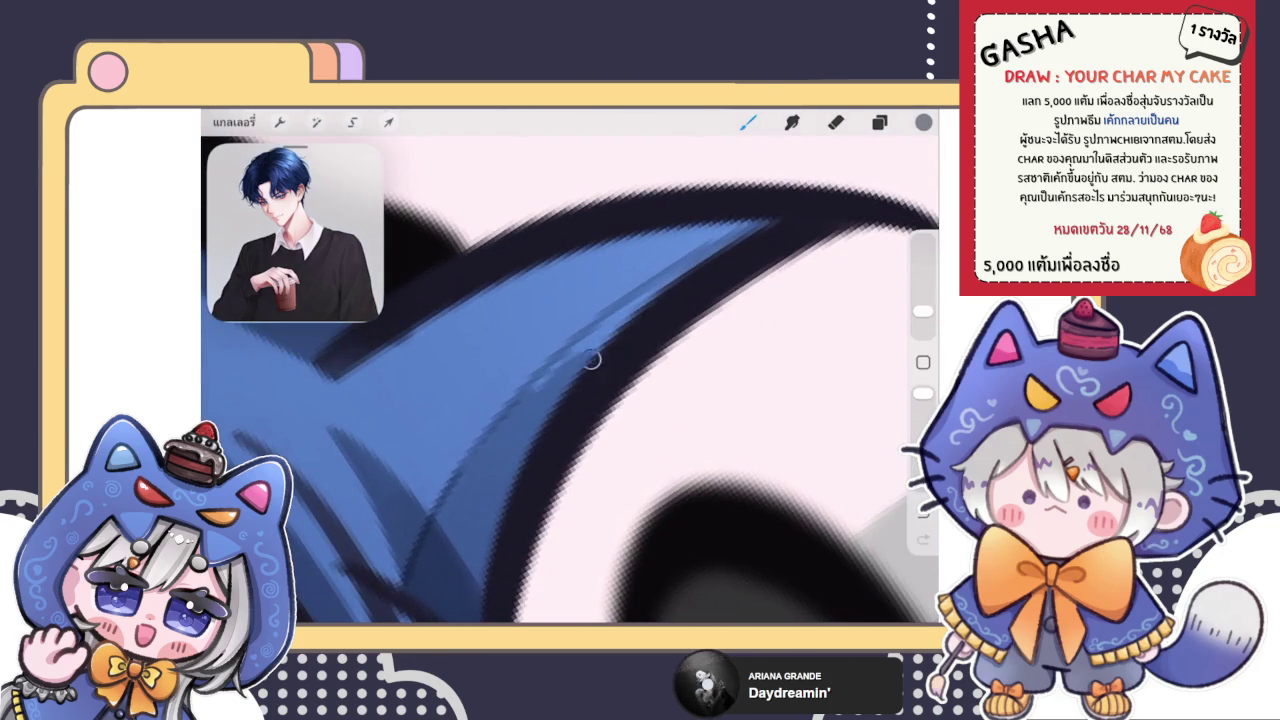
pyautogui.moveTo(650, 295); pyautogui.dragTo(535, 390)
pyautogui.moveTo(595, 335); pyautogui.dragTo(495, 425)
pyautogui.moveTo(638, 302); pyautogui.dragTo(545, 366)
pyautogui.moveTo(764, 222); pyautogui.dragTo(630, 314)
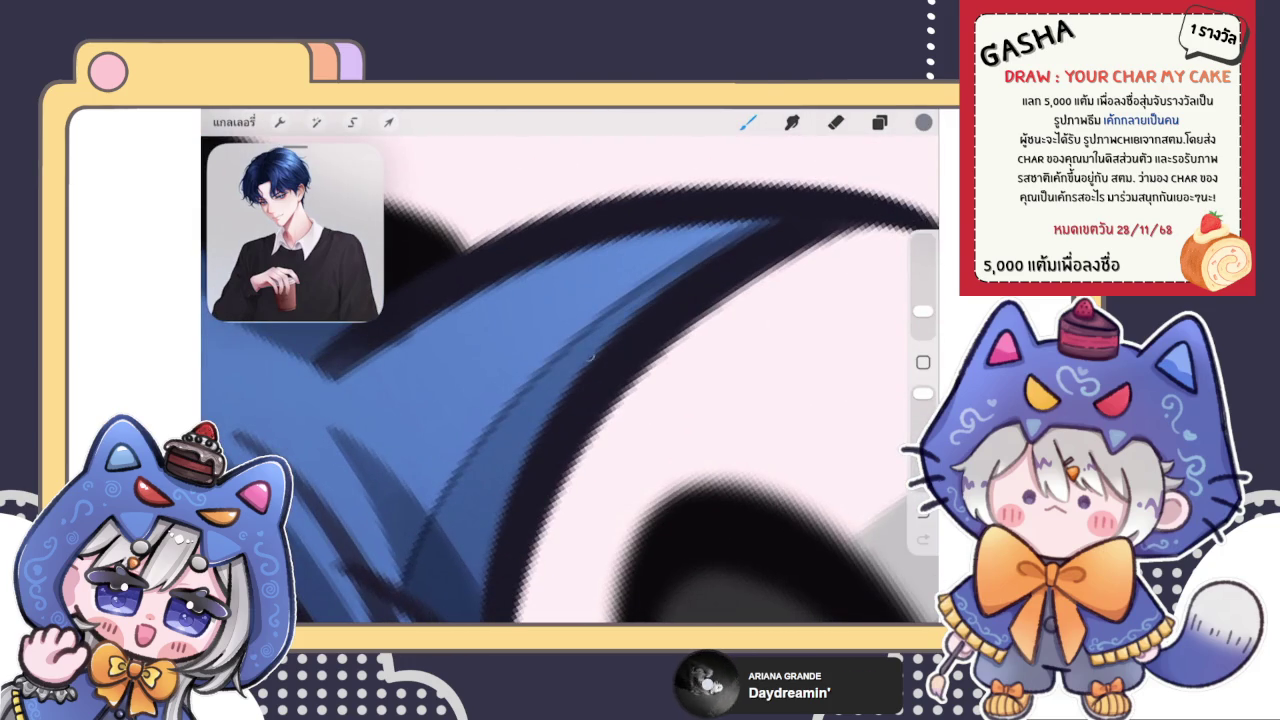
pyautogui.scroll(-3, 570, 380)
pyautogui.scroll(-3, 570, 380)
pyautogui.scroll(-3, 570, 380)
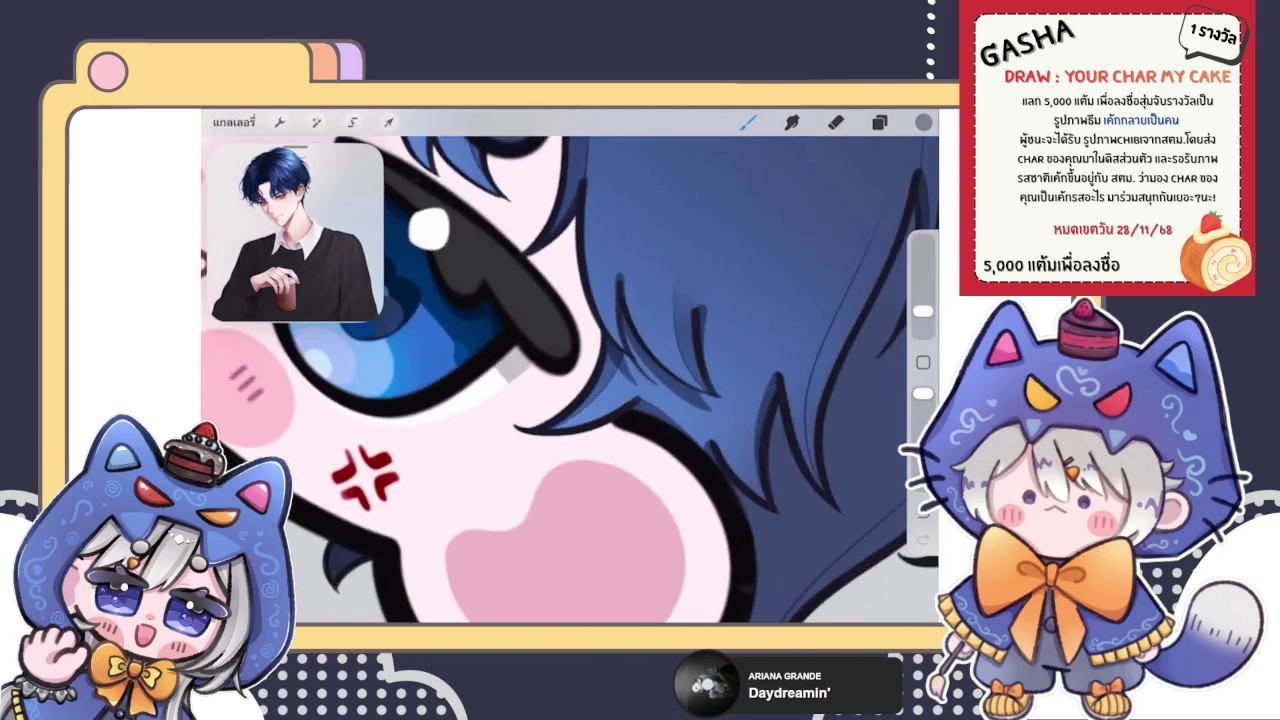
pyautogui.scroll(-2, 570, 380)
pyautogui.scroll(3, 570, 380)
pyautogui.scroll(3, 570, 380)
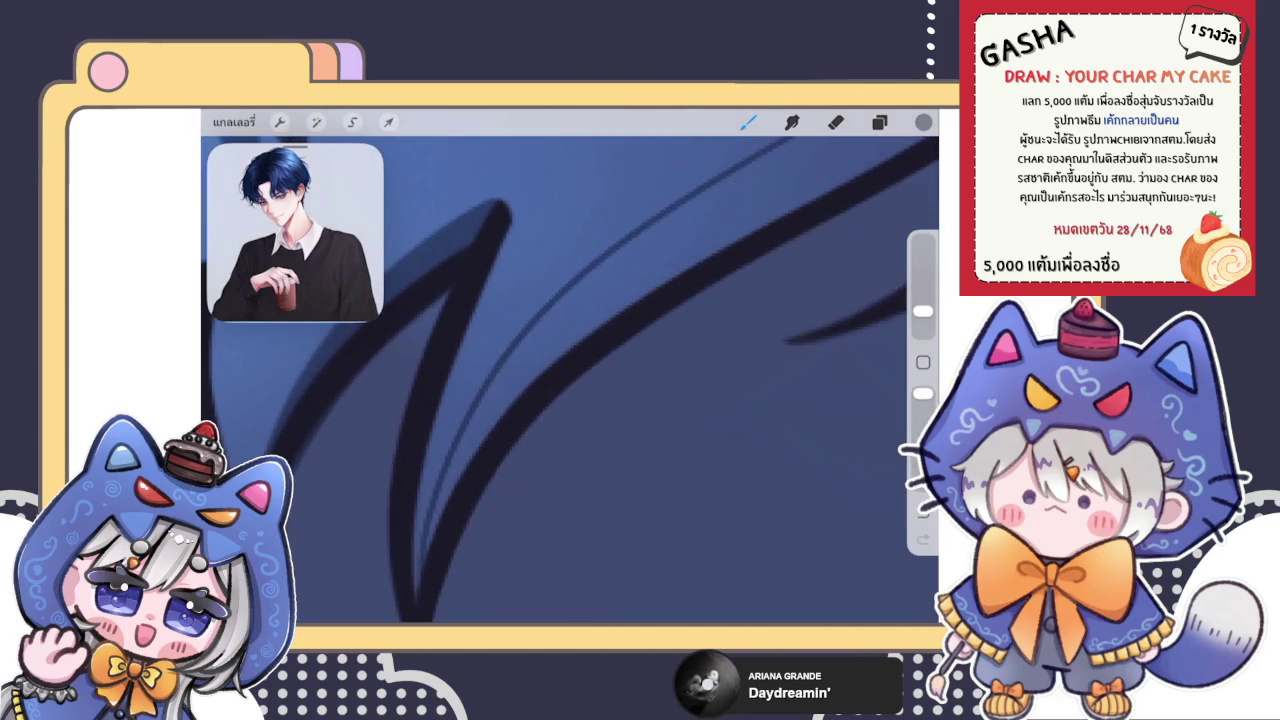
# Step: Paint dark shading along the strand's light edge and the upper strand, redoing one stroke
pyautogui.moveTo(458, 478); pyautogui.dragTo(430, 548)
pyautogui.moveTo(452, 470); pyautogui.dragTo(815, 192)
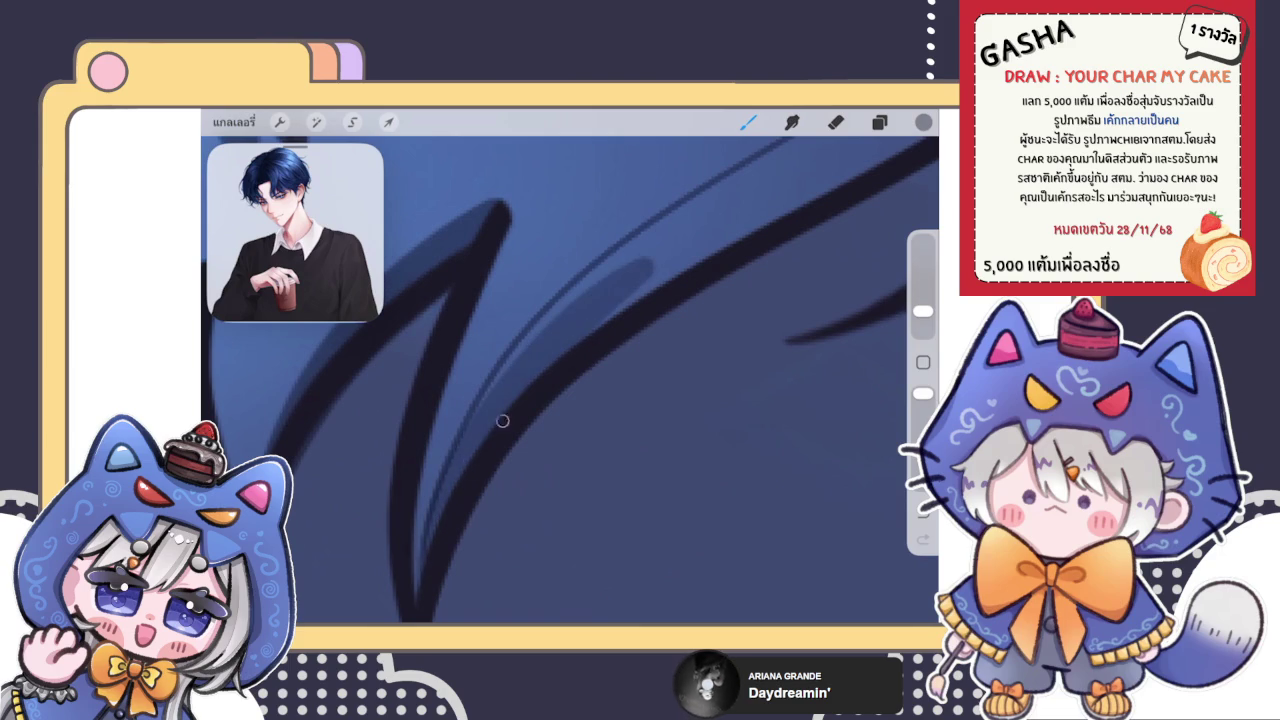
pyautogui.moveTo(434, 494)
pyautogui.mouseDown()
pyautogui.moveTo(615, 255)
pyautogui.moveTo(808, 176)
pyautogui.mouseUp()
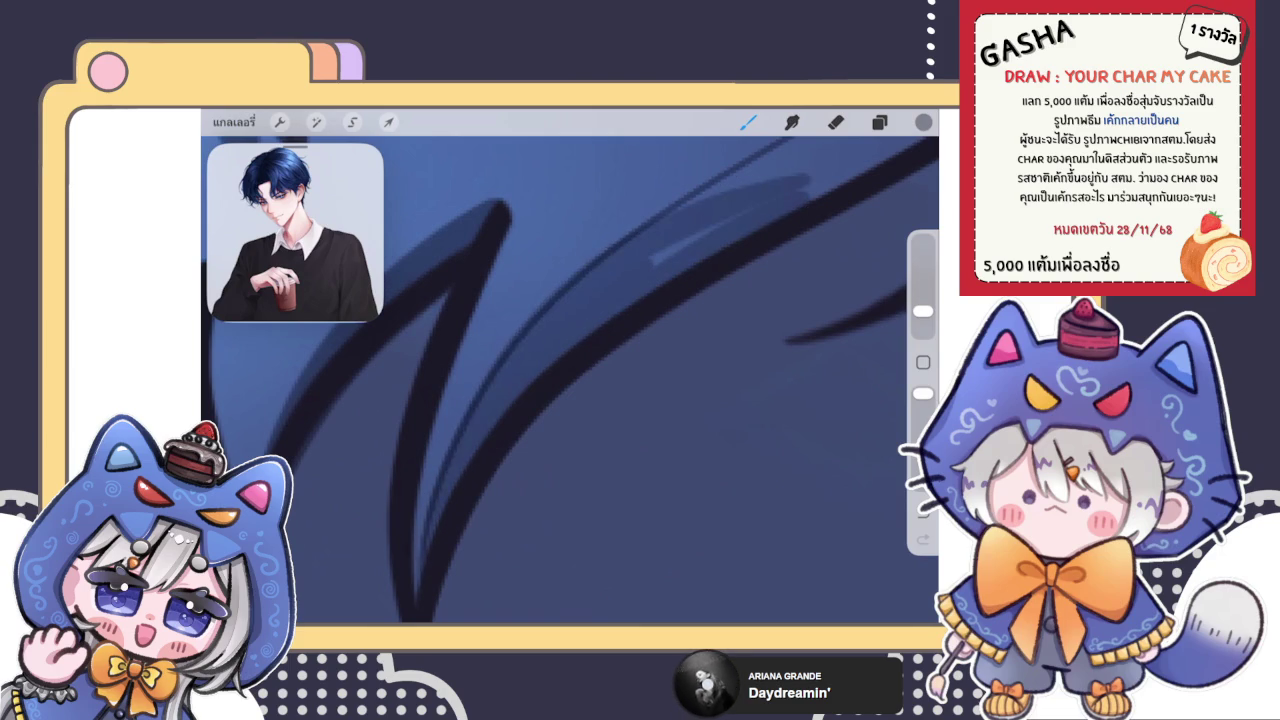
pyautogui.hotkey('ctrl', 'z')
pyautogui.moveTo(470, 400); pyautogui.dragTo(729, 228)
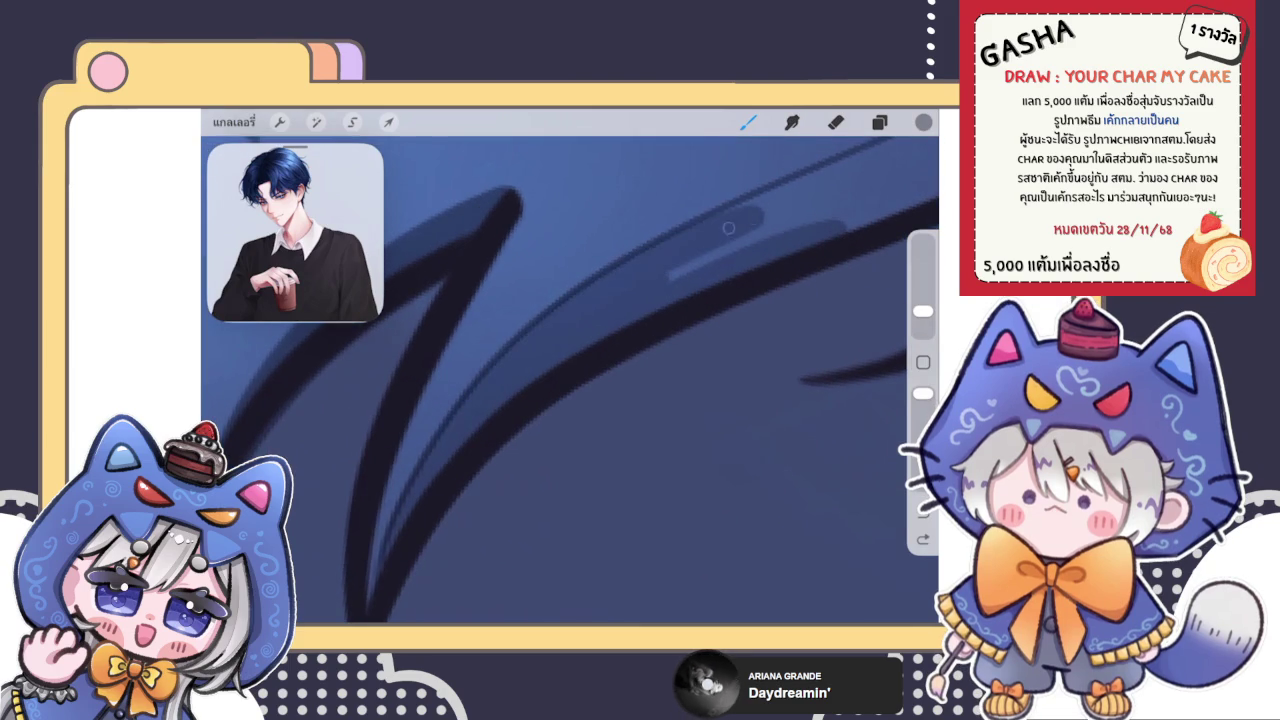
pyautogui.moveTo(583, 297); pyautogui.dragTo(818, 180)
pyautogui.moveTo(649, 283); pyautogui.dragTo(858, 182)
pyautogui.moveTo(820, 232); pyautogui.dragTo(888, 180)
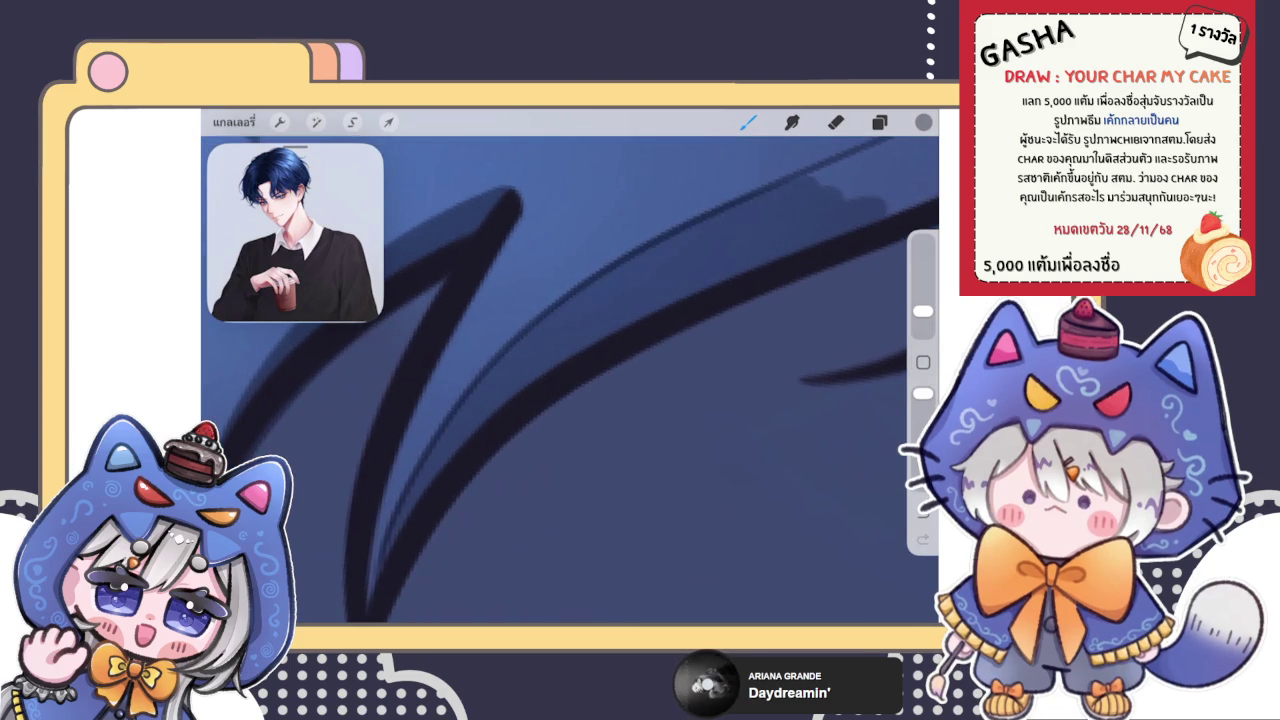
# Step: Build up dense dark shading along the upper hair strand
pyautogui.scroll(-2, 570, 380)
pyautogui.scroll(3, 570, 380)
pyautogui.moveTo(450, 460); pyautogui.dragTo(550, 380)
pyautogui.moveTo(475, 420); pyautogui.dragTo(680, 268)
pyautogui.moveTo(582, 328); pyautogui.dragTo(712, 234)
pyautogui.moveTo(640, 298)
pyautogui.mouseDown()
pyautogui.moveTo(750, 192)
pyautogui.moveTo(523, 417)
pyautogui.mouseUp()
pyautogui.moveTo(740, 238); pyautogui.dragTo(520, 440)
pyautogui.moveTo(710, 305); pyautogui.dragTo(570, 432)
pyautogui.moveTo(790, 222)
pyautogui.mouseDown()
pyautogui.moveTo(759, 255)
pyautogui.moveTo(752, 208)
pyautogui.moveTo(563, 334)
pyautogui.moveTo(540, 330)
pyautogui.moveTo(553, 318)
pyautogui.moveTo(615, 325)
pyautogui.moveTo(558, 305)
pyautogui.moveTo(600, 329)
pyautogui.moveTo(571, 343)
pyautogui.moveTo(614, 286)
pyautogui.moveTo(551, 380)
pyautogui.moveTo(594, 294)
pyautogui.moveTo(615, 282)
pyautogui.mouseUp()
# Step: Add dark strokes along the hair edge and the strand's inner curve
pyautogui.click(791, 122)
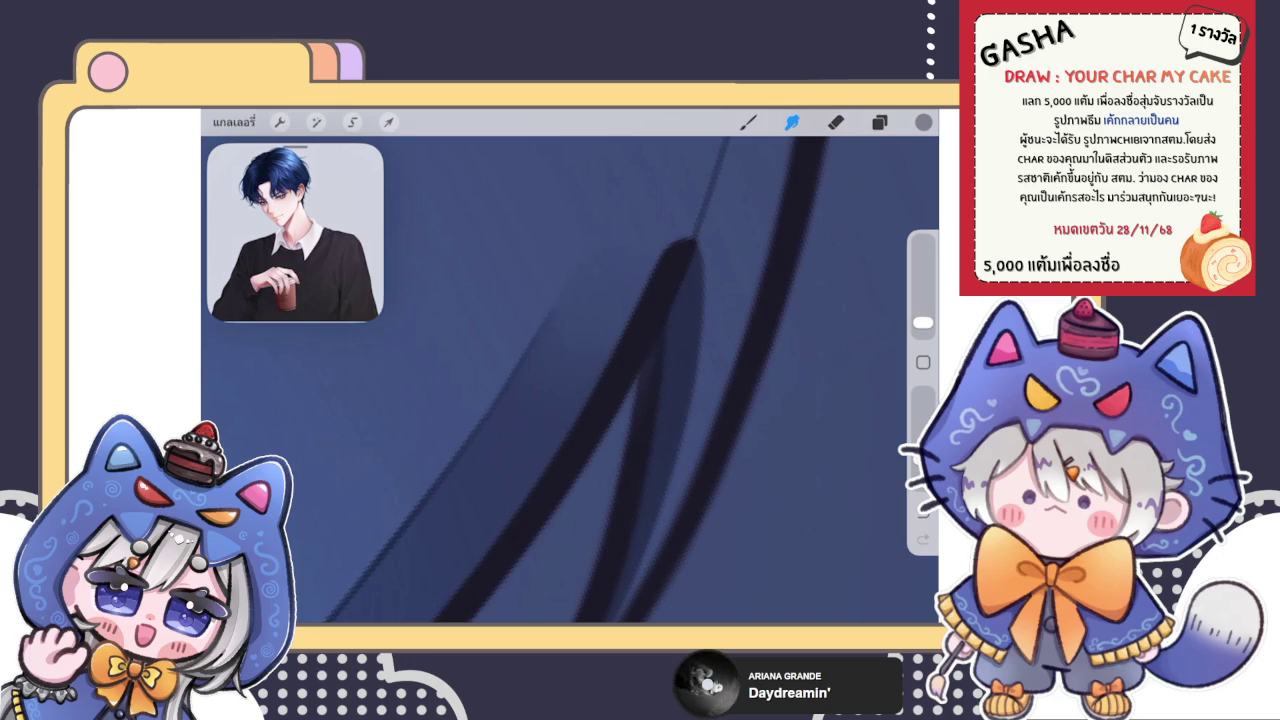
pyautogui.click(748, 122)
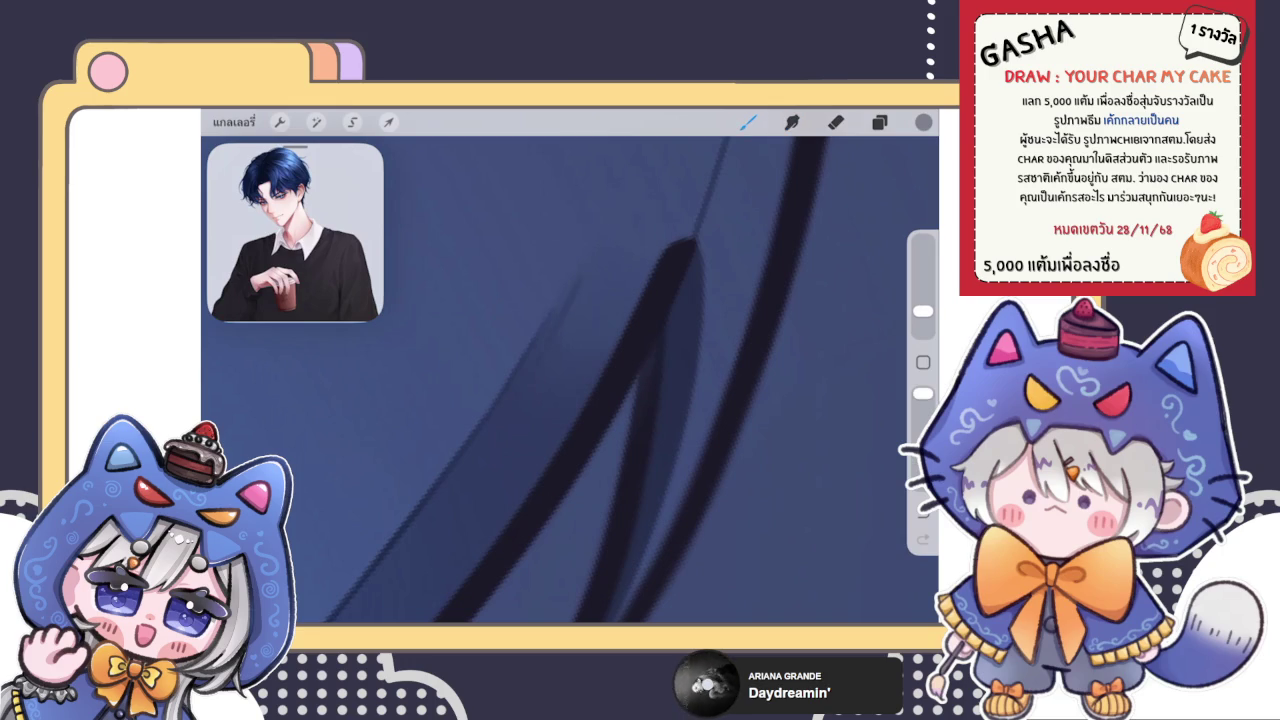
pyautogui.scroll(5, 570, 380)
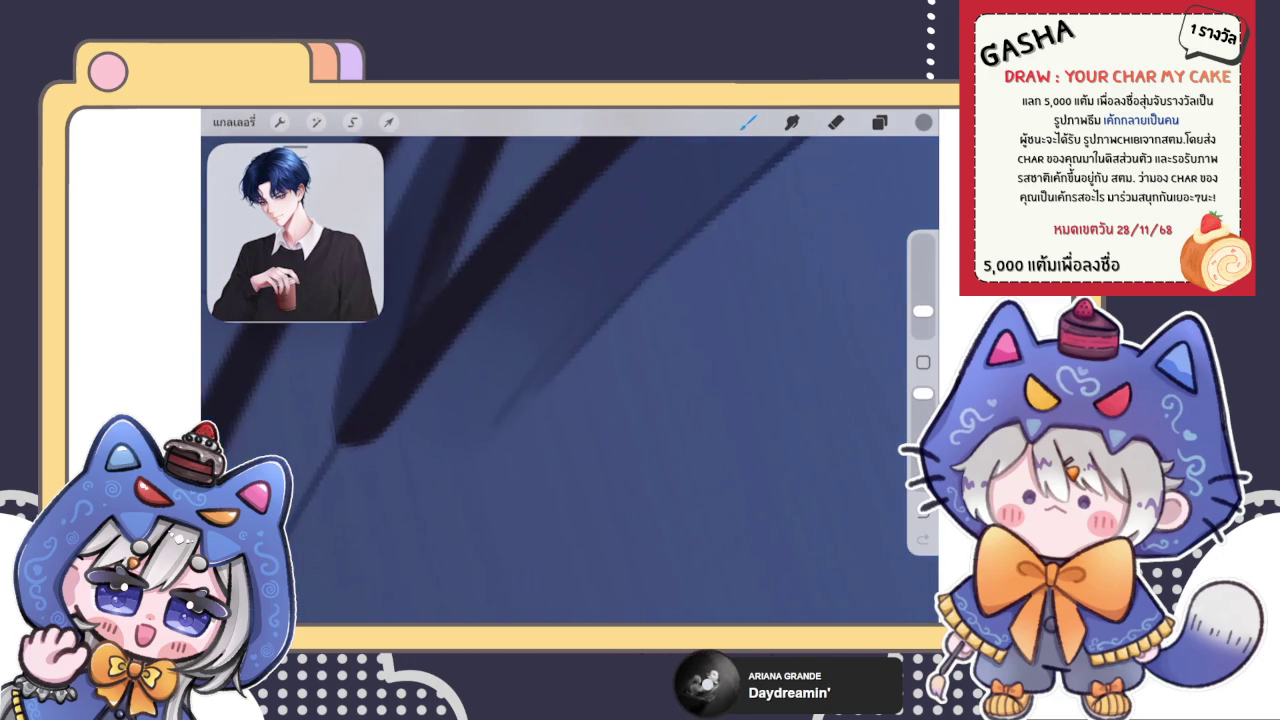
pyautogui.scroll(3, 570, 380)
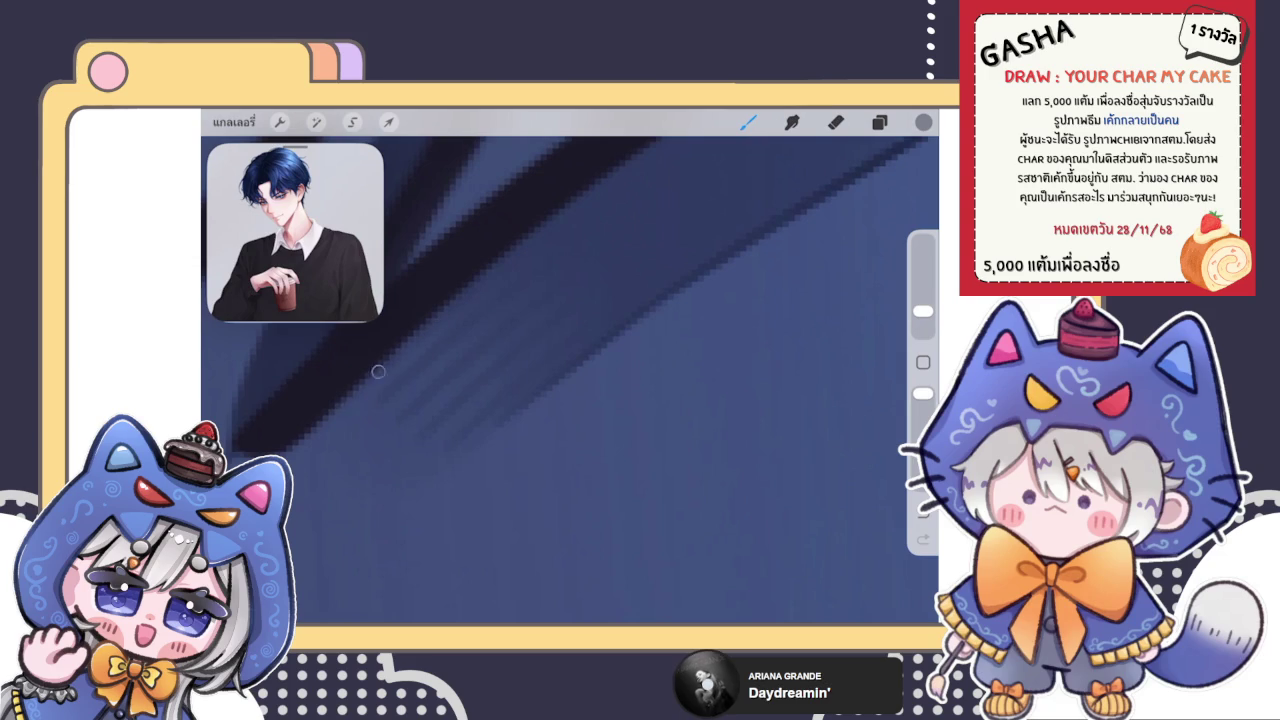
pyautogui.click(792, 121)
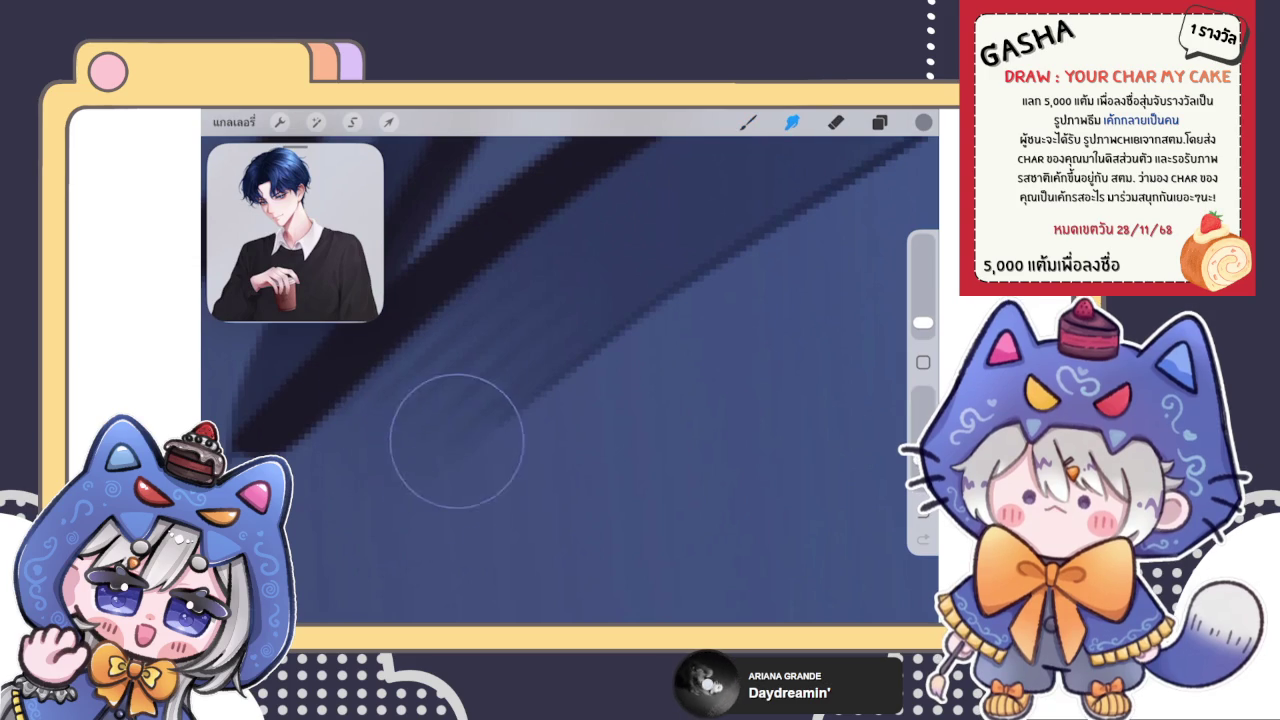
pyautogui.scroll(-5, 570, 380)
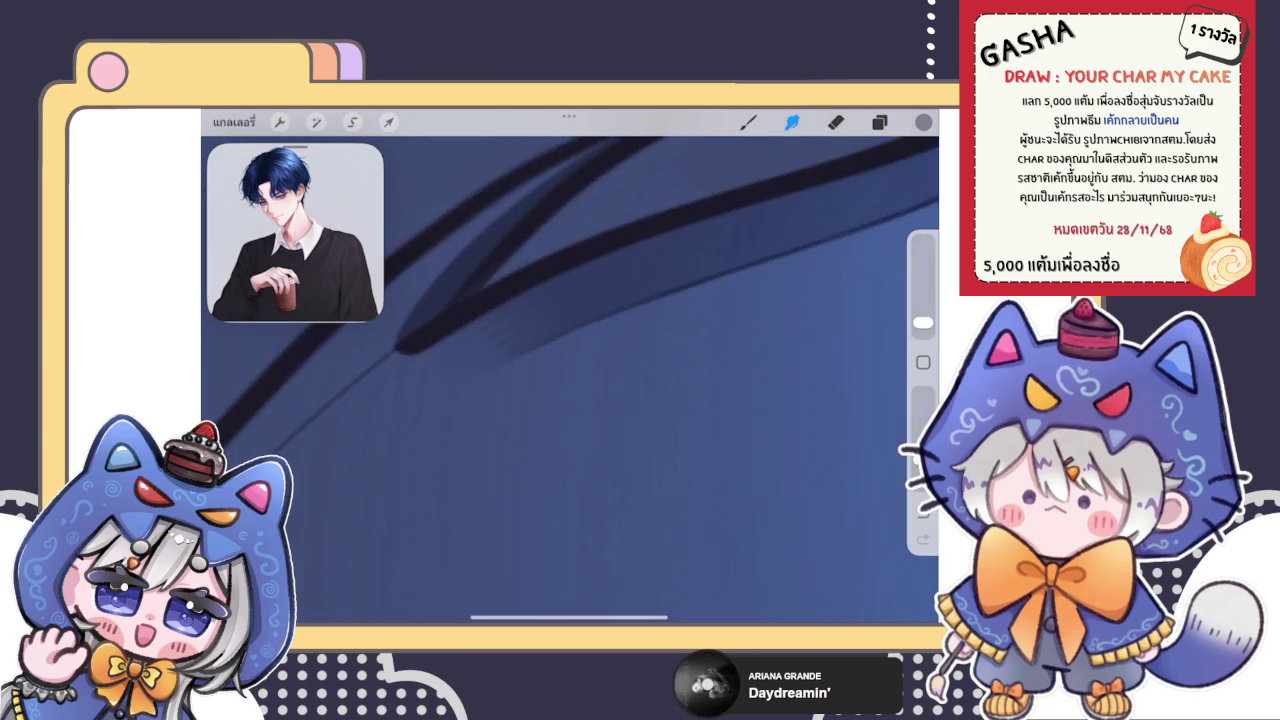
pyautogui.scroll(-5, 570, 380)
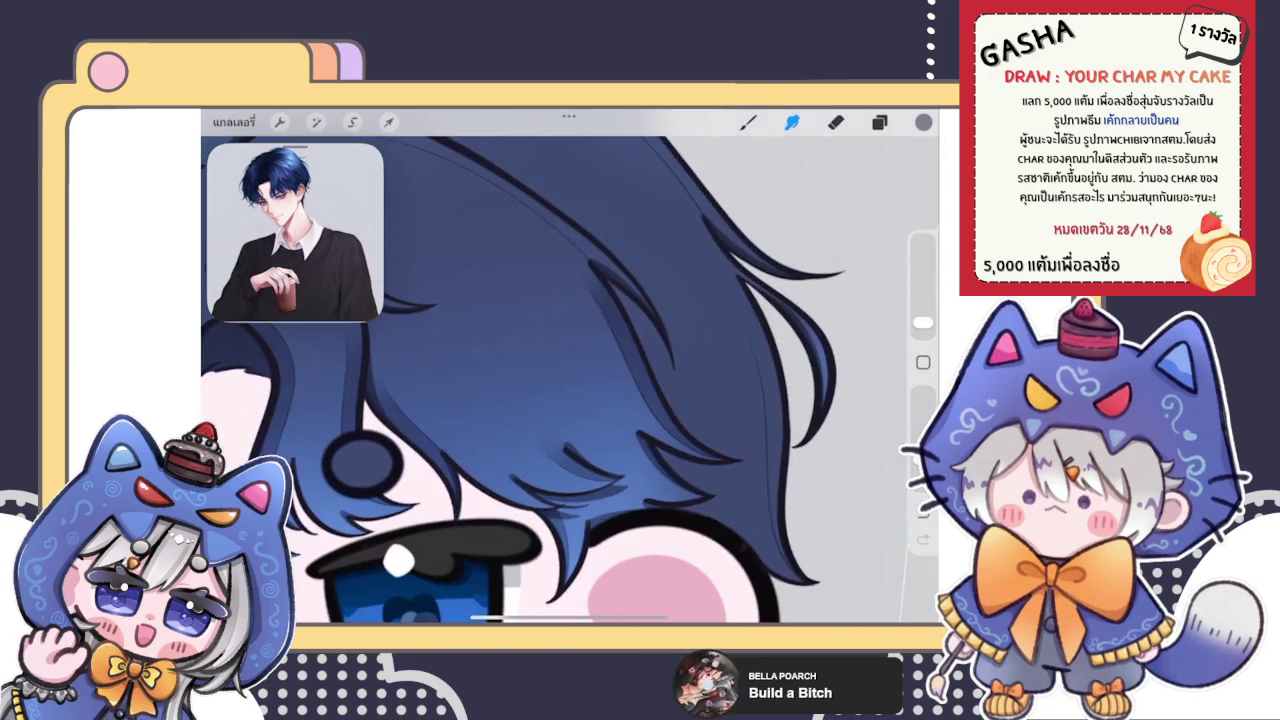
pyautogui.scroll(-3, 570, 380)
pyautogui.click(748, 121)
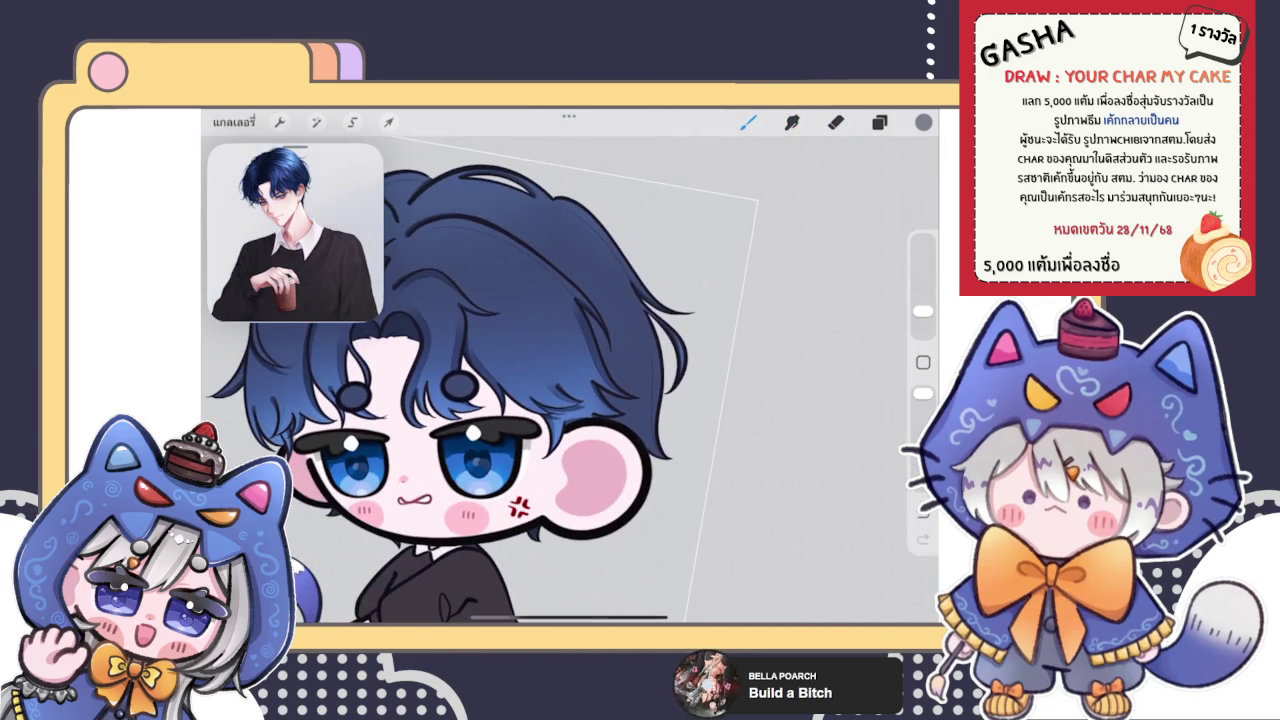
pyautogui.scroll(5, 570, 380)
pyautogui.scroll(3, 570, 380)
pyautogui.scroll(2, 570, 380)
pyautogui.moveTo(391, 529); pyautogui.dragTo(580, 332)
pyautogui.scroll(-3, 570, 380)
pyautogui.moveTo(430, 476)
pyautogui.mouseDown()
pyautogui.moveTo(604, 296)
pyautogui.moveTo(715, 238)
pyautogui.mouseUp()
pyautogui.moveTo(650, 290)
pyautogui.mouseDown()
pyautogui.moveTo(766, 229)
pyautogui.moveTo(712, 263)
pyautogui.mouseUp()
# Step: Extend the dark shading along the upper hair edge with short strokes
pyautogui.scroll(3, 570, 380)
pyautogui.moveTo(500, 444); pyautogui.dragTo(636, 358)
pyautogui.moveTo(530, 416)
pyautogui.mouseDown()
pyautogui.moveTo(714, 280)
pyautogui.moveTo(646, 420)
pyautogui.mouseUp()
pyautogui.moveTo(716, 305)
pyautogui.mouseDown()
pyautogui.moveTo(832, 200)
pyautogui.moveTo(545, 435)
pyautogui.moveTo(654, 294)
pyautogui.mouseUp()
pyautogui.scroll(-3, 570, 380)
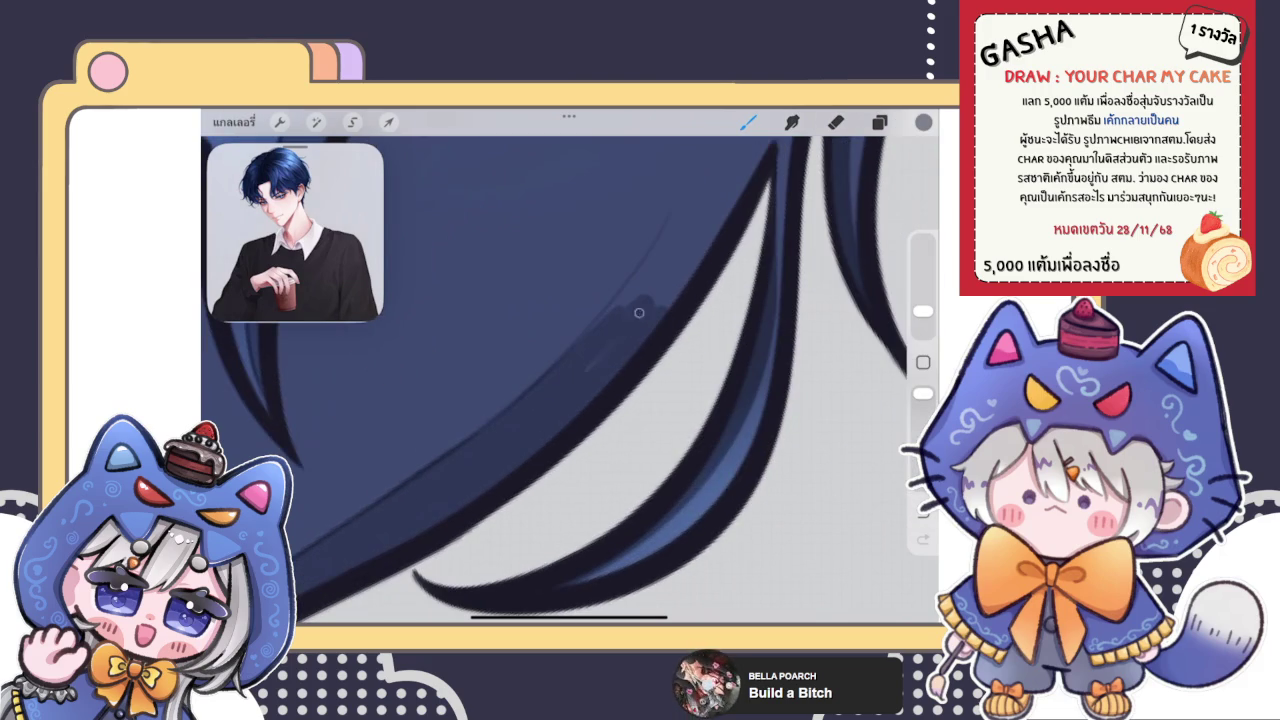
pyautogui.moveTo(533, 418); pyautogui.dragTo(678, 242)
pyautogui.moveTo(580, 348); pyautogui.dragTo(684, 226)
pyautogui.scroll(2, 570, 380)
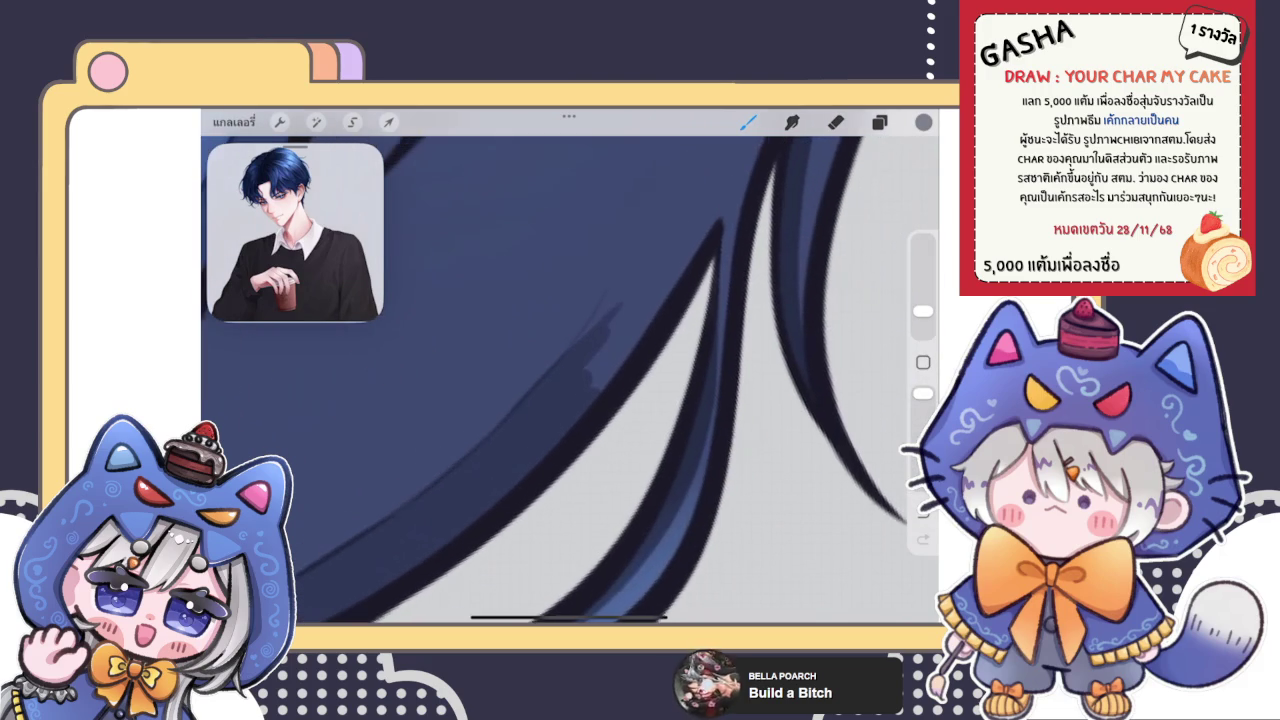
pyautogui.moveTo(566, 352); pyautogui.dragTo(608, 298)
pyautogui.moveTo(588, 380)
pyautogui.mouseDown()
pyautogui.moveTo(610, 298)
pyautogui.moveTo(644, 318)
pyautogui.mouseUp()
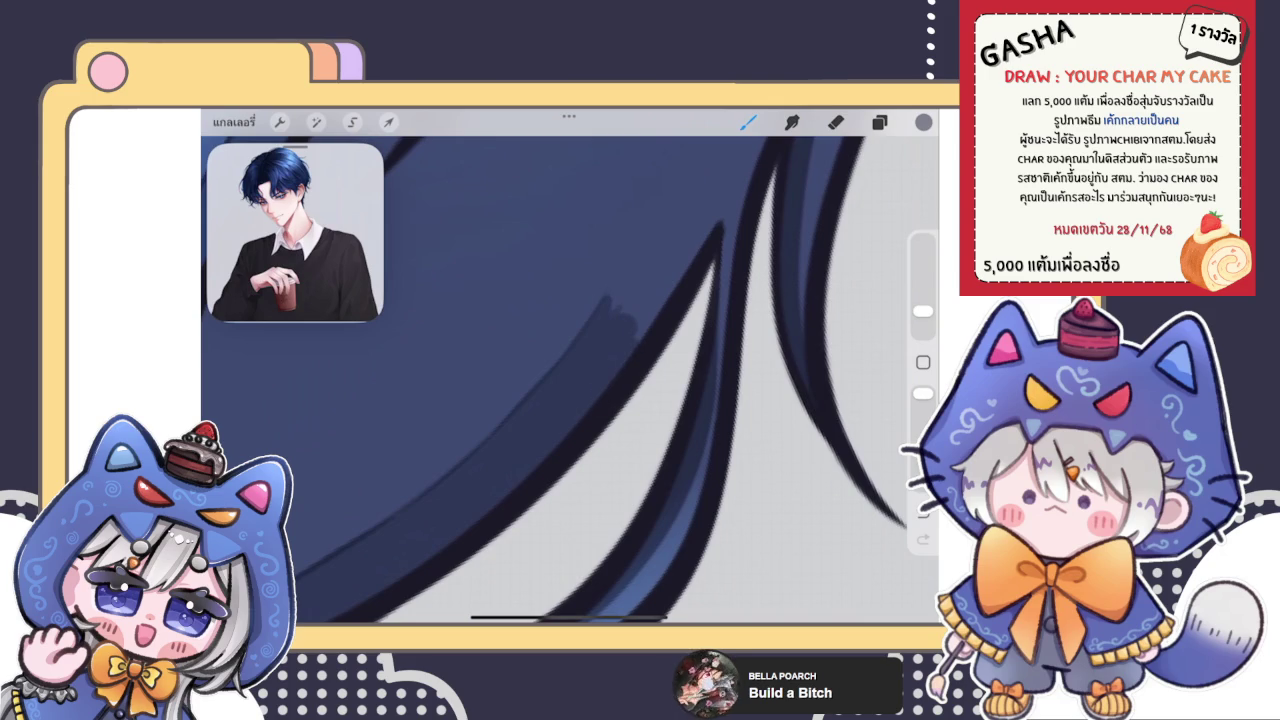
pyautogui.scroll(-2, 570, 380)
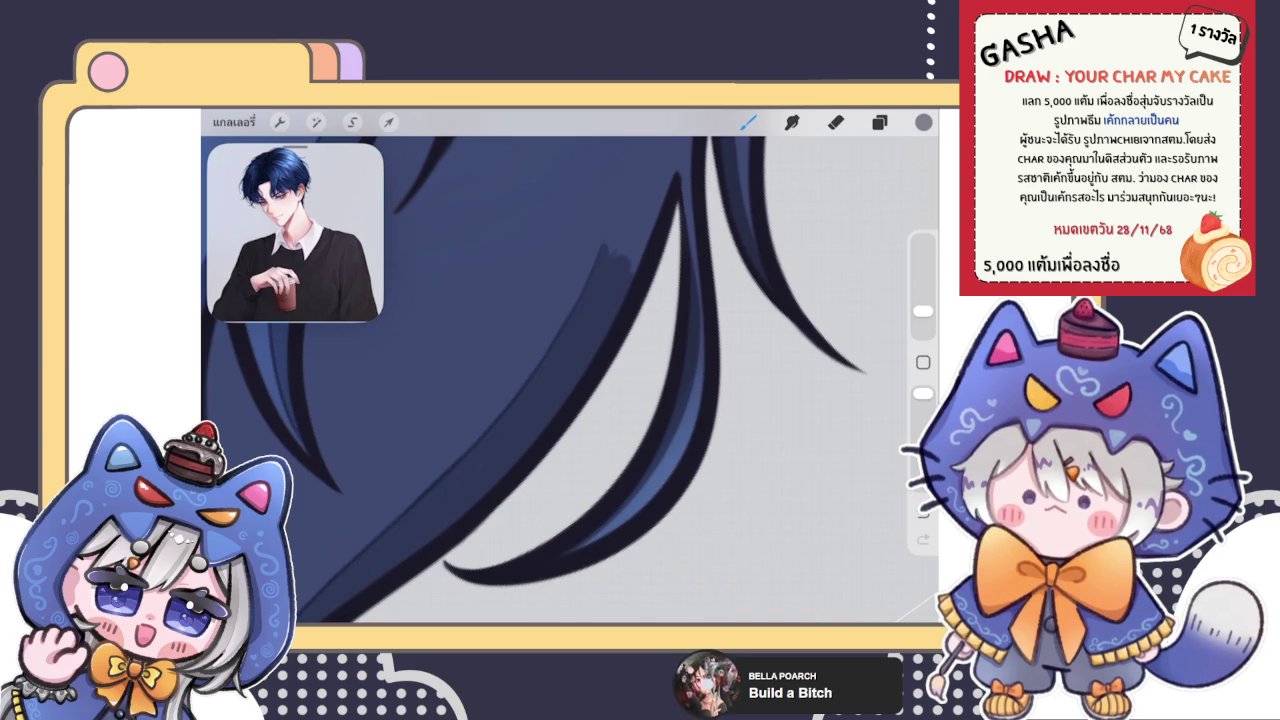
# Step: Paint a dark patch into the strand and smudge the streaks smoothly into the hair
pyautogui.press('e')
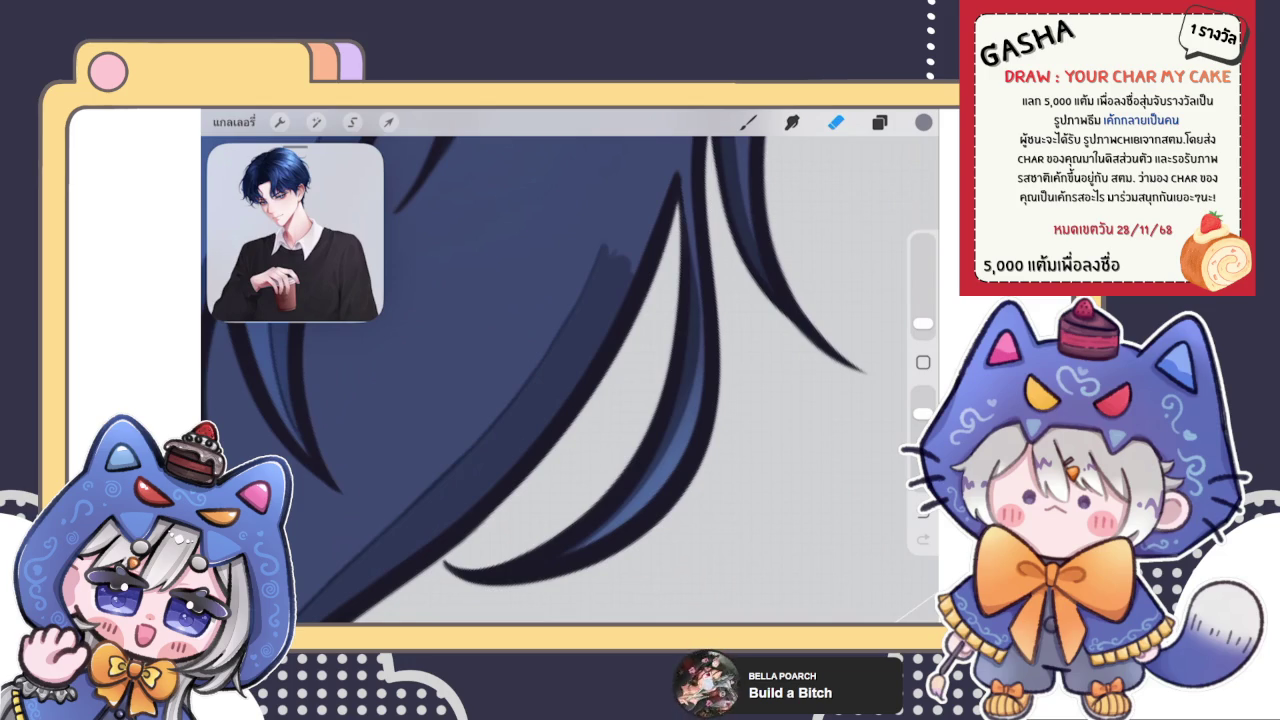
pyautogui.press('b')
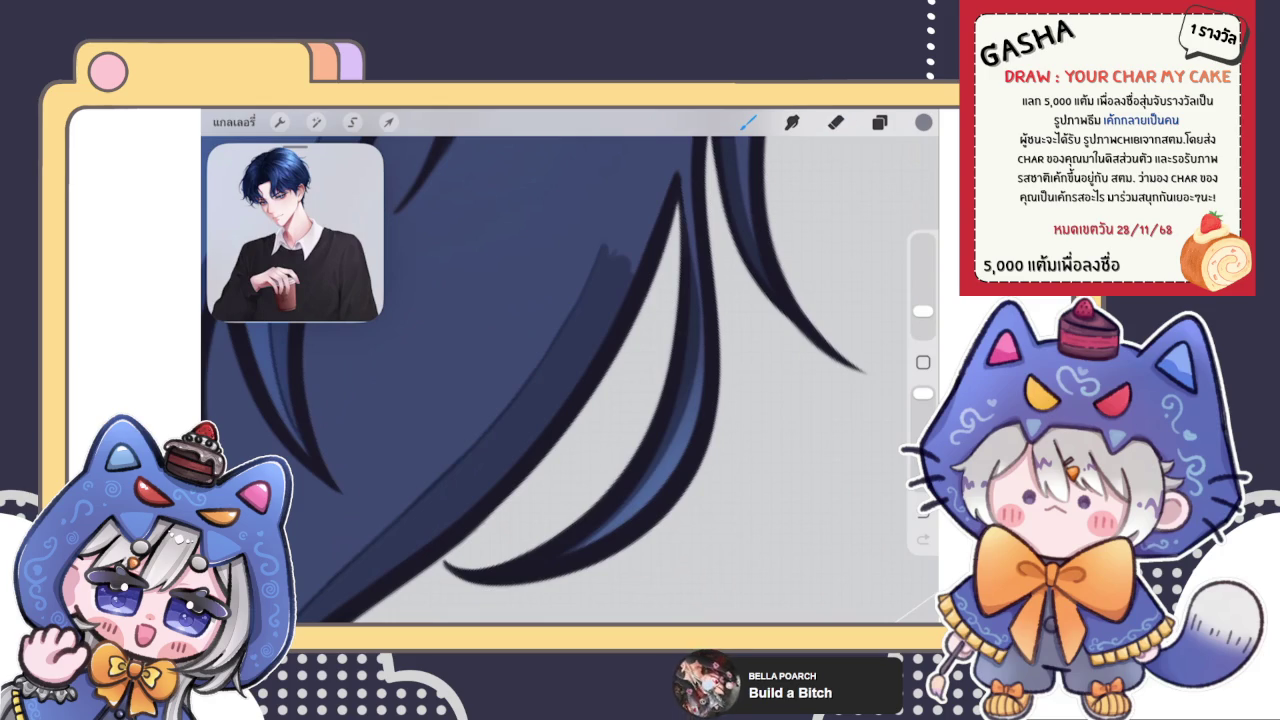
pyautogui.press('e')
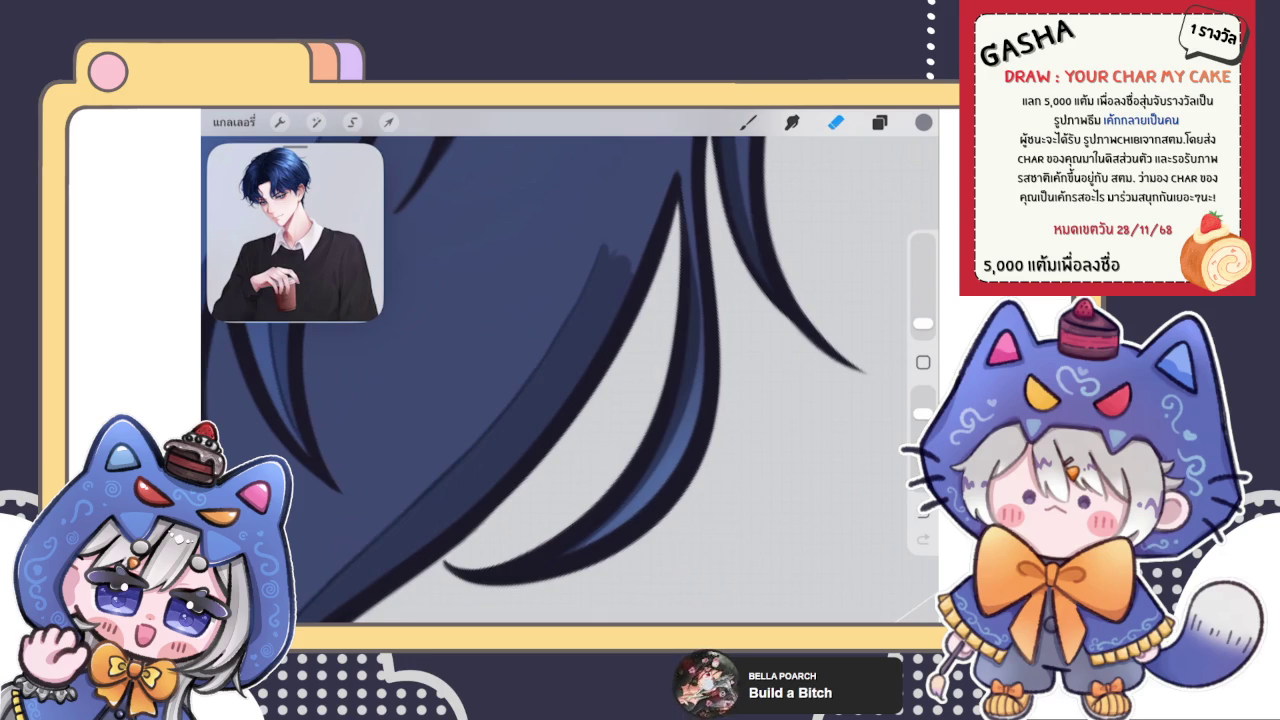
pyautogui.scroll(3, 620, 380)
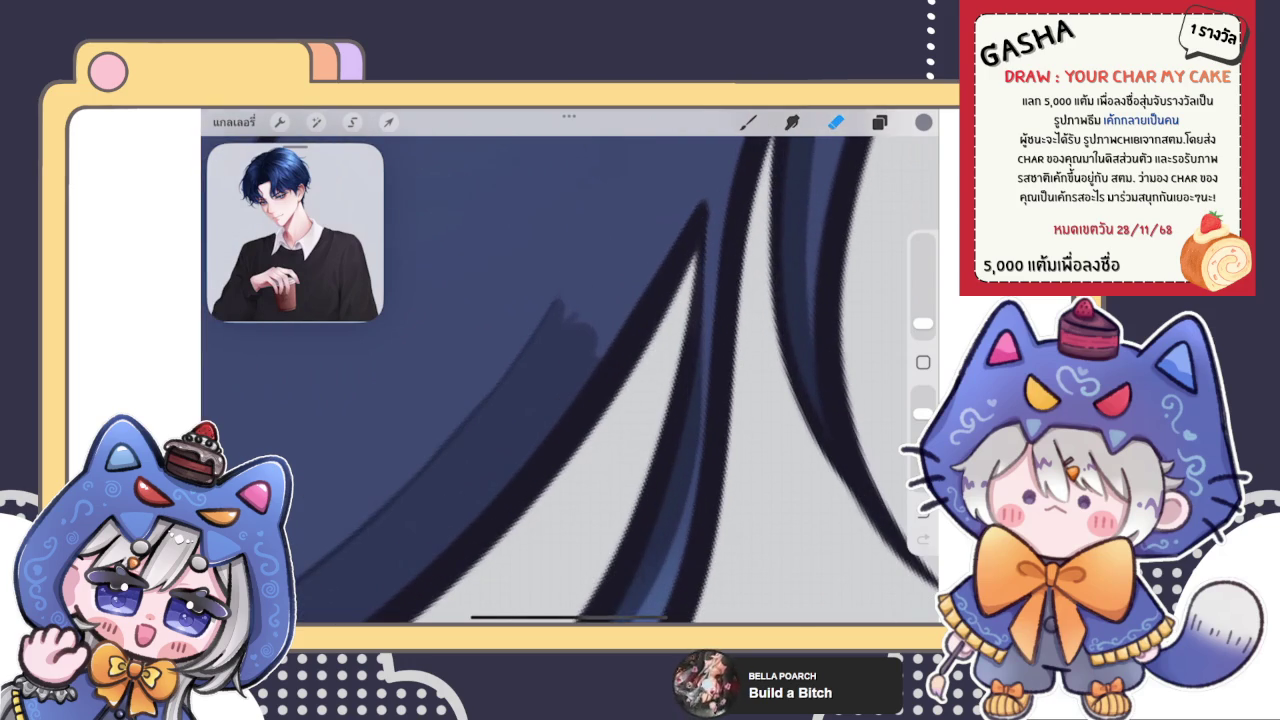
pyautogui.press('b')
pyautogui.moveTo(565, 308); pyautogui.dragTo(610, 345)
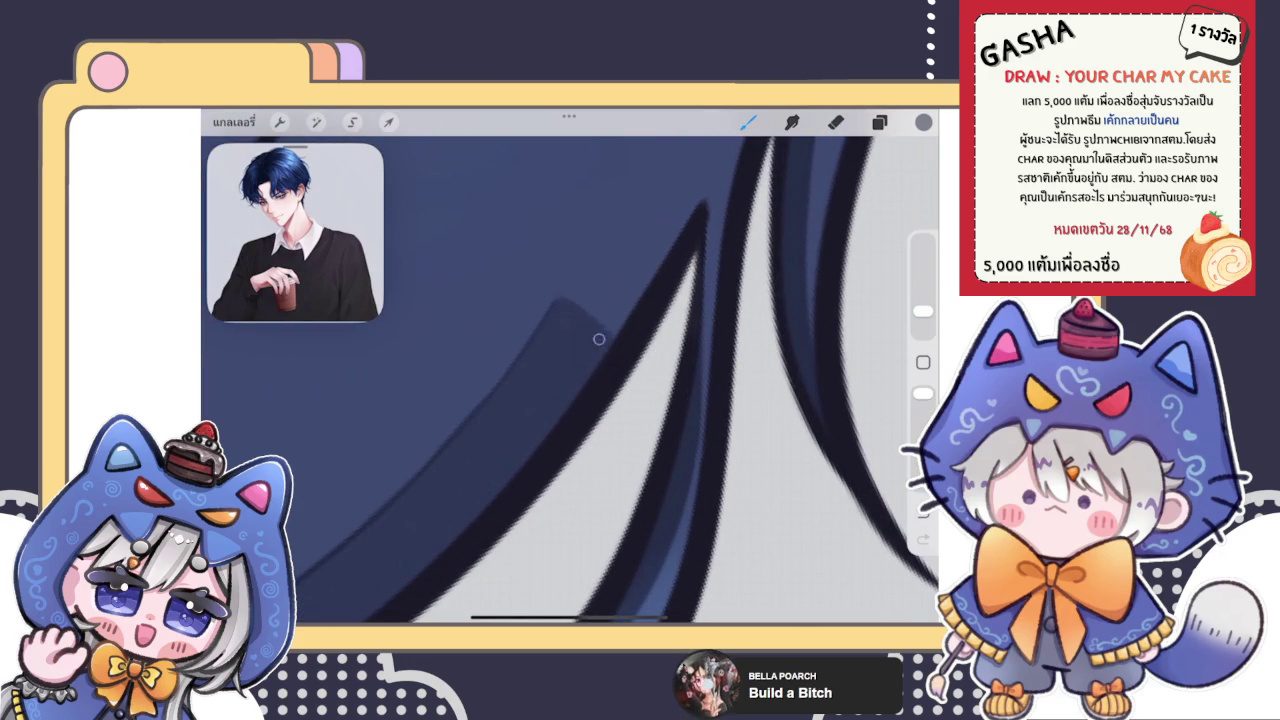
pyautogui.click(791, 121)
pyautogui.moveTo(614, 286)
pyautogui.mouseDown()
pyautogui.moveTo(580, 330)
pyautogui.moveTo(591, 346)
pyautogui.moveTo(566, 349)
pyautogui.moveTo(571, 286)
pyautogui.moveTo(609, 286)
pyautogui.moveTo(595, 365)
pyautogui.mouseUp()
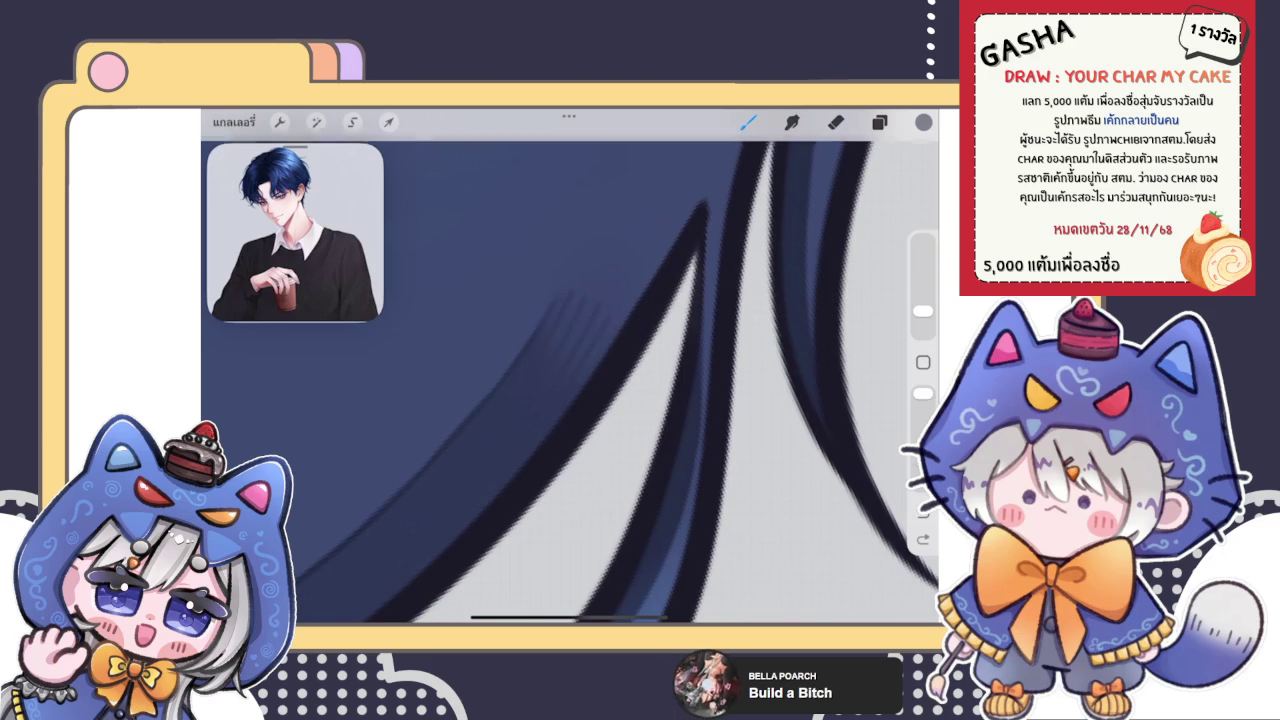
pyautogui.hotkey('ctrl', 'z')
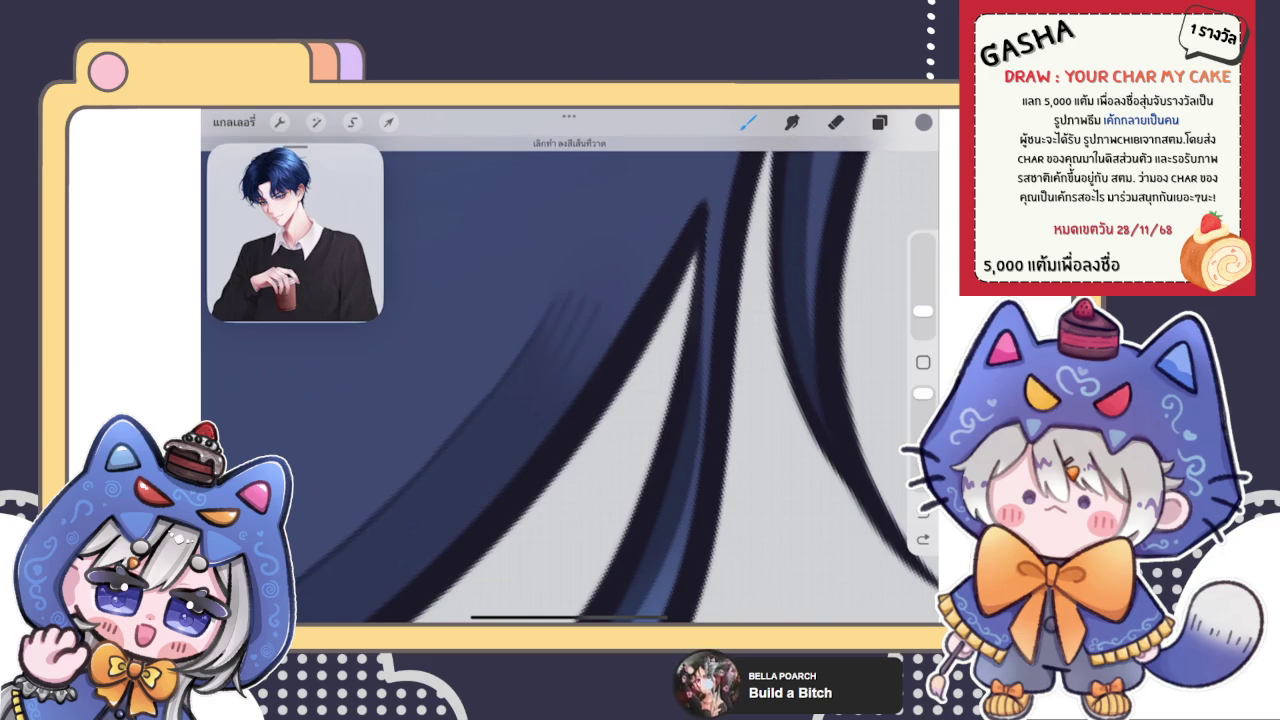
pyautogui.click(791, 121)
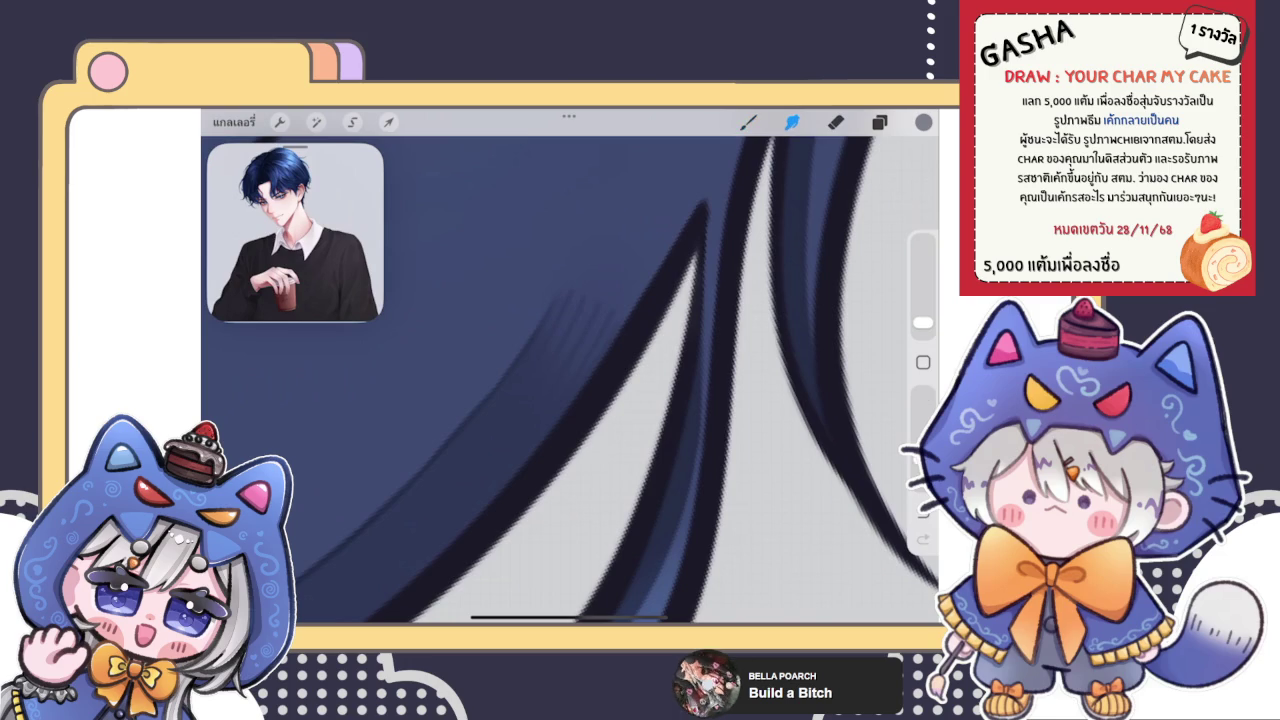
pyautogui.moveTo(580, 260)
pyautogui.mouseDown()
pyautogui.moveTo(611, 343)
pyautogui.moveTo(608, 296)
pyautogui.mouseUp()
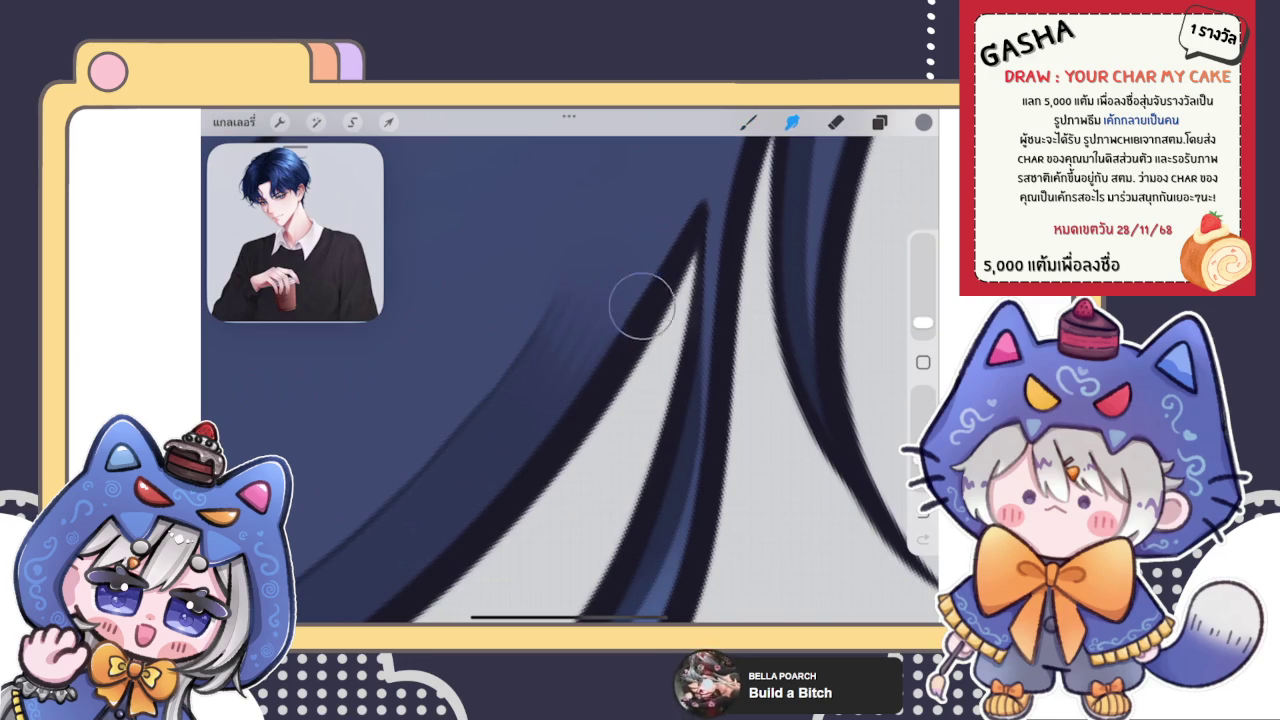
pyautogui.scroll(-5, 570, 380)
pyautogui.scroll(-3, 570, 380)
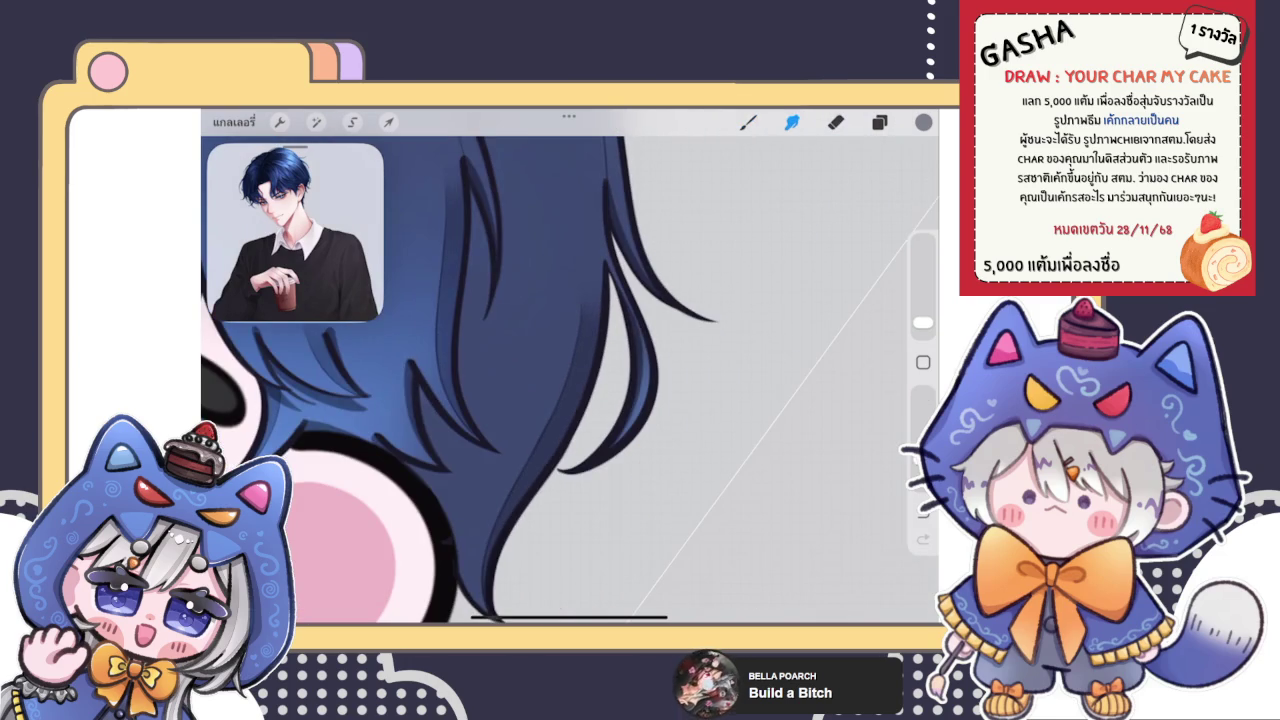
# Step: Paint darker shading strokes up along the upper hair edge
pyautogui.click(748, 121)
pyautogui.scroll(-3, 570, 380)
pyautogui.scroll(-2, 570, 380)
pyautogui.scroll(-2, 570, 380)
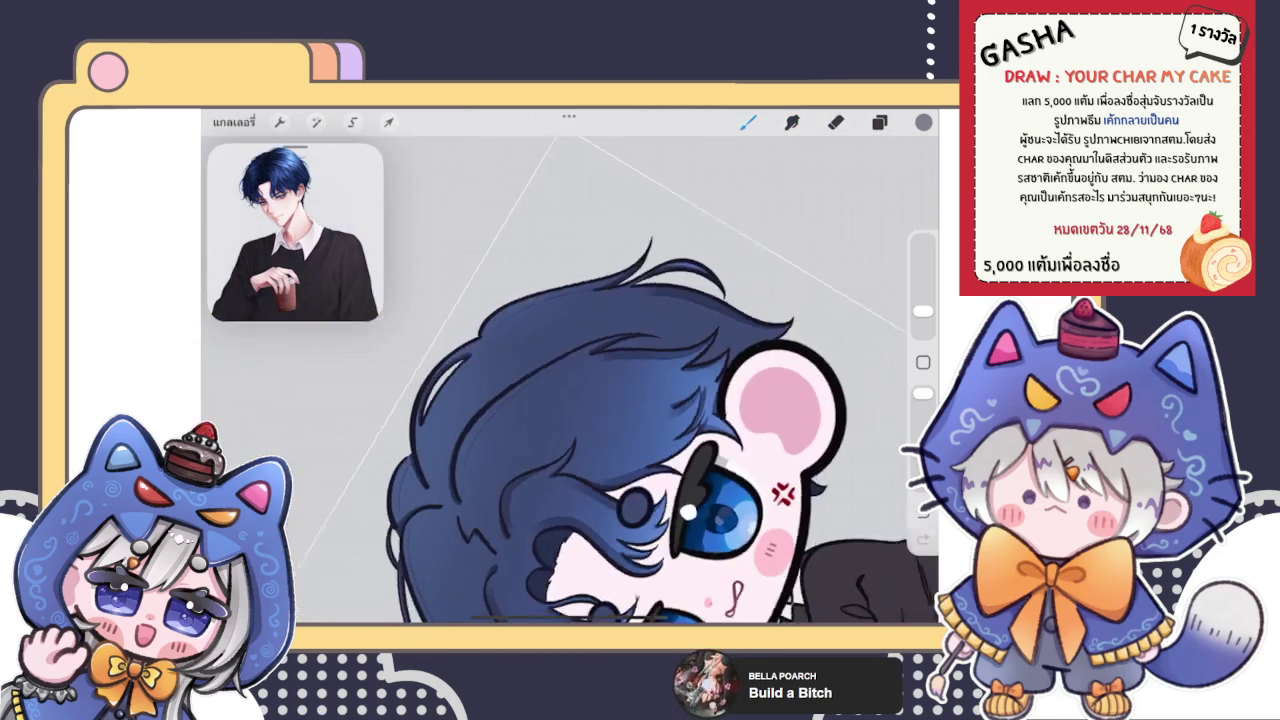
pyautogui.scroll(5, 600, 380)
pyautogui.scroll(5, 600, 380)
pyautogui.moveTo(412, 462); pyautogui.dragTo(480, 379)
pyautogui.moveTo(412, 486); pyautogui.dragTo(550, 326)
pyautogui.moveTo(490, 382); pyautogui.dragTo(574, 297)
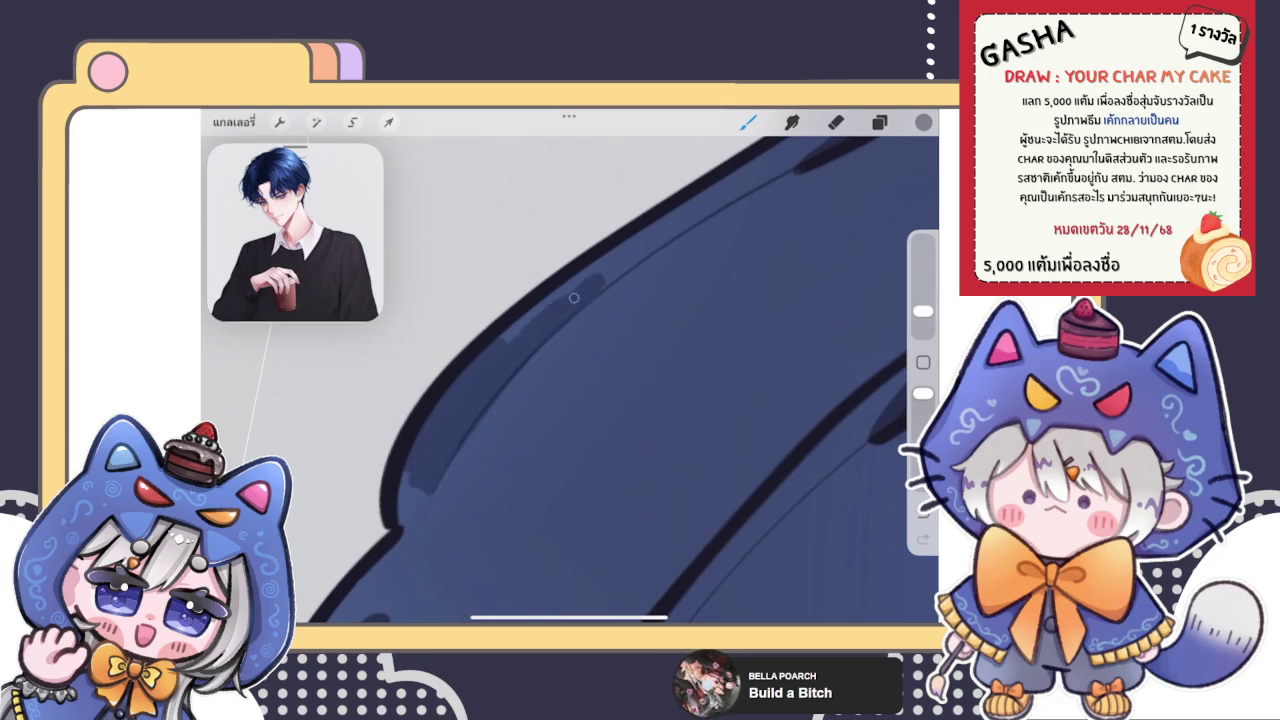
pyautogui.moveTo(510, 338); pyautogui.dragTo(688, 206)
# Step: Redo the dark shading along the diagonal hair line, undoing unwanted strokes
pyautogui.press('e')
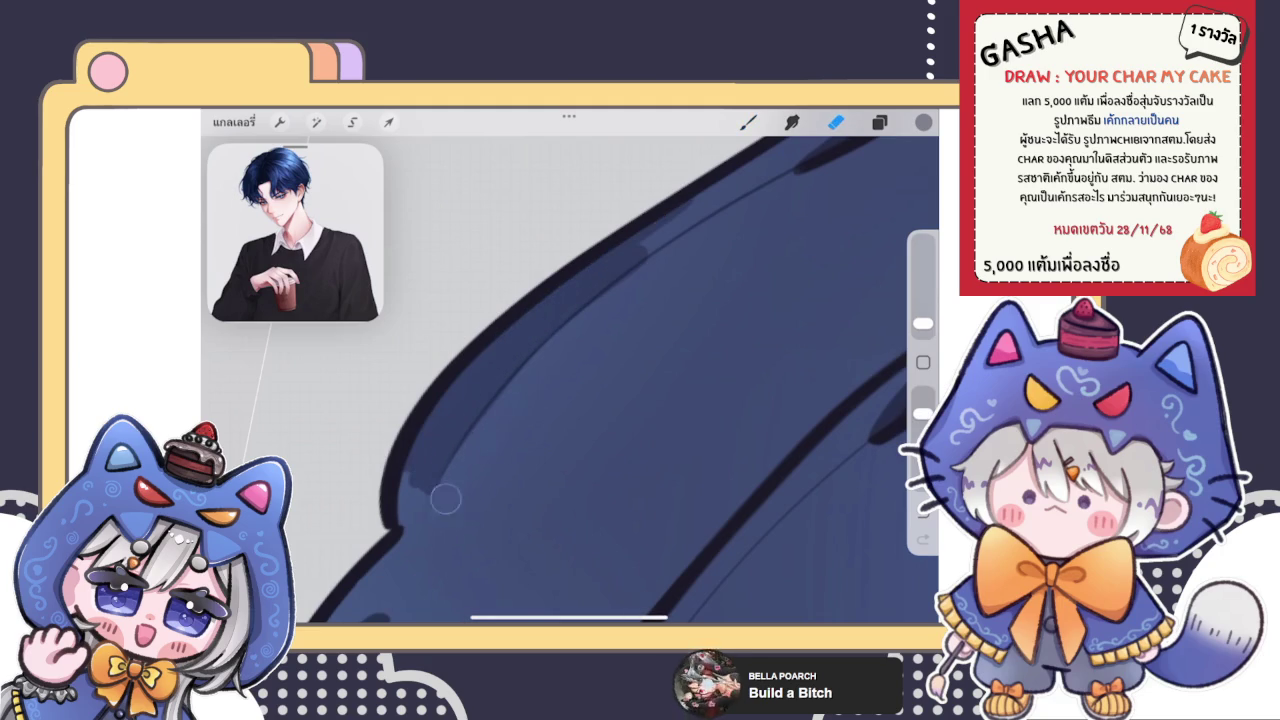
pyautogui.press('b')
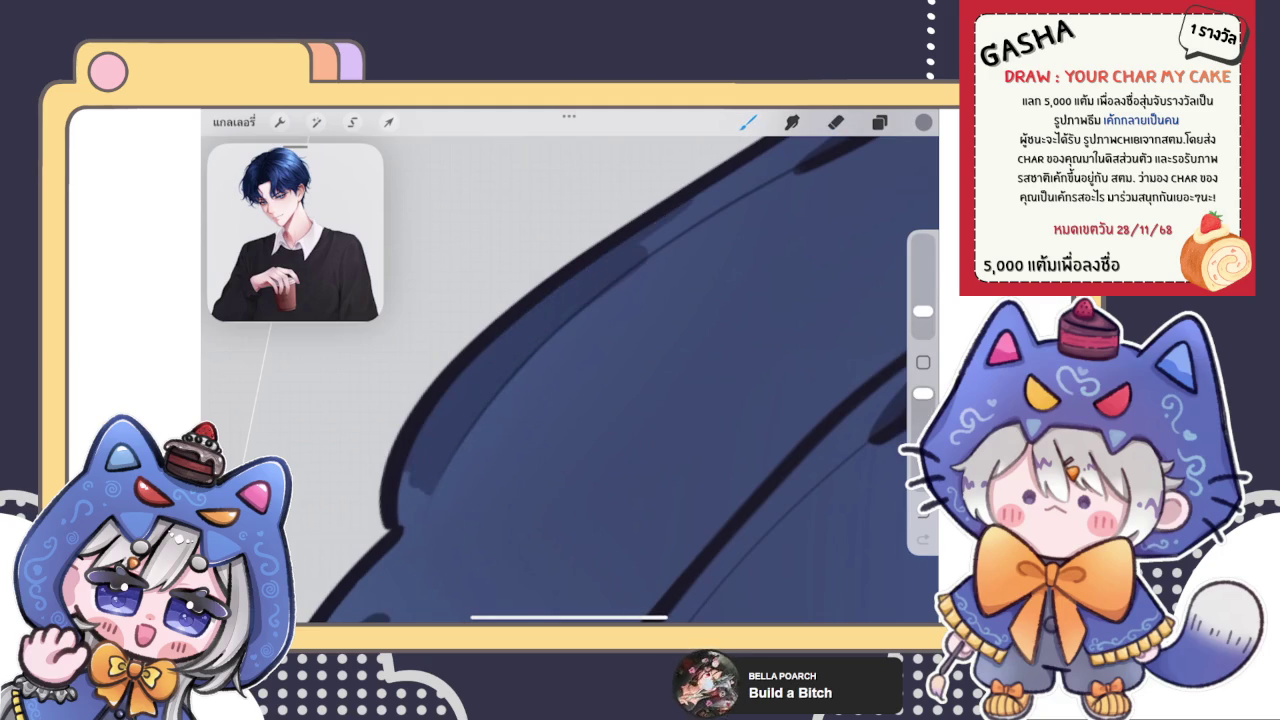
pyautogui.moveTo(560, 400)
pyautogui.mouseDown()
pyautogui.moveTo(488, 419)
pyautogui.moveTo(660, 266)
pyautogui.mouseUp()
pyautogui.moveTo(480, 410)
pyautogui.mouseDown()
pyautogui.moveTo(590, 298)
pyautogui.moveTo(698, 218)
pyautogui.mouseUp()
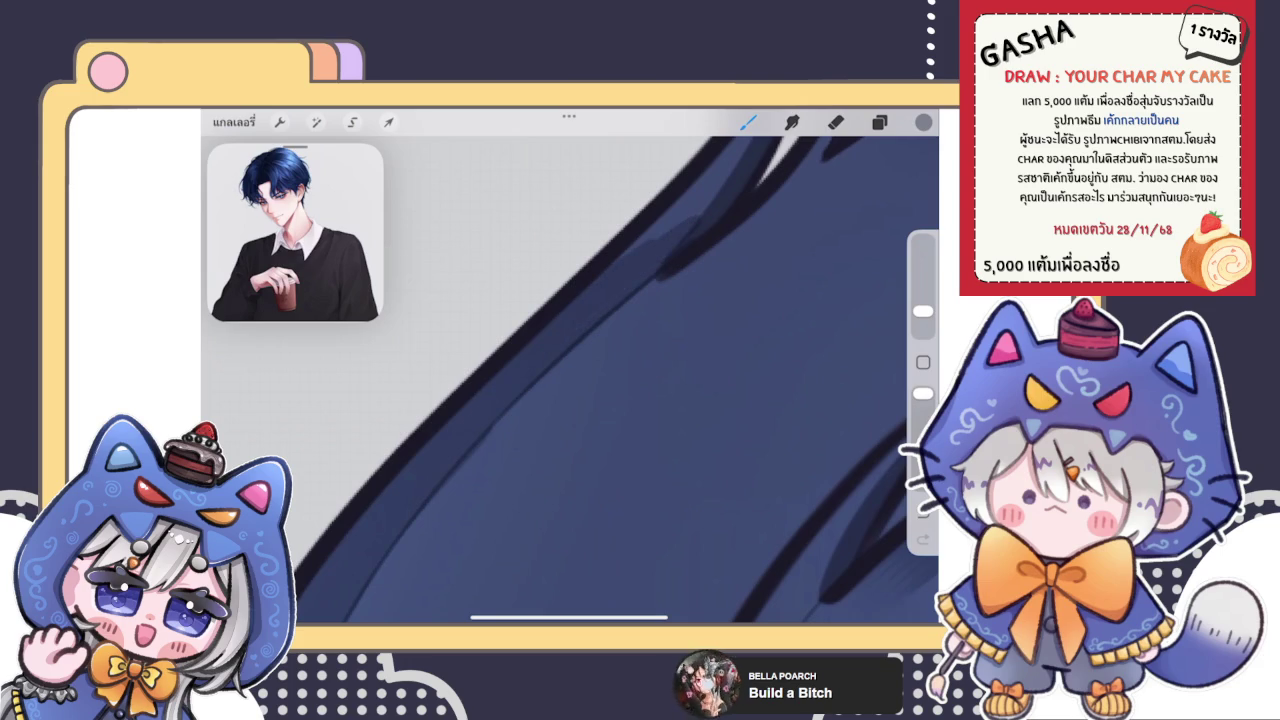
pyautogui.hotkey('ctrl', 'z')
pyautogui.hotkey('ctrl', 'z')
pyautogui.press('e')
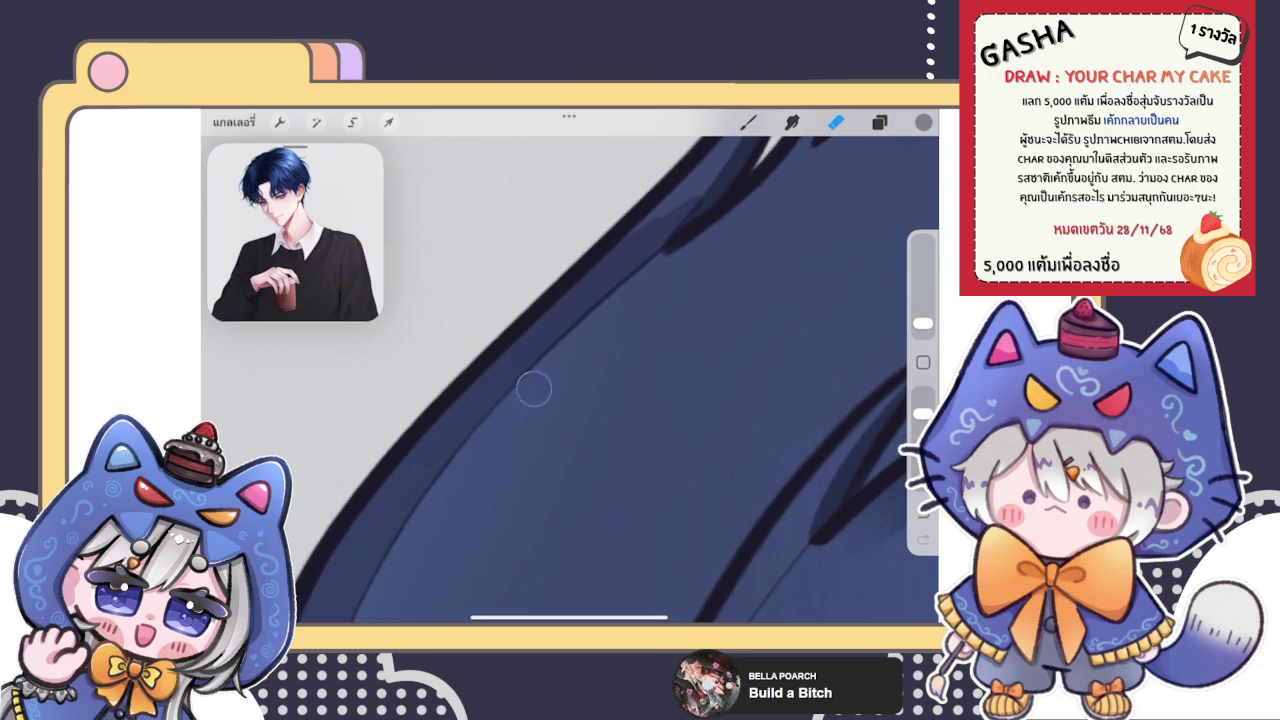
pyautogui.press('b')
pyautogui.moveTo(600, 400); pyautogui.dragTo(560, 450)
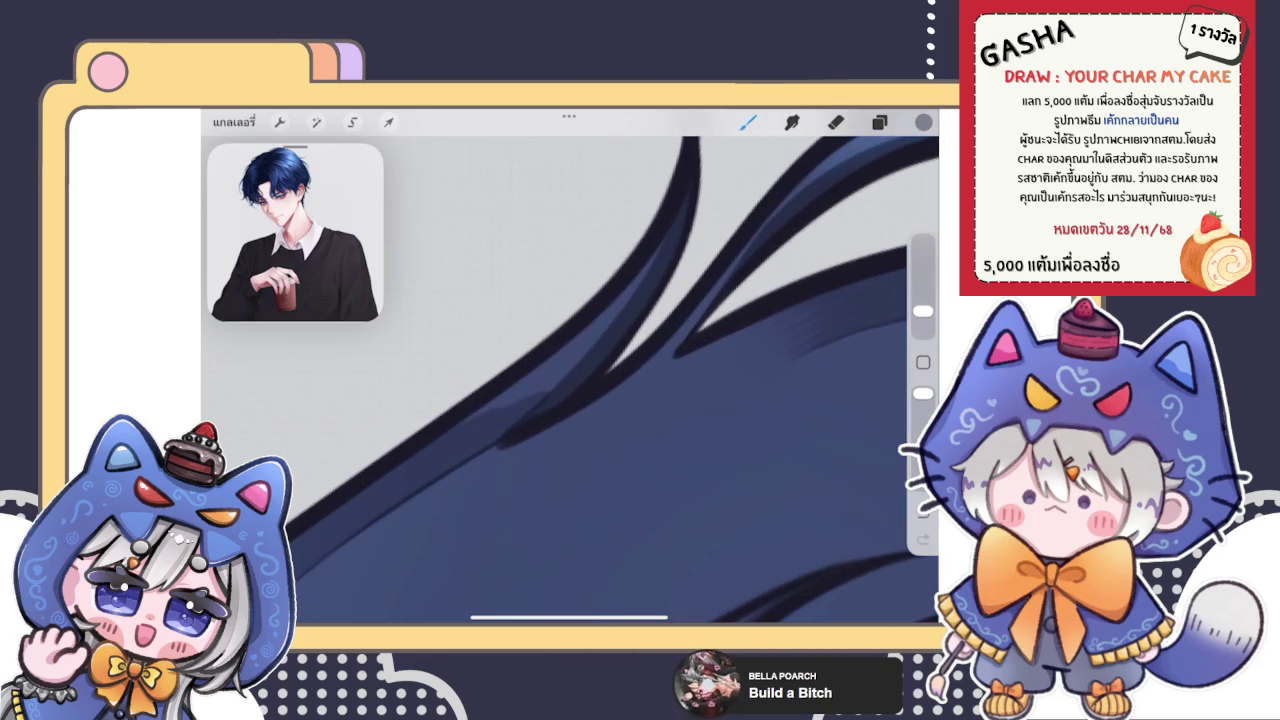
pyautogui.moveTo(470, 415); pyautogui.dragTo(625, 300)
pyautogui.moveTo(530, 405)
pyautogui.mouseDown()
pyautogui.moveTo(625, 318)
pyautogui.moveTo(688, 176)
pyautogui.mouseUp()
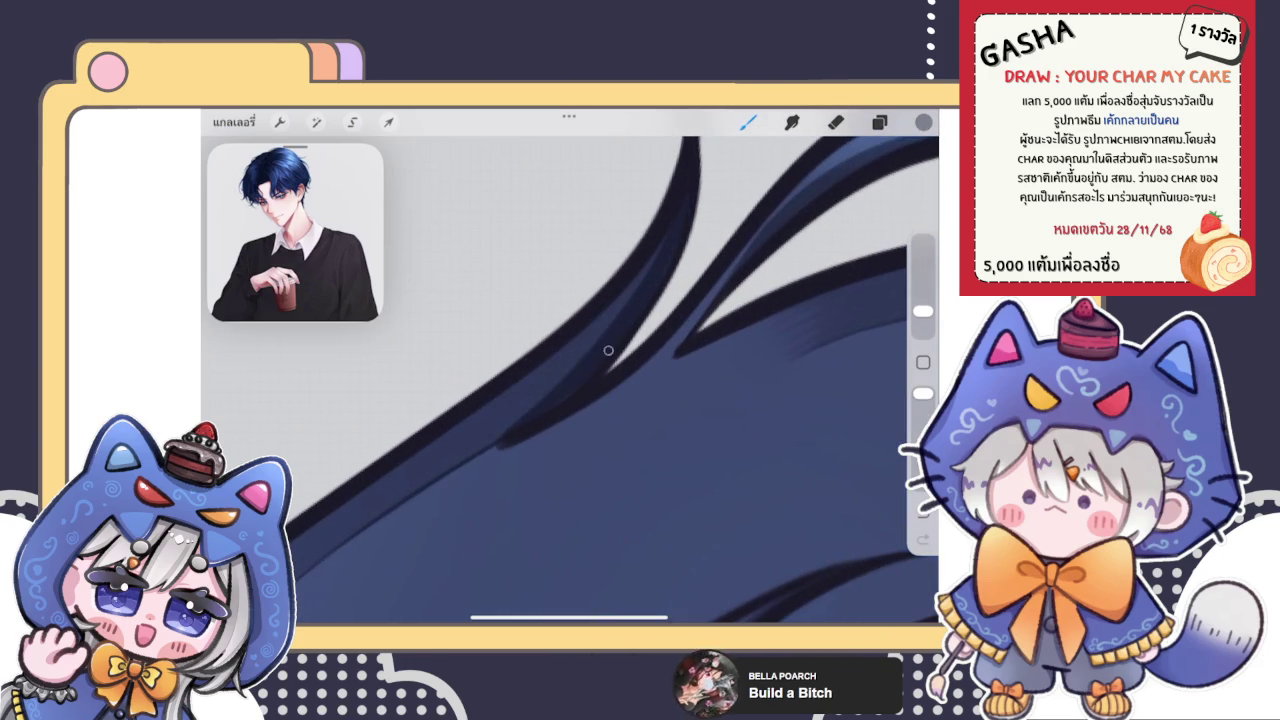
# Step: Add a dark stroke along the lower hair edge and smudge it into the blue
pyautogui.scroll(3, 600, 400)
pyautogui.scroll(3, 600, 400)
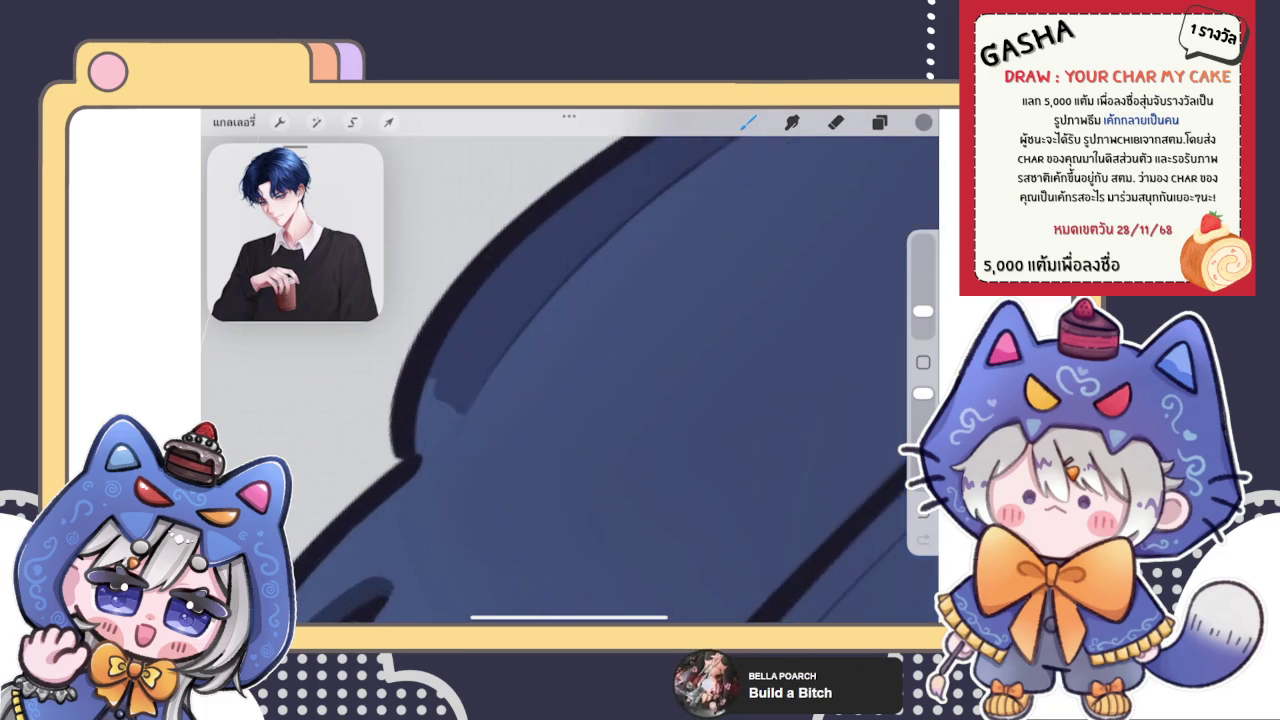
pyautogui.scroll(2, 570, 380)
pyautogui.moveTo(423, 434)
pyautogui.mouseDown()
pyautogui.moveTo(475, 440)
pyautogui.moveTo(513, 401)
pyautogui.mouseUp()
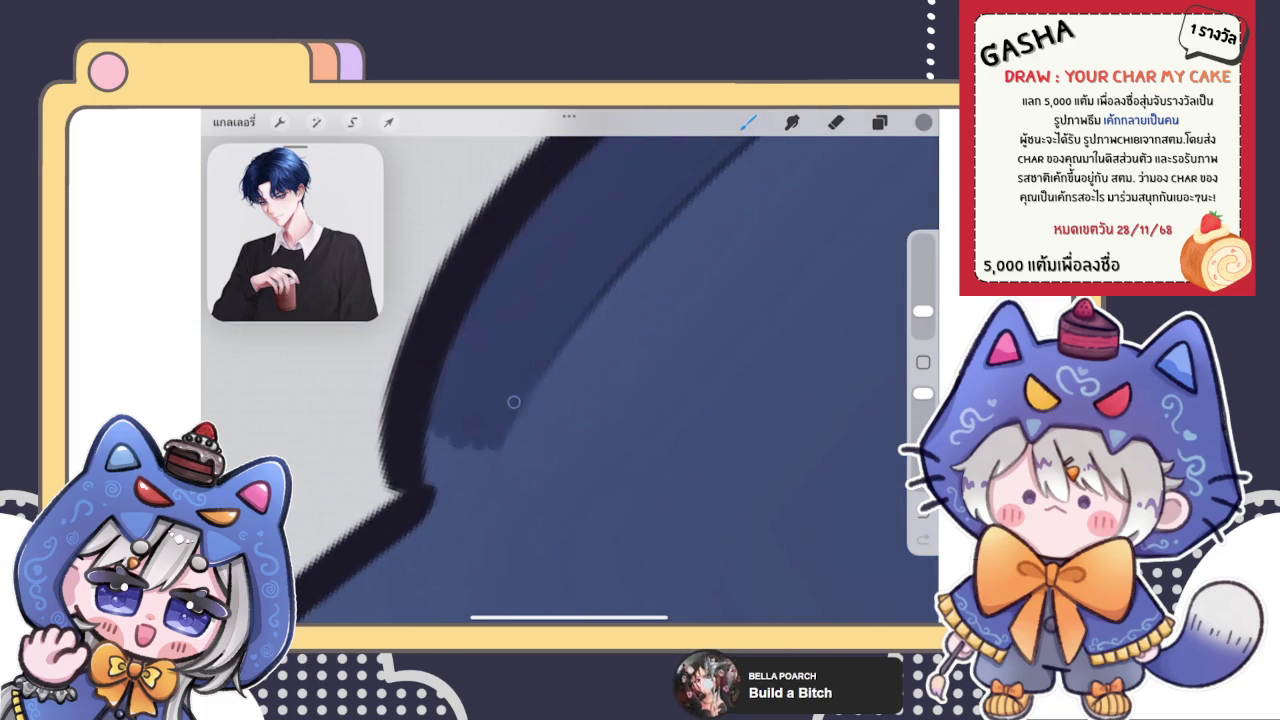
pyautogui.click(792, 122)
pyautogui.moveTo(471, 451)
pyautogui.mouseDown()
pyautogui.moveTo(463, 429)
pyautogui.moveTo(451, 451)
pyautogui.moveTo(488, 368)
pyautogui.mouseUp()
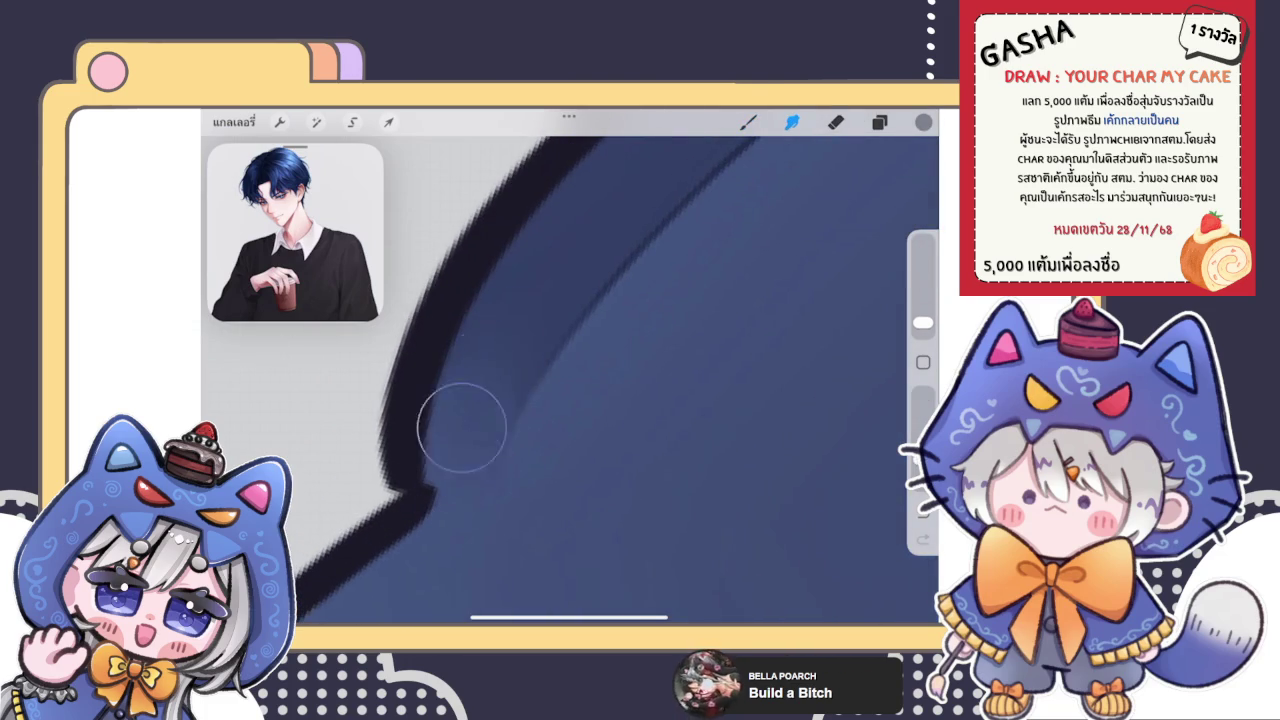
pyautogui.click(748, 122)
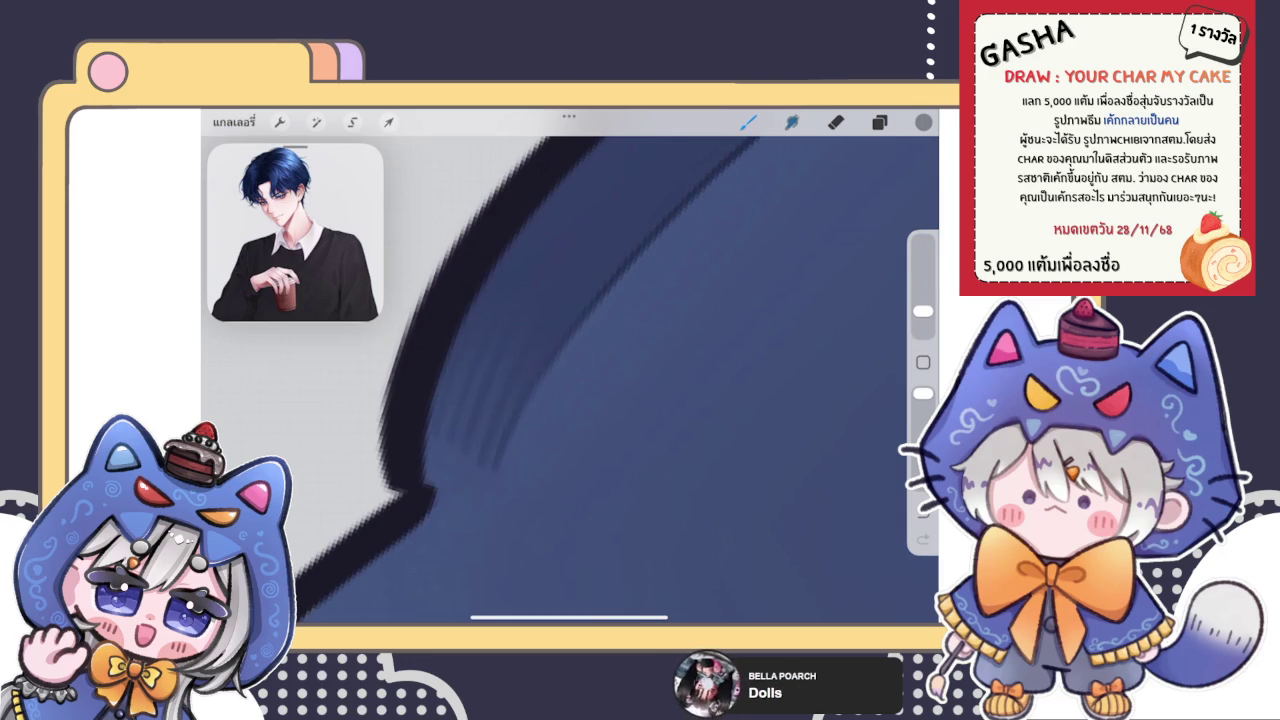
pyautogui.click(792, 122)
pyautogui.moveTo(480, 488)
pyautogui.mouseDown()
pyautogui.moveTo(508, 466)
pyautogui.moveTo(490, 430)
pyautogui.moveTo(500, 500)
pyautogui.moveTo(490, 470)
pyautogui.mouseUp()
pyautogui.scroll(-2, 570, 380)
pyautogui.scroll(-3, 570, 380)
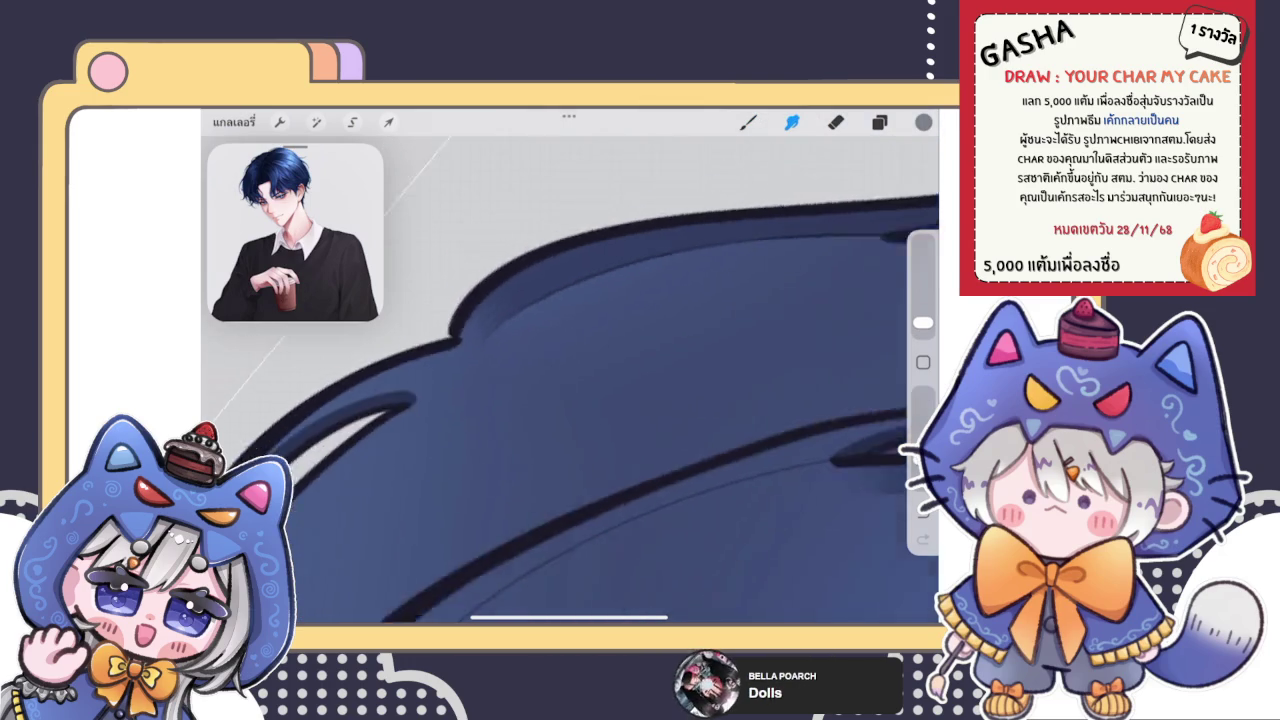
pyautogui.scroll(-3, 570, 380)
pyautogui.scroll(-2, 570, 380)
pyautogui.click(748, 122)
pyautogui.scroll(3, 570, 380)
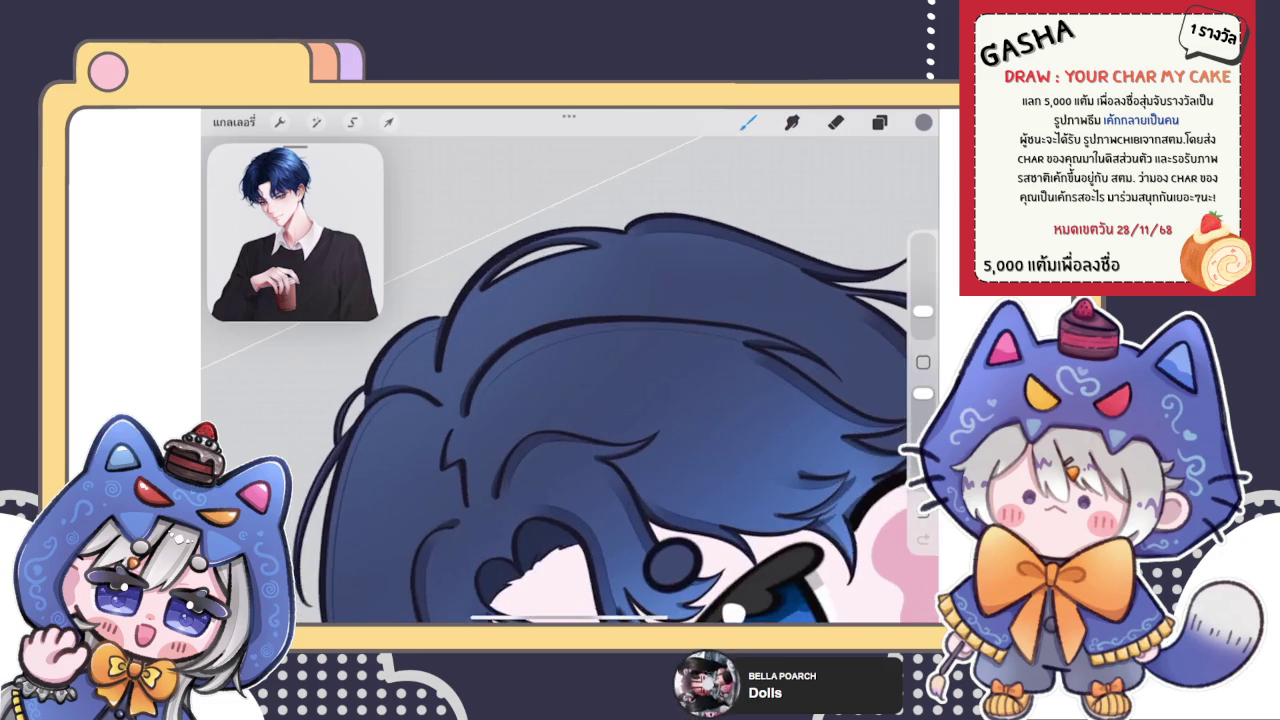
# Step: Darken the left, inner and upper-right hair outline with shading strokes
pyautogui.scroll(3, 570, 380)
pyautogui.scroll(2, 570, 380)
pyautogui.moveTo(475, 432)
pyautogui.mouseDown()
pyautogui.moveTo(428, 548)
pyautogui.moveTo(535, 312)
pyautogui.moveTo(471, 467)
pyautogui.moveTo(548, 314)
pyautogui.mouseUp()
pyautogui.scroll(-2, 490, 407)
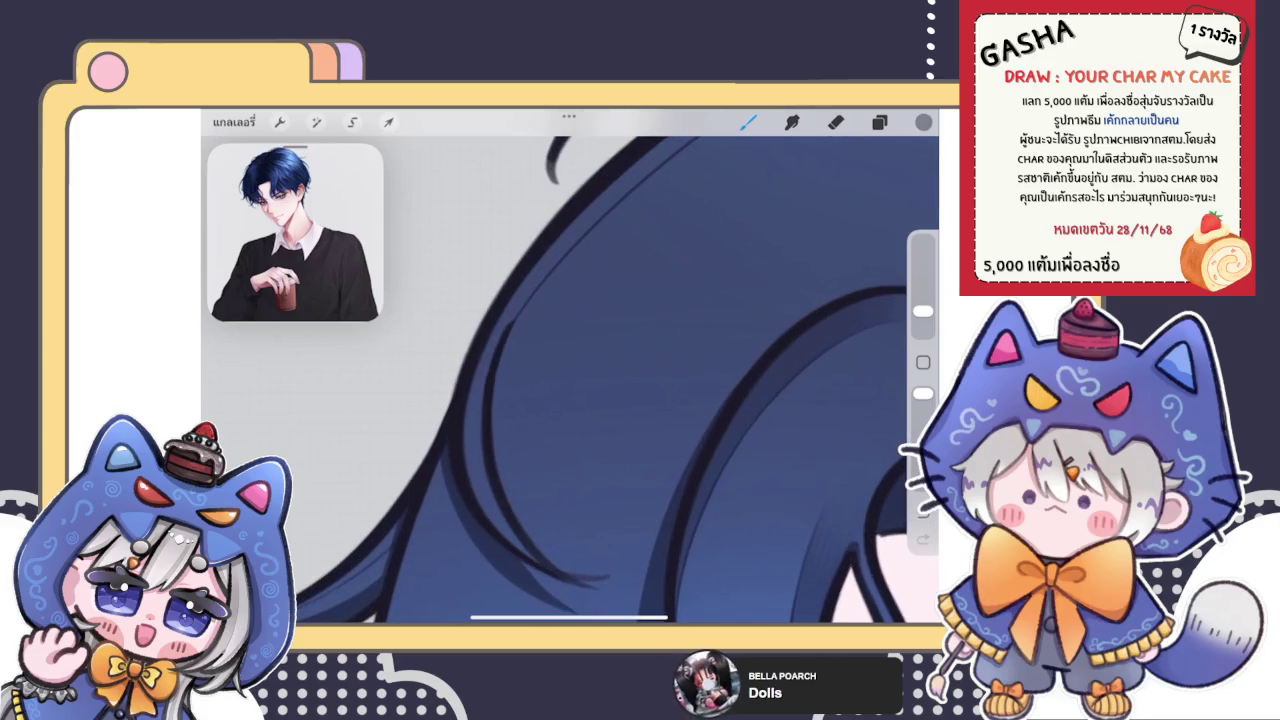
pyautogui.scroll(2, 570, 380)
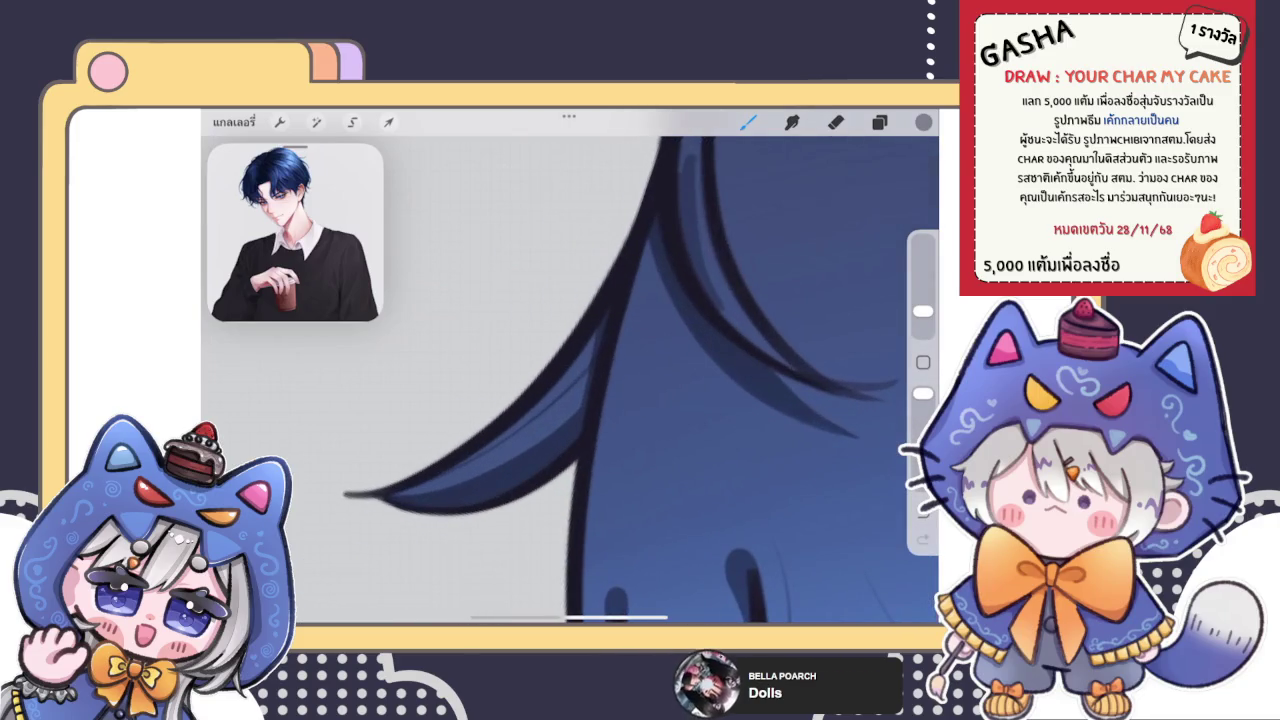
pyautogui.moveTo(505, 435)
pyautogui.mouseDown()
pyautogui.moveTo(605, 322)
pyautogui.moveTo(555, 390)
pyautogui.moveTo(602, 332)
pyautogui.mouseUp()
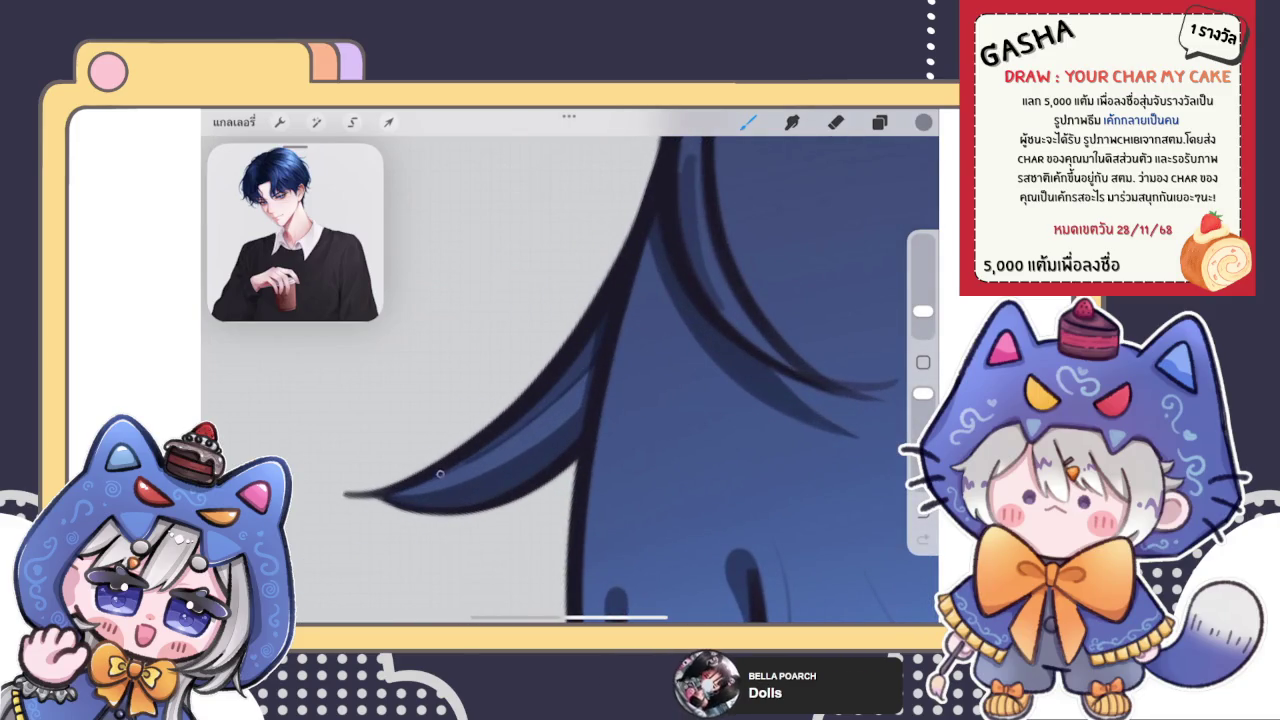
pyautogui.scroll(-2, 640, 365)
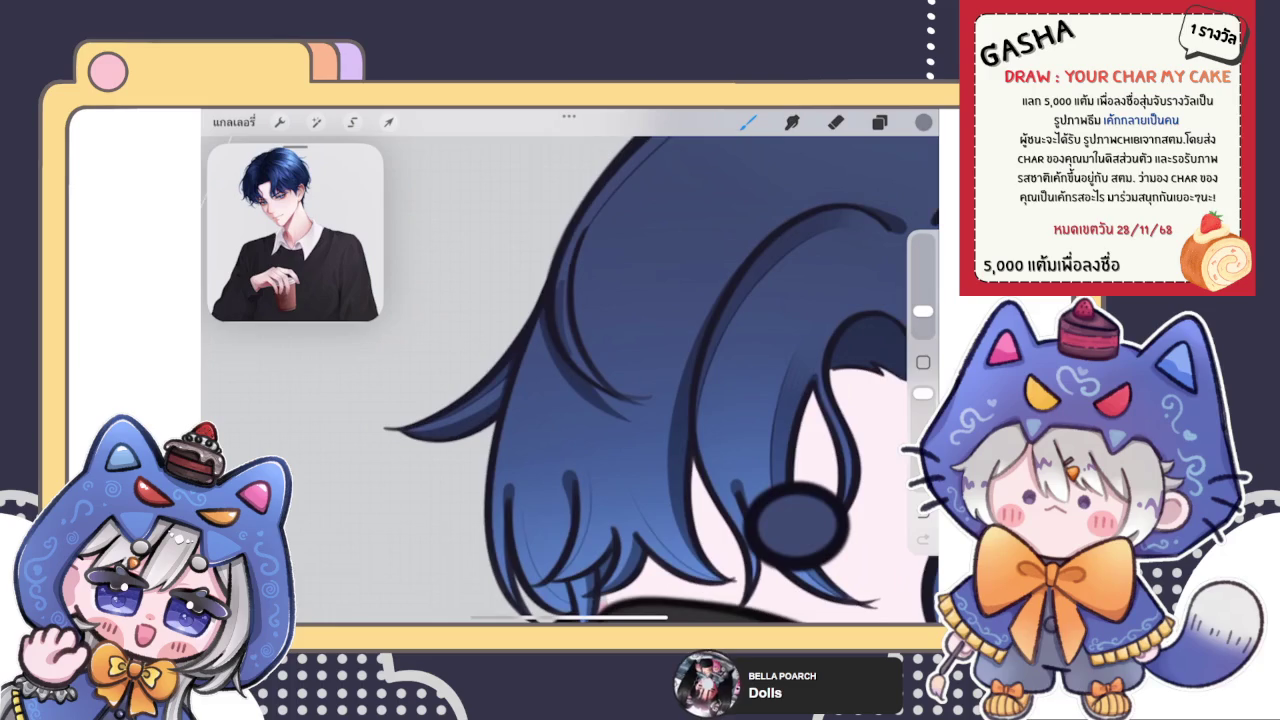
pyautogui.scroll(3, 570, 380)
pyautogui.scroll(1, 570, 380)
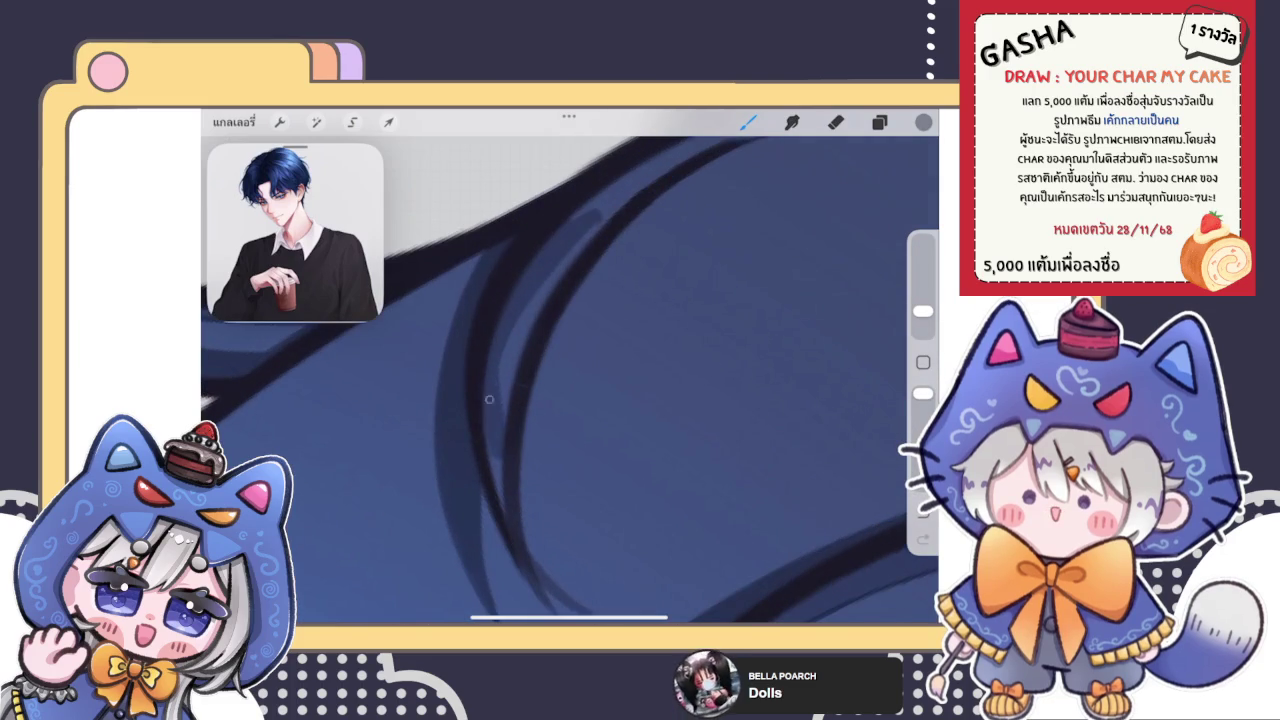
pyautogui.moveTo(500, 420)
pyautogui.mouseDown()
pyautogui.moveTo(528, 308)
pyautogui.moveTo(566, 260)
pyautogui.mouseUp()
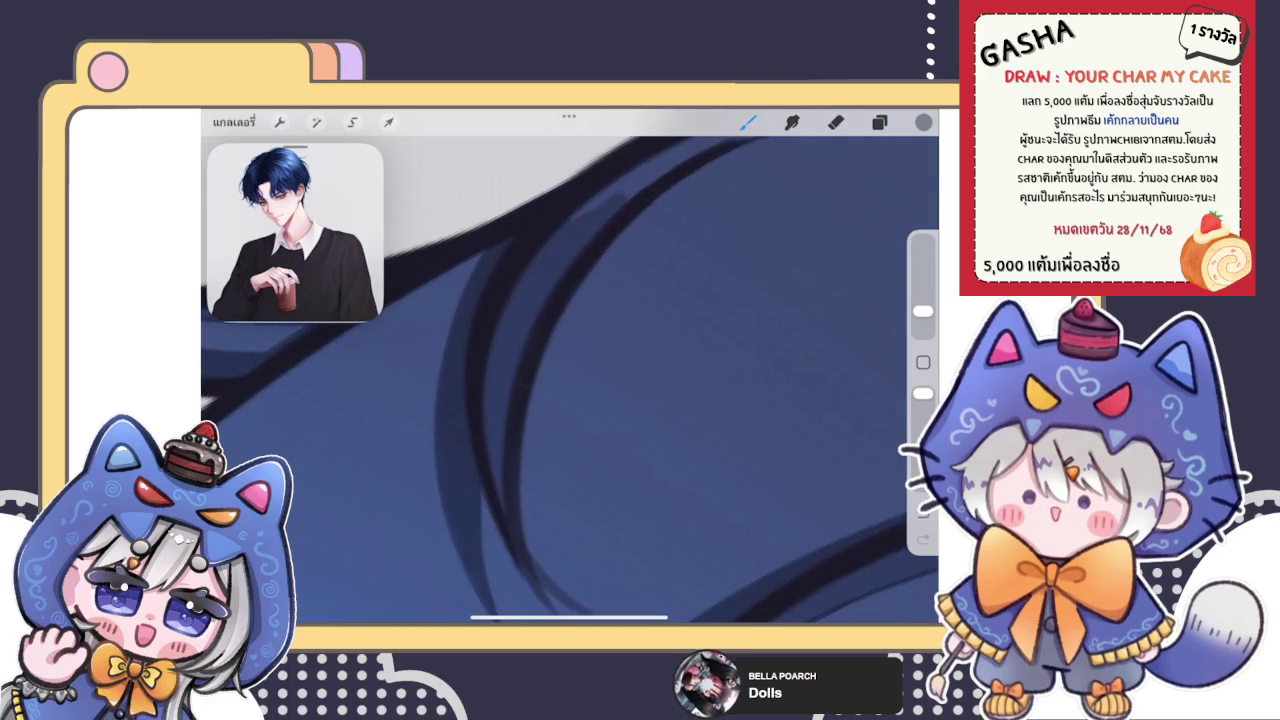
pyautogui.scroll(-2, 570, 380)
pyautogui.scroll(2, 570, 380)
pyautogui.moveTo(505, 380); pyautogui.dragTo(748, 206)
pyautogui.moveTo(698, 250)
pyautogui.mouseDown()
pyautogui.moveTo(828, 182)
pyautogui.moveTo(892, 168)
pyautogui.mouseUp()
pyautogui.scroll(-2, 570, 380)
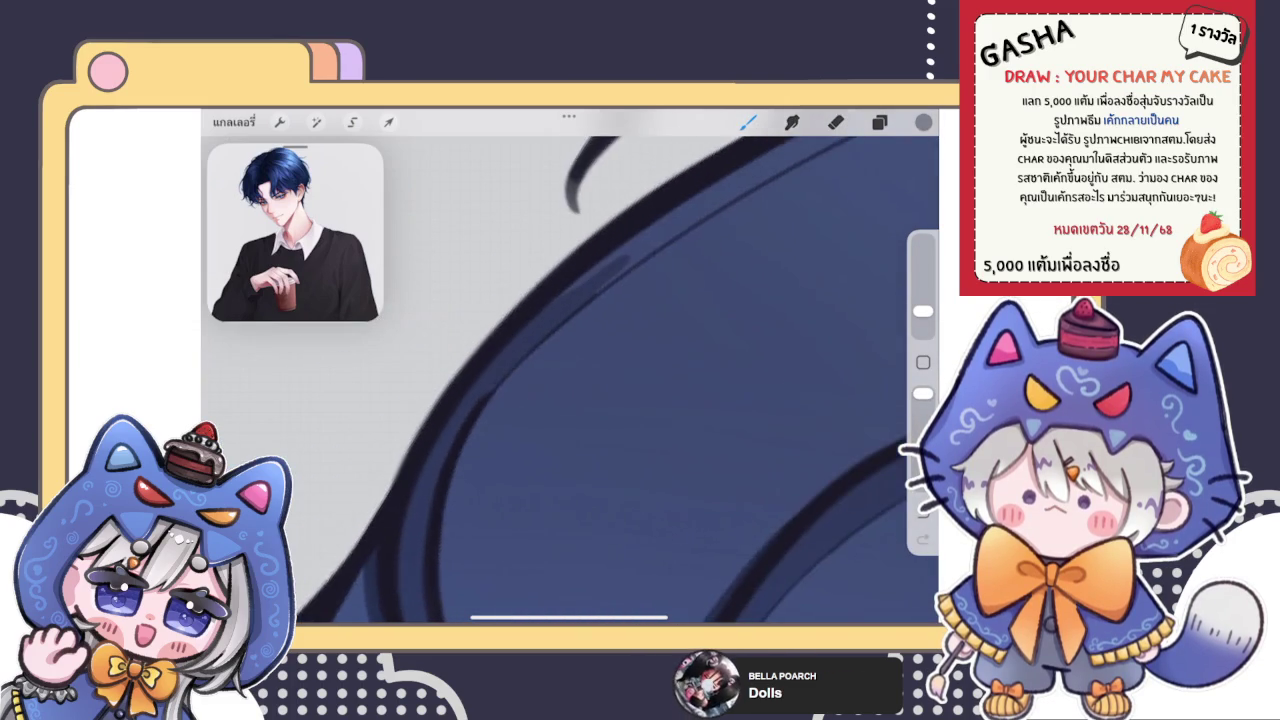
# Step: Layer more dark shading and short shadow strokes along the inner and upper outline
pyautogui.moveTo(437, 443); pyautogui.dragTo(580, 320)
pyautogui.moveTo(440, 480)
pyautogui.mouseDown()
pyautogui.moveTo(626, 293)
pyautogui.moveTo(700, 250)
pyautogui.mouseUp()
pyautogui.moveTo(490, 405); pyautogui.dragTo(688, 245)
pyautogui.moveTo(617, 289); pyautogui.dragTo(785, 172)
pyautogui.scroll(-2, 570, 380)
pyautogui.scroll(2, 570, 380)
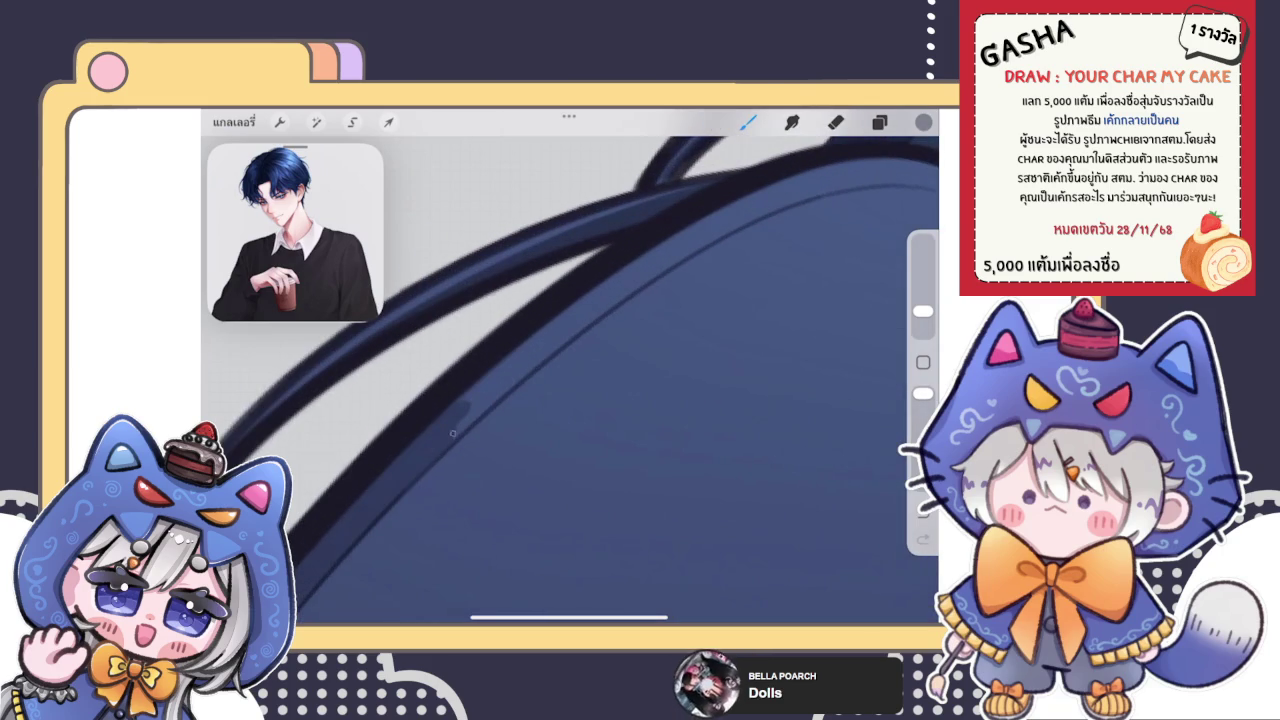
pyautogui.moveTo(452, 433); pyautogui.dragTo(584, 328)
pyautogui.moveTo(480, 400)
pyautogui.mouseDown()
pyautogui.moveTo(730, 218)
pyautogui.moveTo(706, 220)
pyautogui.mouseUp()
pyautogui.moveTo(640, 270)
pyautogui.mouseDown()
pyautogui.moveTo(728, 210)
pyautogui.moveTo(784, 198)
pyautogui.mouseUp()
pyautogui.moveTo(700, 240); pyautogui.dragTo(796, 194)
# Step: Shade the upper inner hair arc and blend it with the Smudge tool
pyautogui.scroll(2, 570, 380)
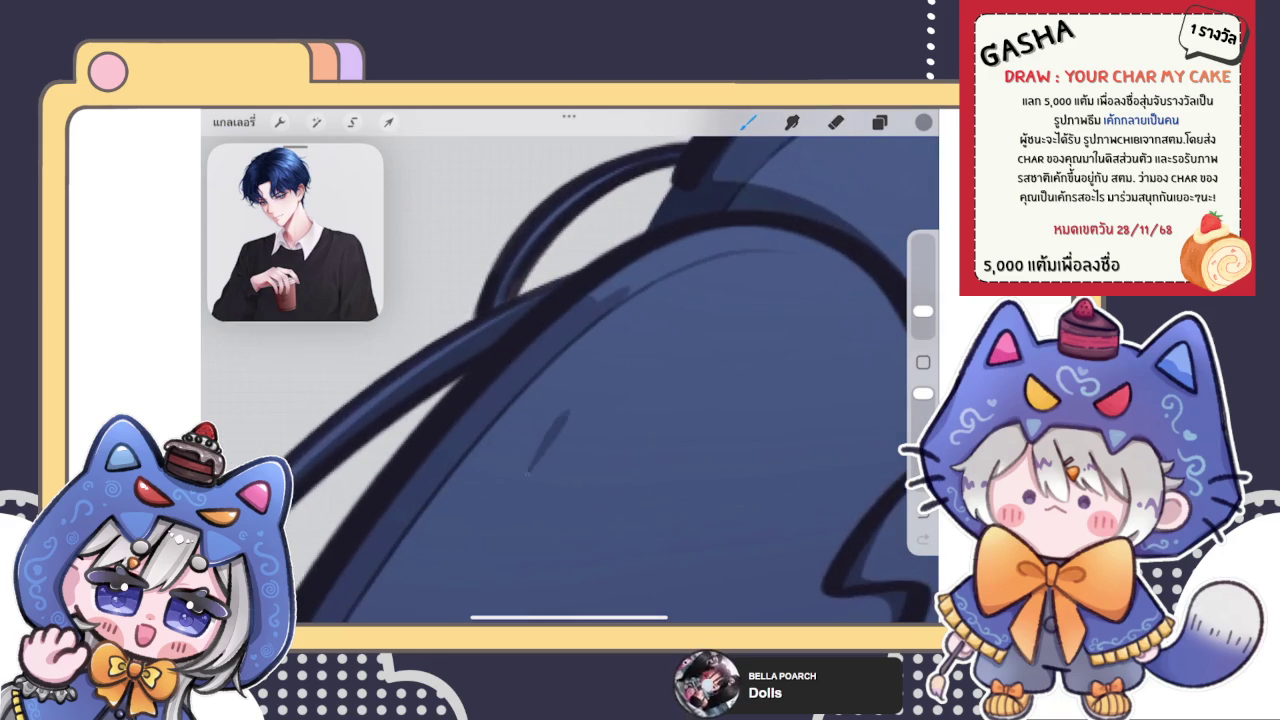
pyautogui.scroll(2, 570, 380)
pyautogui.scroll(1, 524, 351)
pyautogui.moveTo(508, 404)
pyautogui.mouseDown()
pyautogui.moveTo(622, 266)
pyautogui.moveTo(550, 366)
pyautogui.mouseUp()
pyautogui.moveTo(492, 444)
pyautogui.mouseDown()
pyautogui.moveTo(660, 260)
pyautogui.moveTo(730, 238)
pyautogui.mouseUp()
pyautogui.moveTo(620, 270); pyautogui.dragTo(745, 228)
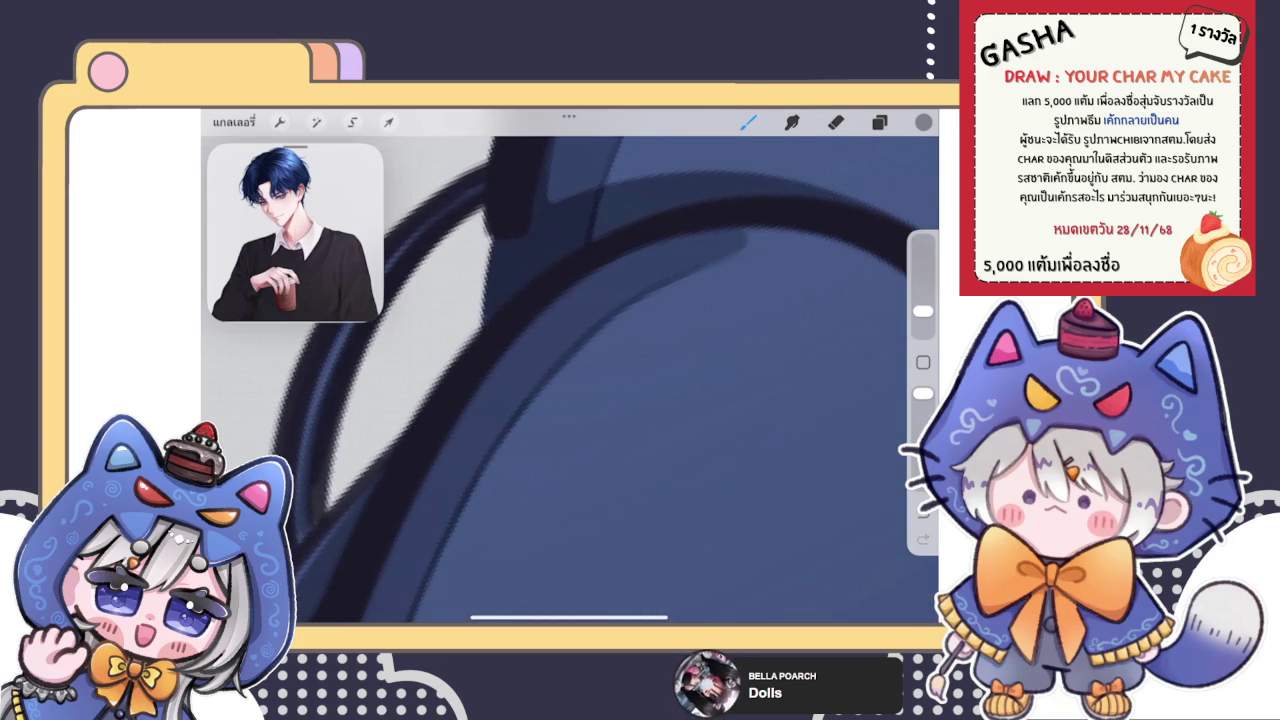
pyautogui.scroll(2, 570, 380)
pyautogui.scroll(1, 570, 380)
pyautogui.moveTo(650, 218); pyautogui.dragTo(550, 332)
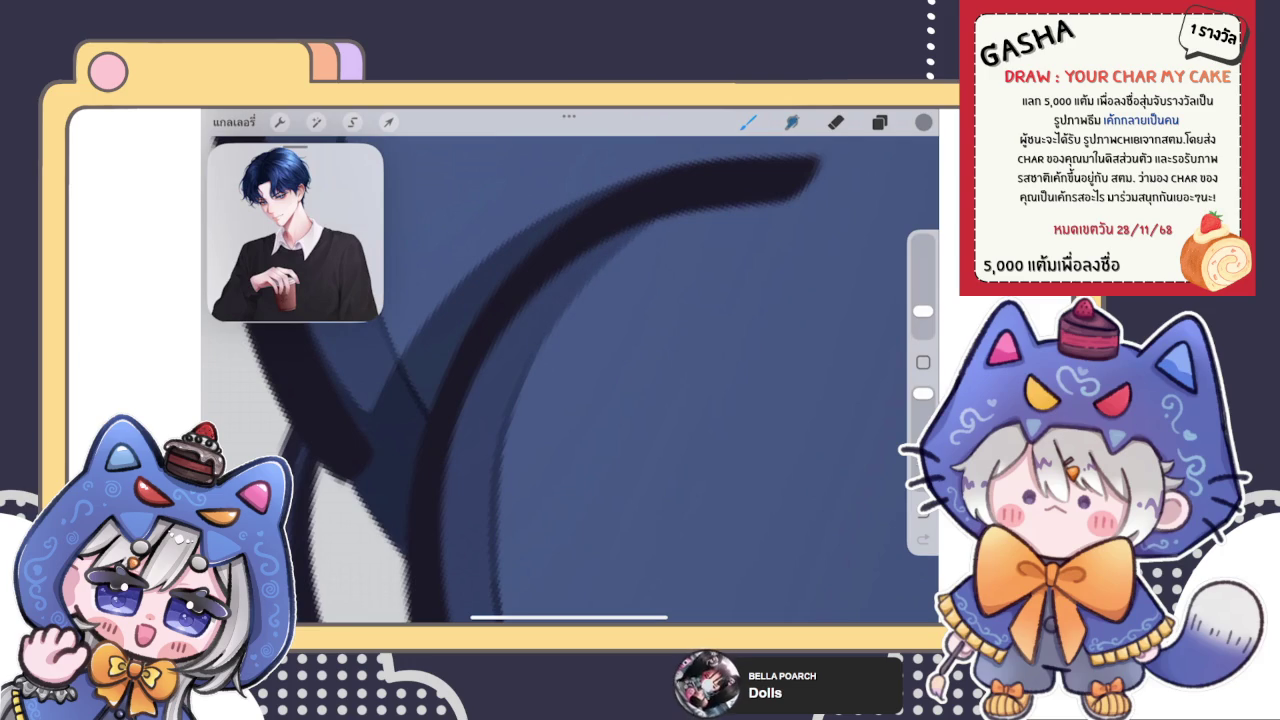
pyautogui.press('s')
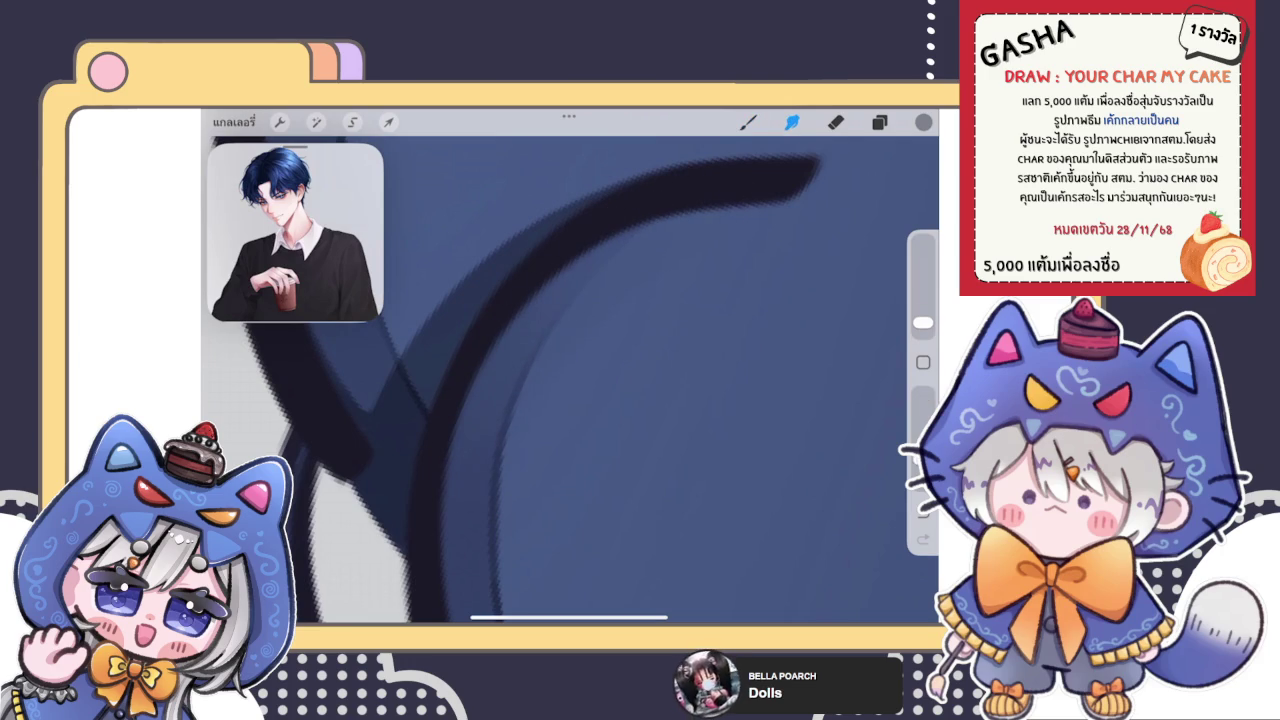
pyautogui.press('b')
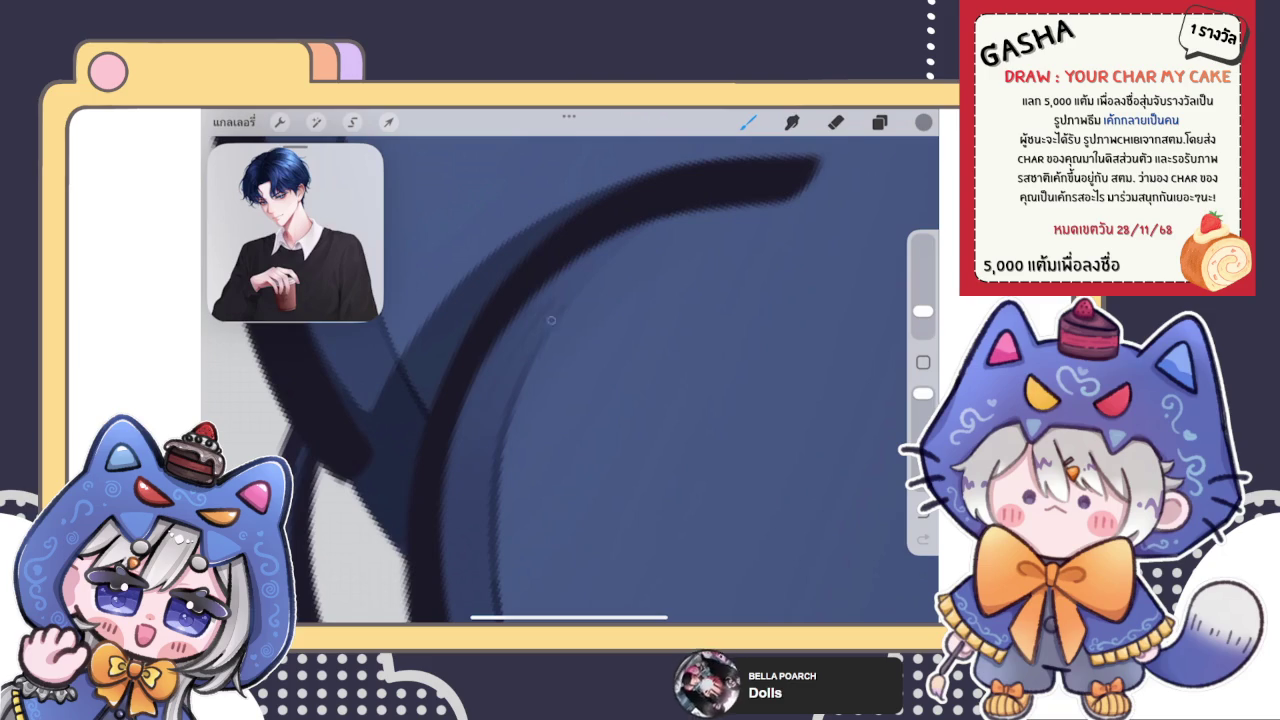
pyautogui.press('s')
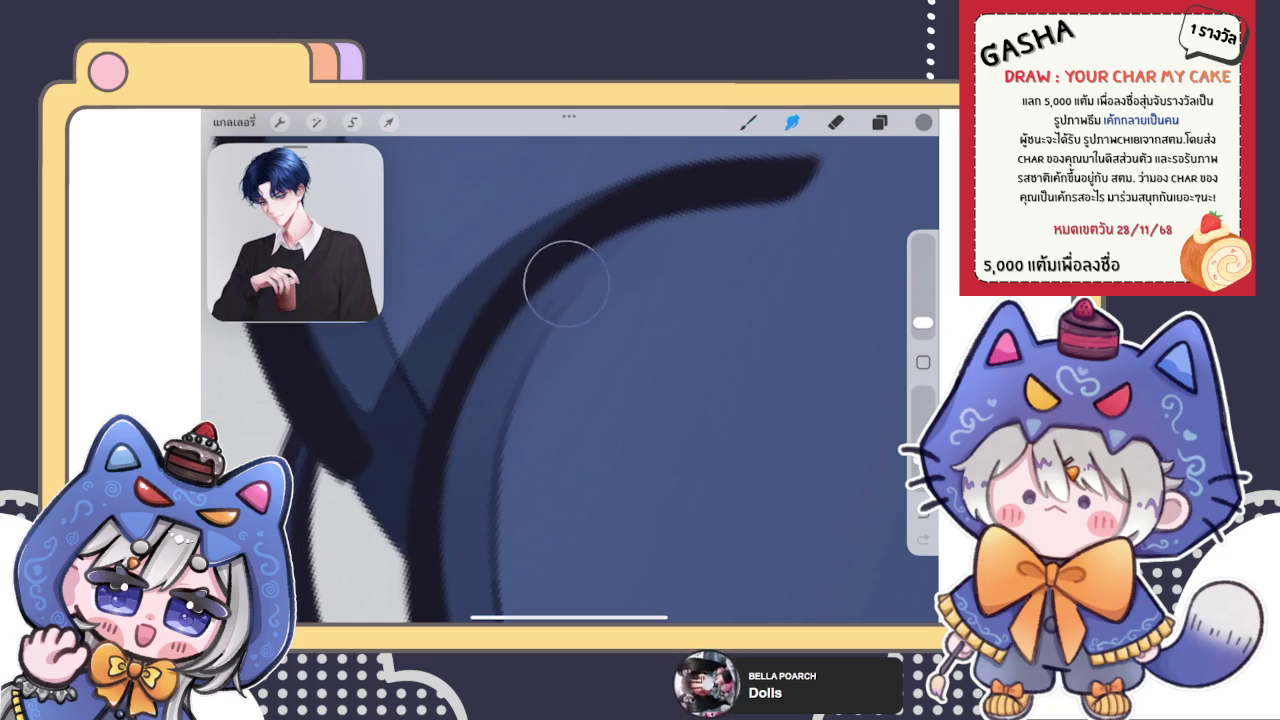
pyautogui.scroll(-5, 670, 370)
pyautogui.scroll(-3, 670, 370)
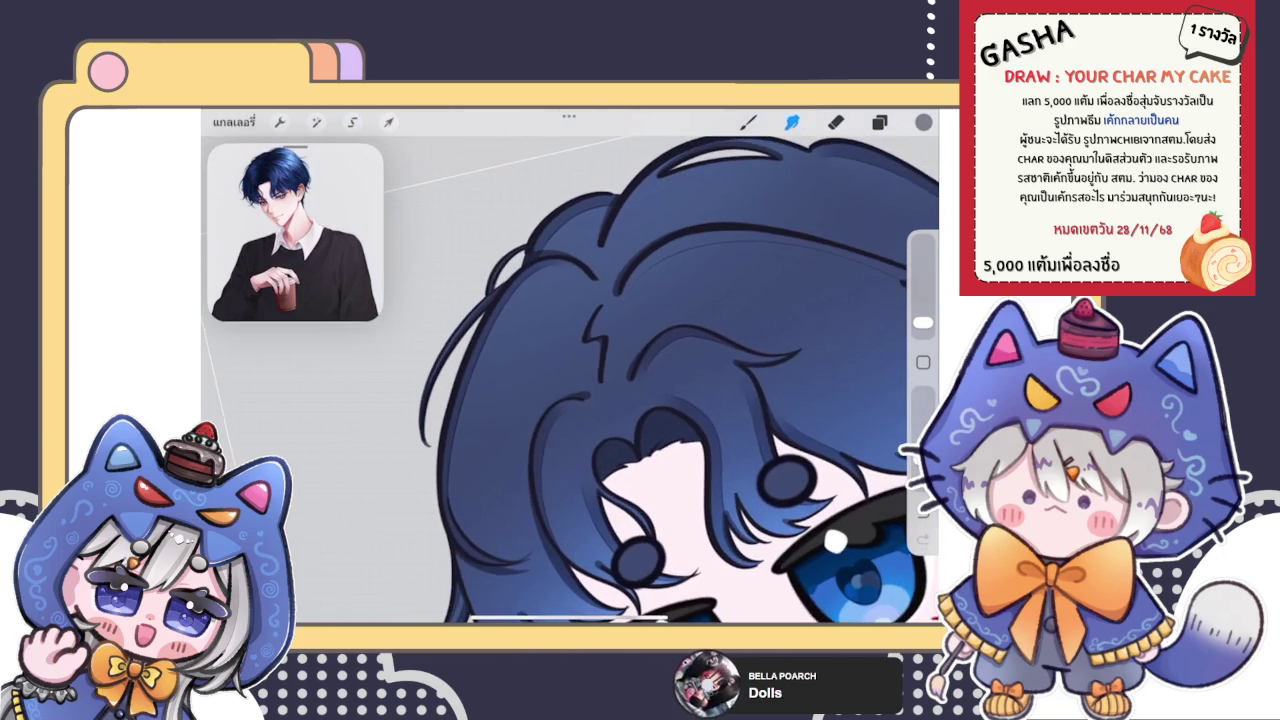
# Step: Paint light-blue highlight strokes inside the dark inner hair curve
pyautogui.press('b')
pyautogui.scroll(5, 570, 370)
pyautogui.moveTo(418, 505)
pyautogui.mouseDown()
pyautogui.moveTo(440, 410)
pyautogui.moveTo(424, 510)
pyautogui.mouseUp()
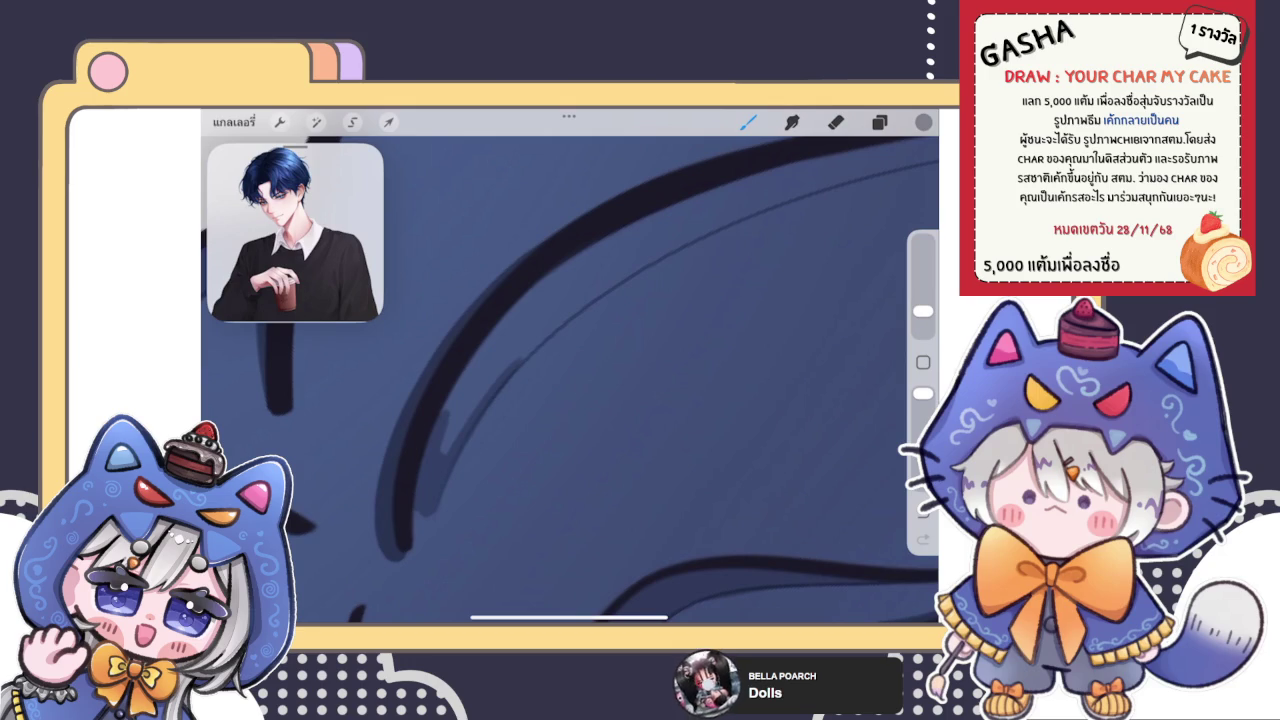
pyautogui.moveTo(452, 440); pyautogui.dragTo(676, 230)
pyautogui.moveTo(380, 585); pyautogui.dragTo(520, 290)
pyautogui.scroll(-2, 570, 380)
pyautogui.moveTo(425, 494); pyautogui.dragTo(558, 270)
pyautogui.moveTo(536, 318); pyautogui.dragTo(736, 174)
pyautogui.hscroll(2, 570, 380)
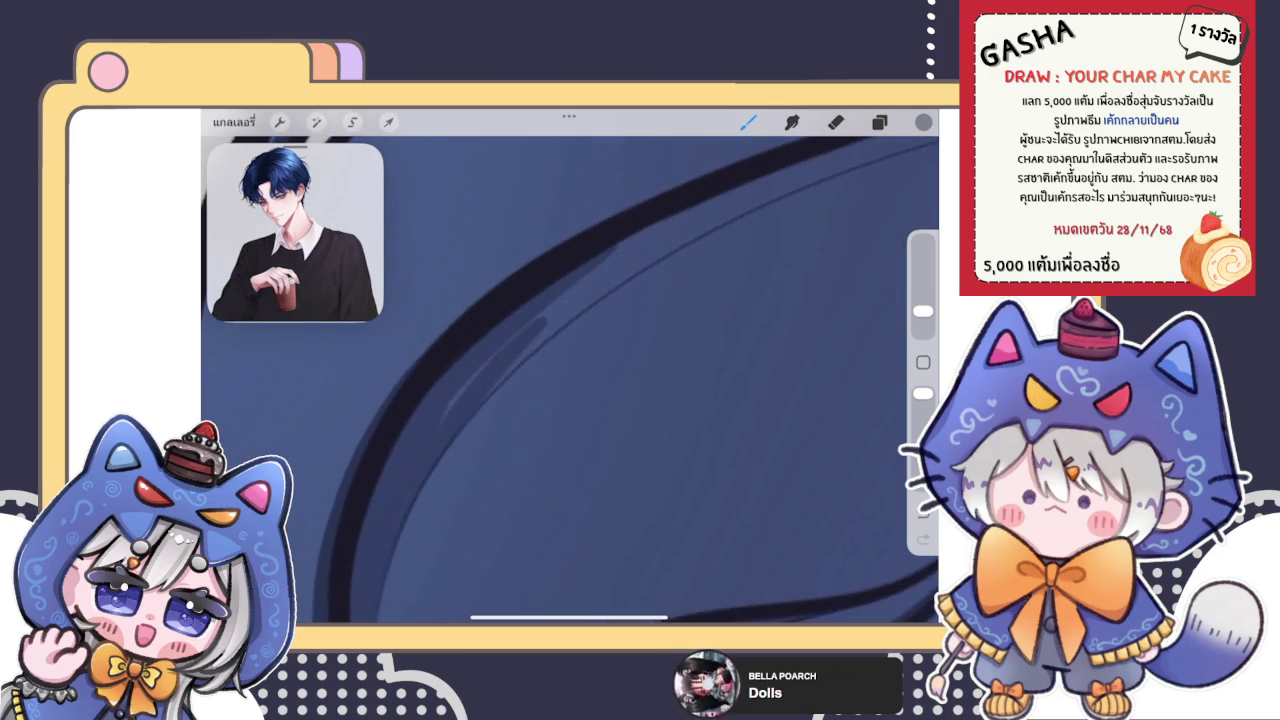
pyautogui.hscroll(1, 570, 380)
# Step: Cover the highlights with softer darker blue and darken the upper part of the hair curve
pyautogui.moveTo(390, 485); pyautogui.dragTo(592, 294)
pyautogui.moveTo(420, 480)
pyautogui.mouseDown()
pyautogui.moveTo(501, 387)
pyautogui.moveTo(704, 224)
pyautogui.mouseUp()
pyautogui.moveTo(580, 332); pyautogui.dragTo(770, 202)
pyautogui.moveTo(570, 296); pyautogui.dragTo(836, 158)
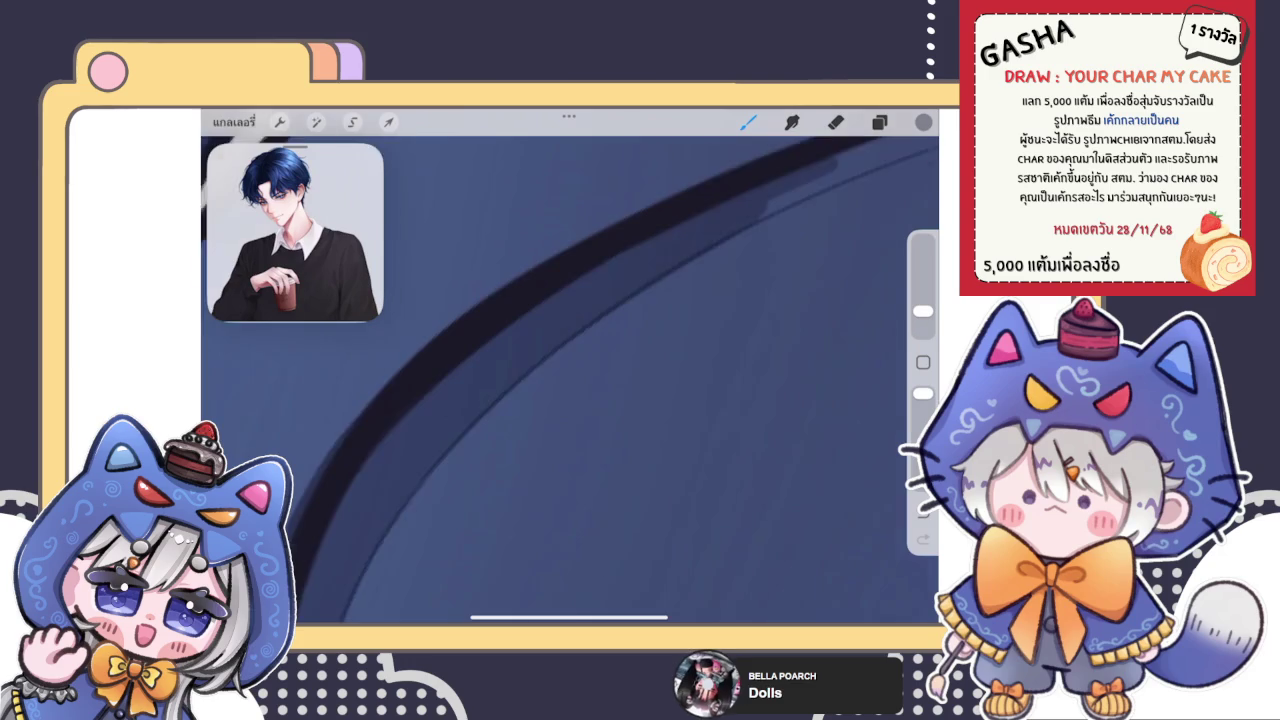
pyautogui.scroll(2, 570, 380)
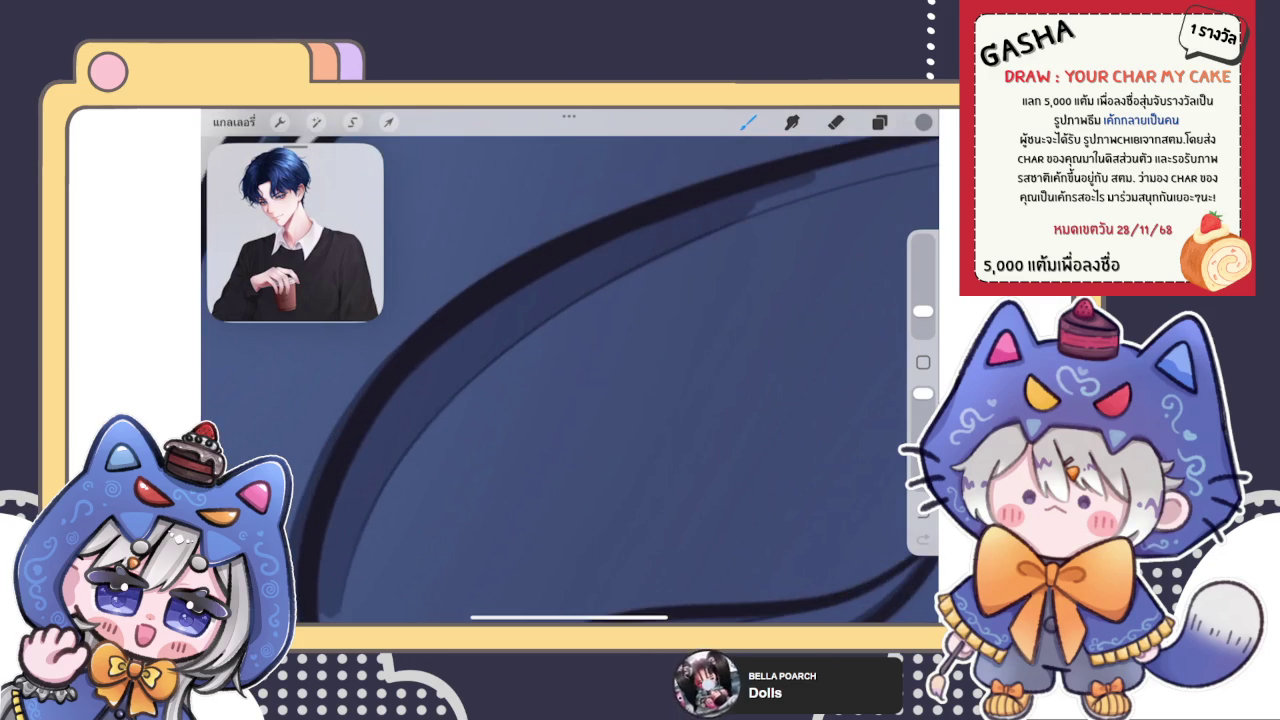
pyautogui.scroll(-3, 570, 380)
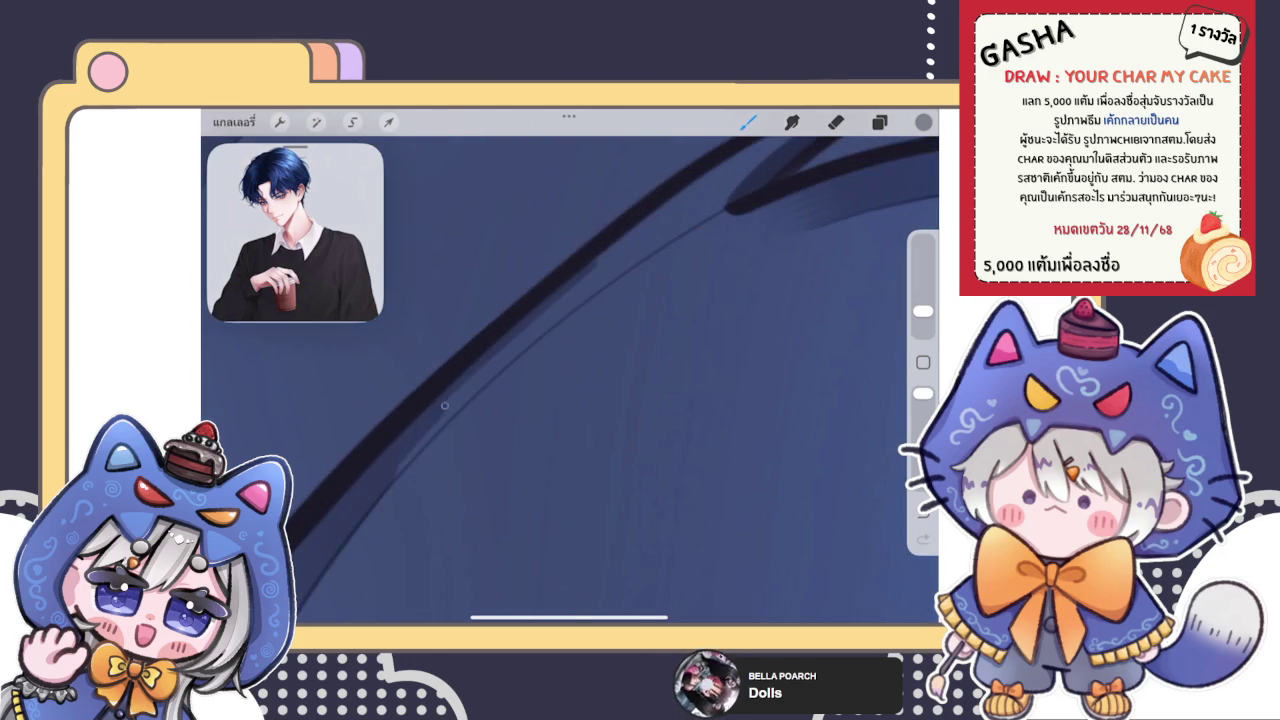
pyautogui.moveTo(625, 242); pyautogui.dragTo(400, 444)
pyautogui.moveTo(640, 244); pyautogui.dragTo(500, 368)
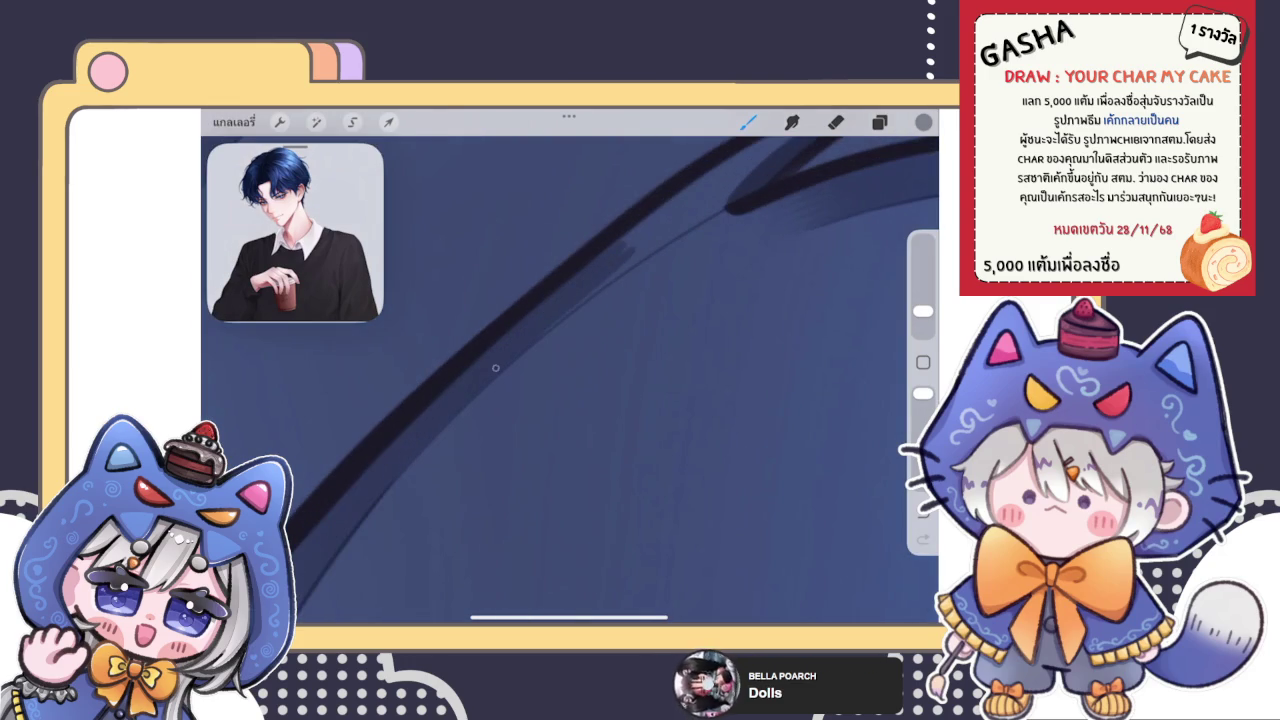
pyautogui.moveTo(694, 214); pyautogui.dragTo(564, 309)
pyautogui.moveTo(756, 186)
pyautogui.mouseDown()
pyautogui.moveTo(598, 279)
pyautogui.moveTo(625, 248)
pyautogui.mouseUp()
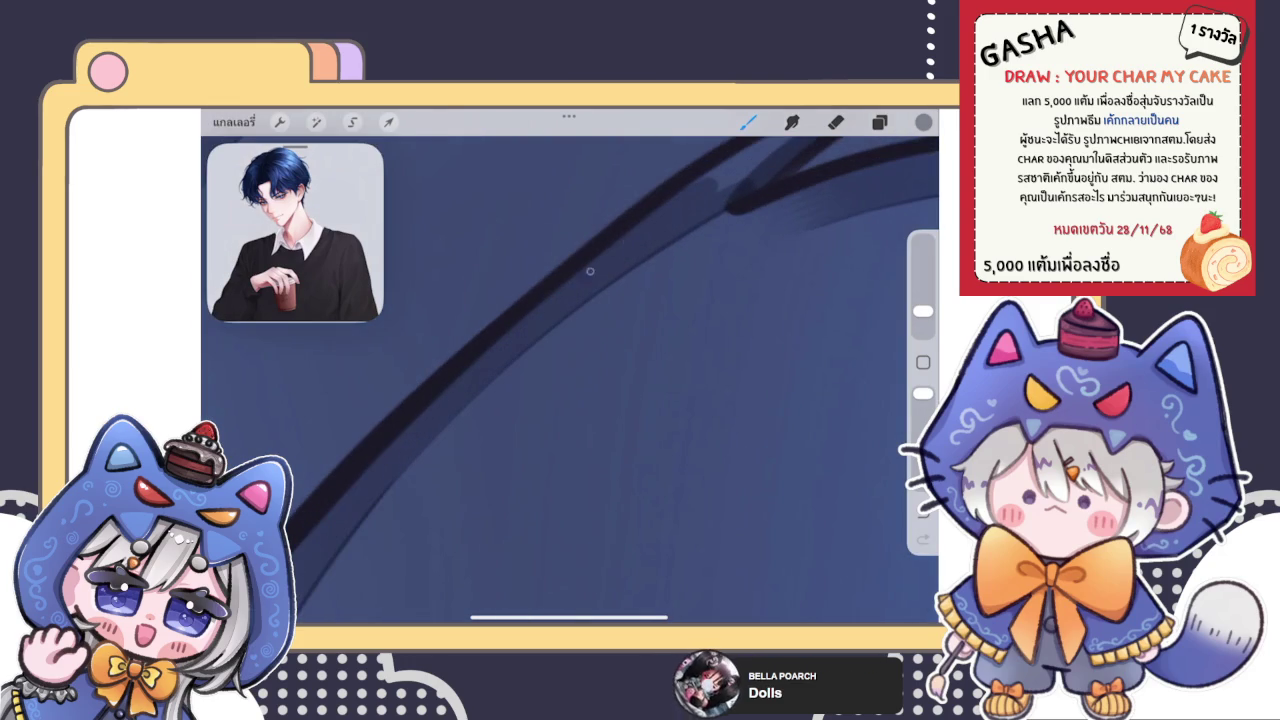
pyautogui.moveTo(478, 394); pyautogui.dragTo(404, 472)
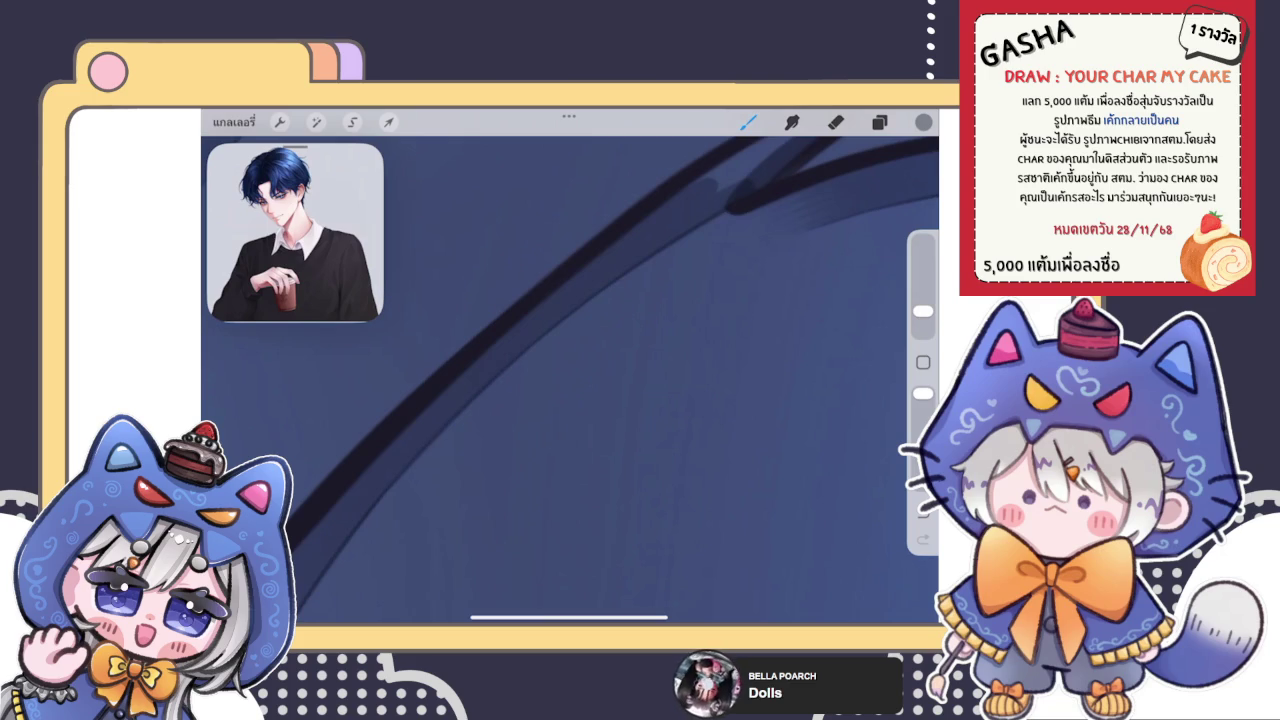
# Step: Shade the area where the hair strands cross with darker blue
pyautogui.scroll(3, 570, 380)
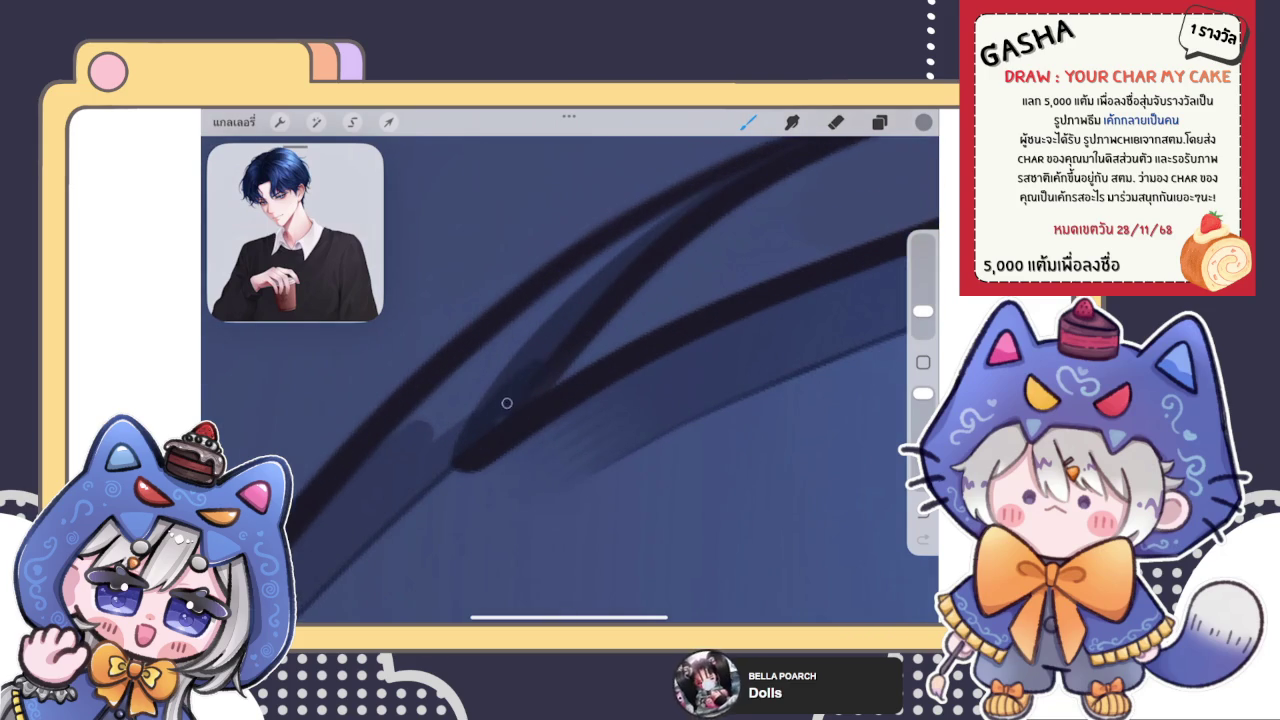
pyautogui.moveTo(494, 356)
pyautogui.mouseDown()
pyautogui.moveTo(410, 428)
pyautogui.moveTo(698, 194)
pyautogui.mouseUp()
pyautogui.moveTo(600, 290); pyautogui.dragTo(466, 400)
pyautogui.moveTo(543, 352); pyautogui.dragTo(568, 320)
pyautogui.scroll(-2, 563, 337)
pyautogui.scroll(-2, 563, 337)
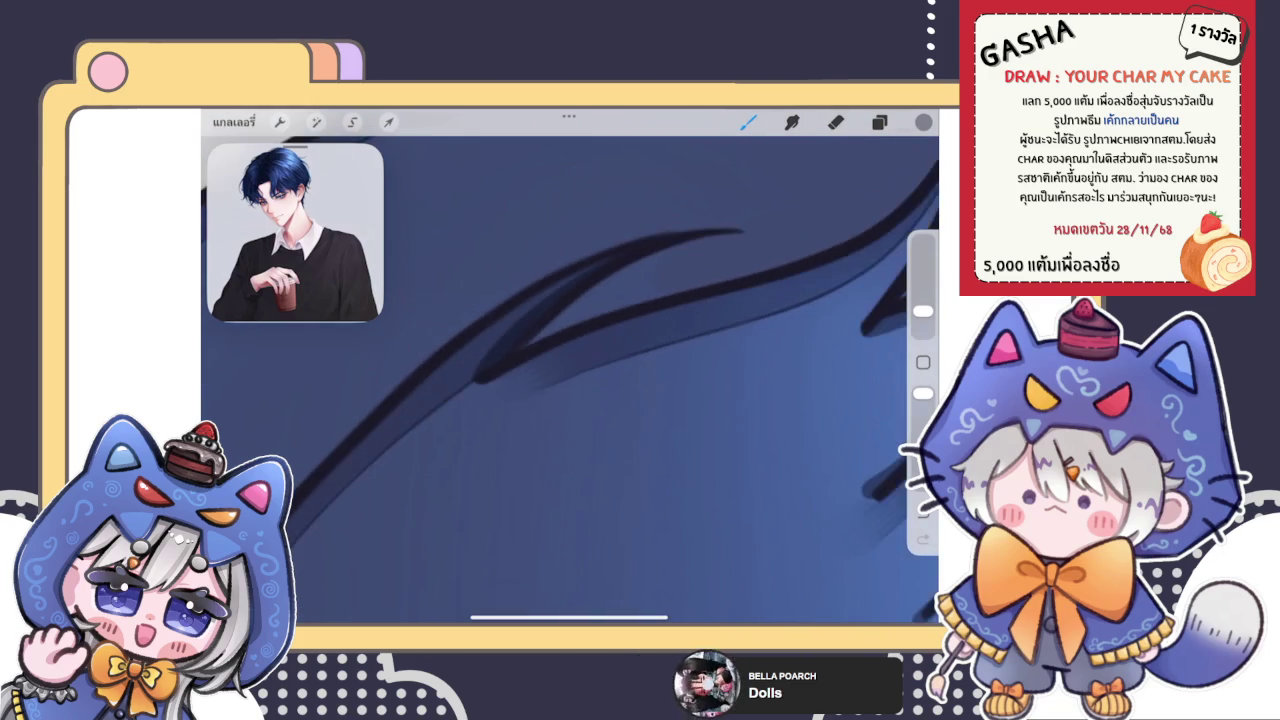
pyautogui.scroll(-2, 563, 337)
pyautogui.scroll(2, 570, 380)
pyautogui.scroll(3, 570, 380)
pyautogui.scroll(2, 570, 380)
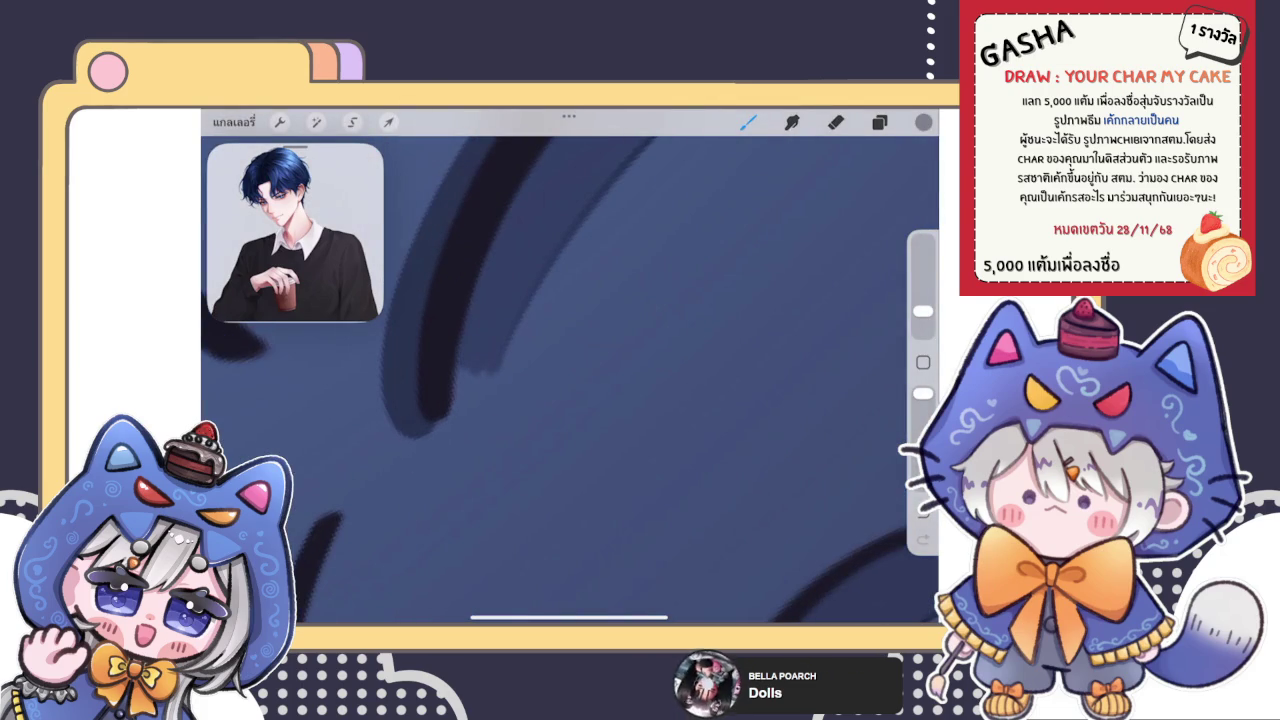
# Step: Blend the inner-curve shading with a resized Smudge brush, then zoom out
pyautogui.press('s')
pyautogui.click(922, 323)
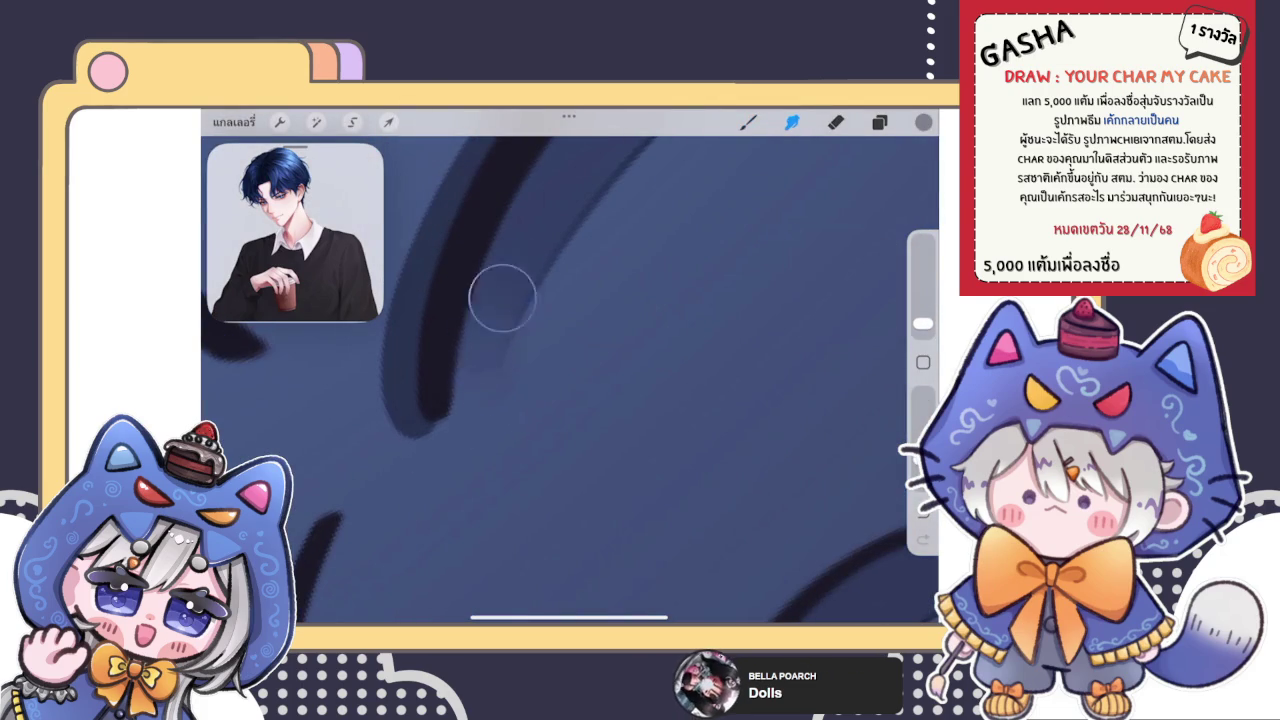
pyautogui.press('b')
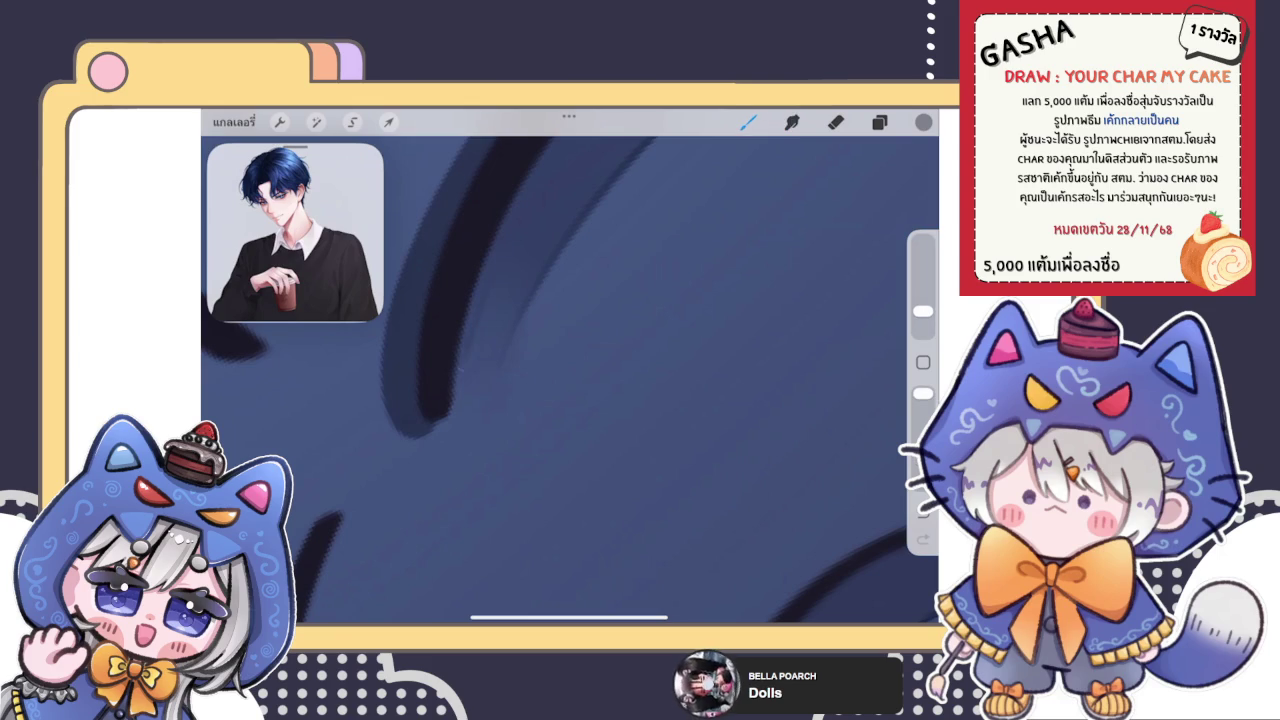
pyautogui.press('s')
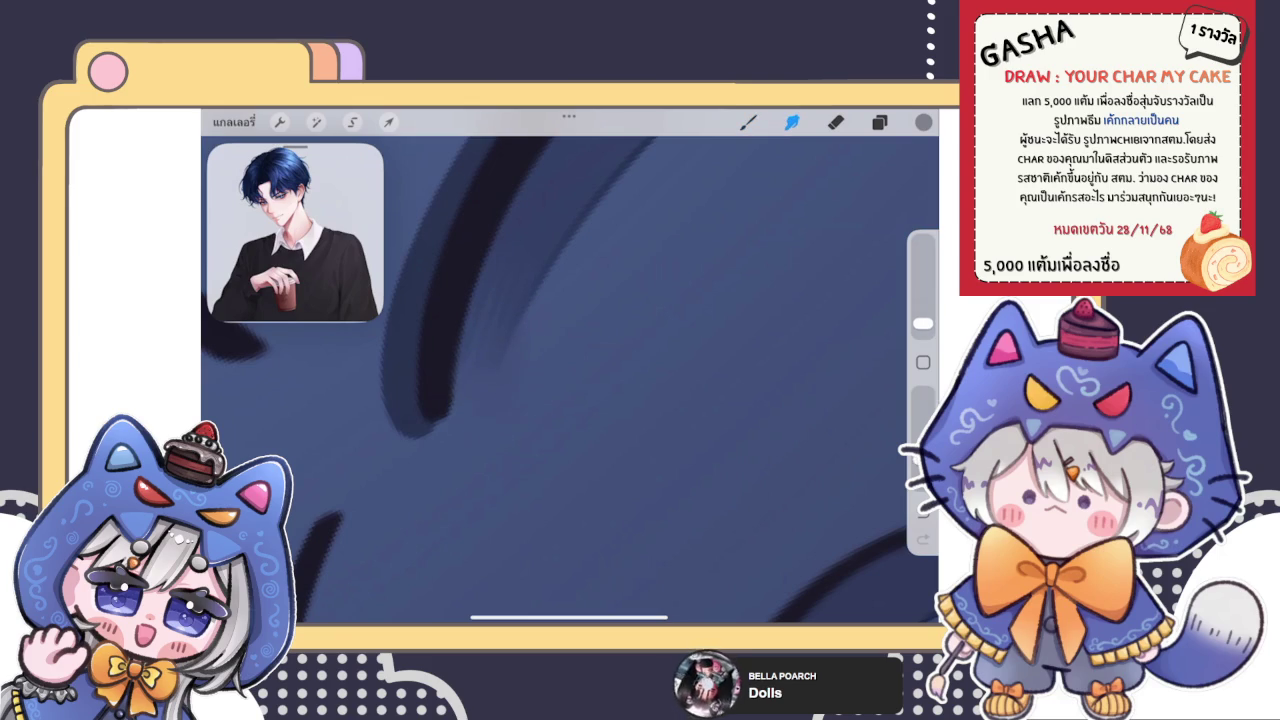
pyautogui.scroll(-2, 570, 380)
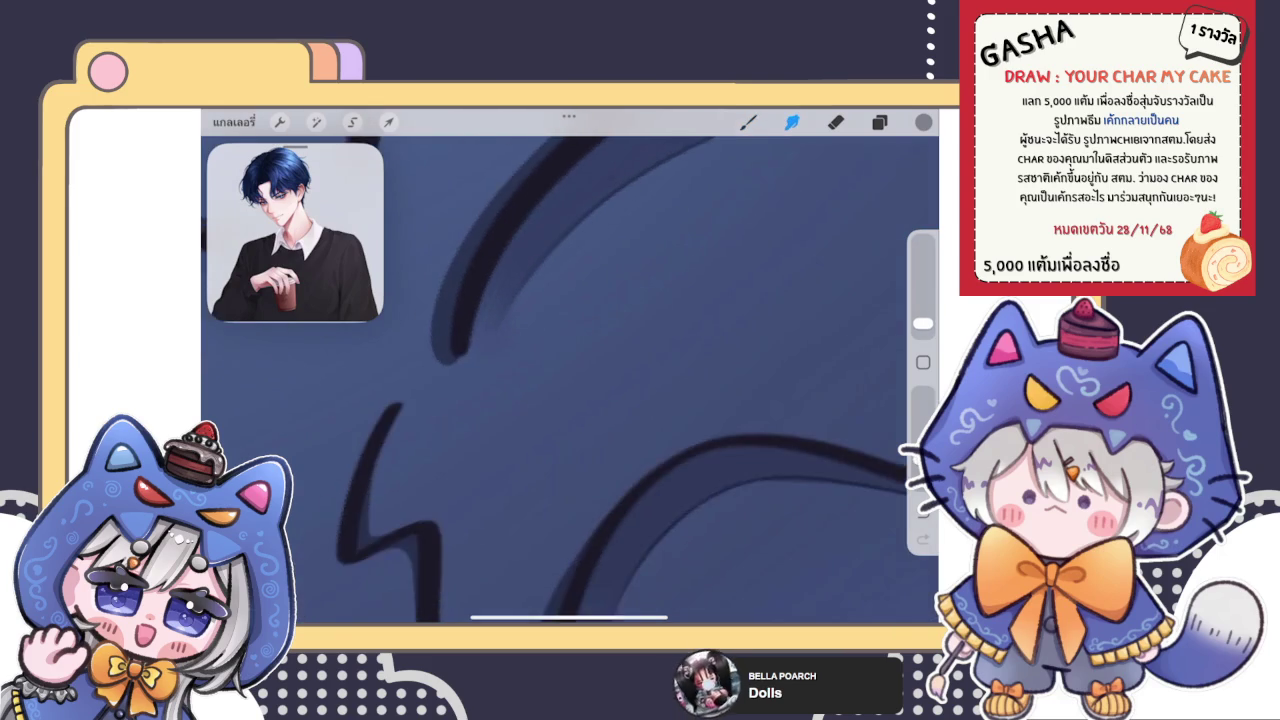
pyautogui.scroll(-3, 570, 380)
pyautogui.scroll(-2, 570, 380)
pyautogui.scroll(-3, 570, 380)
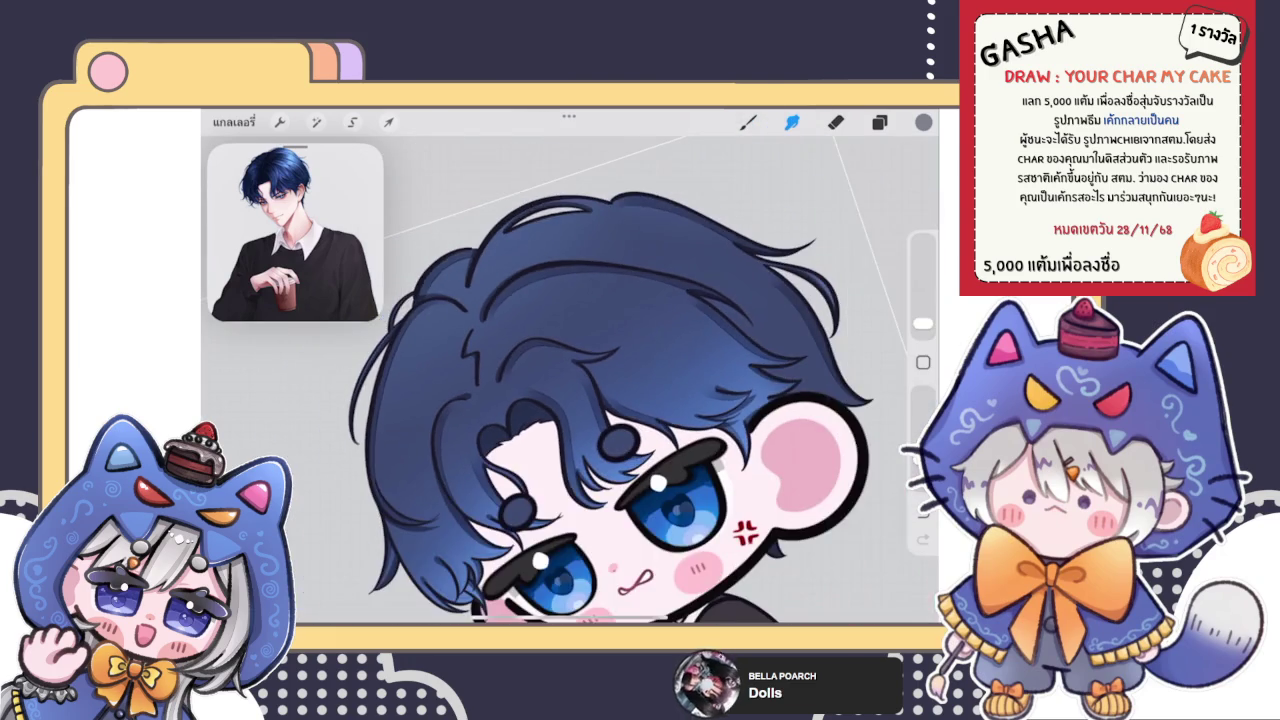
pyautogui.scroll(3, 570, 380)
# Step: Close the Layers list, return to the Brush and zoom in on the bangs
pyautogui.press('e')
pyautogui.press('l')
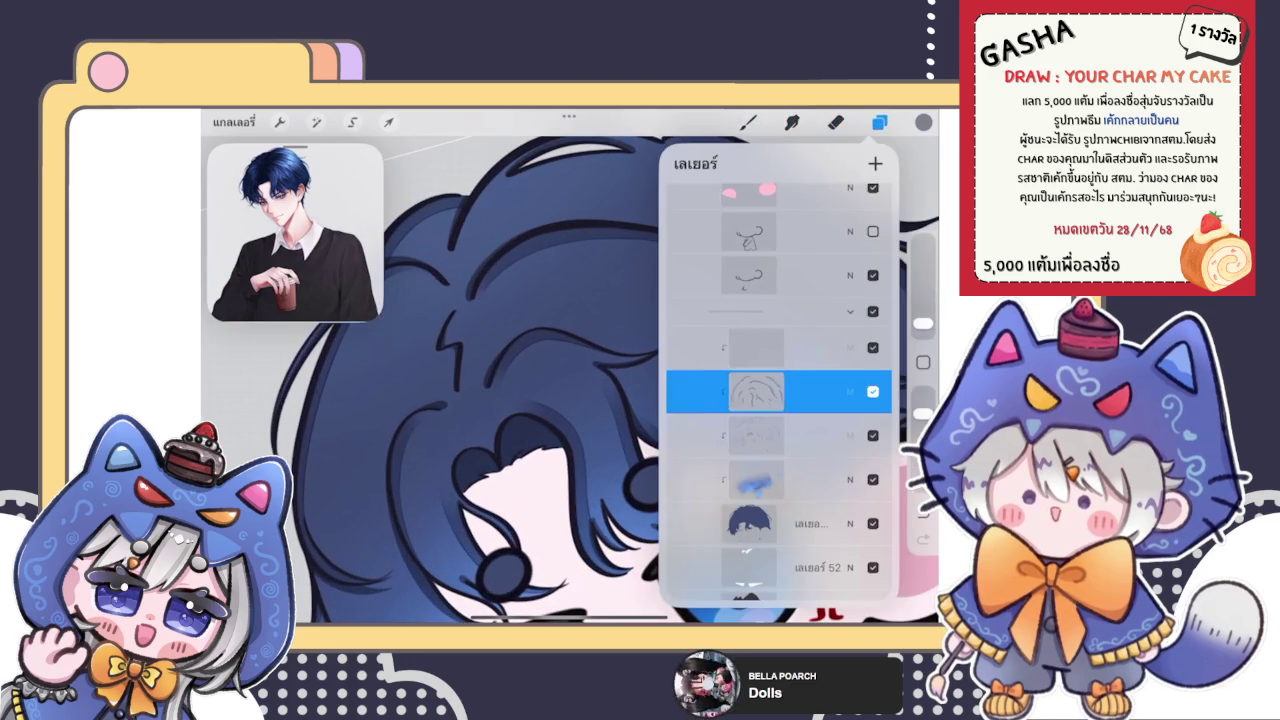
pyautogui.press('l')
pyautogui.press('l')
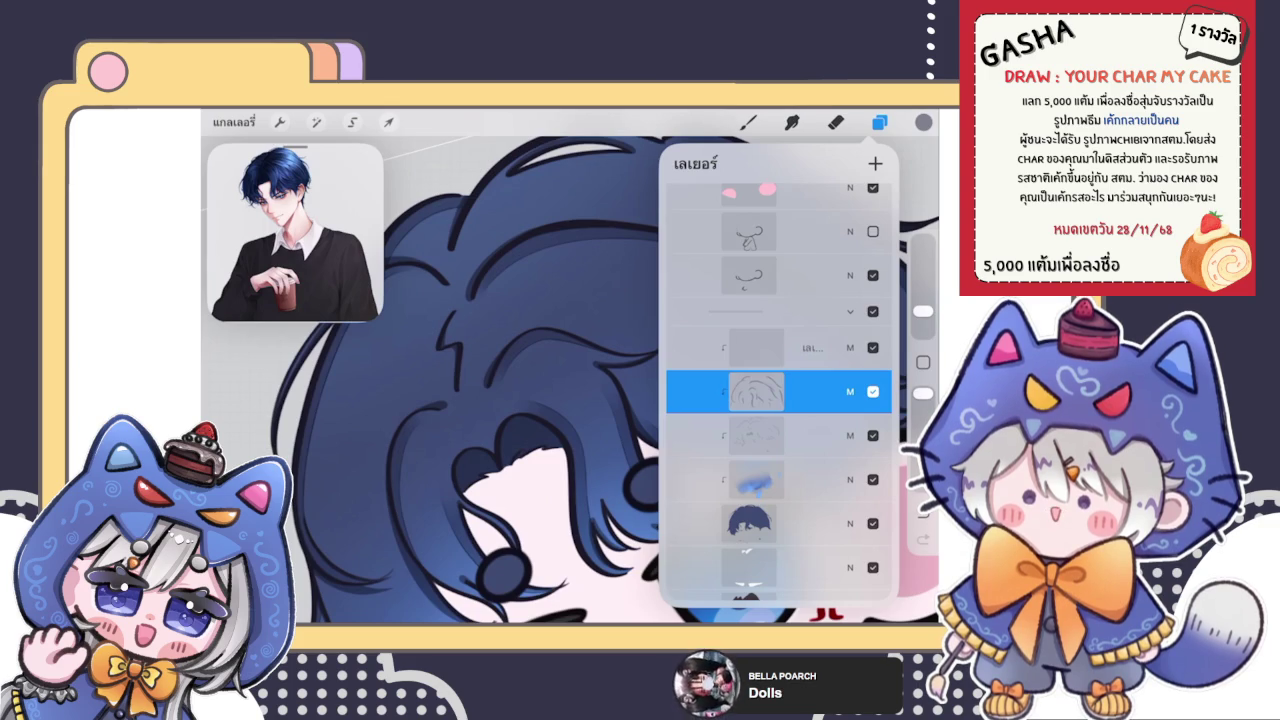
pyautogui.click(748, 122)
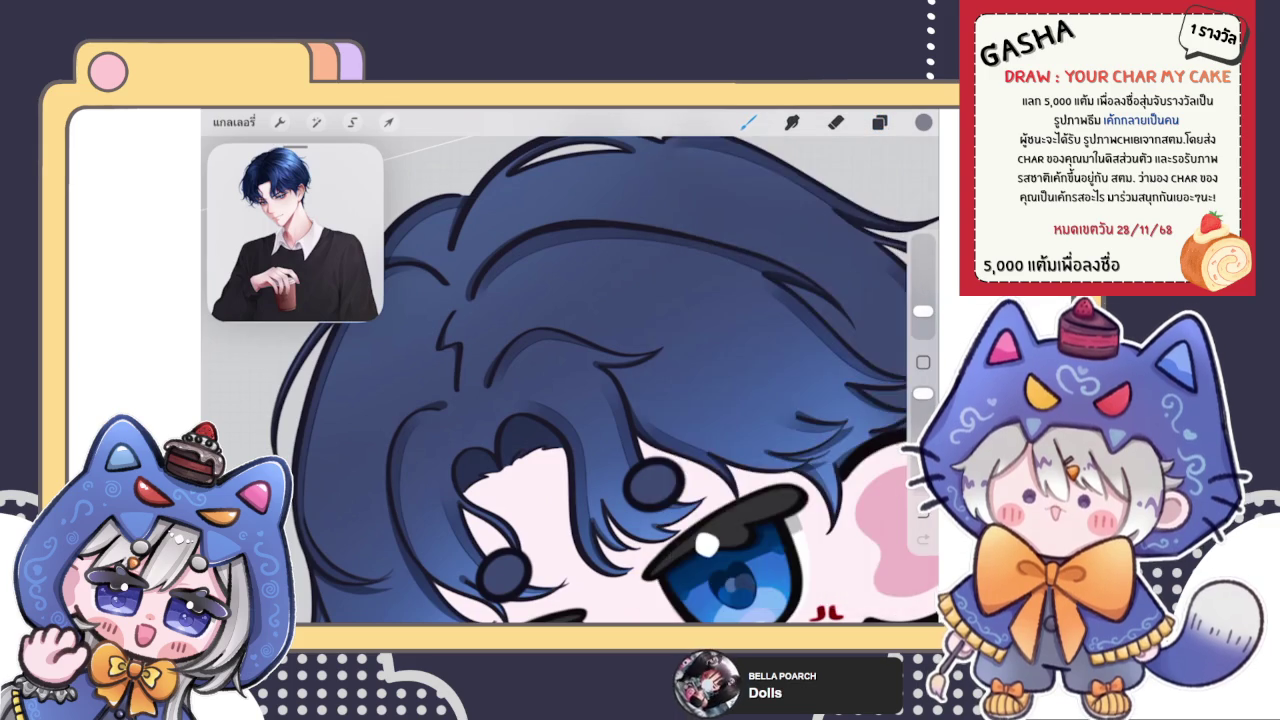
pyautogui.scroll(1, 660, 400)
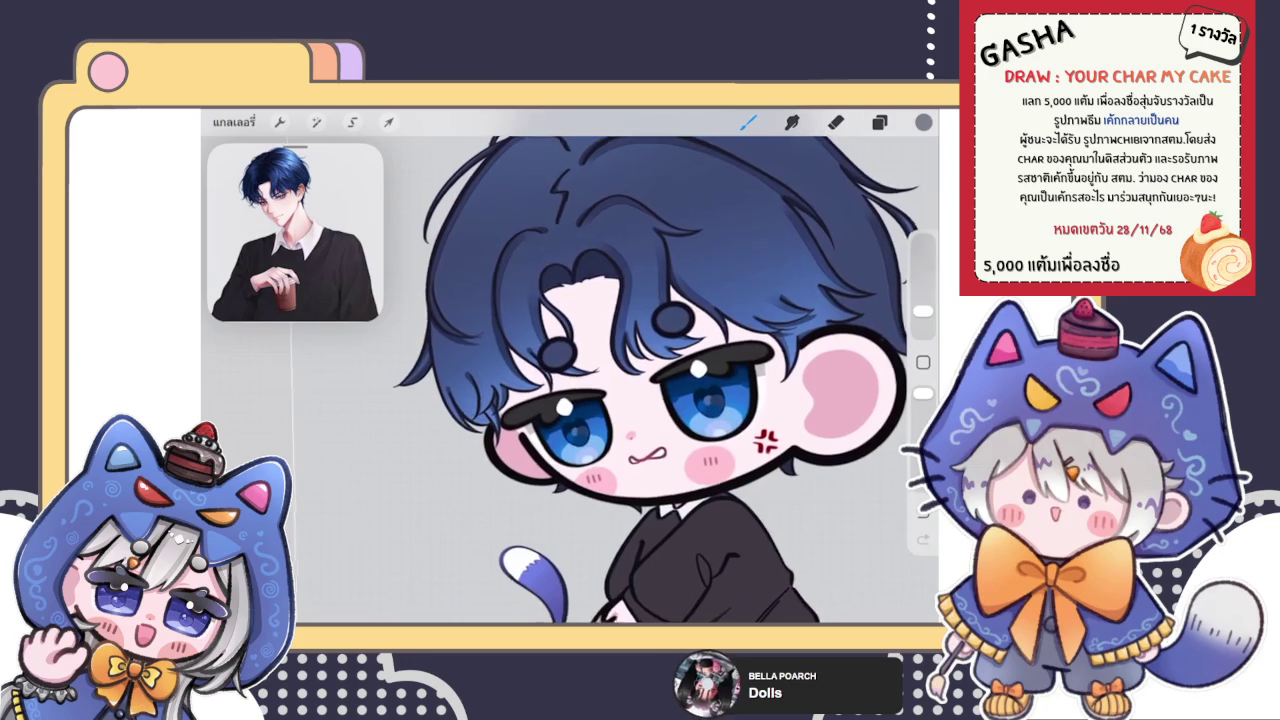
pyautogui.scroll(3, 660, 400)
pyautogui.scroll(2, 660, 400)
pyautogui.scroll(2, 660, 400)
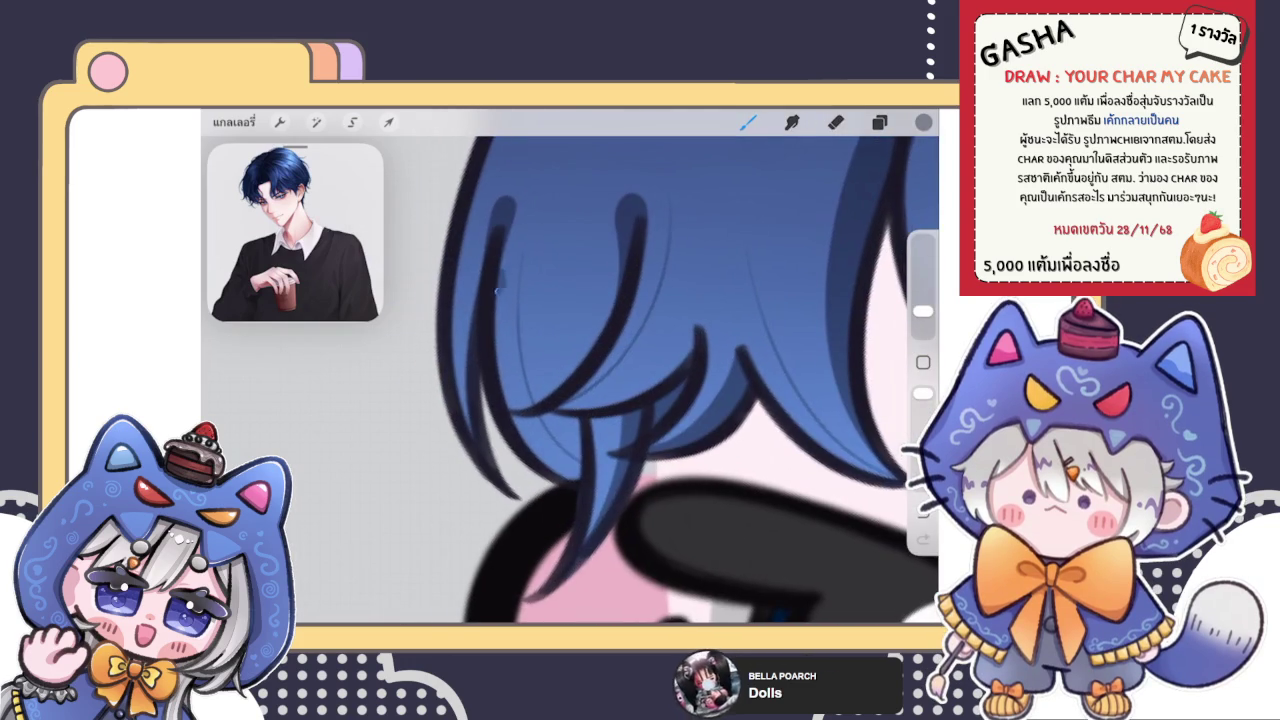
# Step: Paint faint dark strand lines into the bangs
pyautogui.scroll(2, 660, 400)
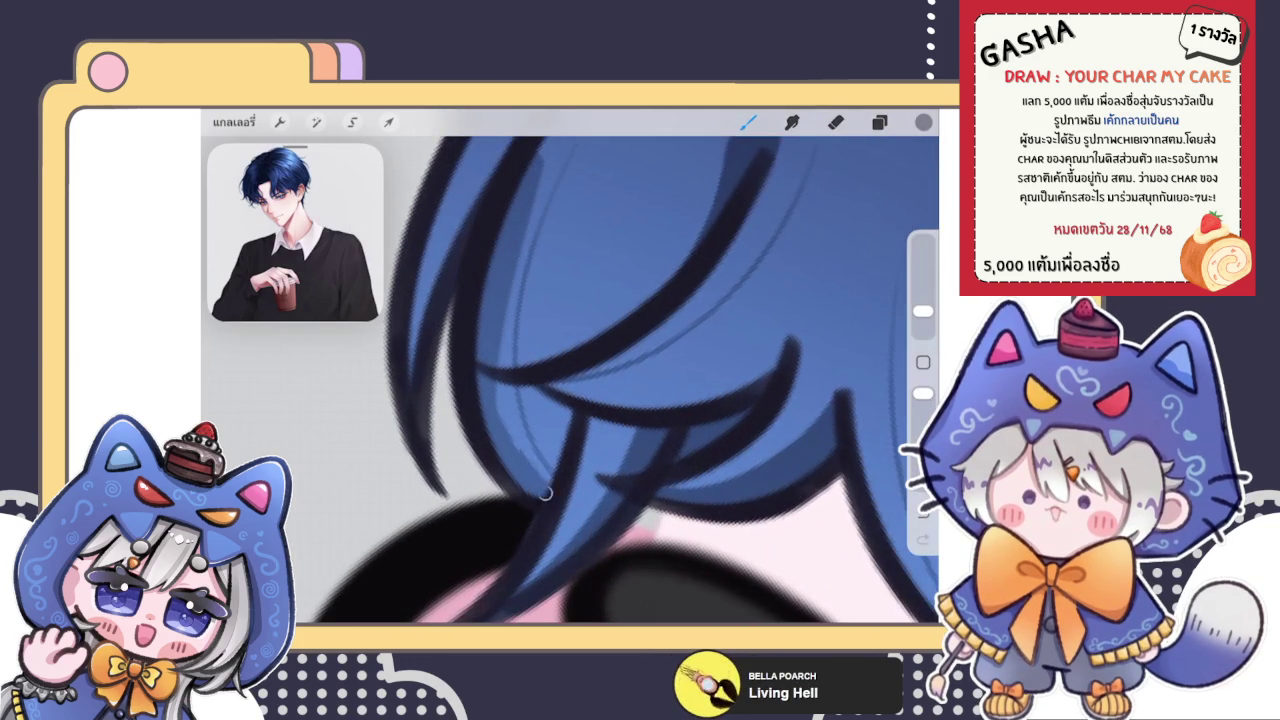
pyautogui.moveTo(552, 472); pyautogui.dragTo(504, 342)
pyautogui.moveTo(520, 450); pyautogui.dragTo(512, 242)
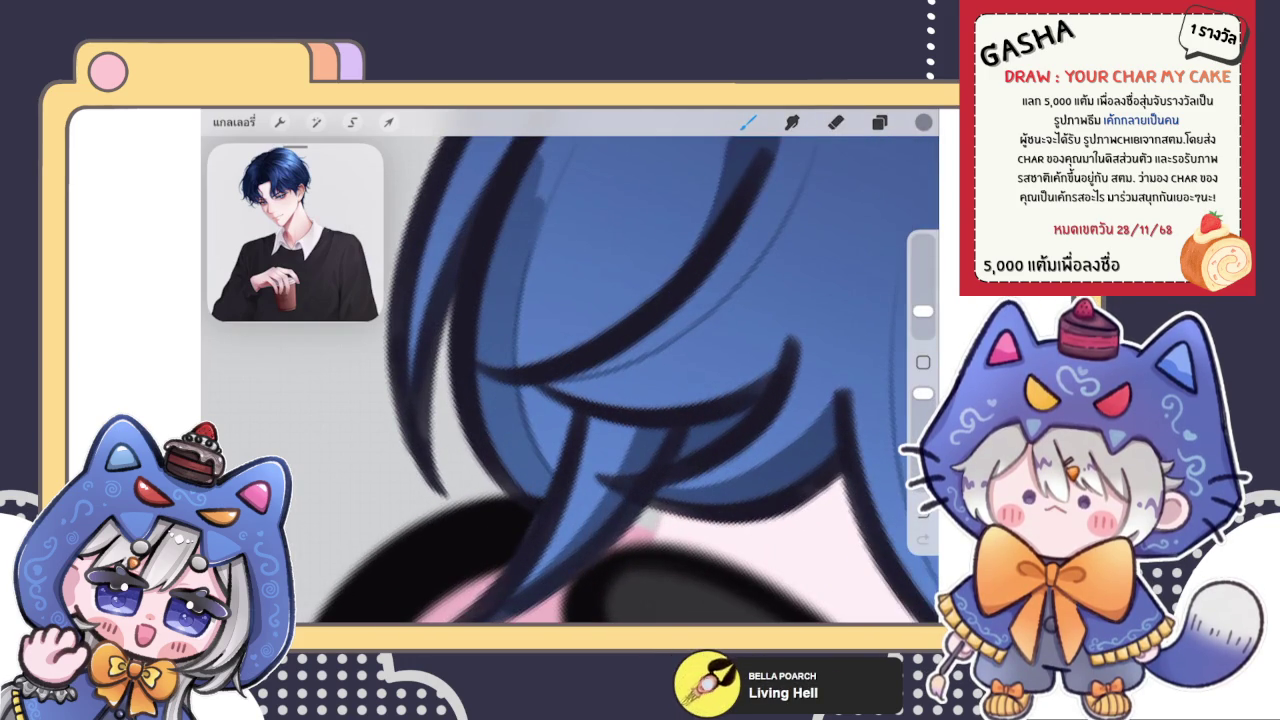
pyautogui.moveTo(620, 450); pyautogui.dragTo(620, 380)
pyautogui.moveTo(556, 214); pyautogui.dragTo(545, 280)
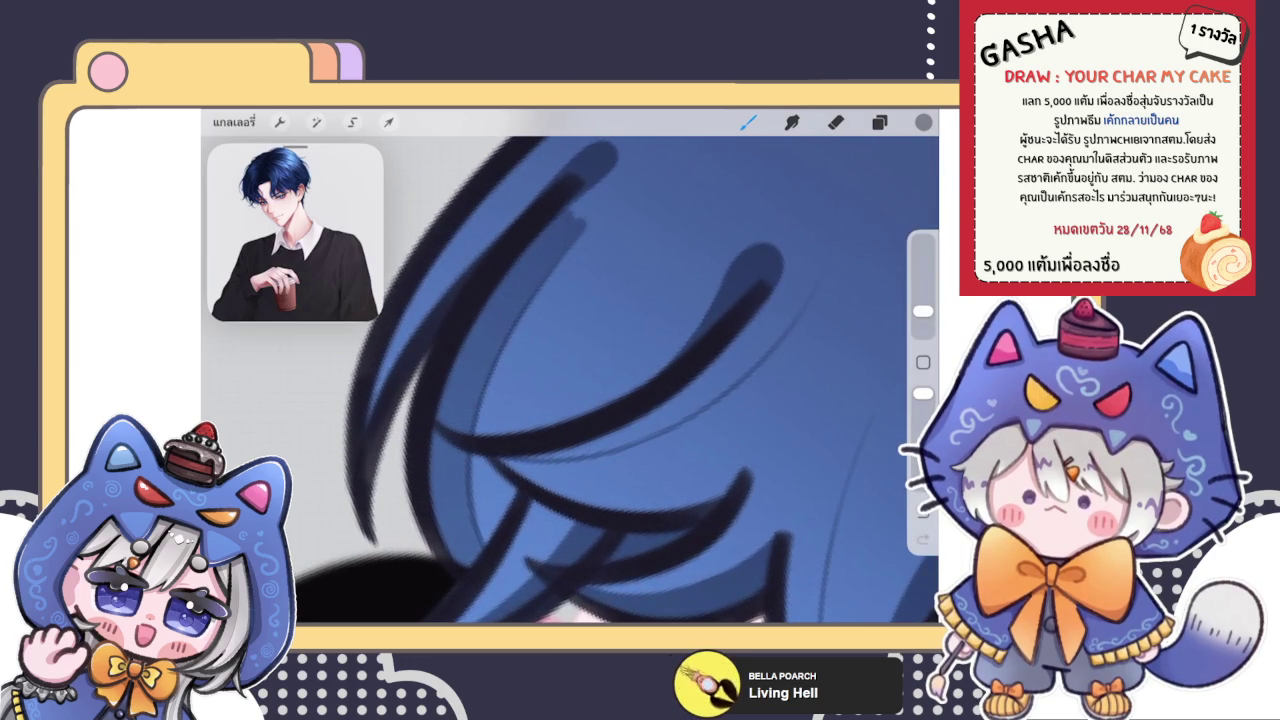
pyautogui.scroll(3, 560, 380)
pyautogui.scroll(2, 560, 380)
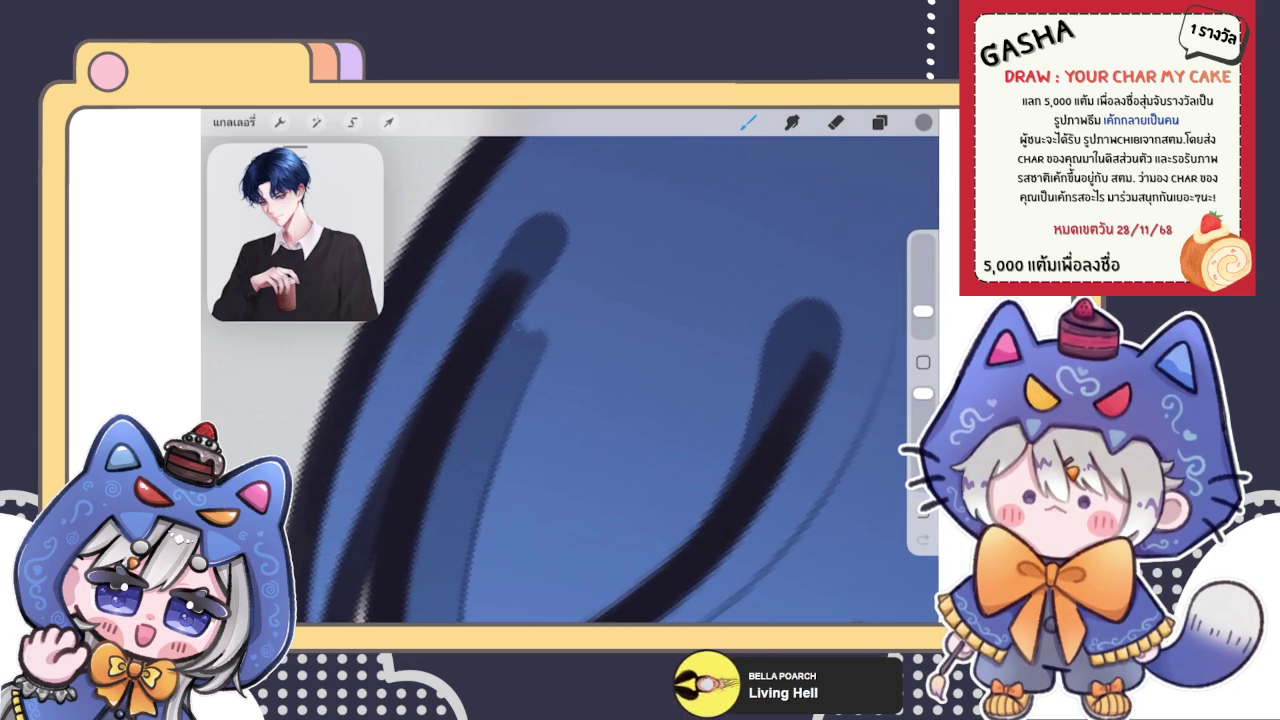
# Step: Shade dark blue along the big hair curve, extending it upward
pyautogui.click(792, 121)
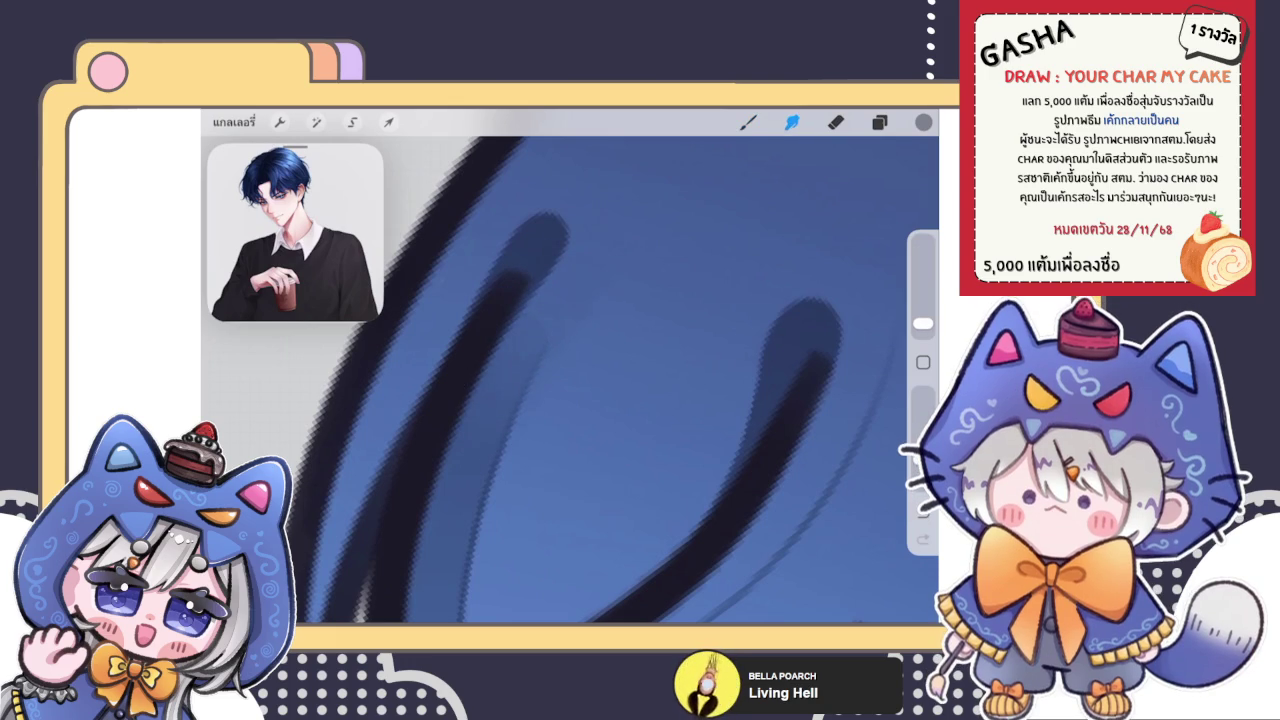
pyautogui.click(748, 121)
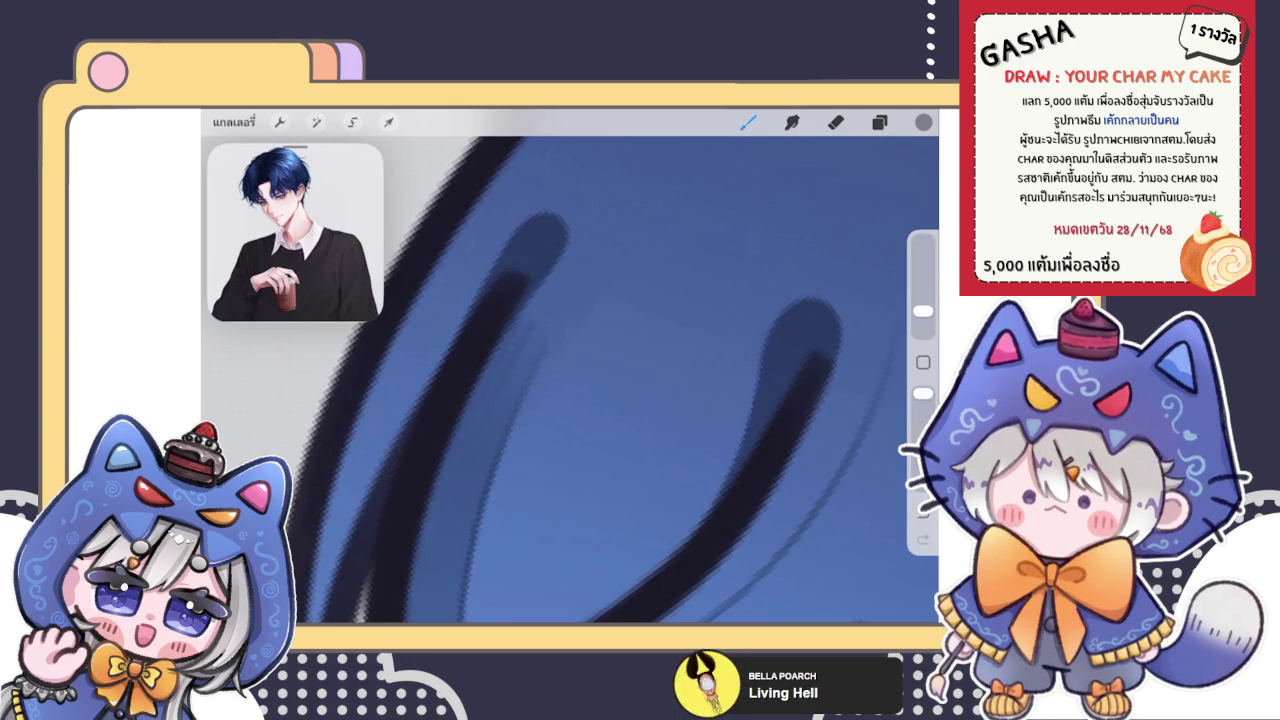
pyautogui.click(792, 121)
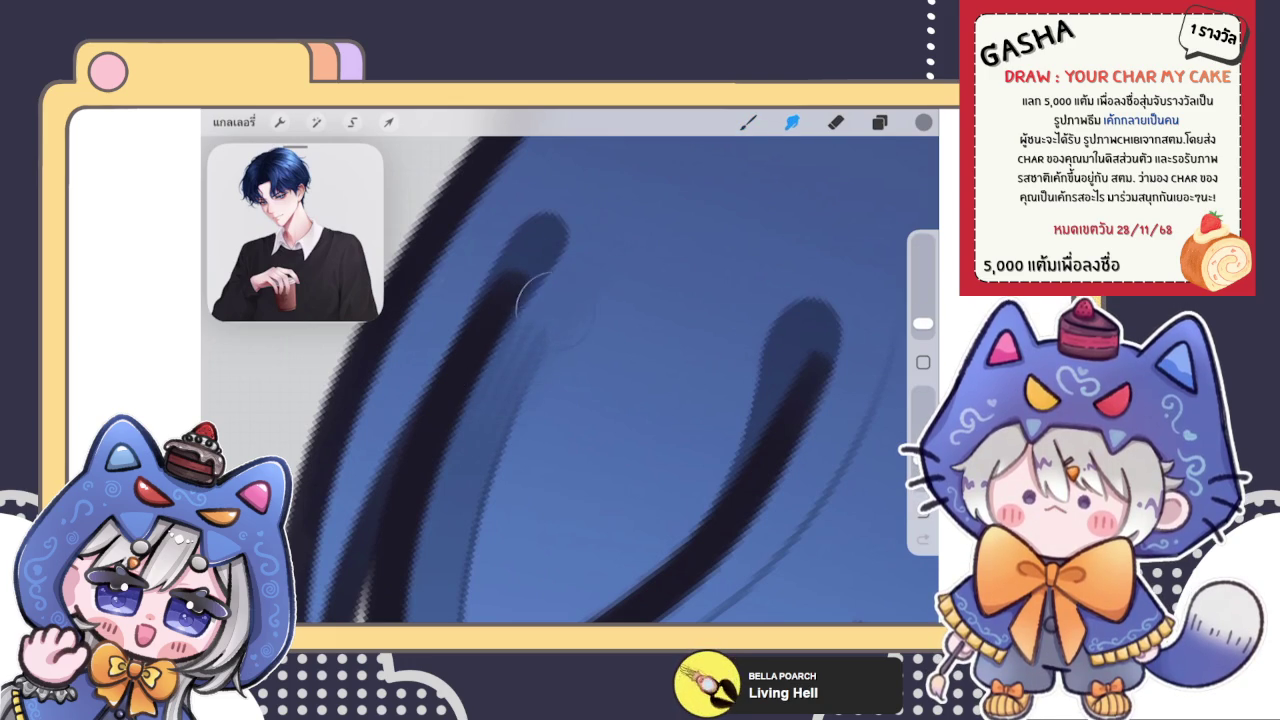
pyautogui.scroll(-5, 570, 380)
pyautogui.scroll(-2, 570, 380)
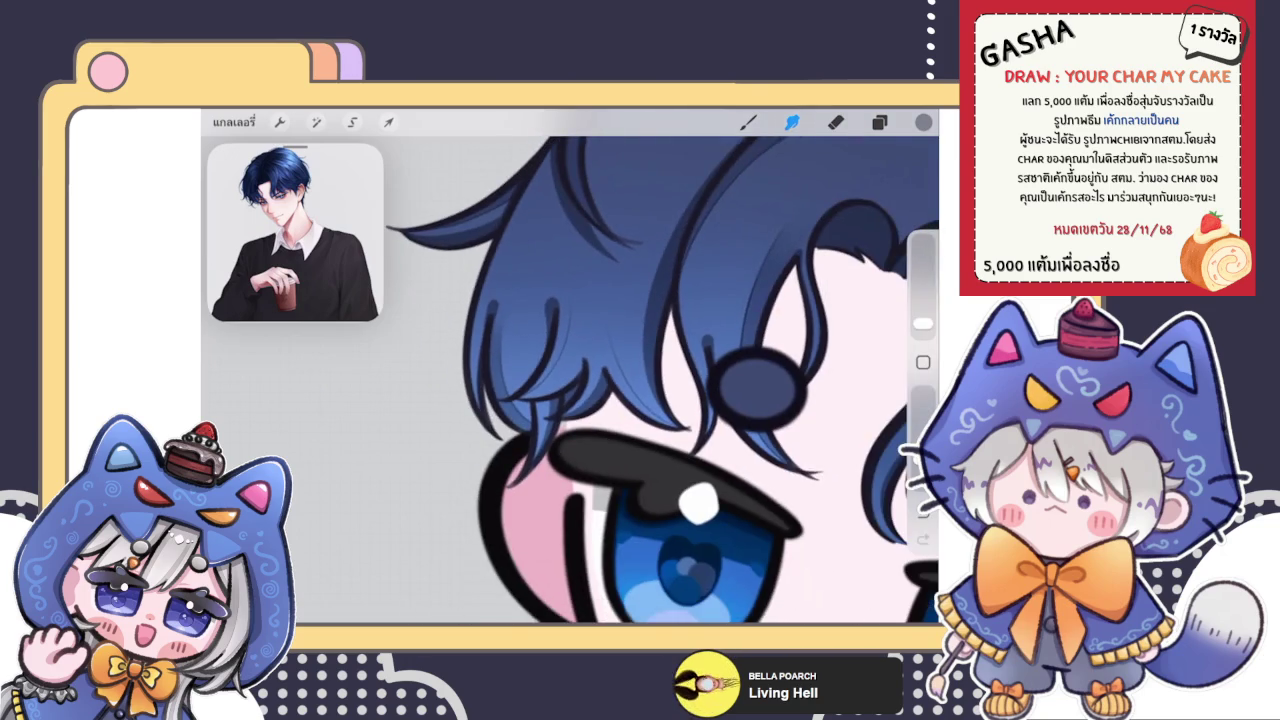
pyautogui.scroll(5, 570, 380)
pyautogui.click(748, 121)
pyautogui.scroll(3, 570, 380)
pyautogui.moveTo(482, 462); pyautogui.dragTo(660, 300)
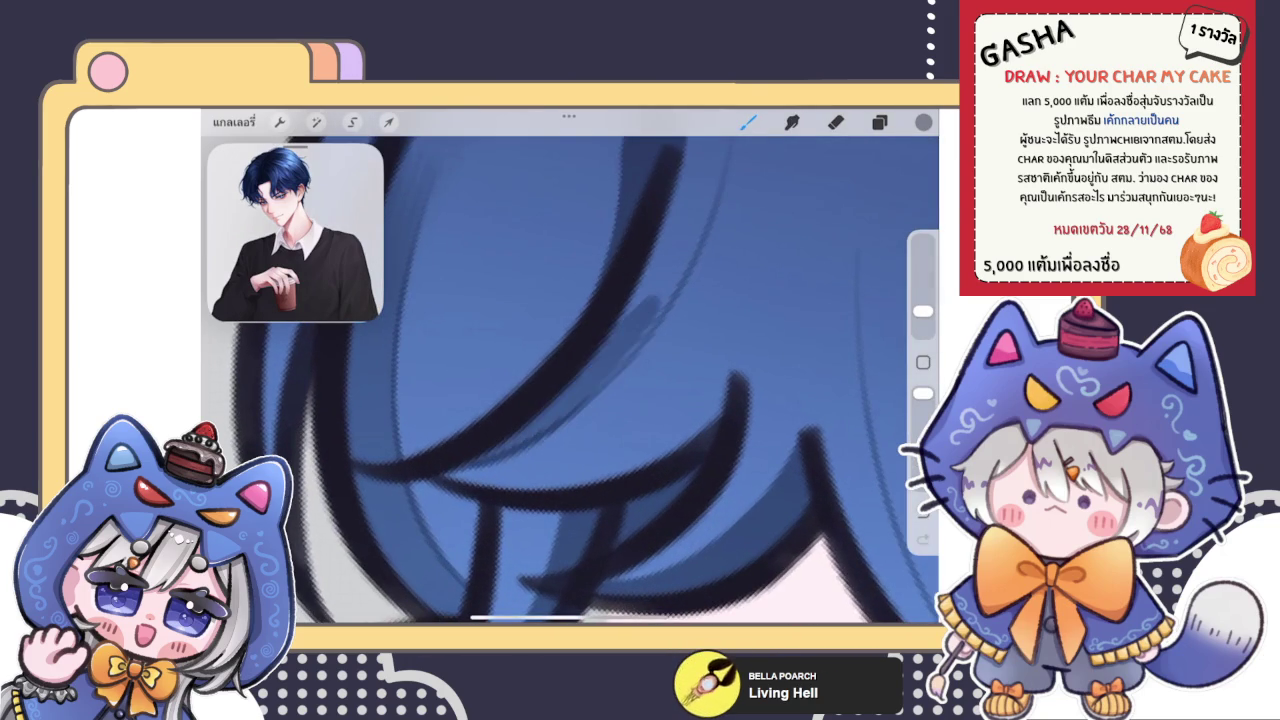
pyautogui.scroll(-2, 570, 380)
pyautogui.moveTo(500, 480)
pyautogui.mouseDown()
pyautogui.moveTo(622, 288)
pyautogui.moveTo(640, 215)
pyautogui.mouseUp()
pyautogui.moveTo(632, 318); pyautogui.dragTo(665, 225)
pyautogui.moveTo(652, 292)
pyautogui.mouseDown()
pyautogui.moveTo(675, 200)
pyautogui.moveTo(655, 205)
pyautogui.mouseUp()
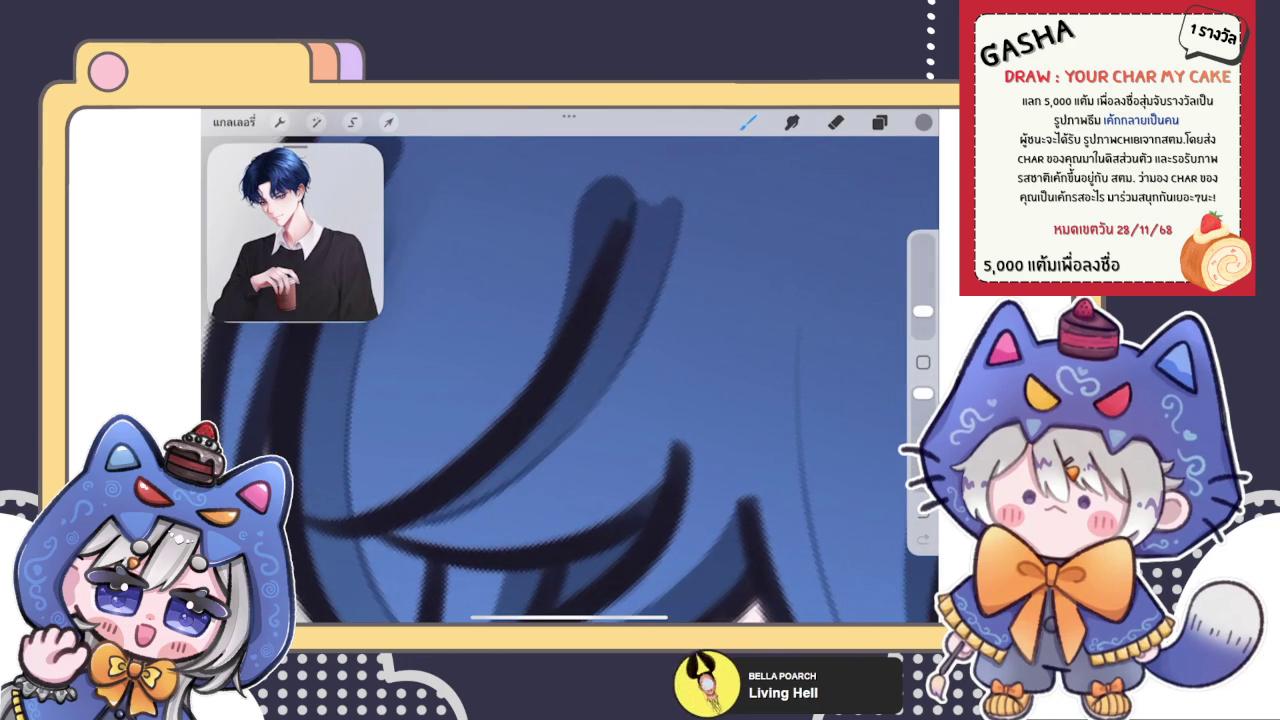
# Step: Add thin strokes beside the dark curve stroke, alternating smudge and brush
pyautogui.press('e')
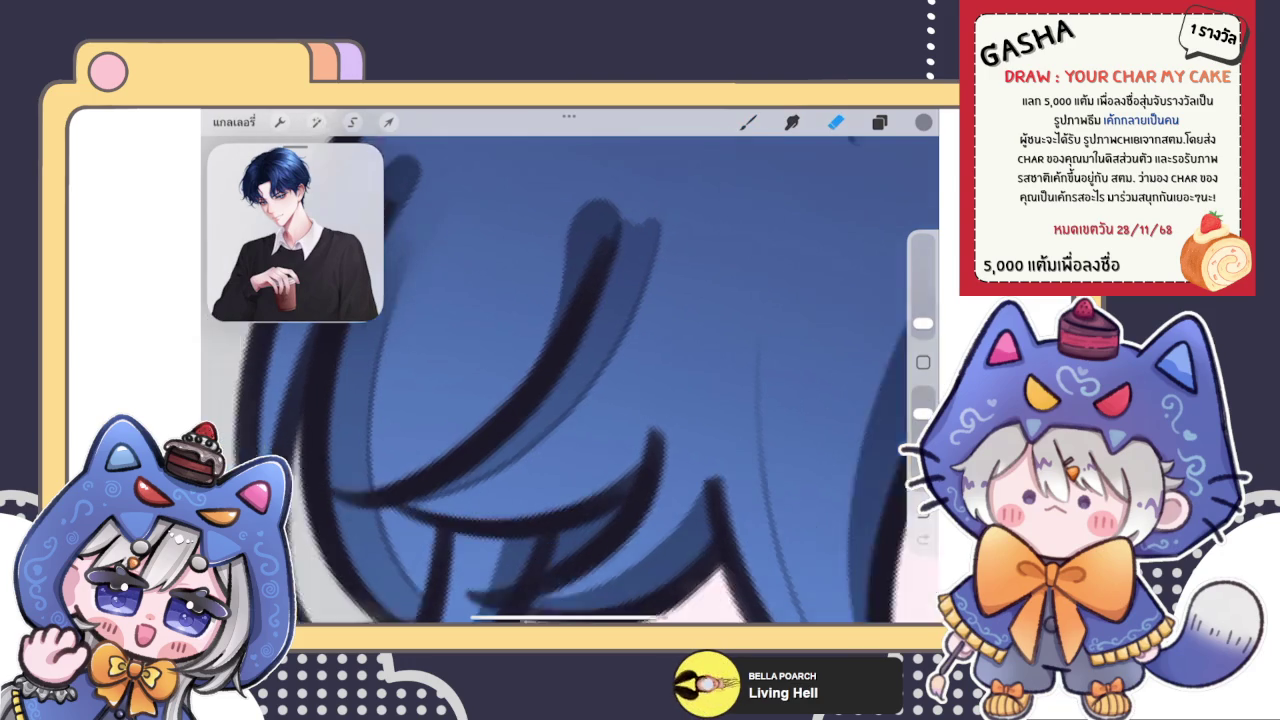
pyautogui.scroll(3, 570, 380)
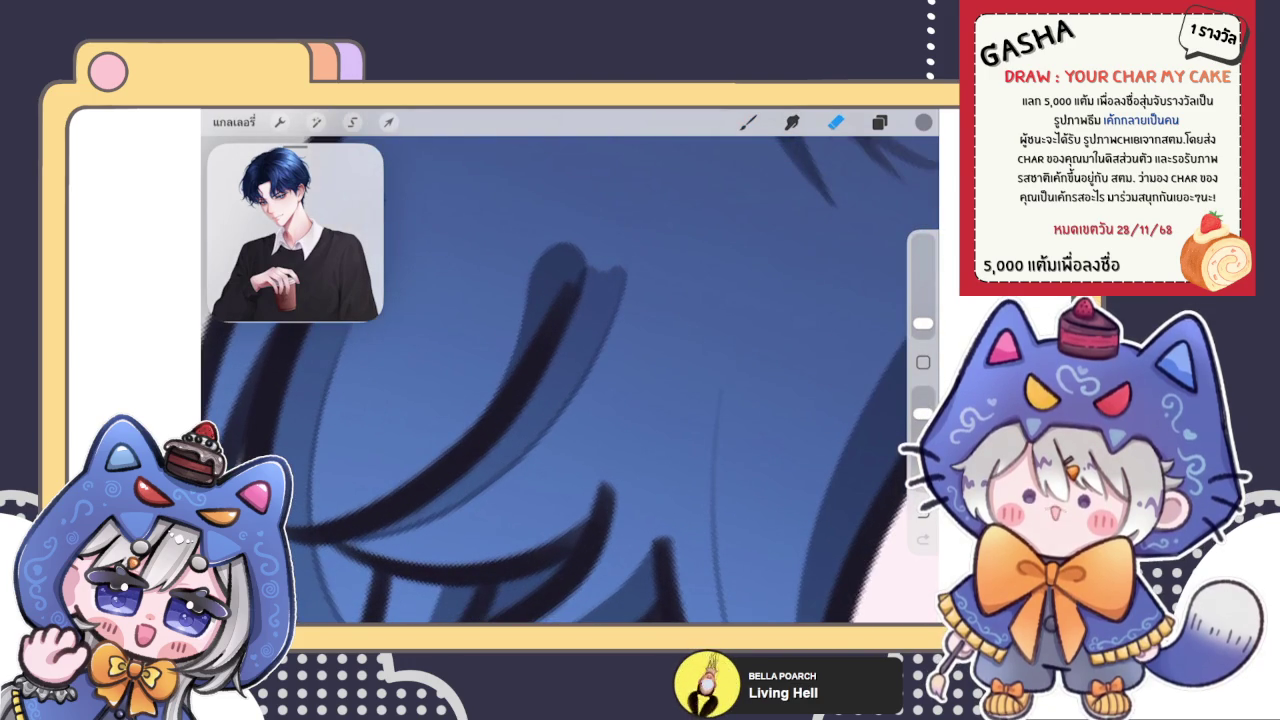
pyautogui.scroll(3, 570, 400)
pyautogui.scroll(2, 497, 404)
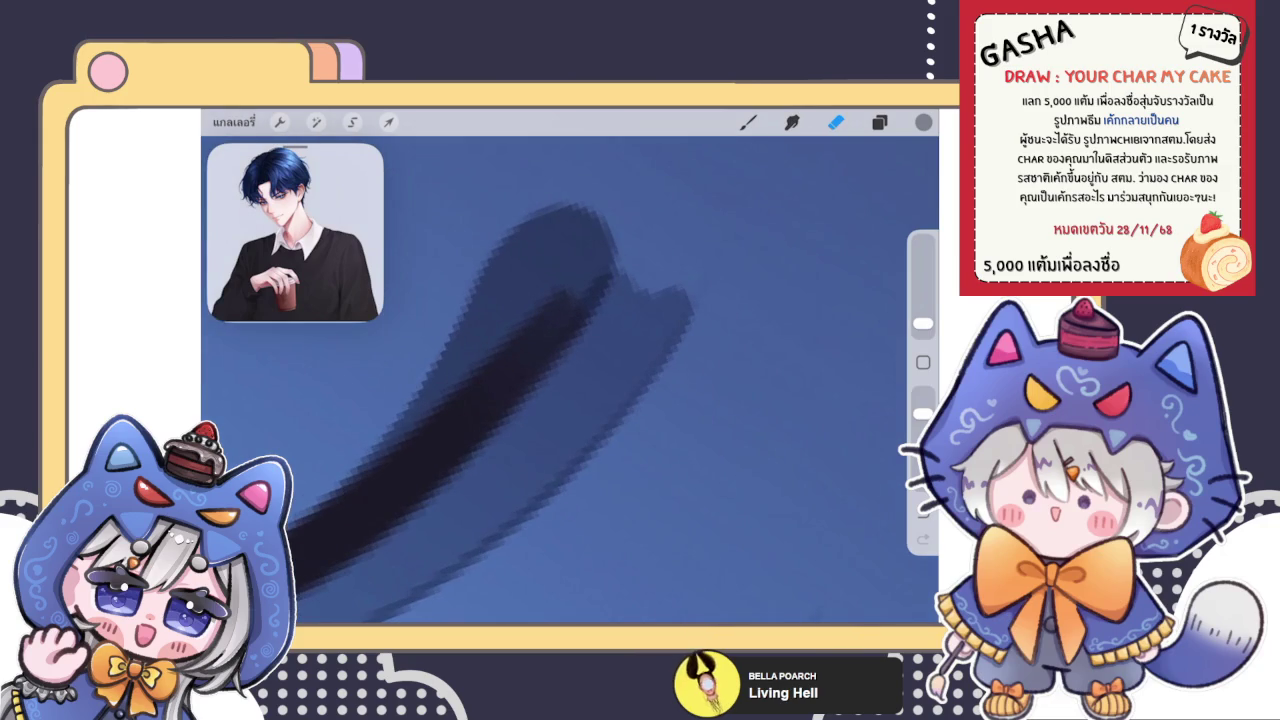
pyautogui.click(791, 121)
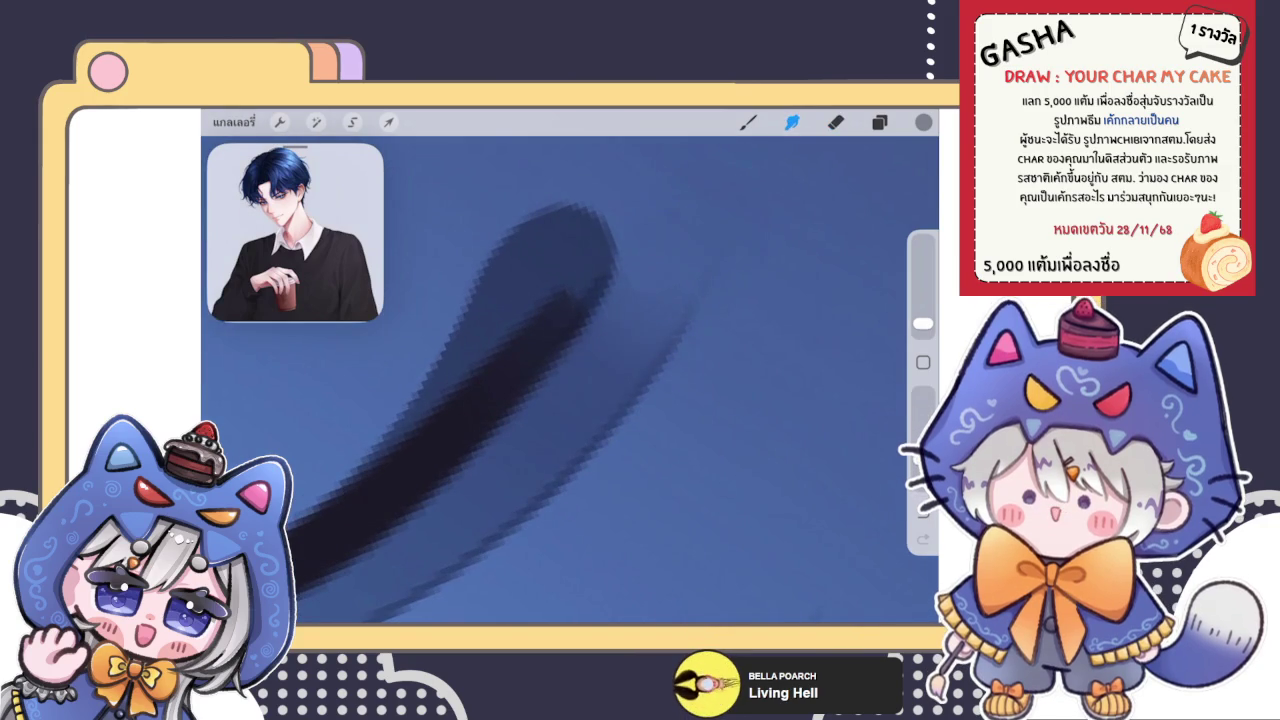
pyautogui.click(748, 121)
pyautogui.moveTo(632, 274)
pyautogui.mouseDown()
pyautogui.moveTo(612, 308)
pyautogui.moveTo(646, 298)
pyautogui.moveTo(652, 334)
pyautogui.mouseUp()
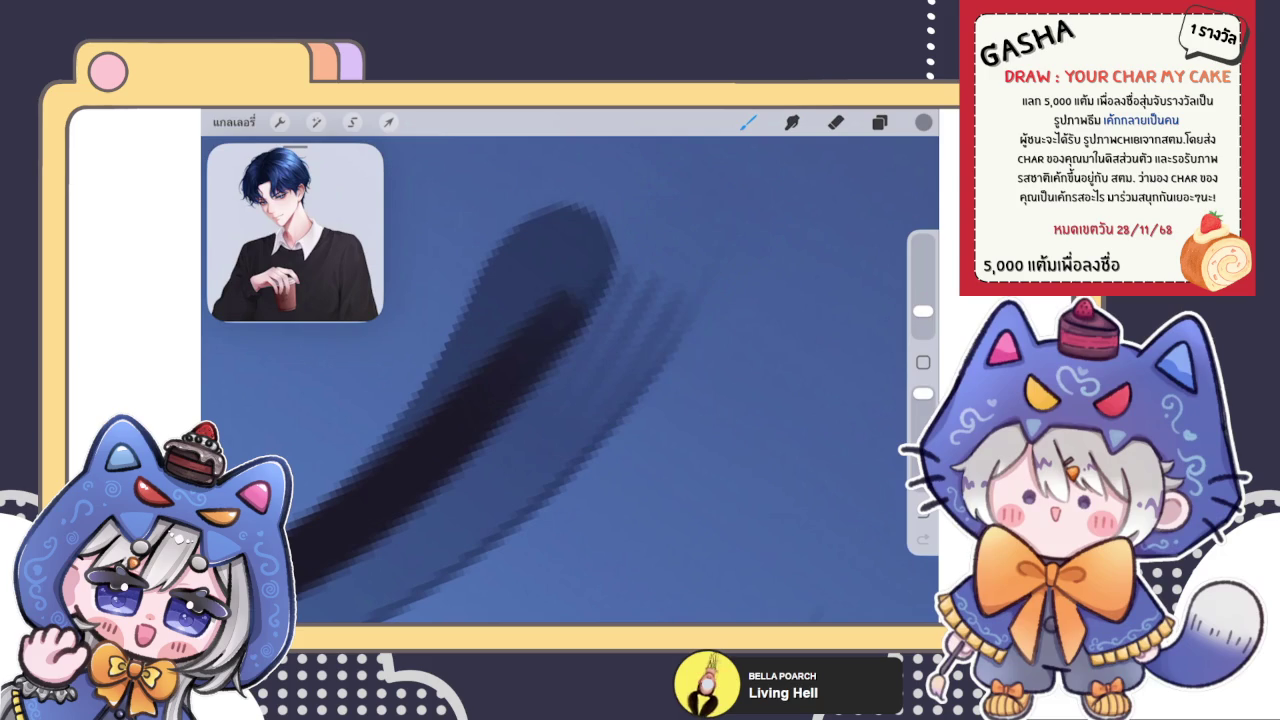
pyautogui.click(792, 121)
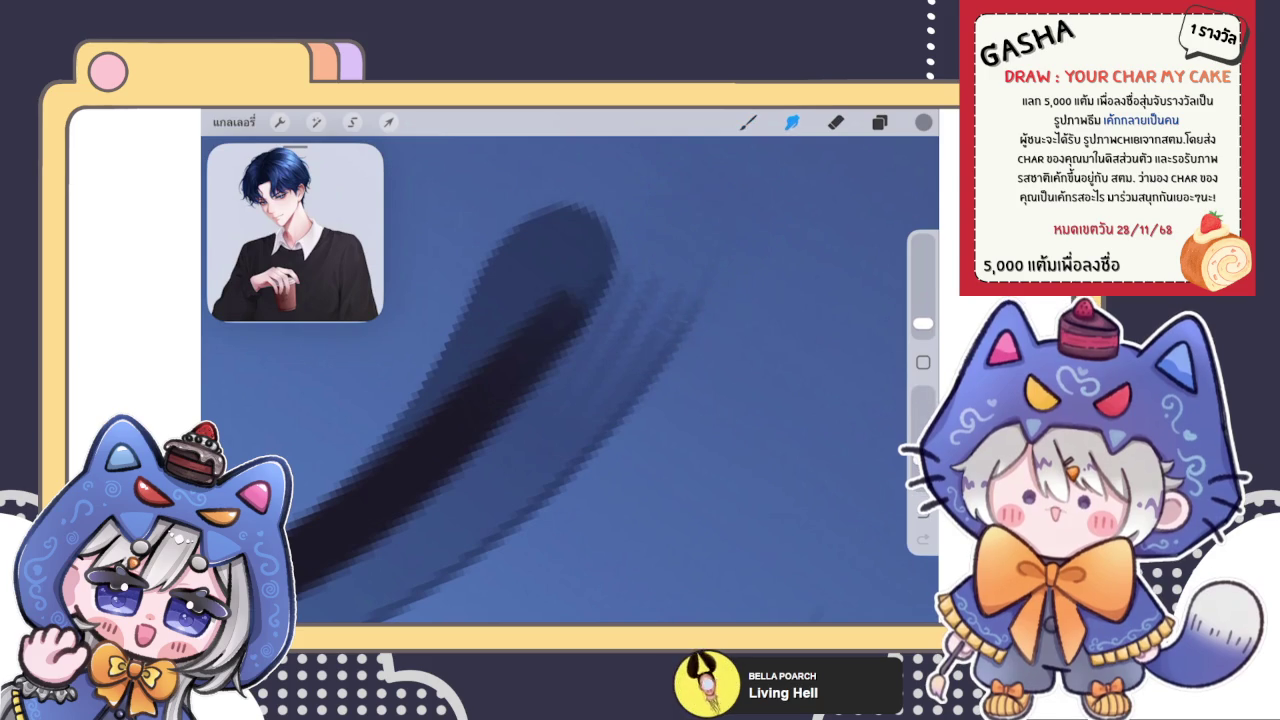
pyautogui.scroll(-5, 570, 380)
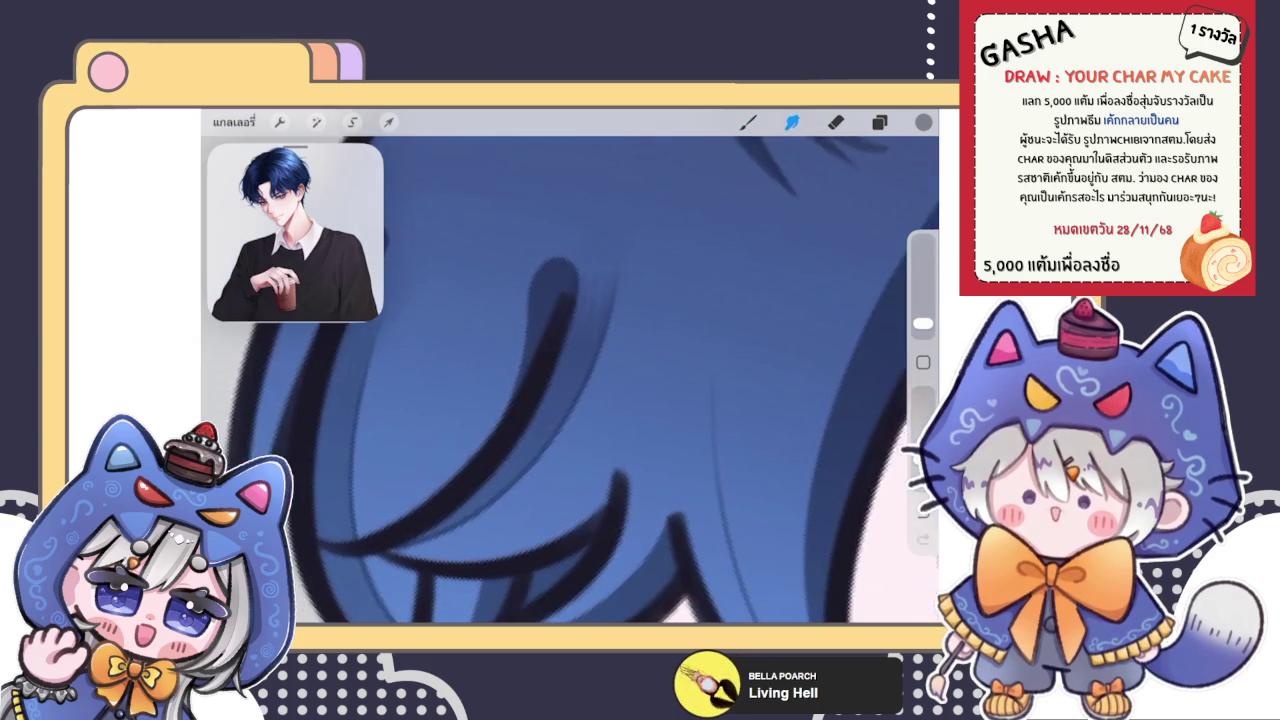
pyautogui.click(748, 121)
pyautogui.scroll(3, 570, 380)
pyautogui.scroll(-3, 570, 380)
pyautogui.scroll(3, 570, 380)
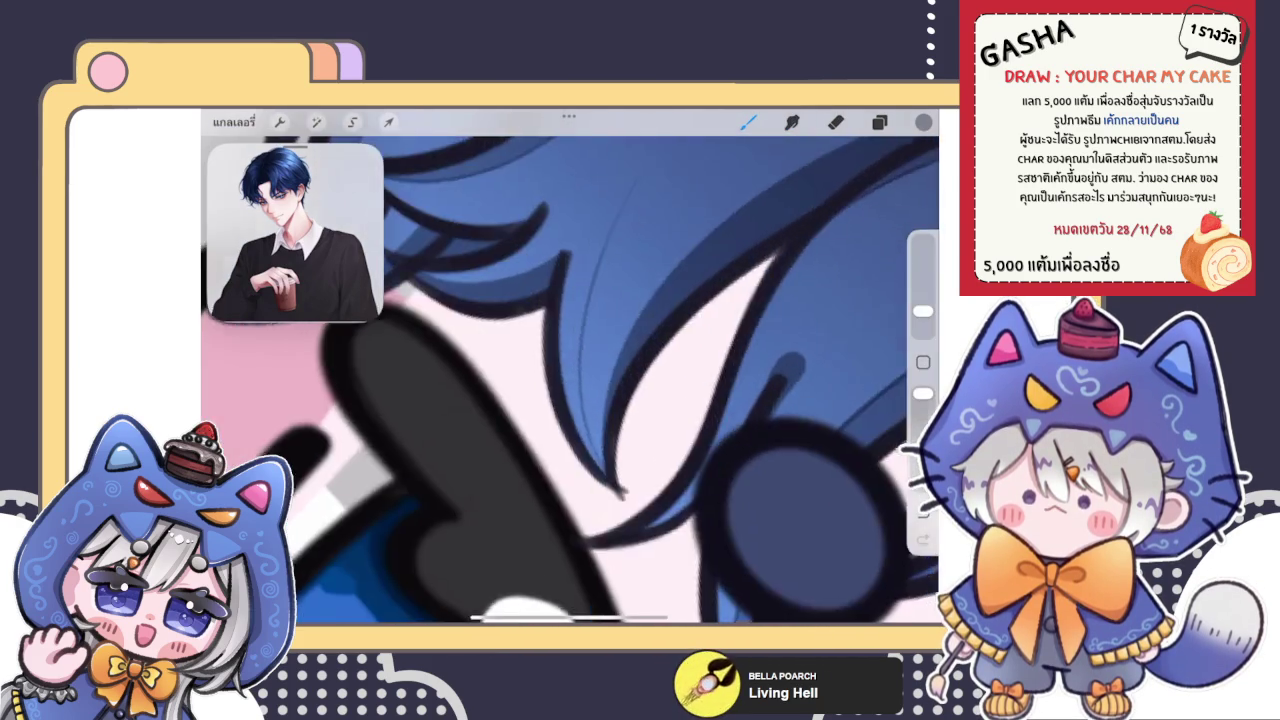
pyautogui.scroll(2, 570, 380)
# Step: Paint dark hatching strands into the hair and erase the stray ones
pyautogui.moveTo(565, 334); pyautogui.dragTo(536, 478)
pyautogui.moveTo(586, 262)
pyautogui.mouseDown()
pyautogui.moveTo(554, 424)
pyautogui.moveTo(538, 334)
pyautogui.mouseUp()
pyautogui.moveTo(604, 202); pyautogui.dragTo(574, 254)
pyautogui.moveTo(638, 180); pyautogui.dragTo(602, 238)
pyautogui.moveTo(612, 222); pyautogui.dragTo(570, 360)
pyautogui.click(835, 121)
pyautogui.moveTo(620, 262)
pyautogui.mouseDown()
pyautogui.moveTo(586, 472)
pyautogui.moveTo(580, 432)
pyautogui.mouseUp()
pyautogui.click(748, 121)
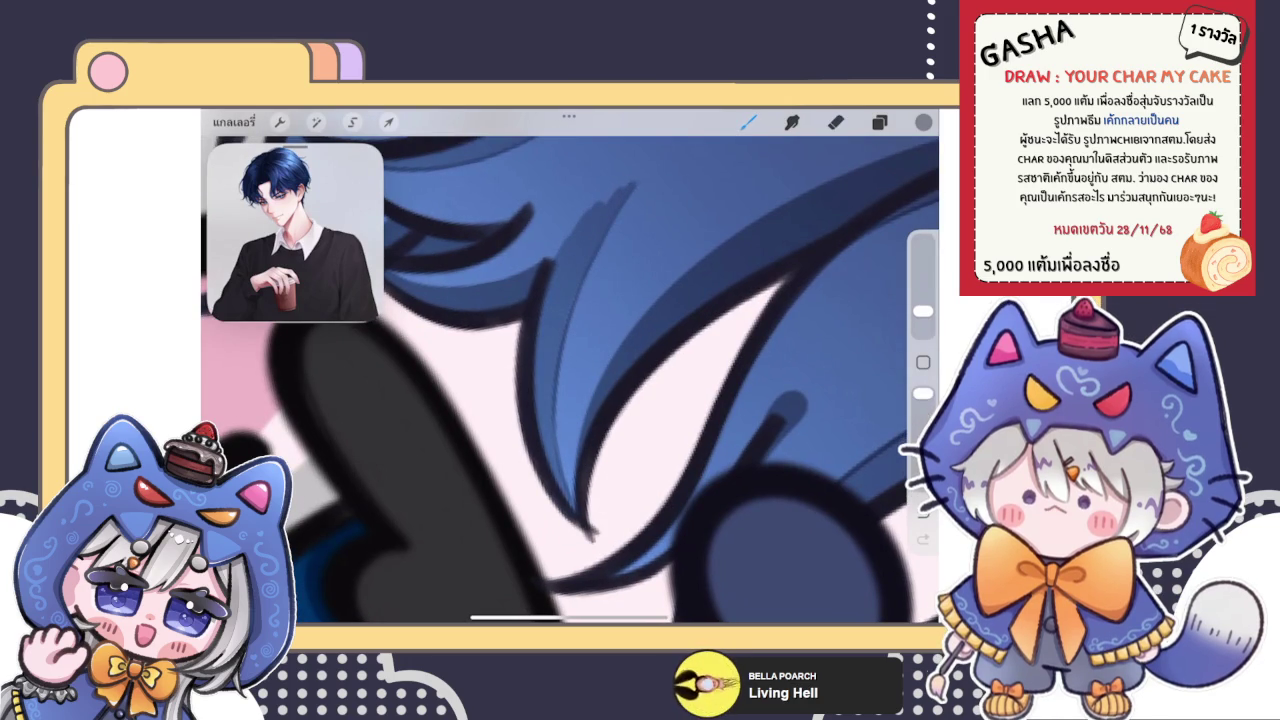
# Step: Thicken the dark hair stroke, soften it by smudging, and undo an unwanted stroke
pyautogui.scroll(3, 570, 370)
pyautogui.scroll(3, 570, 370)
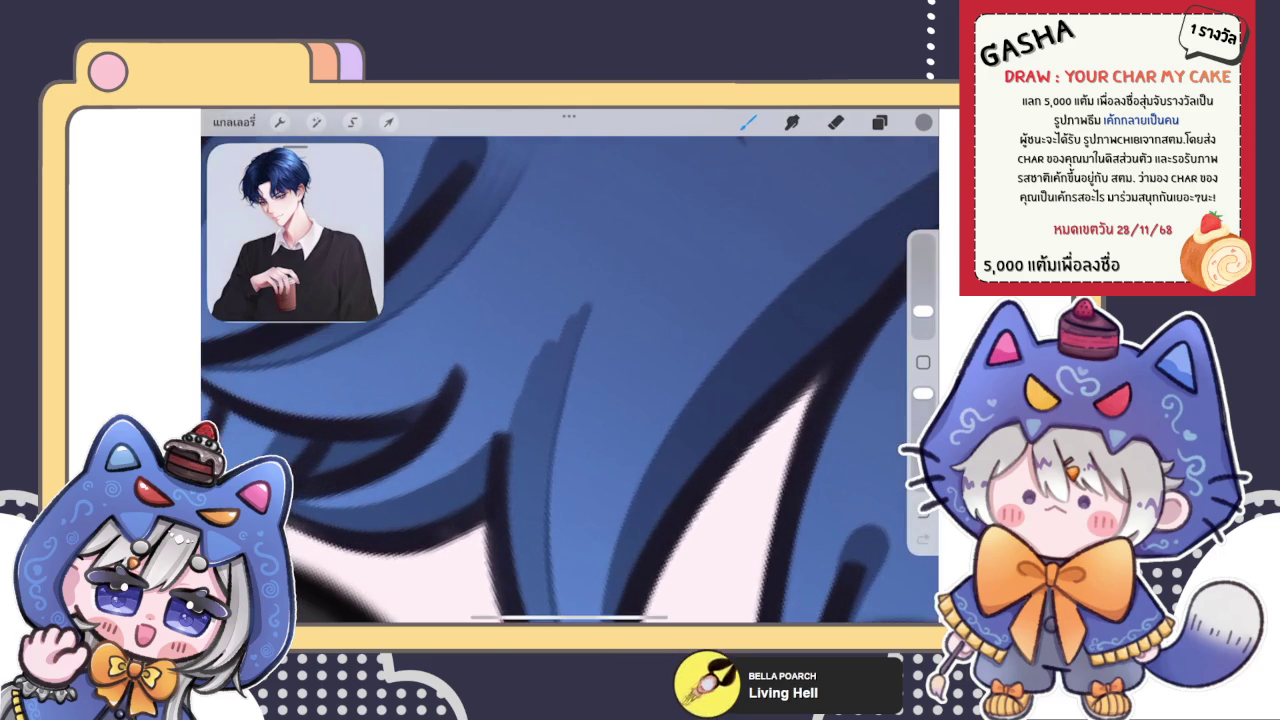
pyautogui.moveTo(505, 440)
pyautogui.mouseDown()
pyautogui.moveTo(570, 318)
pyautogui.moveTo(506, 424)
pyautogui.mouseUp()
pyautogui.moveTo(552, 326); pyautogui.dragTo(532, 350)
pyautogui.click(792, 121)
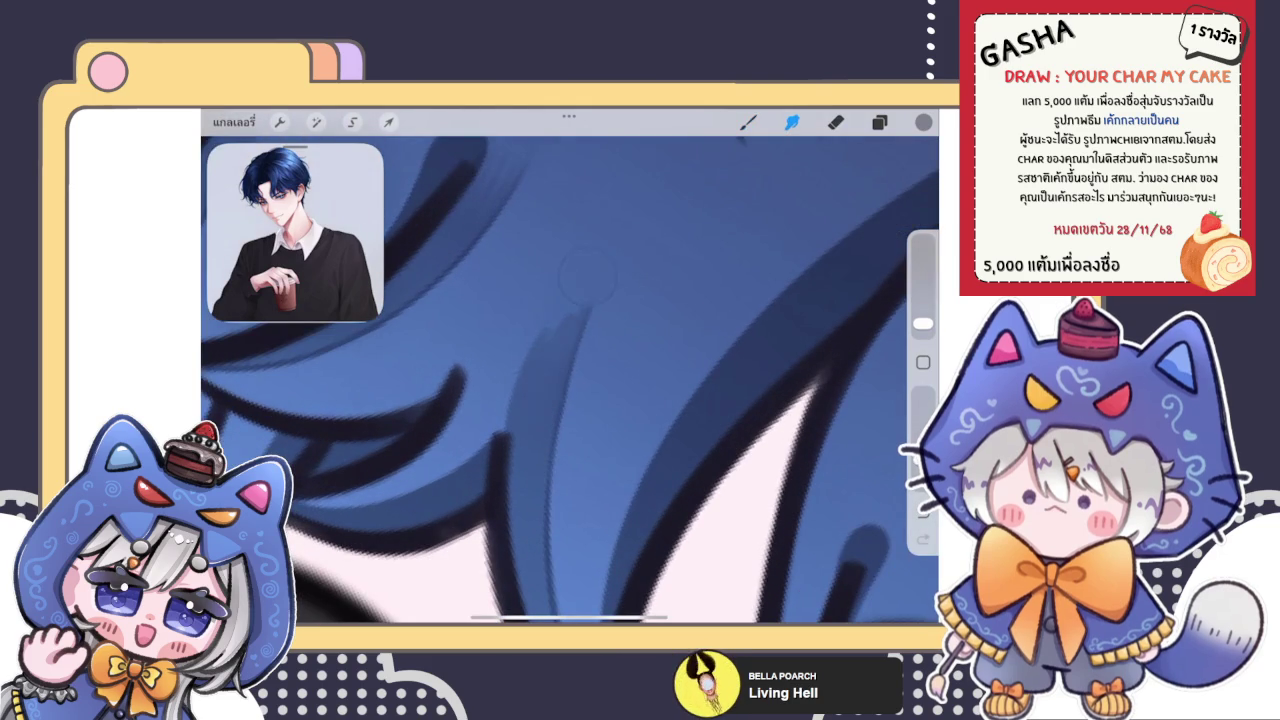
pyautogui.moveTo(510, 408)
pyautogui.mouseDown()
pyautogui.moveTo(500, 372)
pyautogui.moveTo(508, 412)
pyautogui.mouseUp()
pyautogui.click(748, 121)
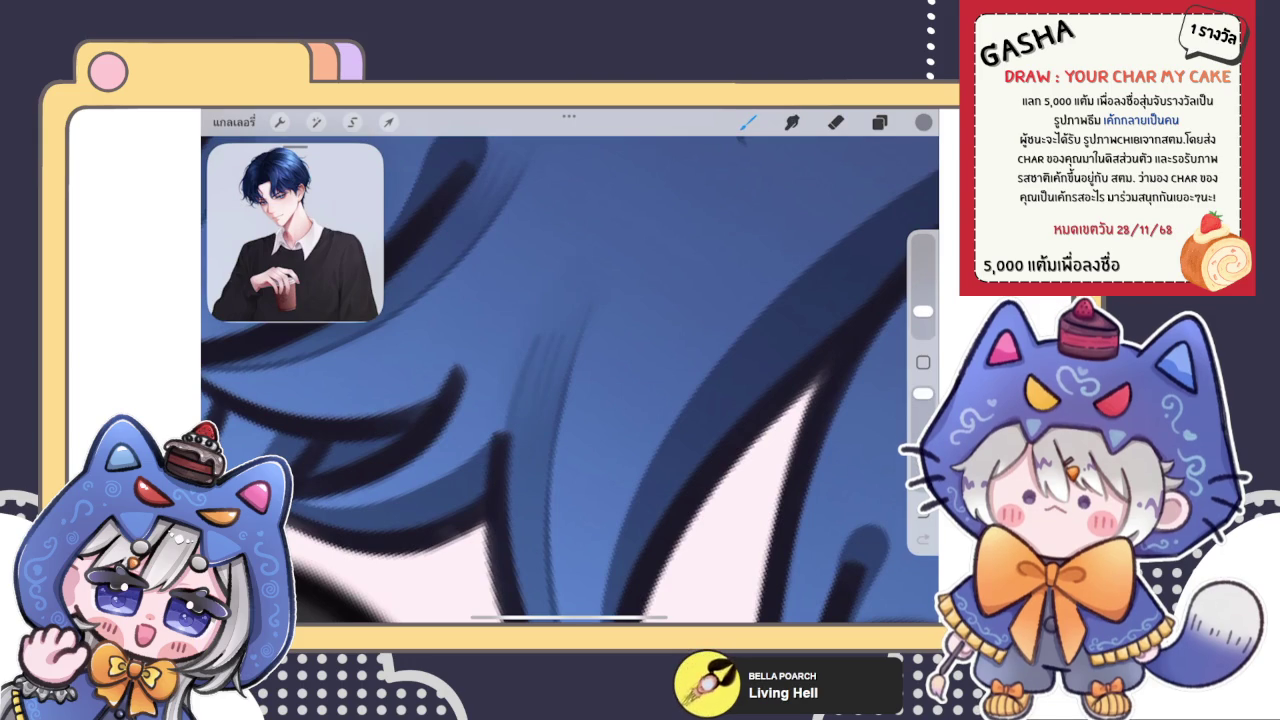
pyautogui.hotkey('ctrl', 'z')
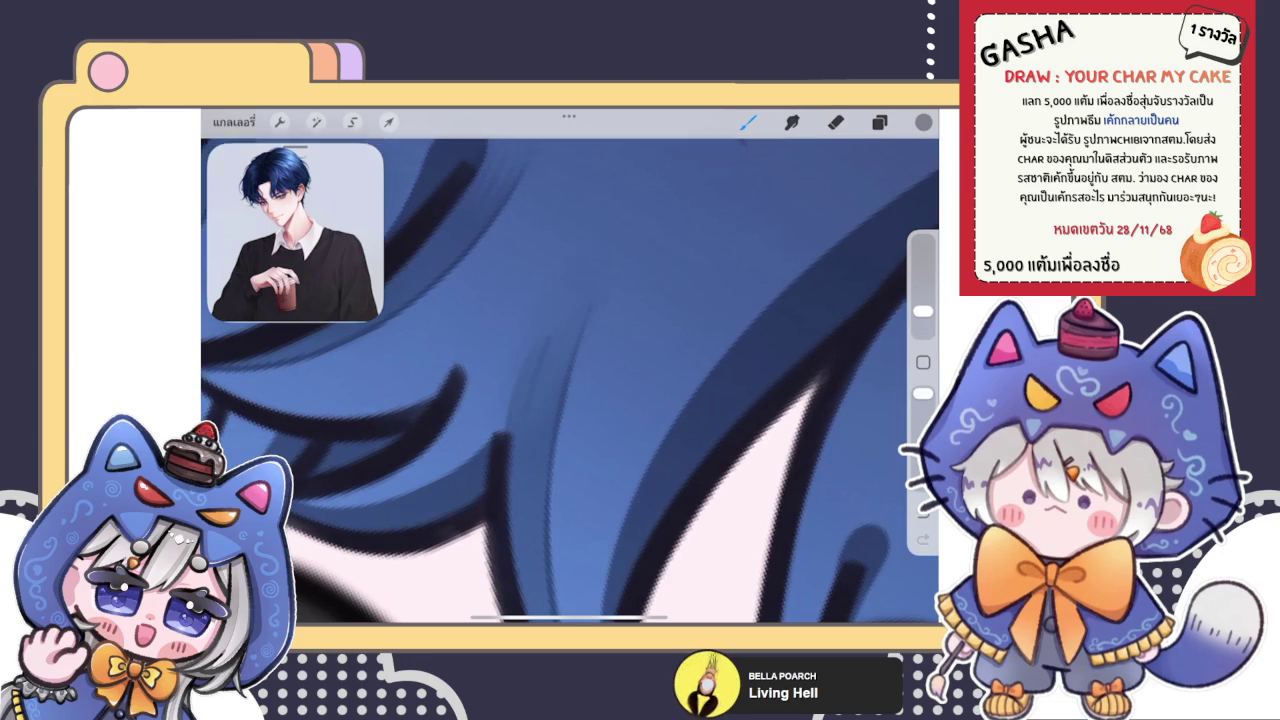
pyautogui.click(792, 121)
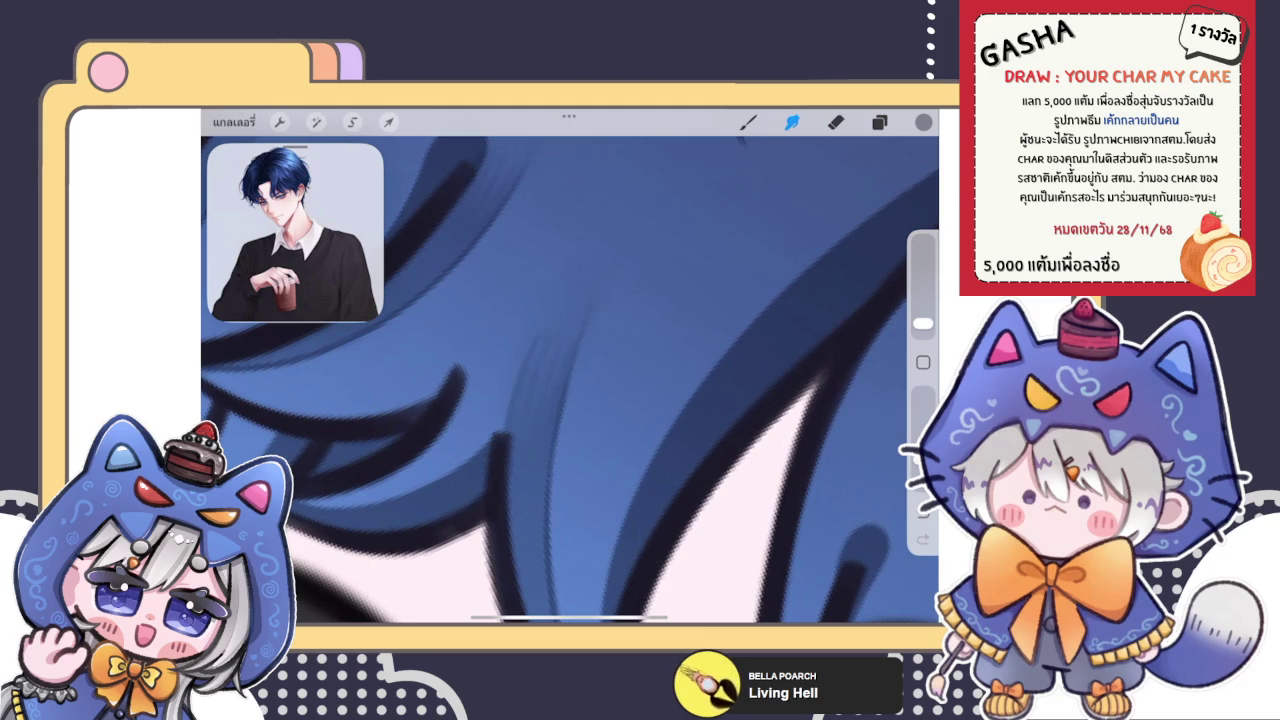
pyautogui.click(835, 121)
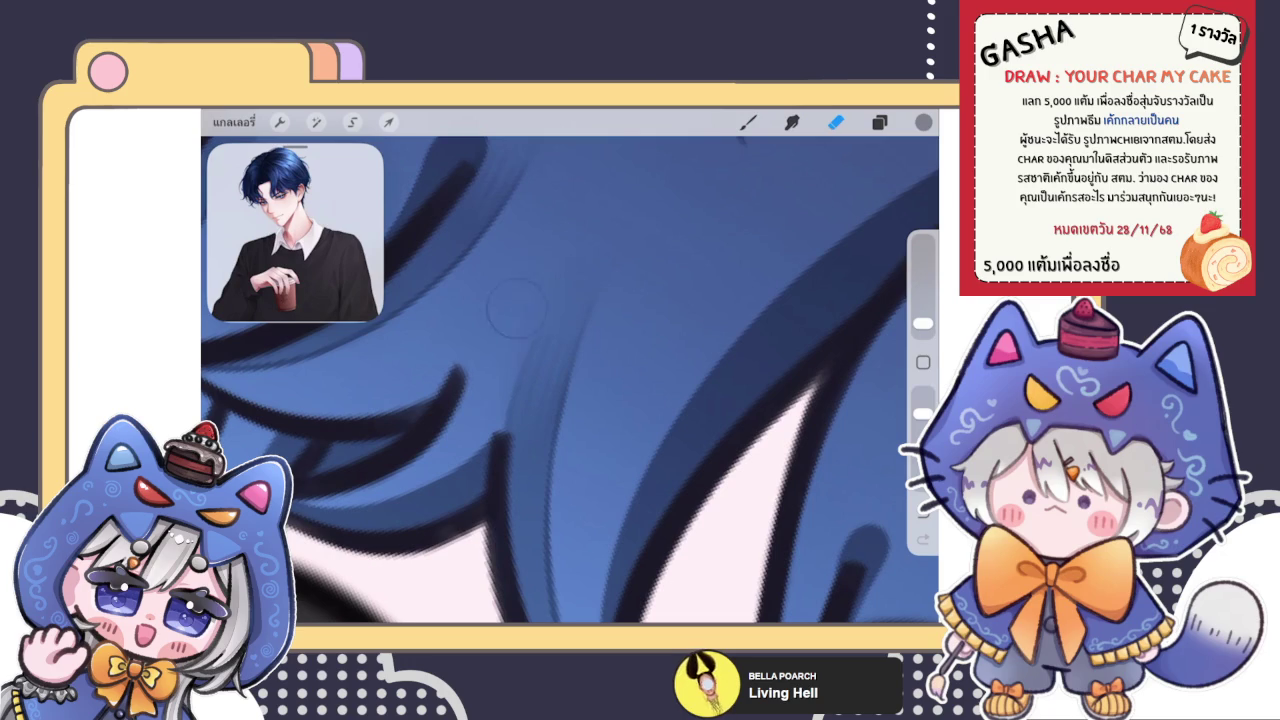
pyautogui.click(791, 121)
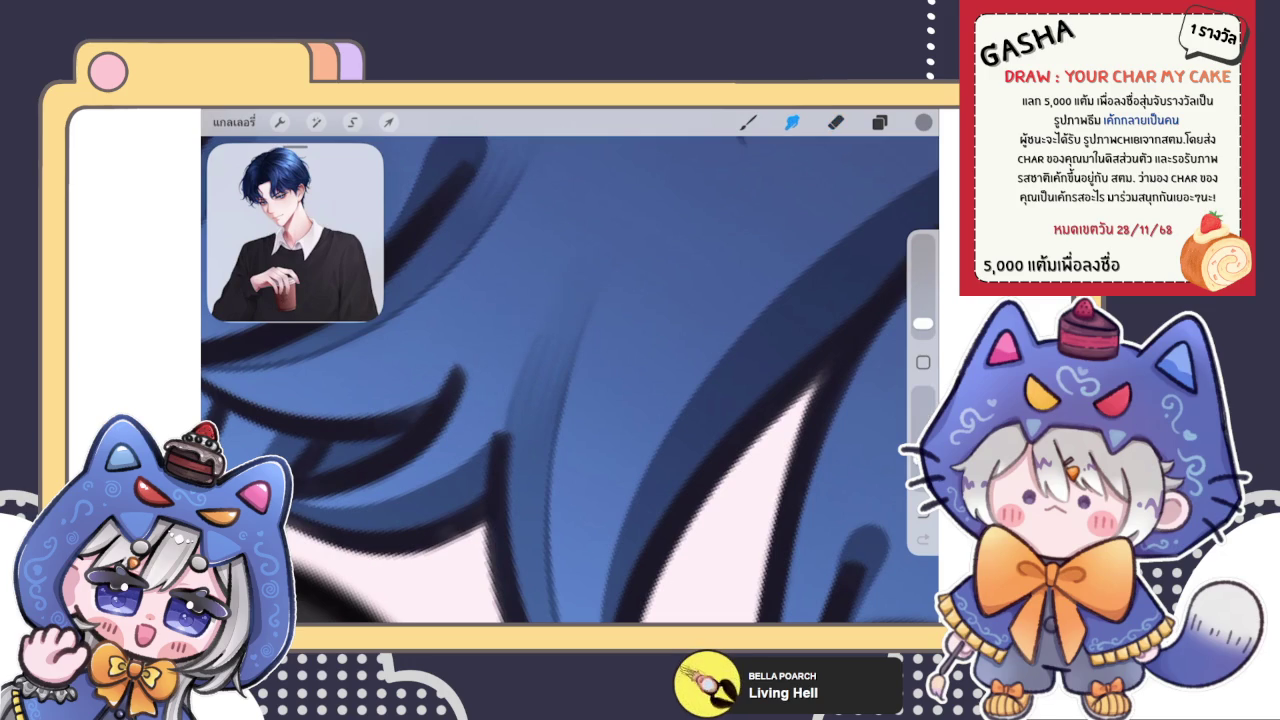
pyautogui.click(835, 121)
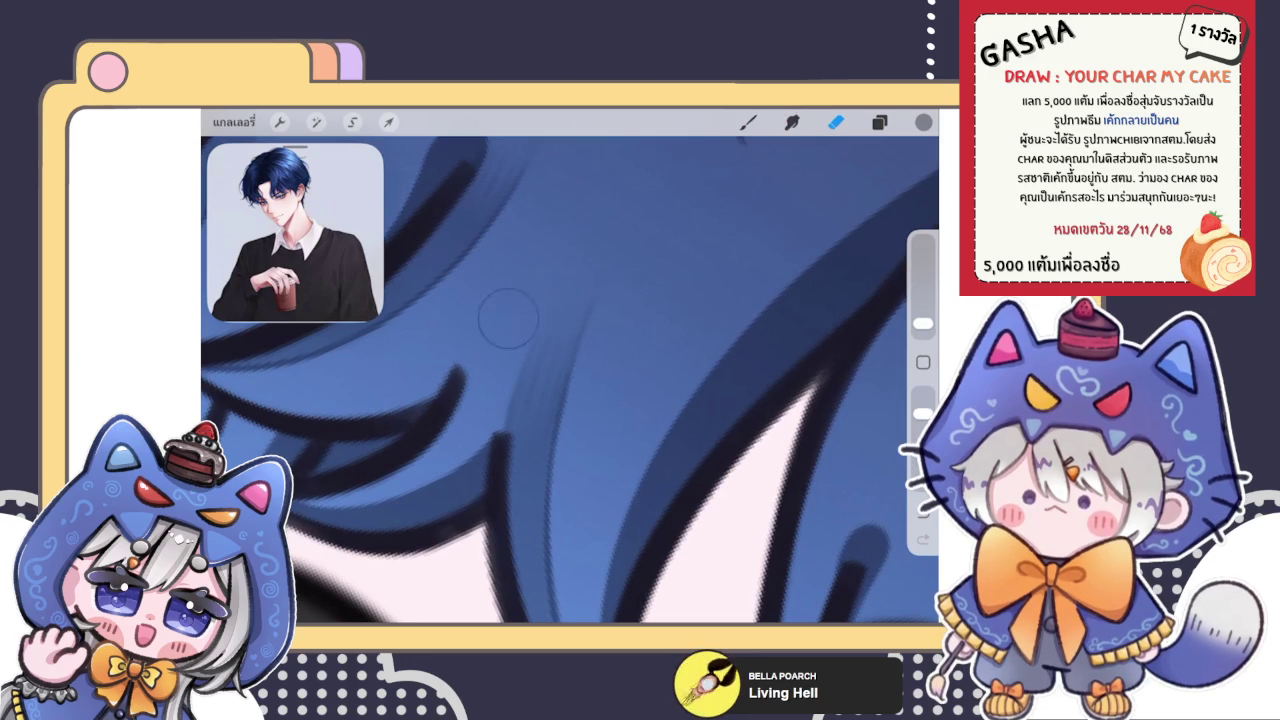
pyautogui.scroll(-5, 570, 380)
# Step: Smudge-blend the hair shading and lighter crown tones with the layers list shown, then zoom
pyautogui.scroll(-3, 570, 380)
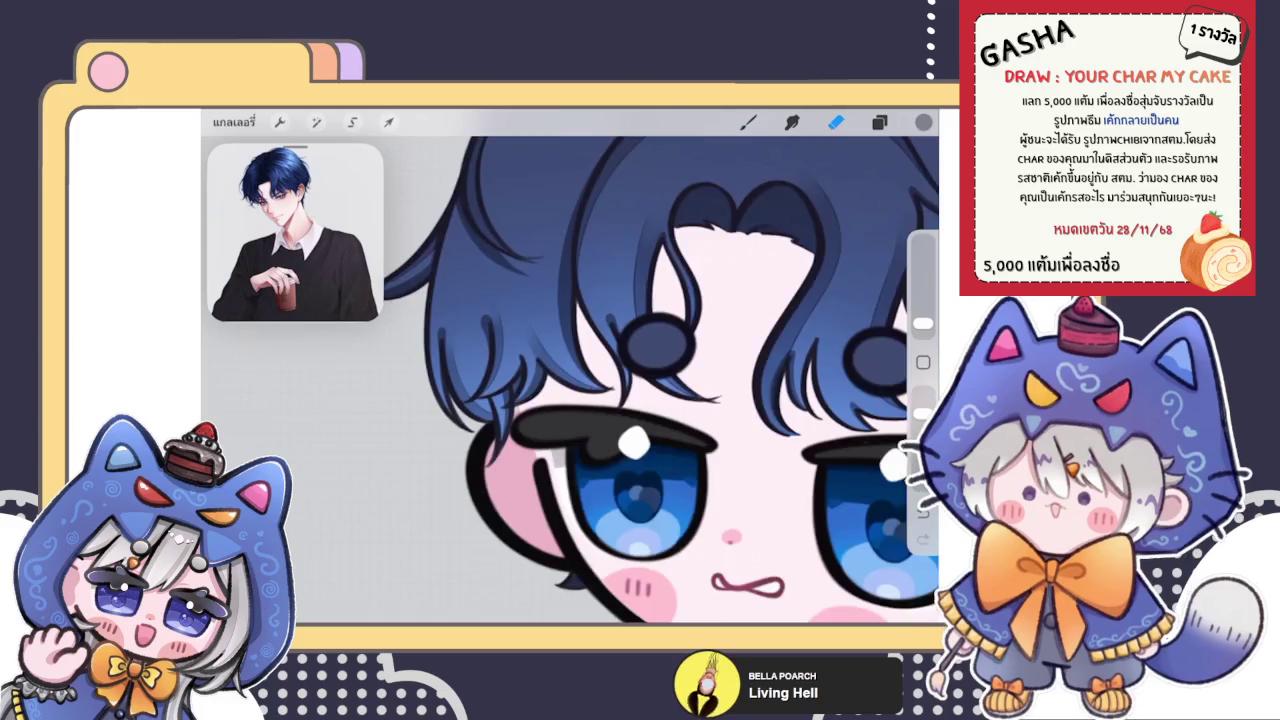
pyautogui.scroll(-2, 570, 380)
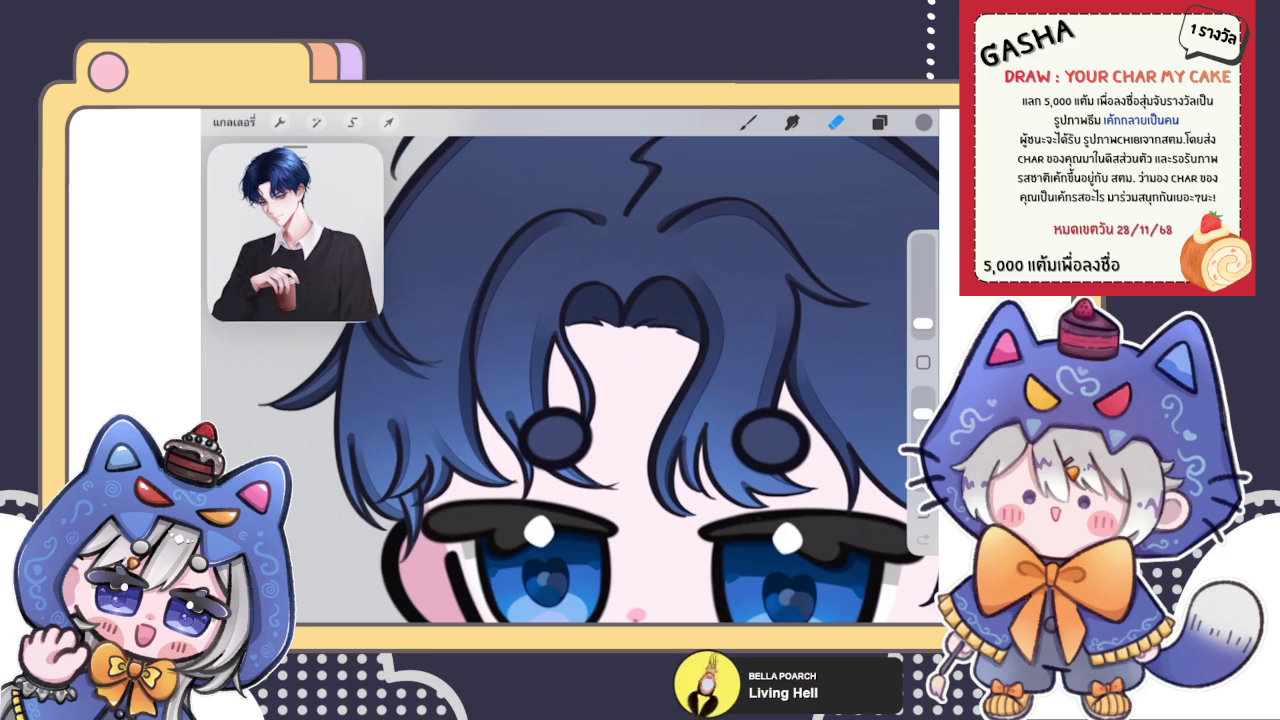
pyautogui.click(879, 121)
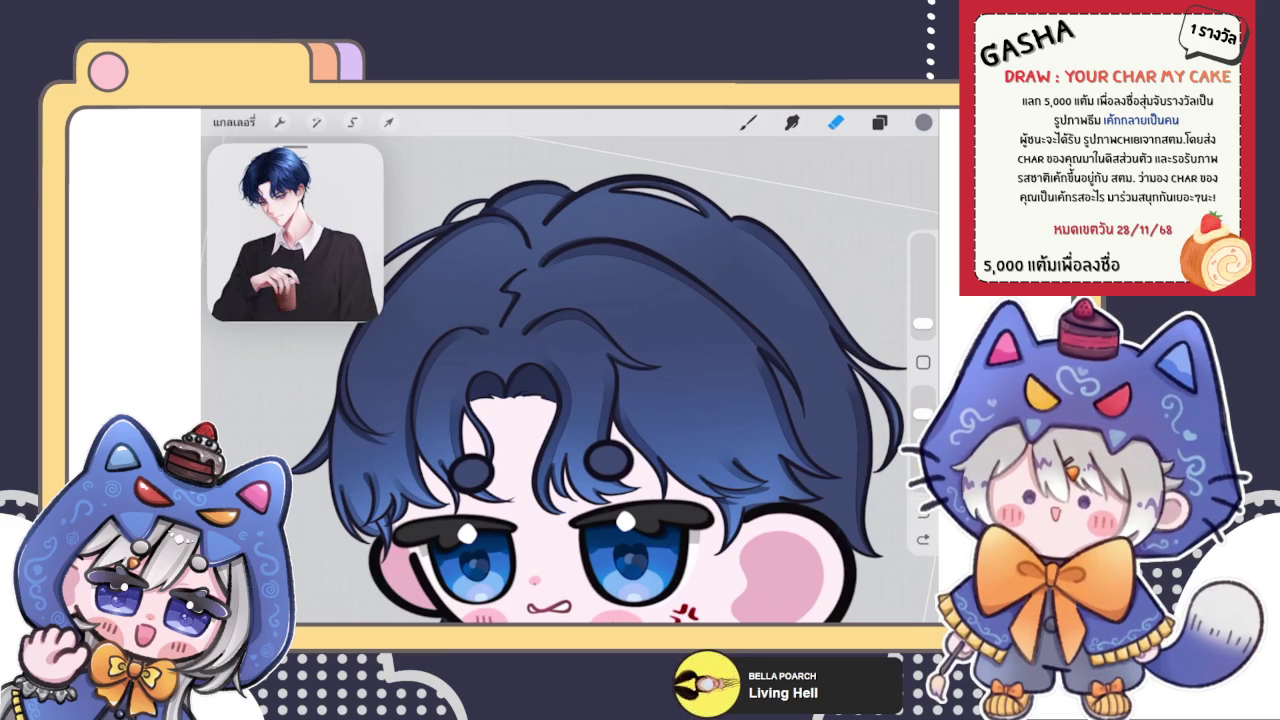
pyautogui.press('s')
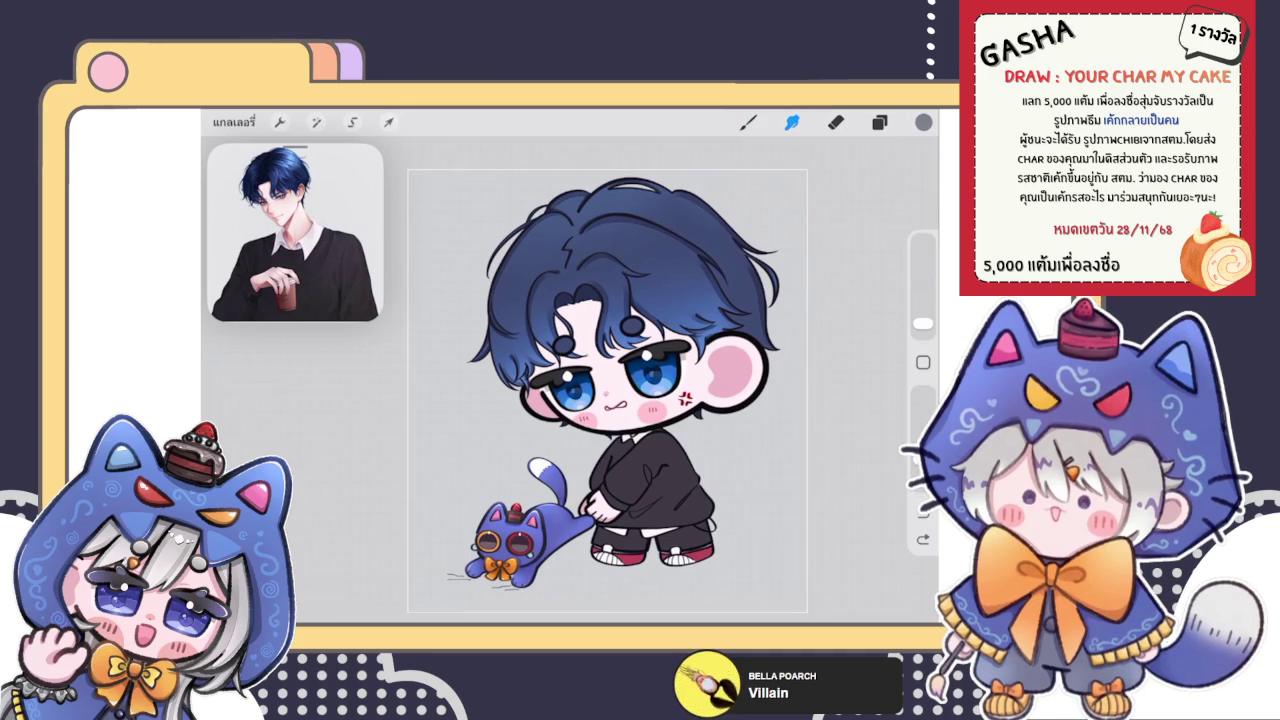
pyautogui.scroll(3, 504, 440)
# Step: Select an upper layer for the signature with the Brush active
pyautogui.scroll(3, 687, 366)
pyautogui.press('b')
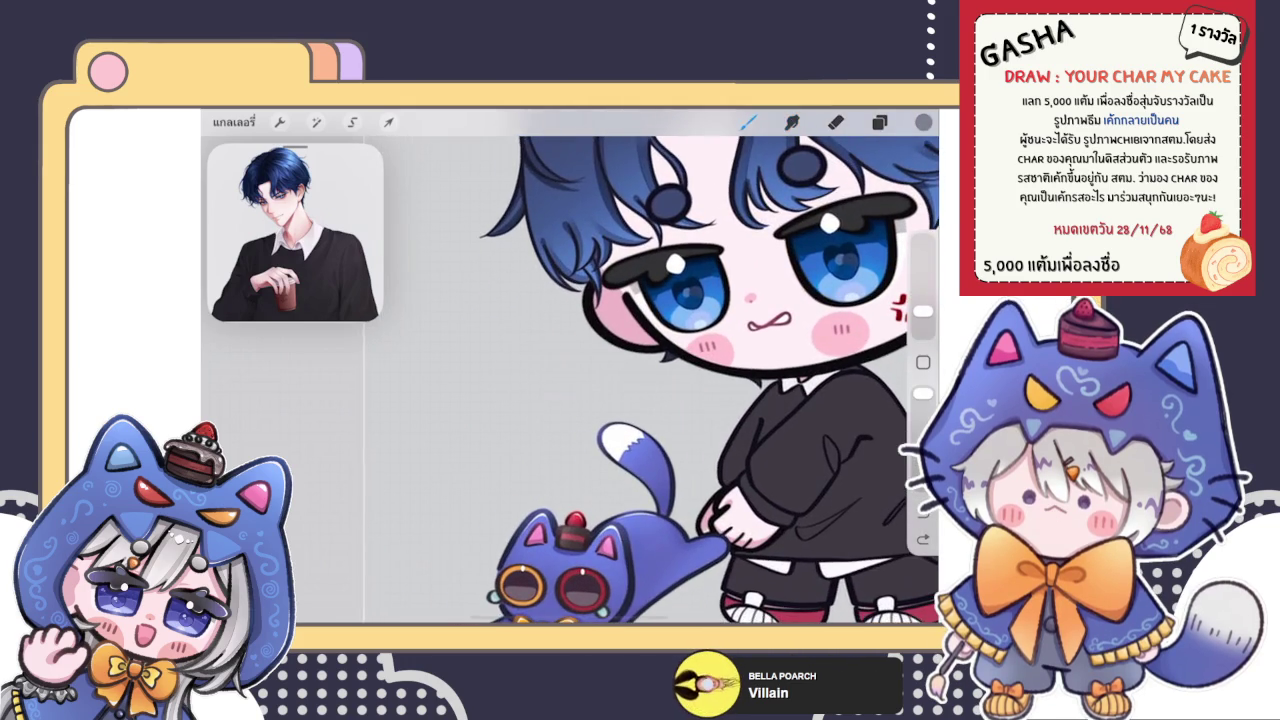
pyautogui.scroll(3, 687, 366)
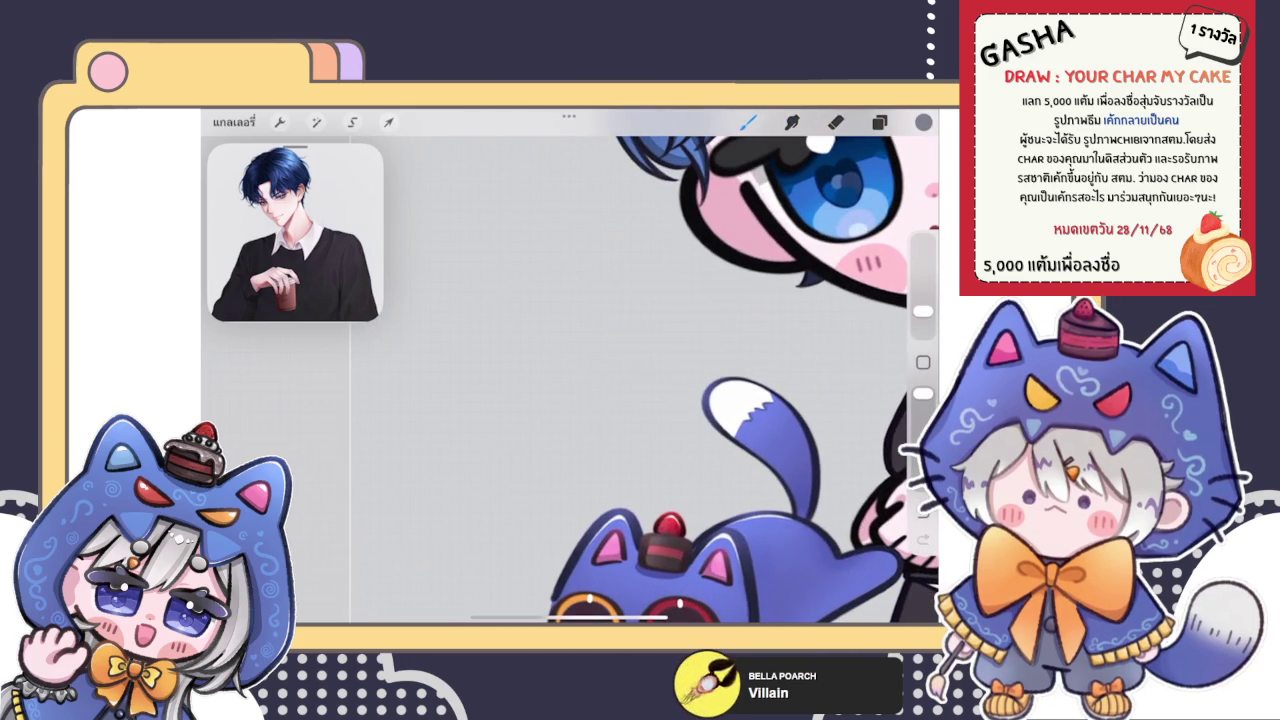
pyautogui.click(879, 122)
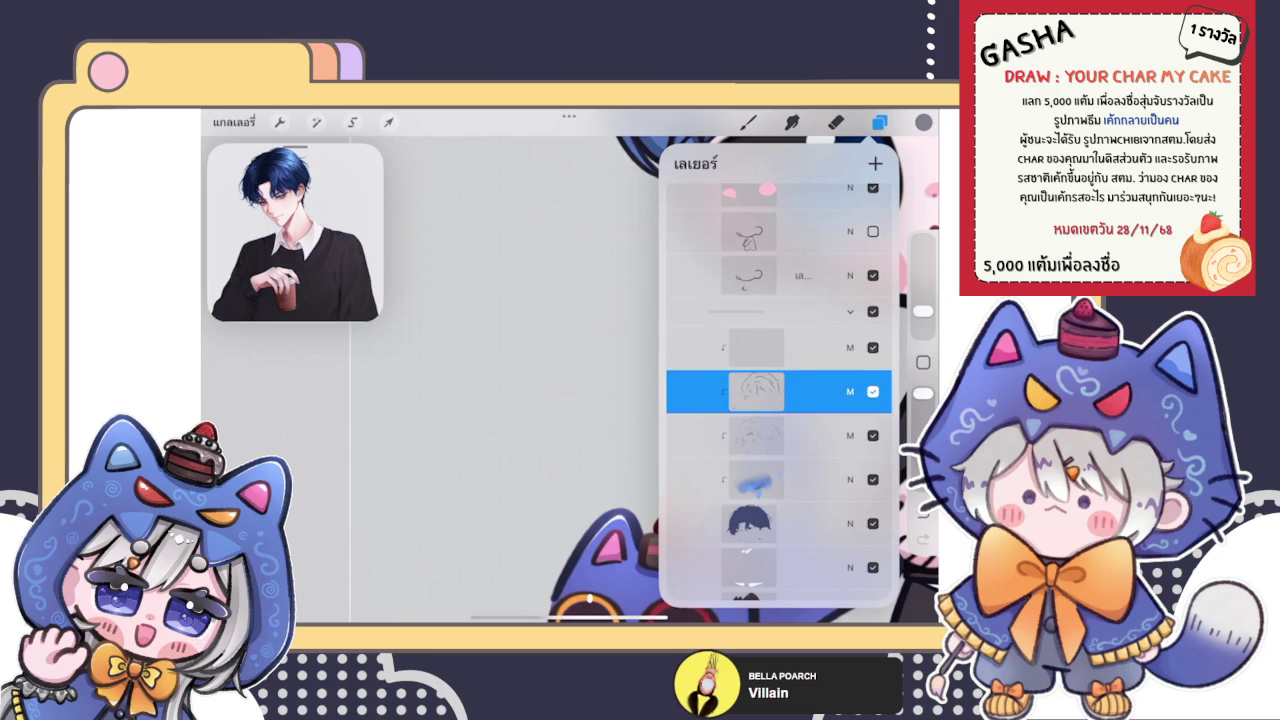
pyautogui.click(756, 347)
pyautogui.click(879, 122)
# Step: Handwrite the Thai signature ฟักมือ left of the boy at about 15% brush size
pyautogui.moveTo(449, 334)
pyautogui.mouseDown()
pyautogui.moveTo(432, 346)
pyautogui.moveTo(441, 412)
pyautogui.moveTo(494, 398)
pyautogui.moveTo(506, 306)
pyautogui.moveTo(550, 237)
pyautogui.mouseUp()
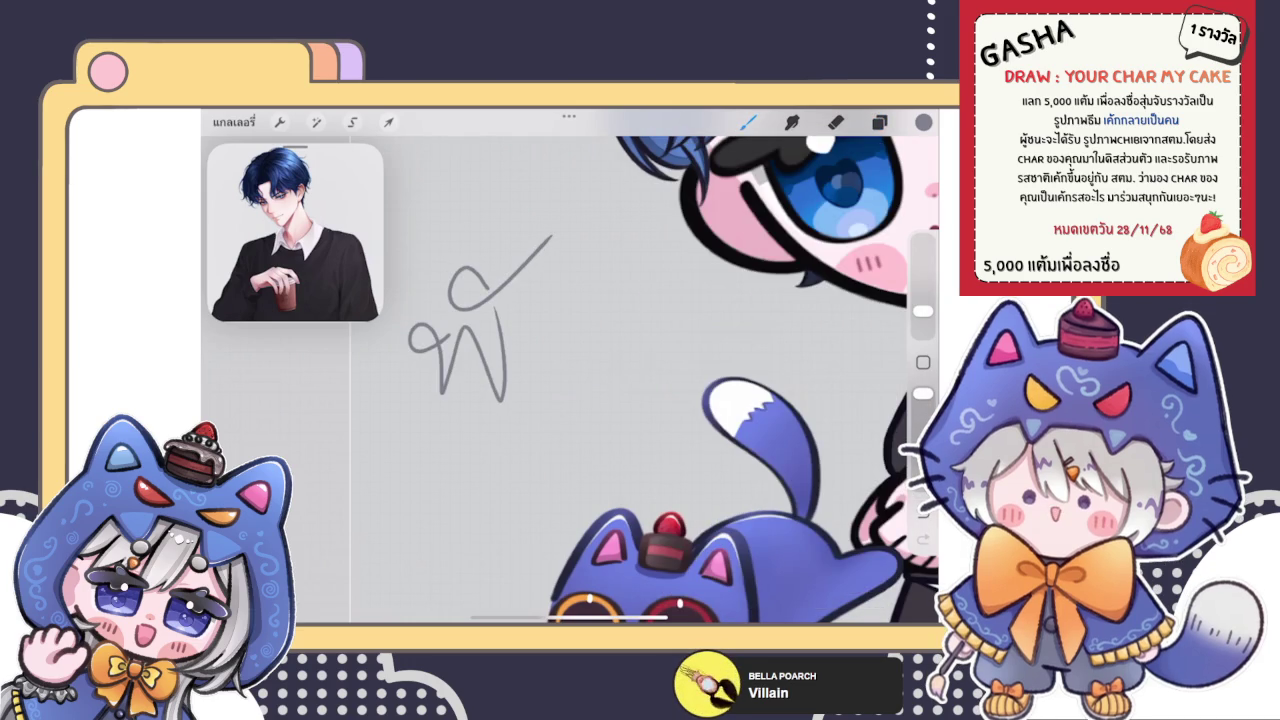
pyautogui.moveTo(440, 360); pyautogui.dragTo(500, 300)
pyautogui.moveTo(922, 312); pyautogui.dragTo(922, 296)
pyautogui.moveTo(385, 345)
pyautogui.mouseDown()
pyautogui.moveTo(450, 380)
pyautogui.moveTo(458, 322)
pyautogui.mouseUp()
pyautogui.moveTo(436, 284)
pyautogui.mouseDown()
pyautogui.moveTo(440, 300)
pyautogui.moveTo(486, 268)
pyautogui.mouseUp()
pyautogui.moveTo(484, 330)
pyautogui.mouseDown()
pyautogui.moveTo(490, 378)
pyautogui.moveTo(526, 384)
pyautogui.mouseUp()
pyautogui.moveTo(540, 340)
pyautogui.mouseDown()
pyautogui.moveTo(586, 350)
pyautogui.moveTo(598, 286)
pyautogui.moveTo(624, 284)
pyautogui.moveTo(630, 298)
pyautogui.mouseUp()
pyautogui.moveTo(640, 336); pyautogui.dragTo(662, 328)
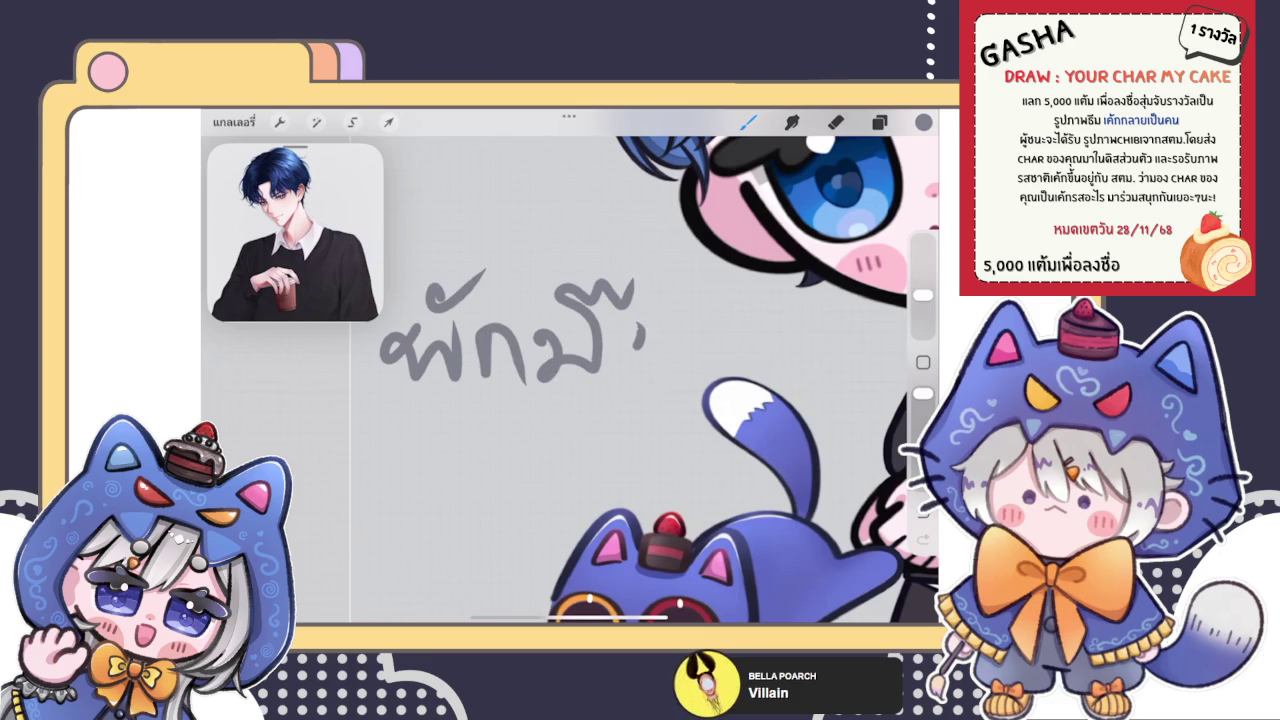
pyautogui.scroll(-5, 570, 380)
pyautogui.scroll(-2, 620, 340)
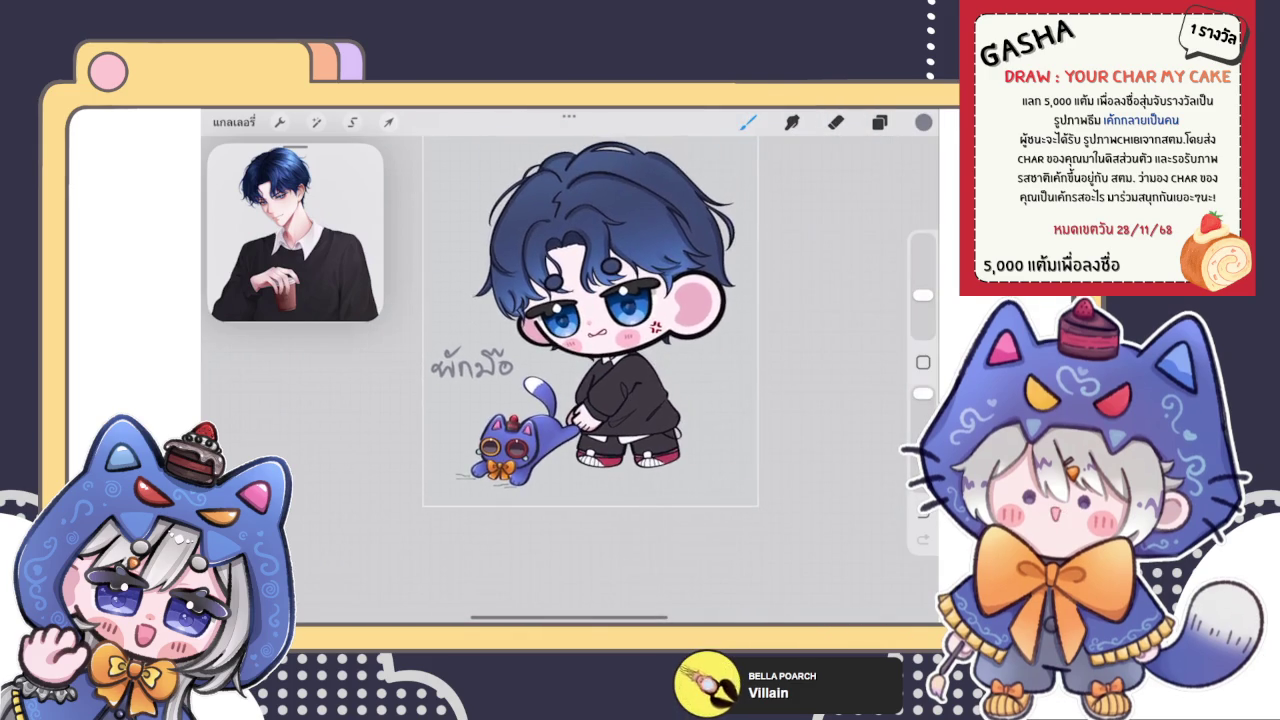
# Step: Zoom out to view the whole signed chibi, then return to the Gallery
pyautogui.scroll(1, 620, 380)
pyautogui.scroll(1, 620, 380)
pyautogui.scroll(1, 620, 380)
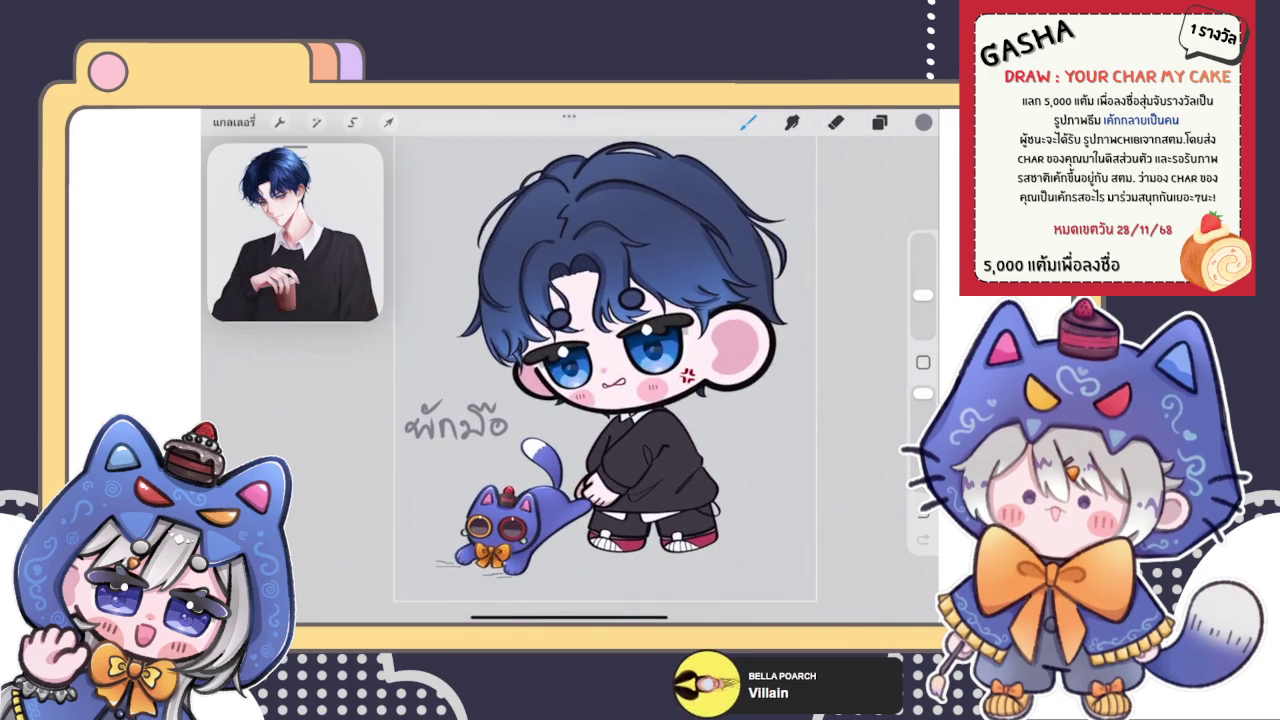
pyautogui.scroll(1, 620, 380)
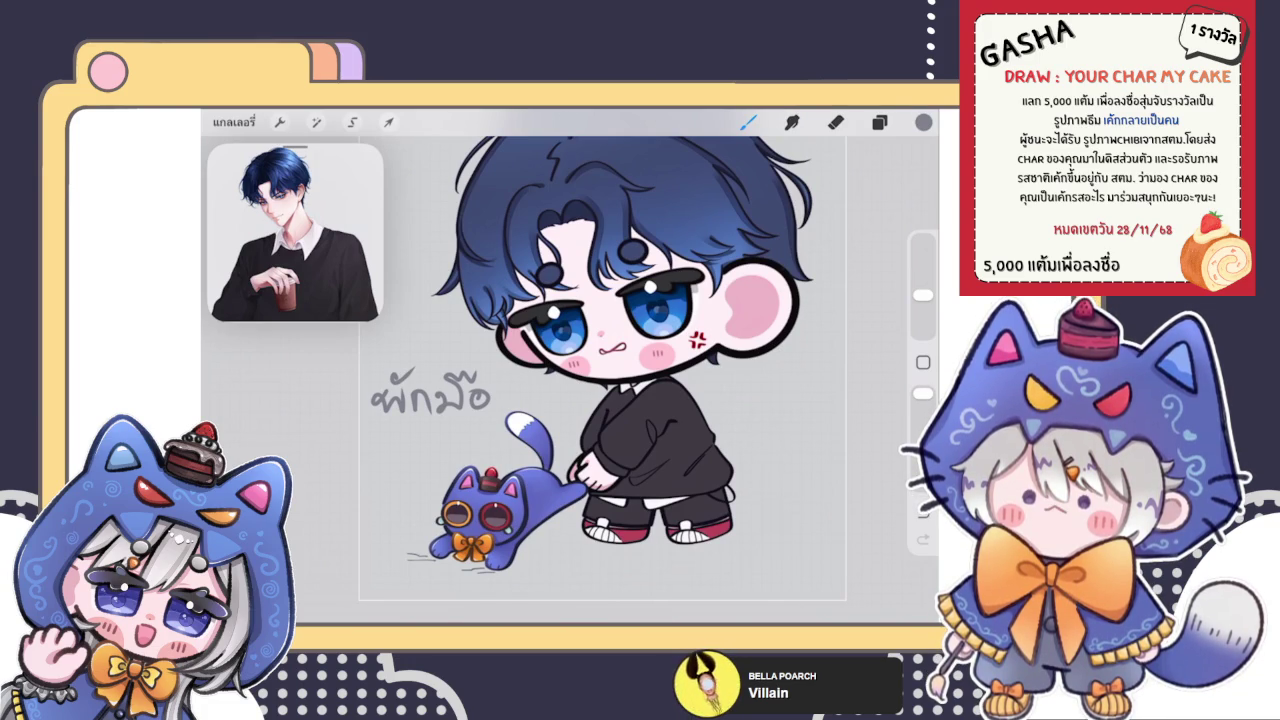
pyautogui.scroll(2, 600, 370)
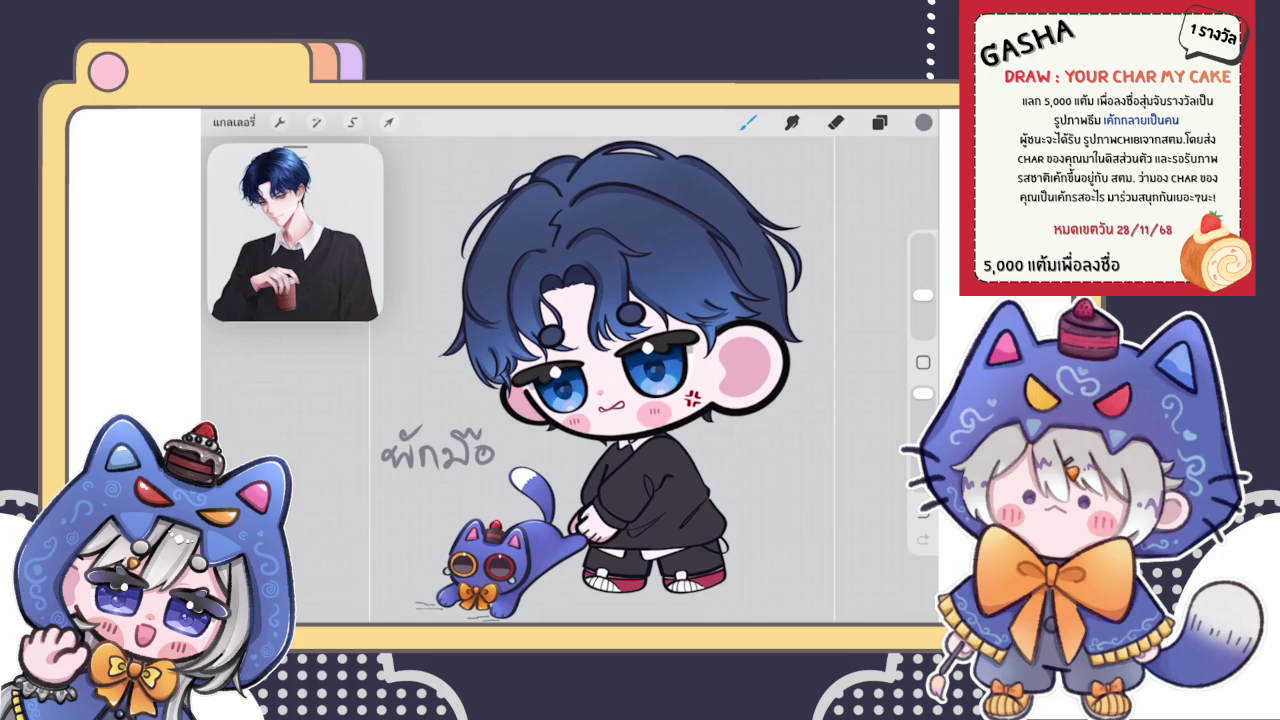
pyautogui.scroll(-3, 594, 393)
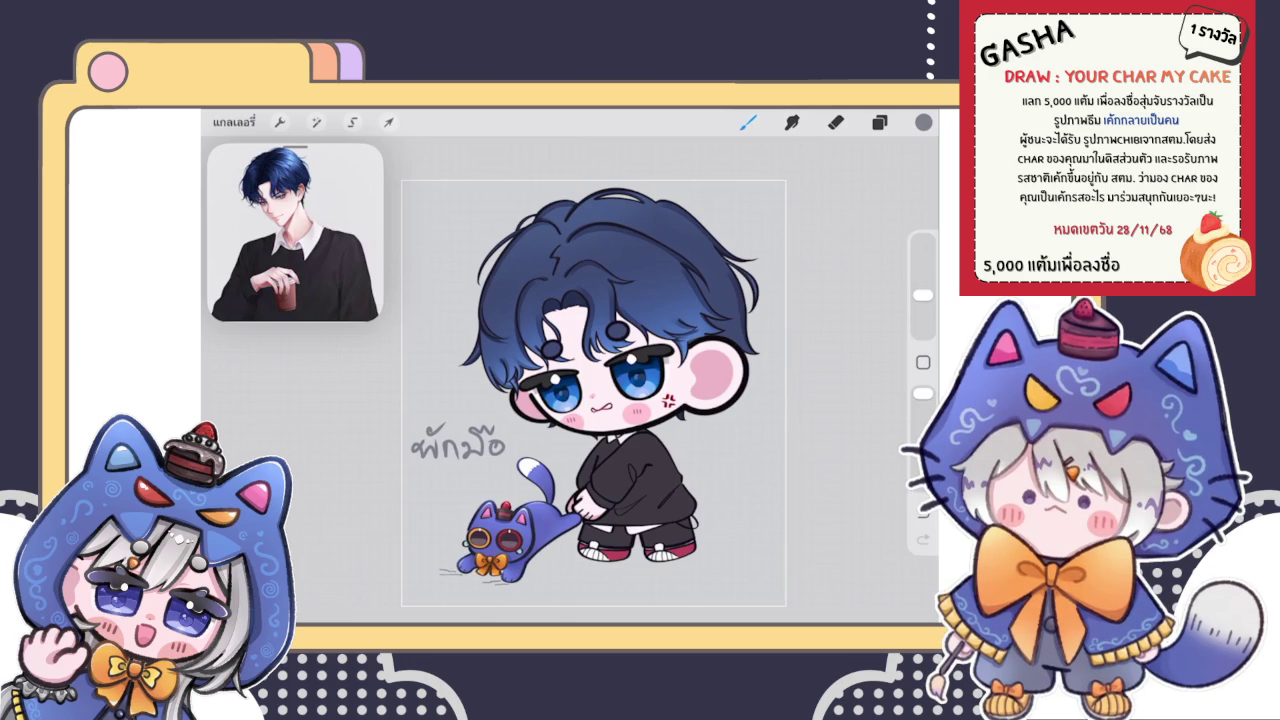
pyautogui.click(233, 122)
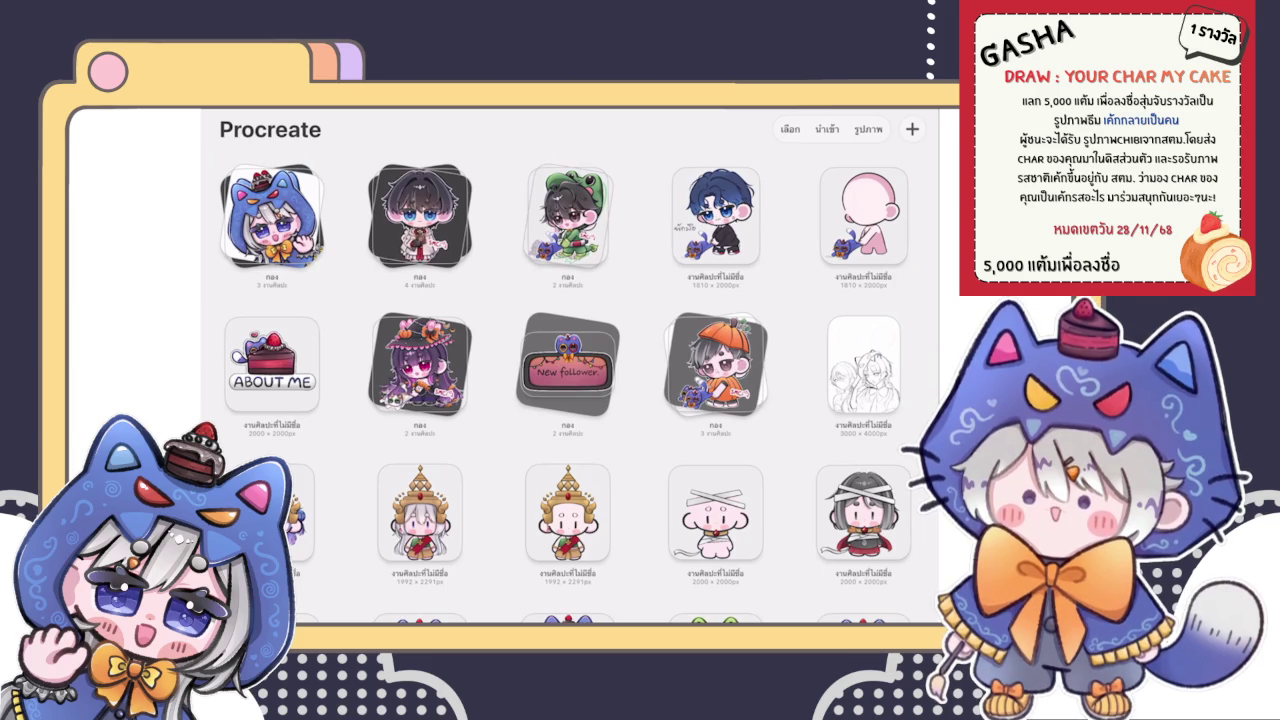
pyautogui.click(420, 363)
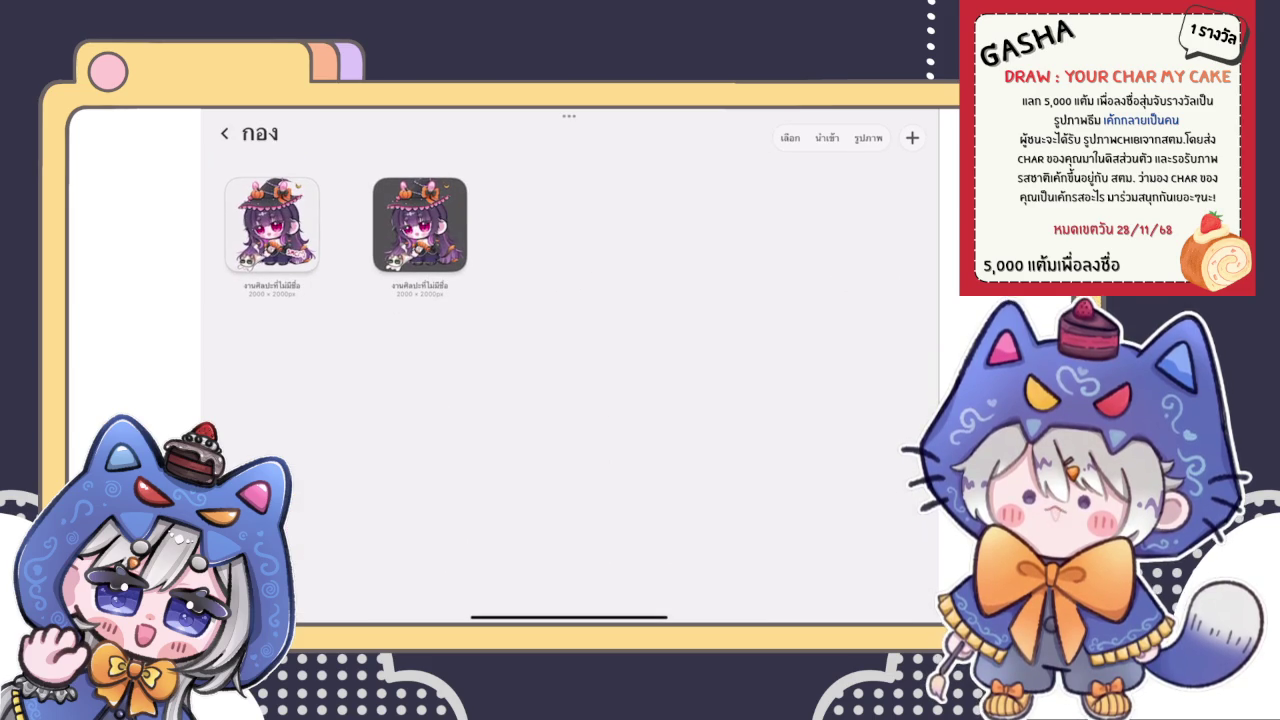
pyautogui.click(420, 225)
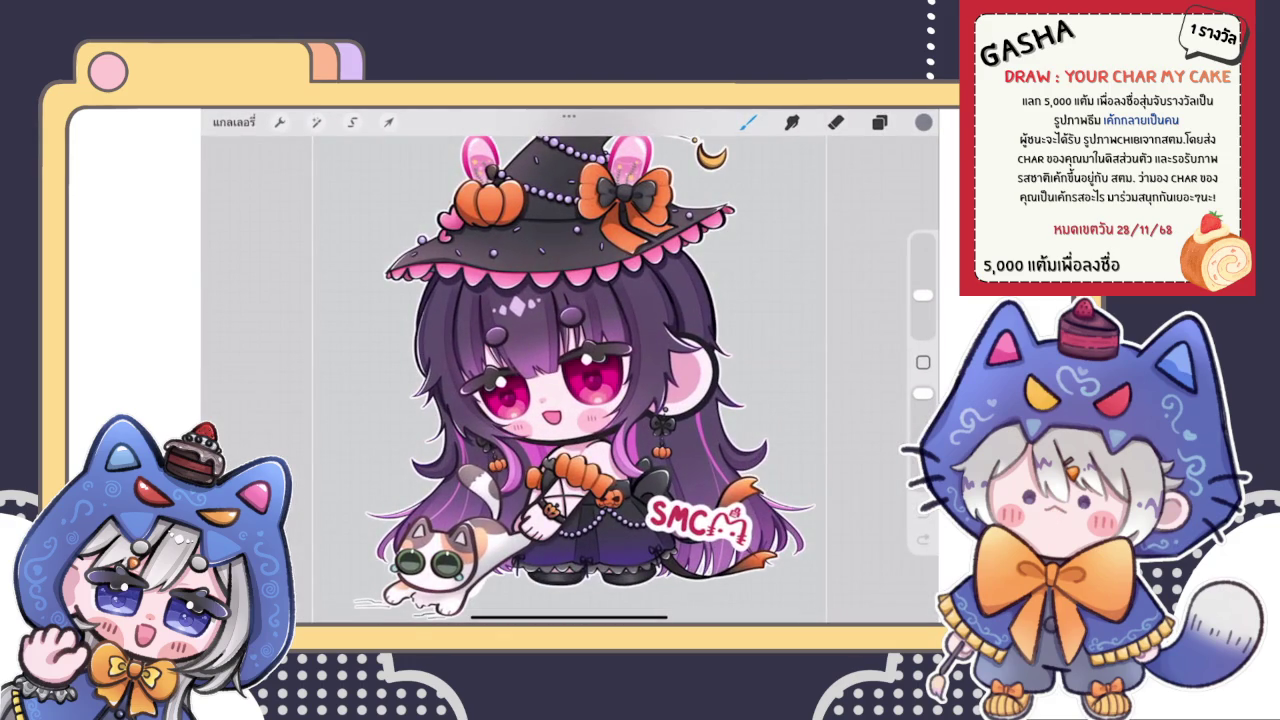
pyautogui.click(233, 122)
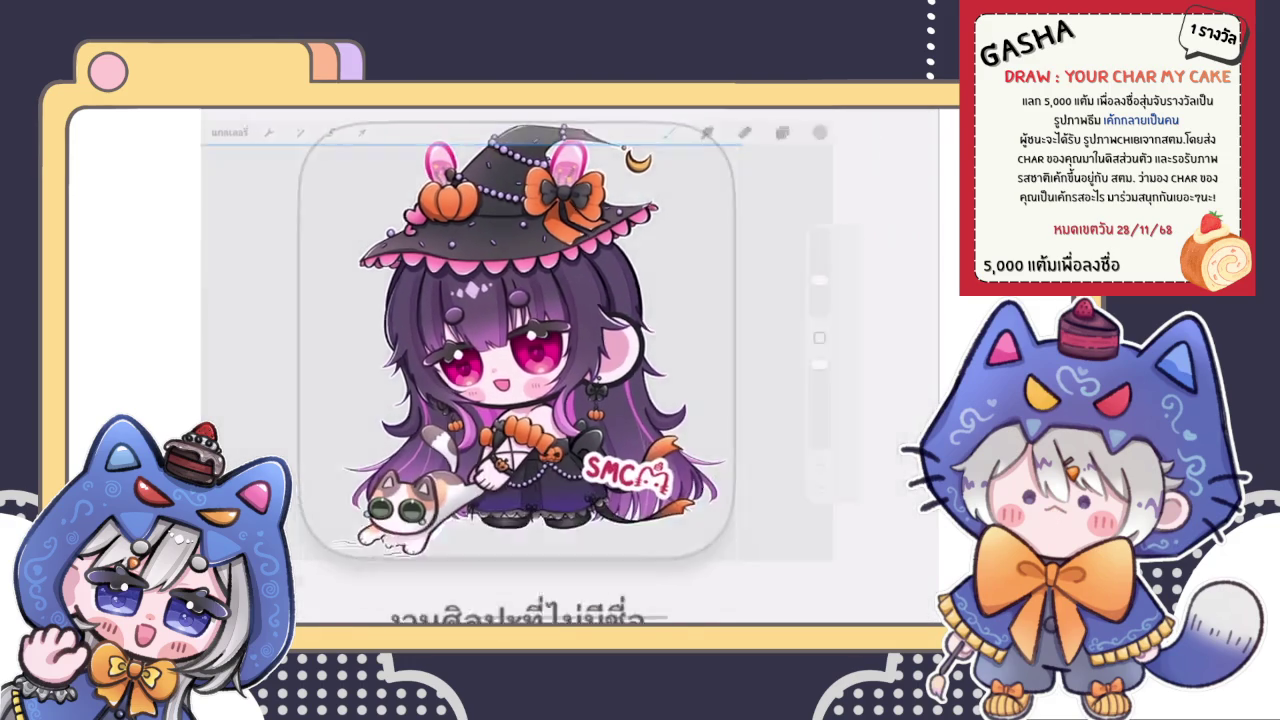
pyautogui.click(226, 133)
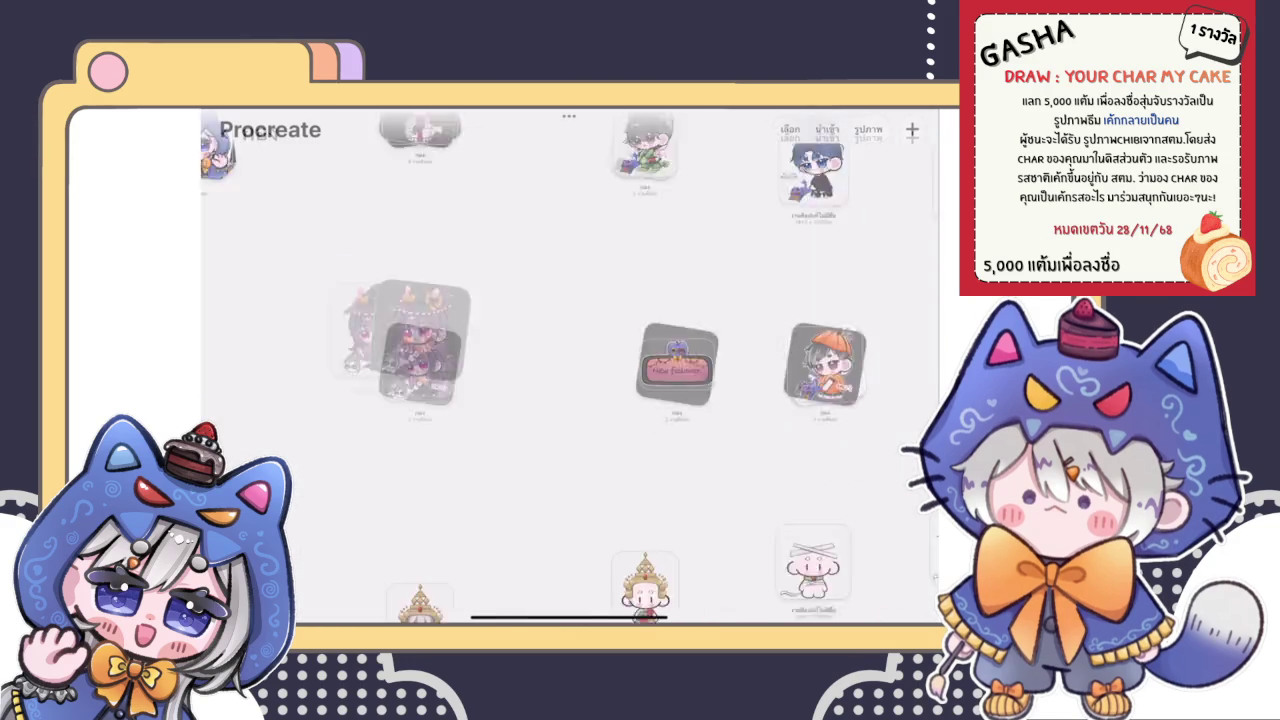
pyautogui.scroll(-1, 568, 370)
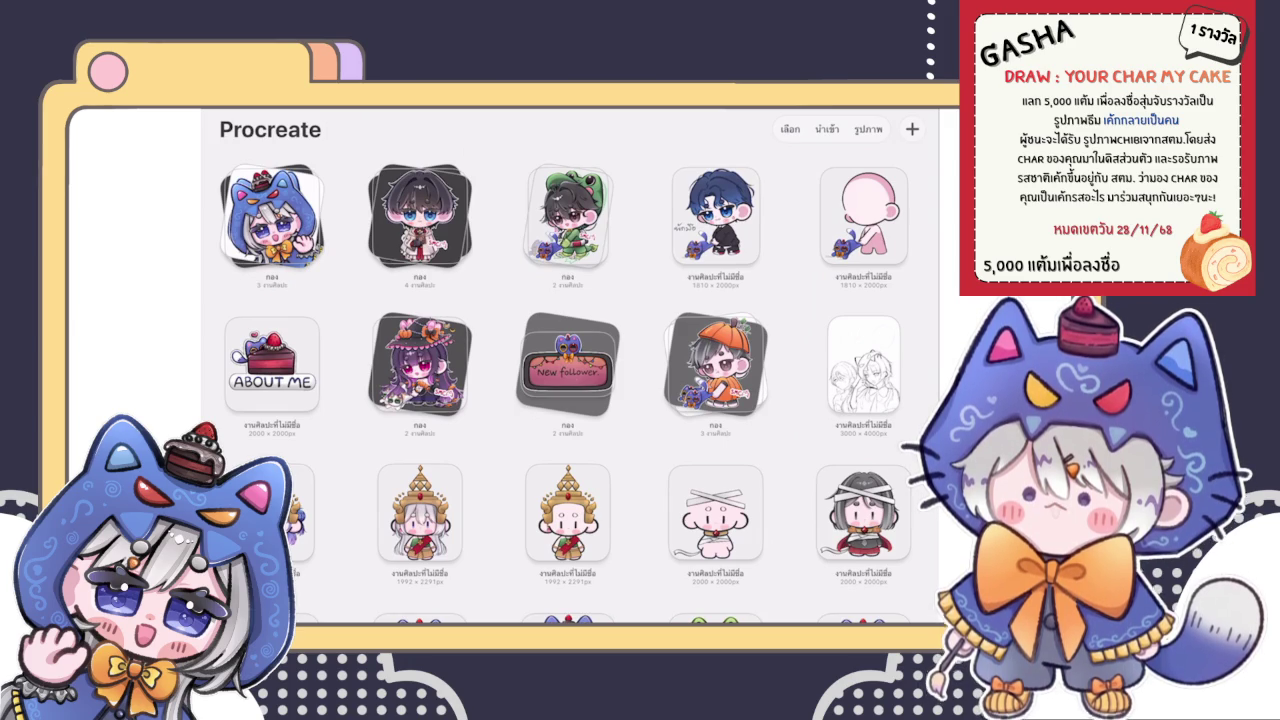
# Step: Reopen the blue-haired chibi from its gallery thumbnail and fit the canvas to view
pyautogui.click(715, 215)
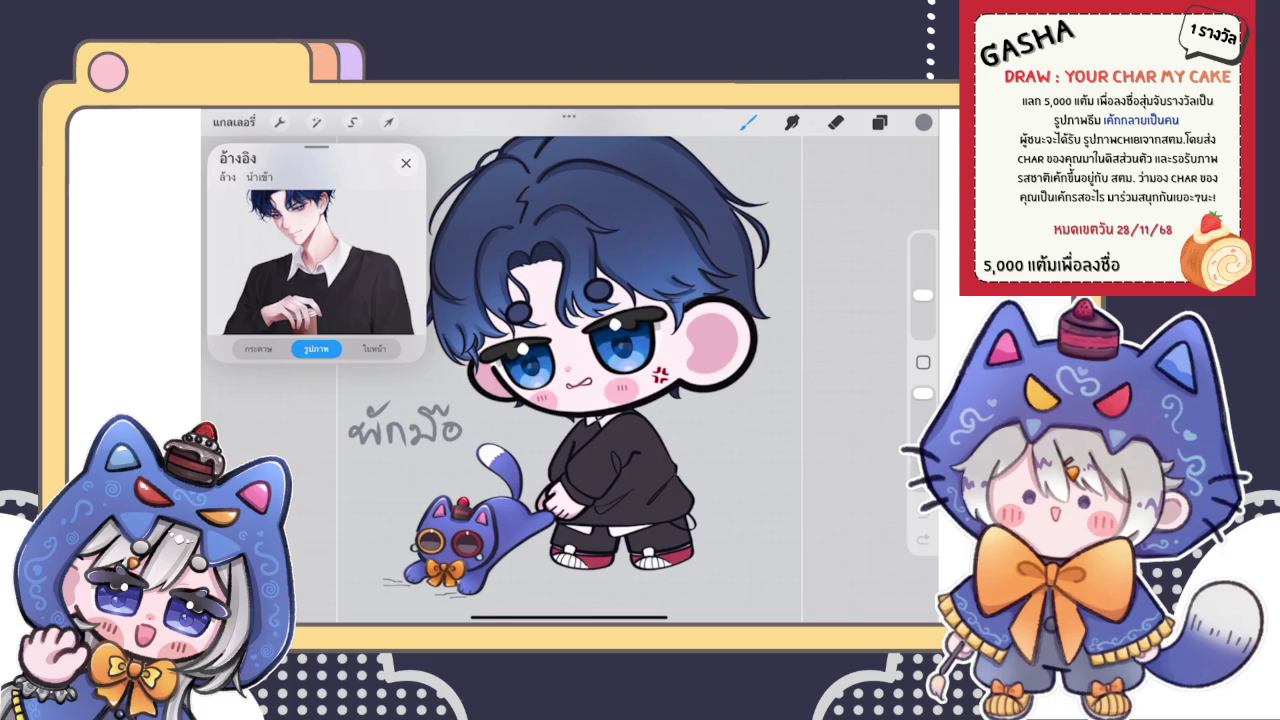
pyautogui.scroll(-3, 617, 380)
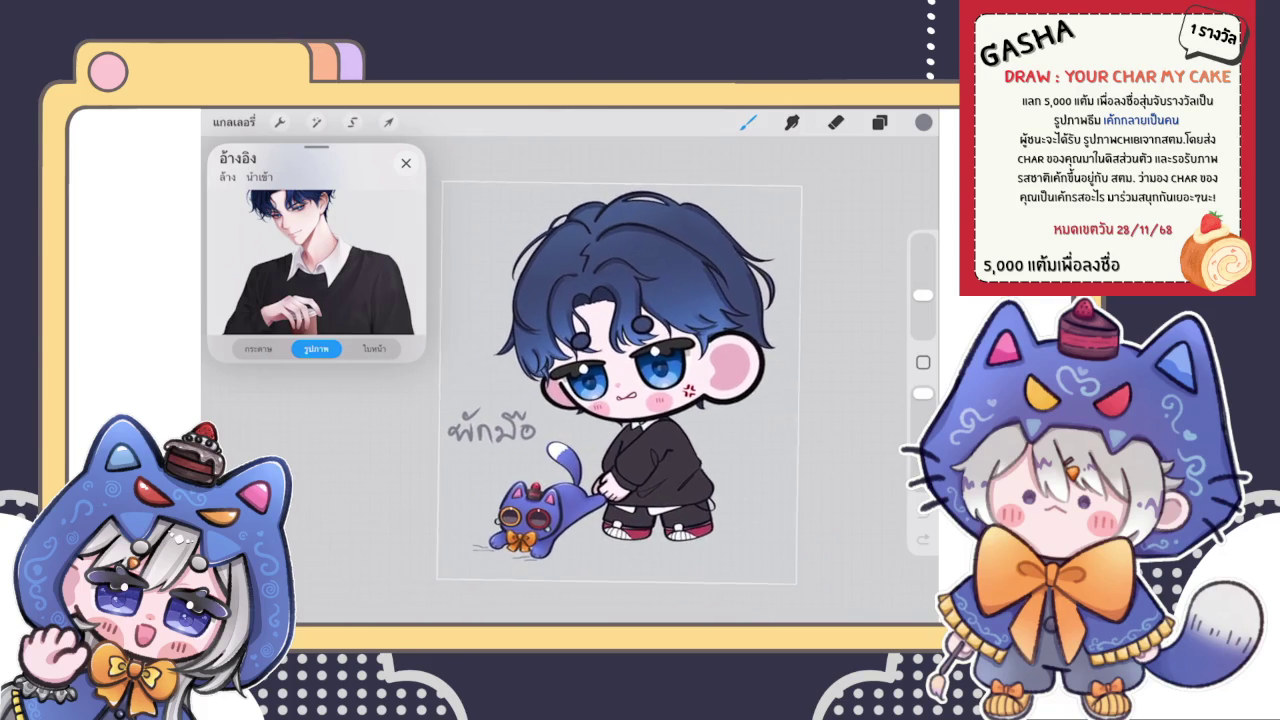
pyautogui.scroll(2, 625, 375)
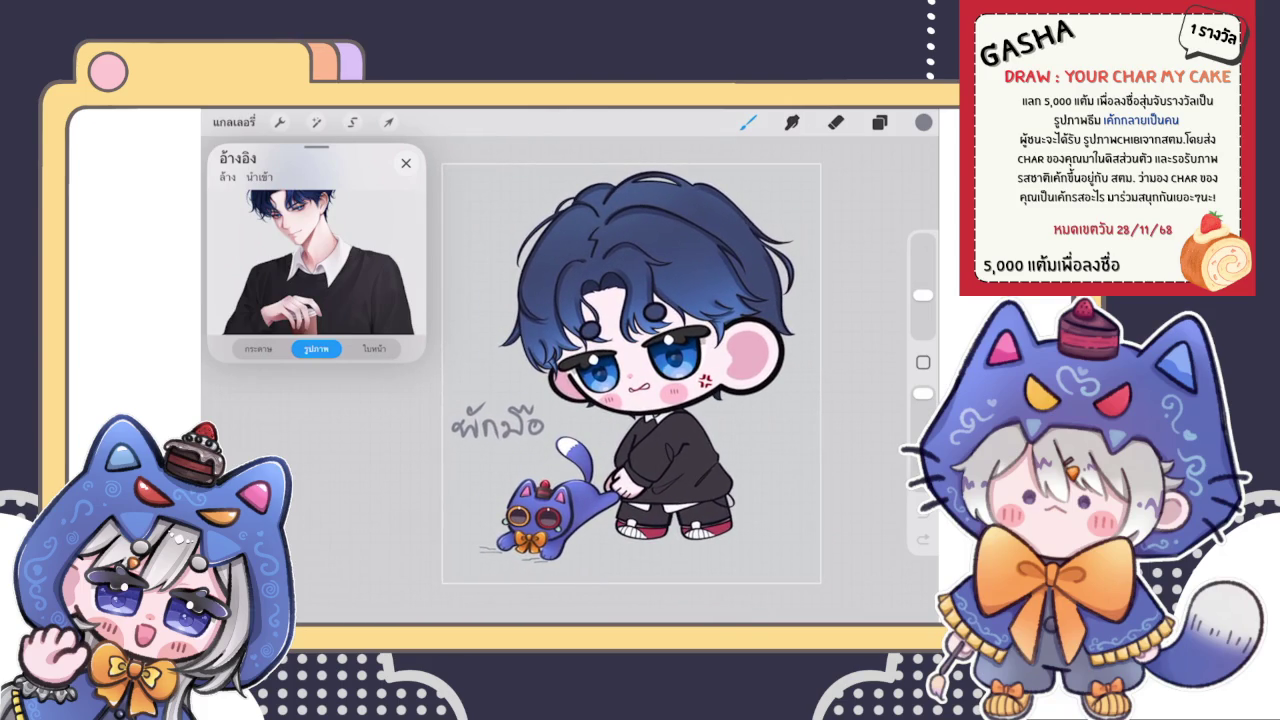
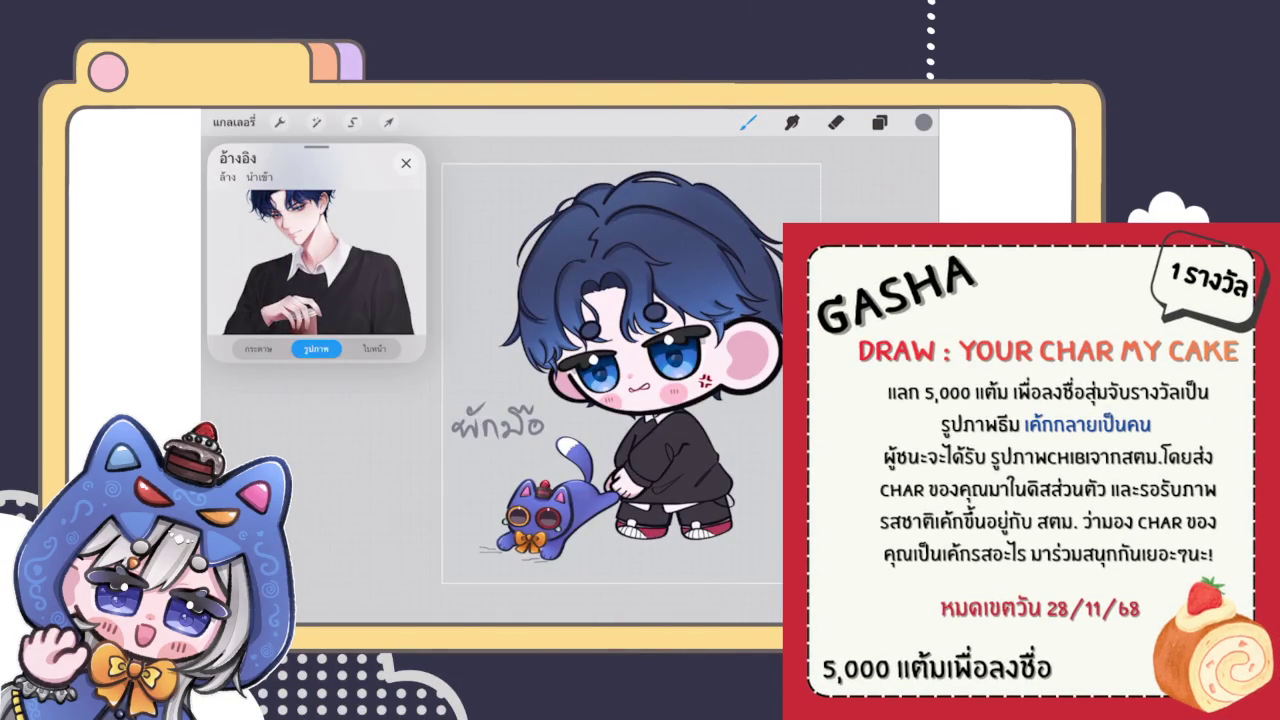
# Step: Zoom in on the chibi boy's head and sweater torso for close-up work
pyautogui.scroll(2, 600, 380)
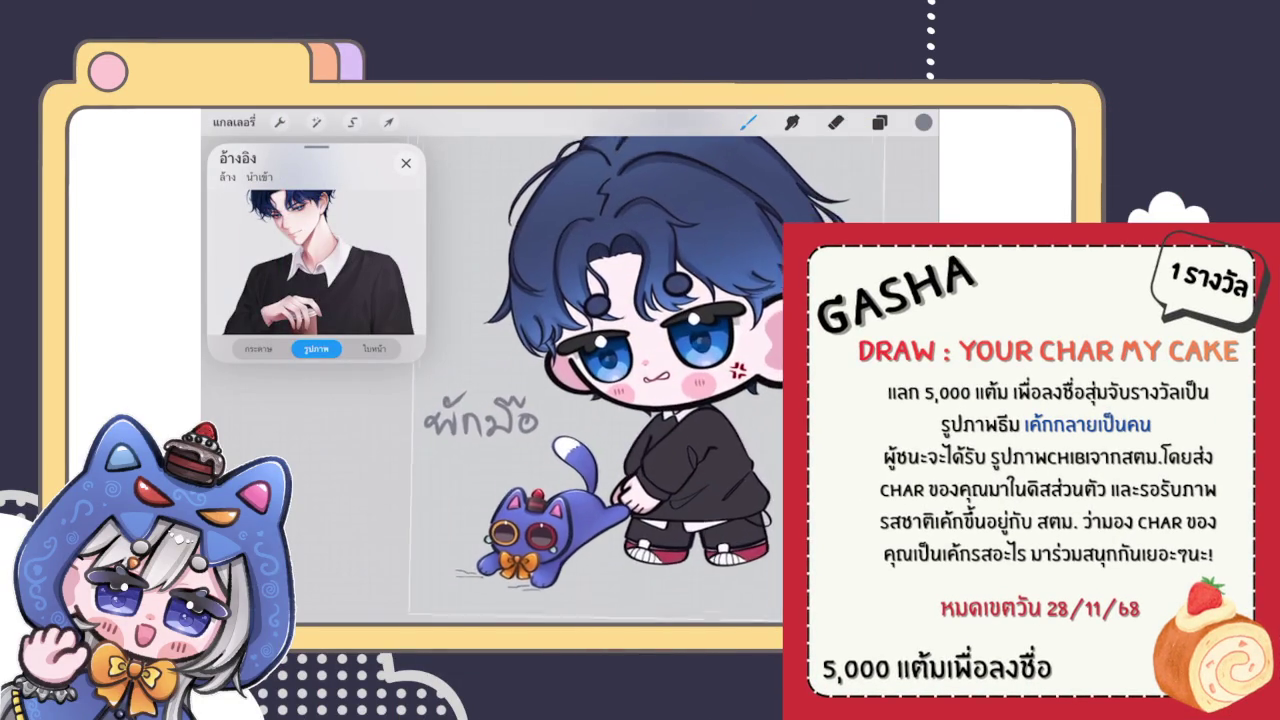
pyautogui.scroll(2, 600, 380)
pyautogui.scroll(2, 600, 380)
pyautogui.scroll(2, 600, 380)
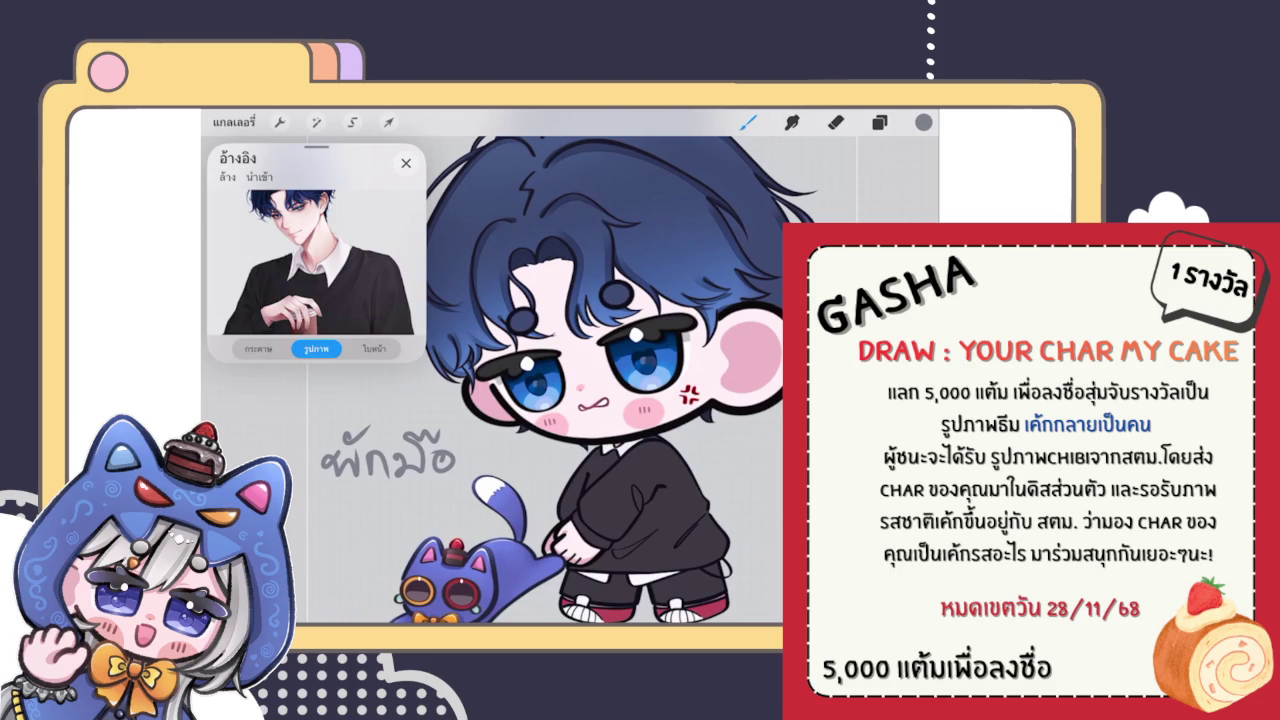
pyautogui.scroll(5, 317, 253)
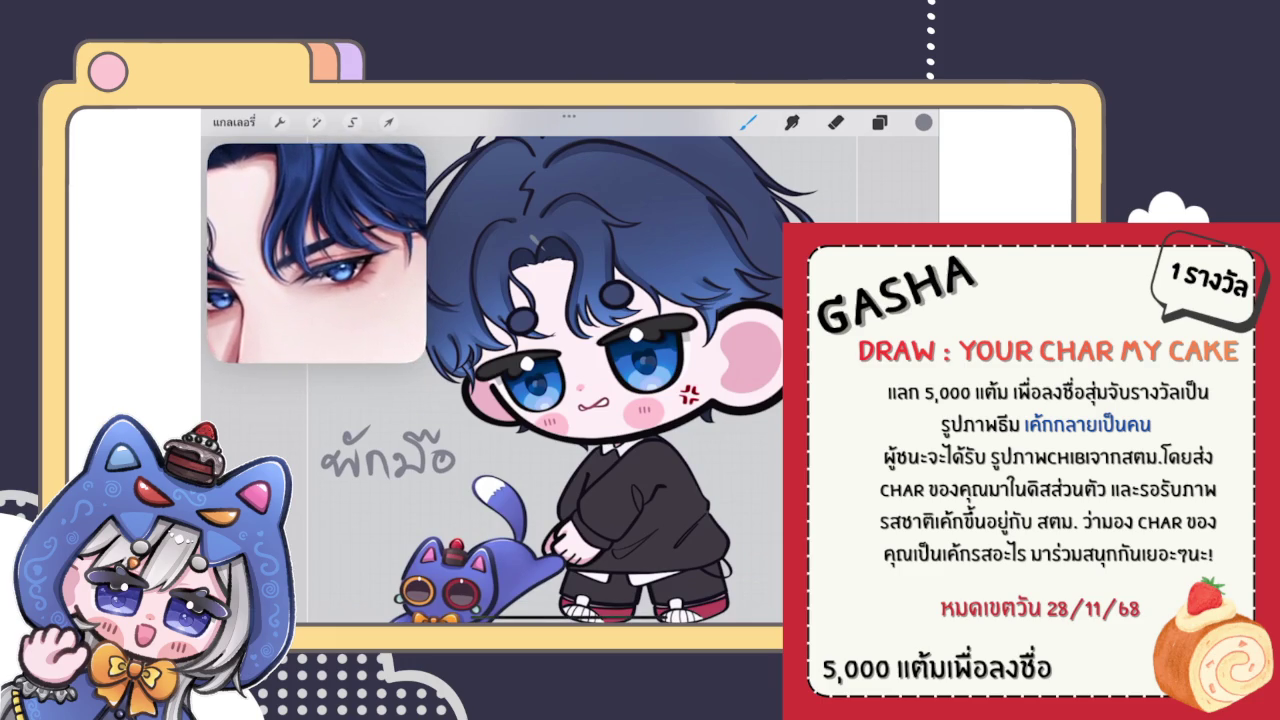
pyautogui.scroll(-3, 317, 253)
pyautogui.scroll(2, 317, 253)
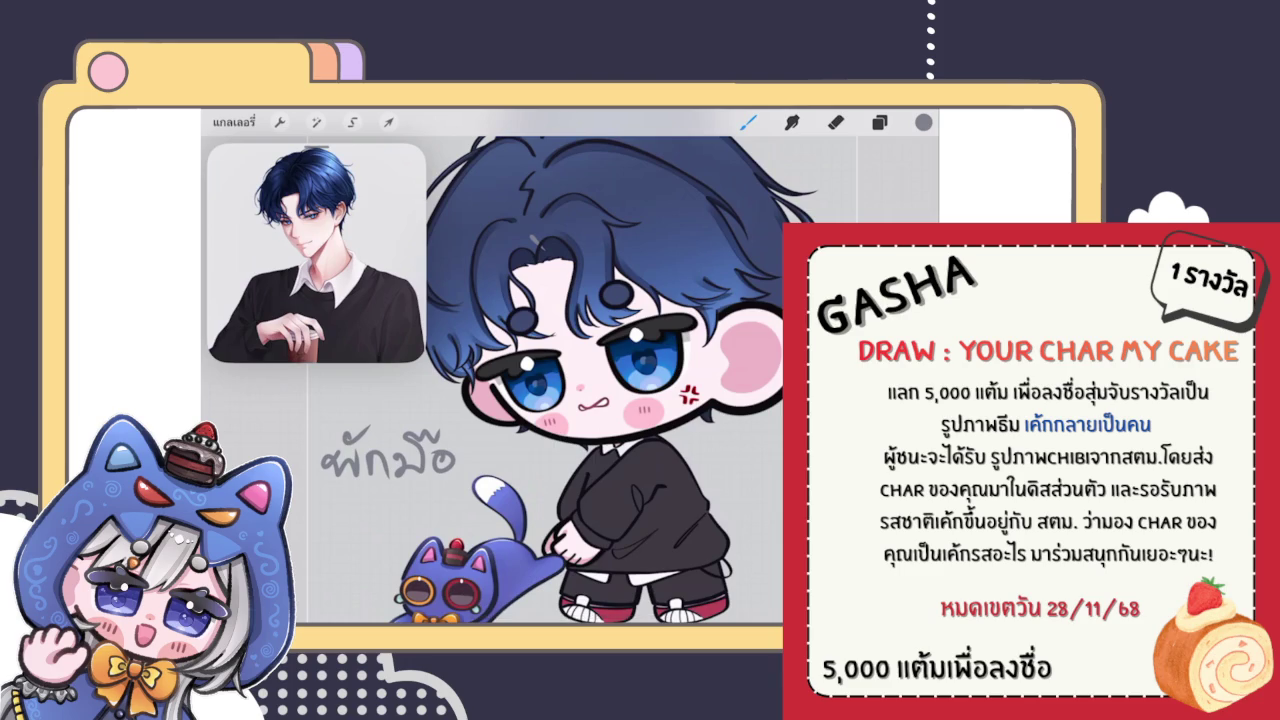
# Step: Erase the stray line beneath the blue cat and the boy's feet
pyautogui.click(879, 122)
pyautogui.click(835, 122)
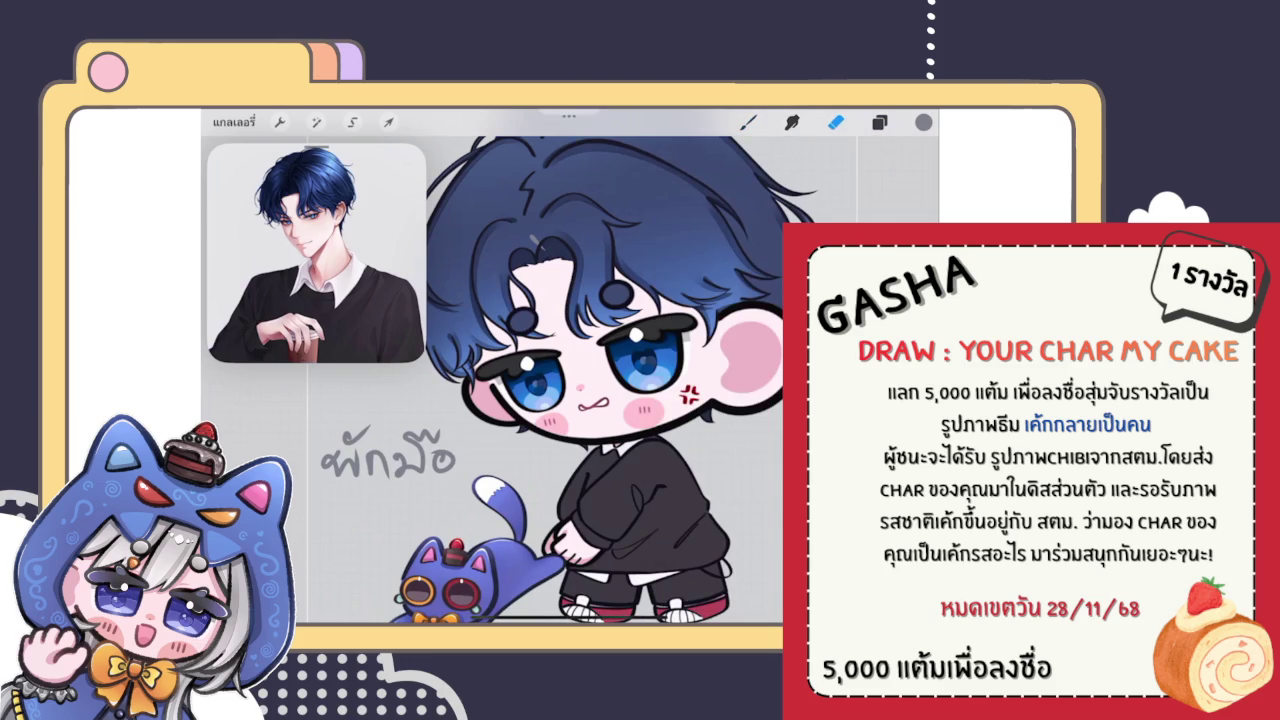
pyautogui.click(879, 122)
pyautogui.click(835, 122)
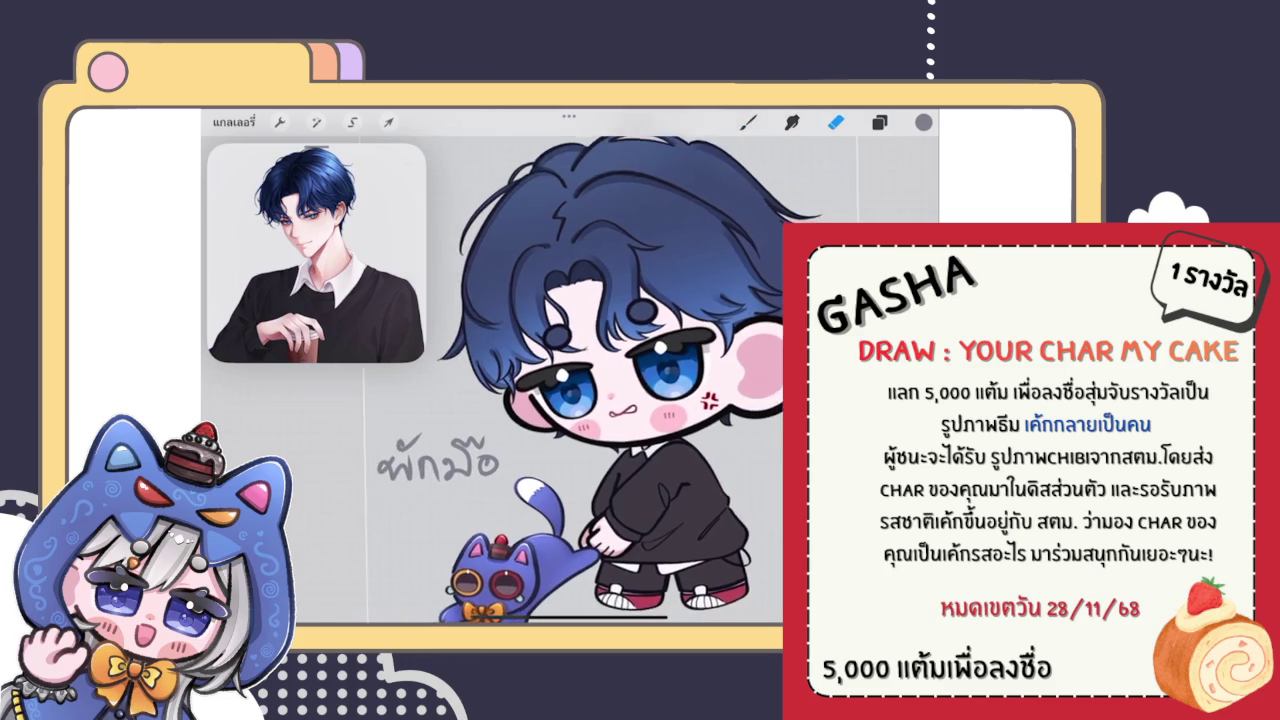
pyautogui.scroll(-2, 600, 400)
pyautogui.moveTo(668, 617); pyautogui.dragTo(470, 617)
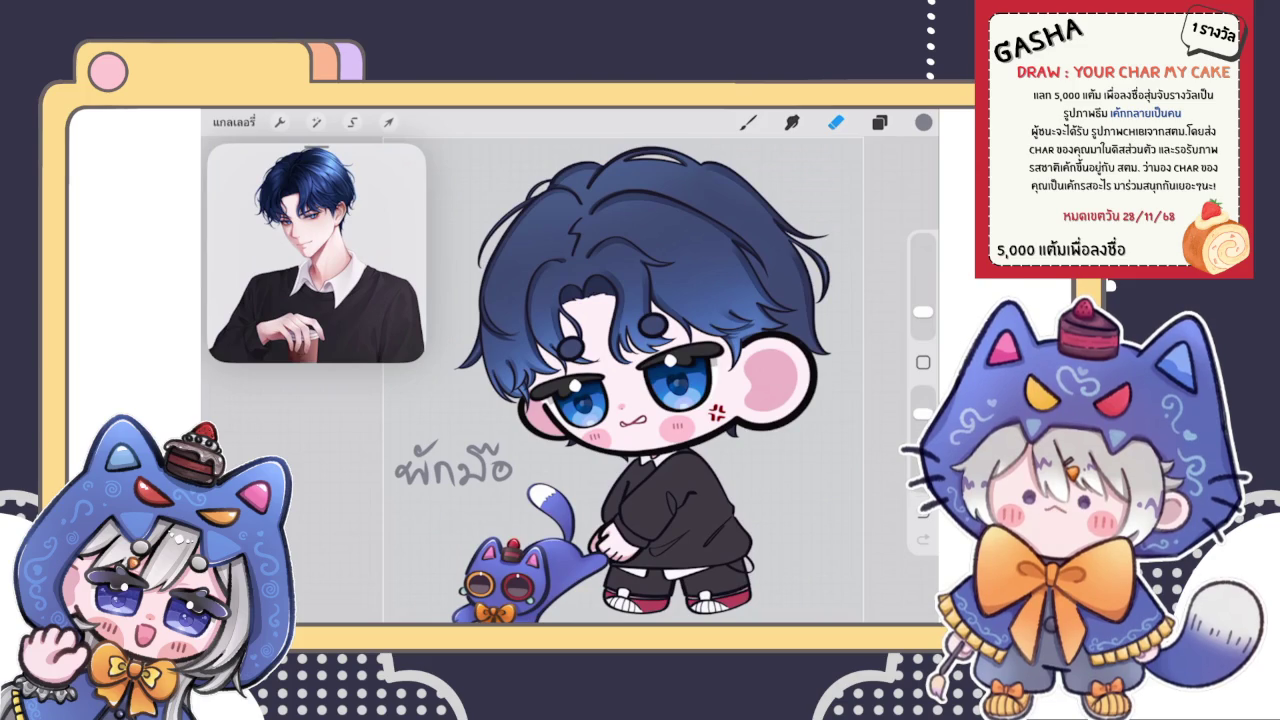
pyautogui.click(879, 122)
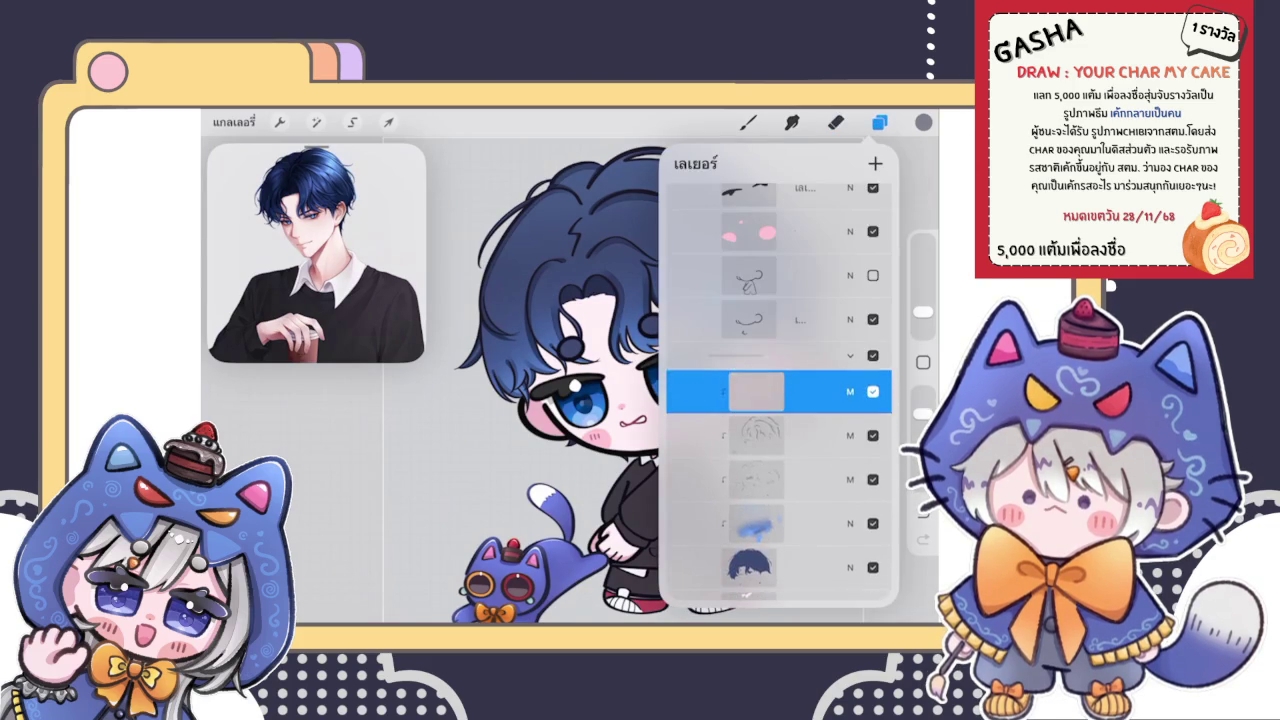
# Step: Check the layer stack above the Multiply shading layer, toggling the eraser between looks
pyautogui.click(879, 122)
pyautogui.click(836, 122)
pyautogui.scroll(3, 600, 400)
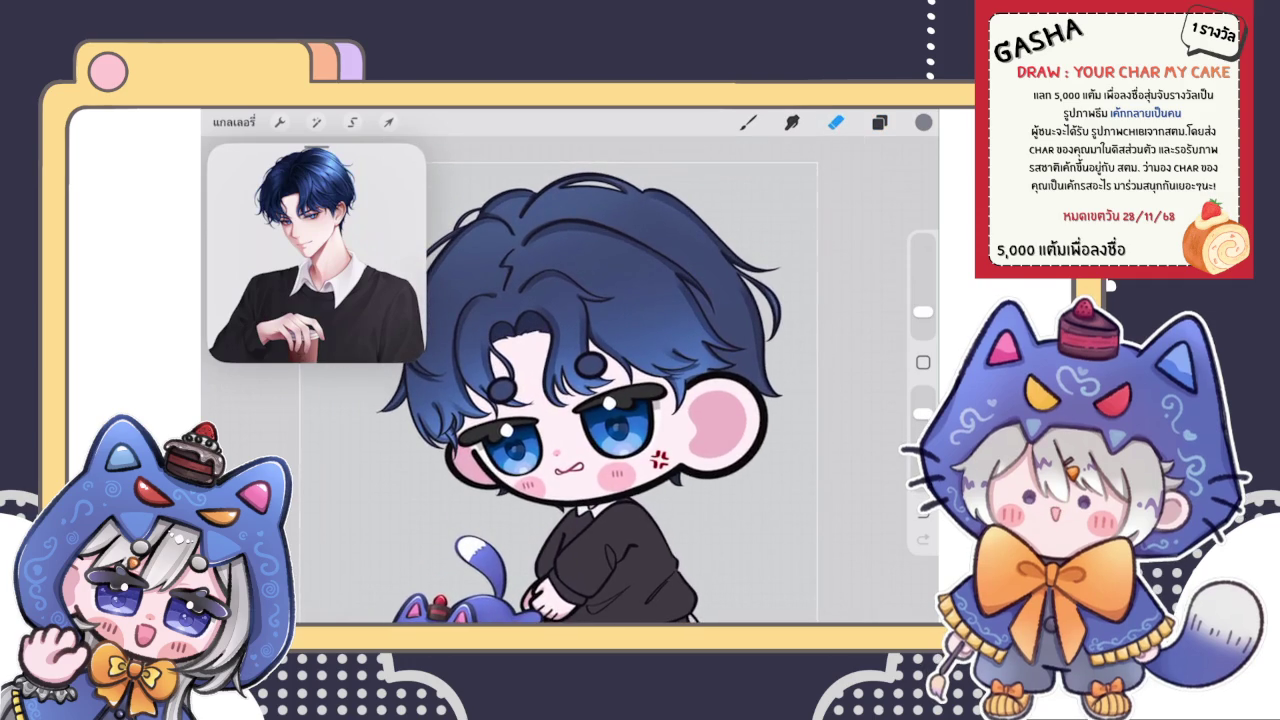
pyautogui.scroll(-2, 560, 400)
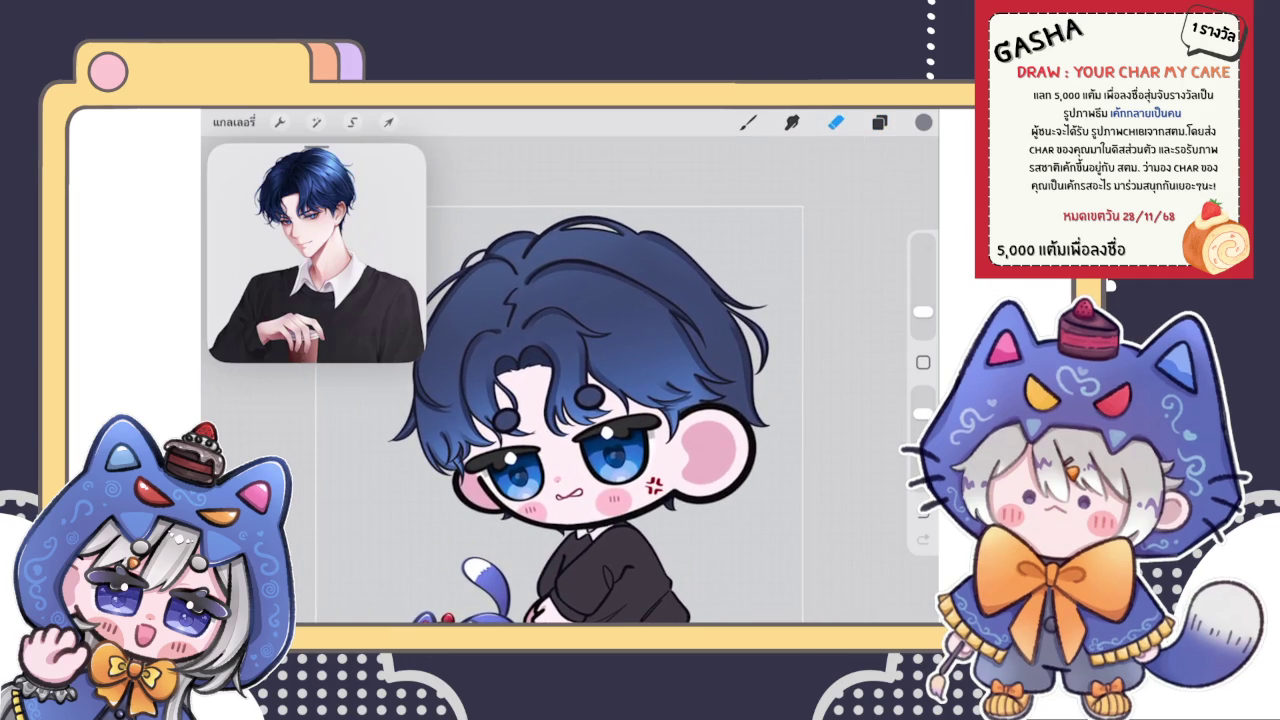
pyautogui.scroll(-3, 580, 420)
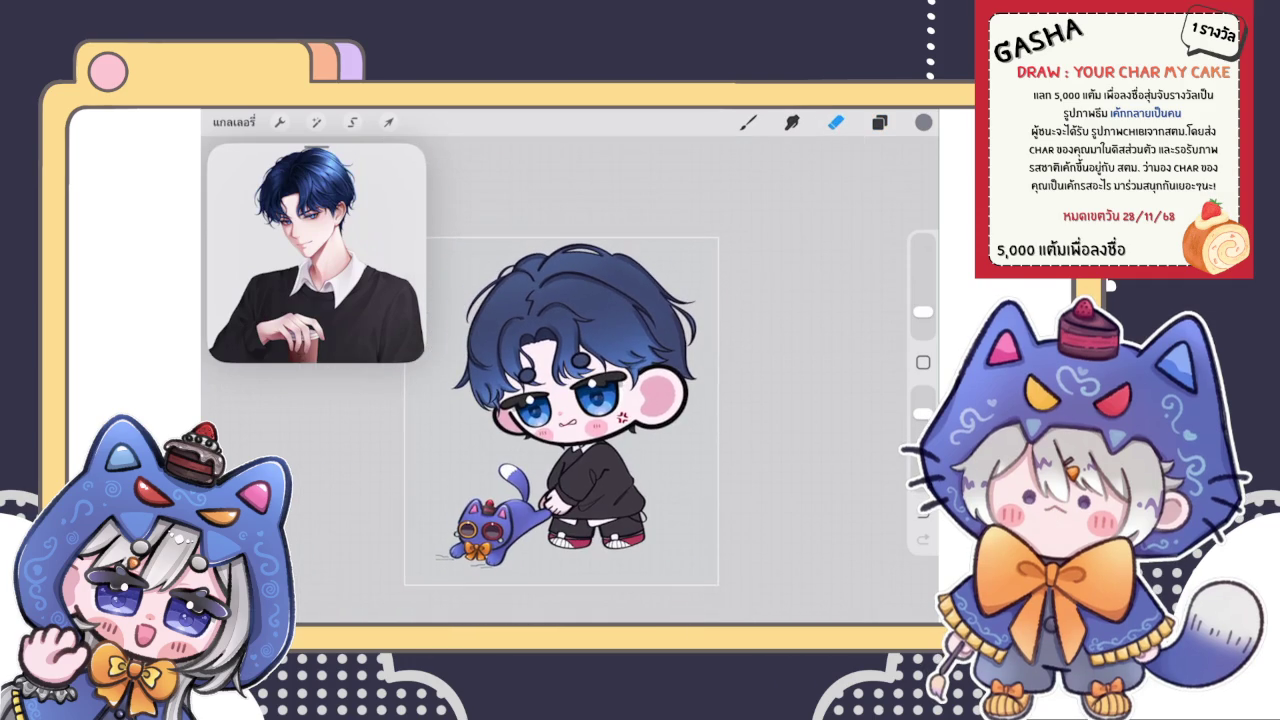
pyautogui.click(879, 122)
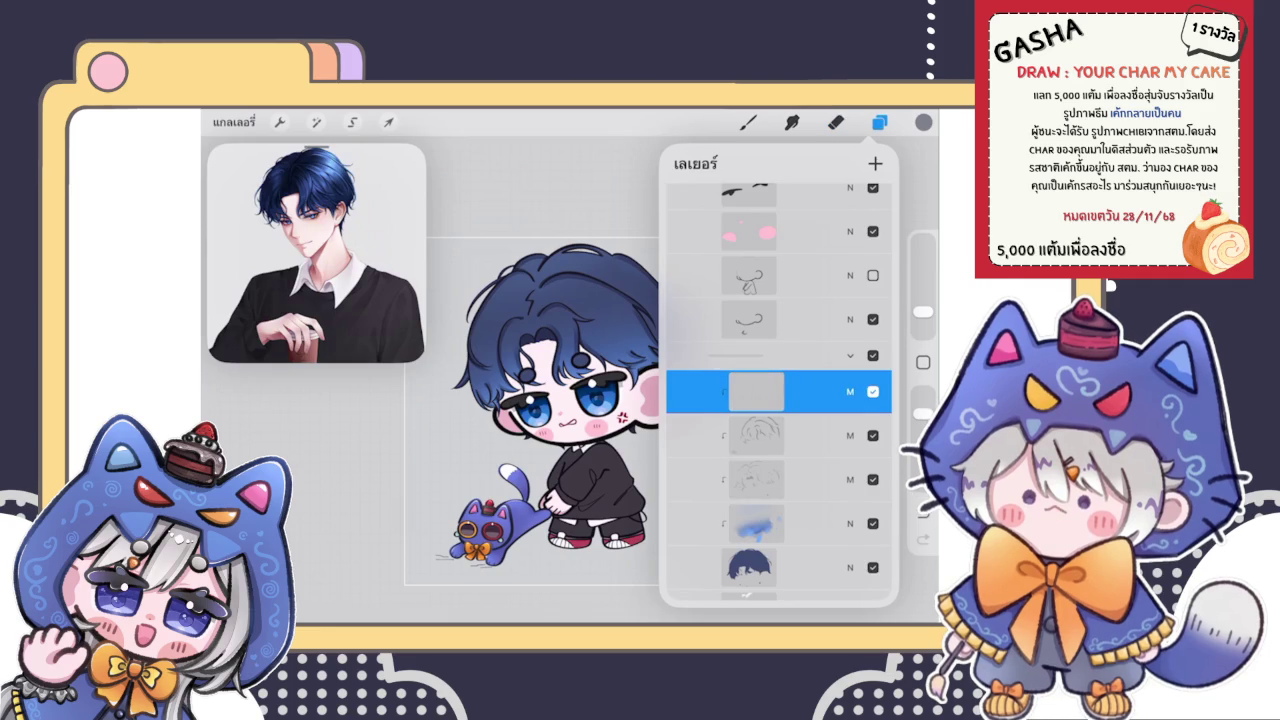
pyautogui.click(879, 122)
pyautogui.click(835, 122)
pyautogui.scroll(5, 650, 400)
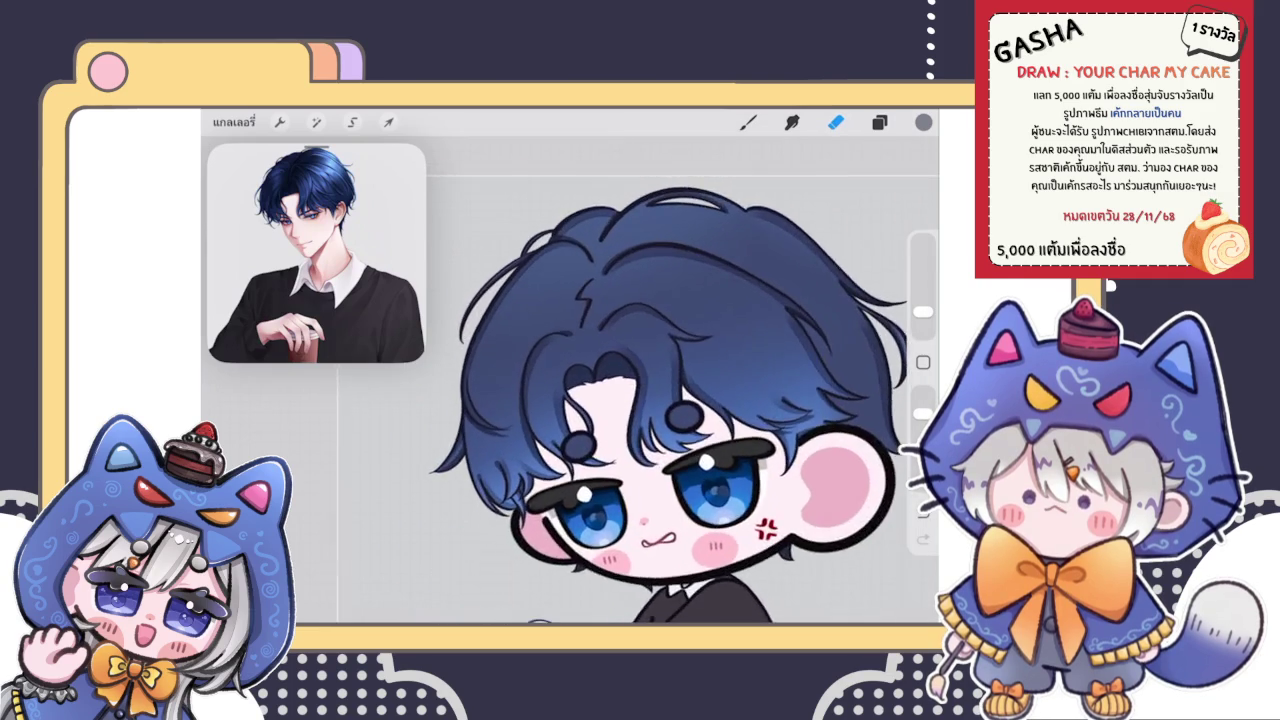
# Step: Return to the brush and sample the dark blue hair colour from the drawing
pyautogui.click(748, 122)
pyautogui.scroll(3, 650, 400)
pyautogui.click(585, 292)
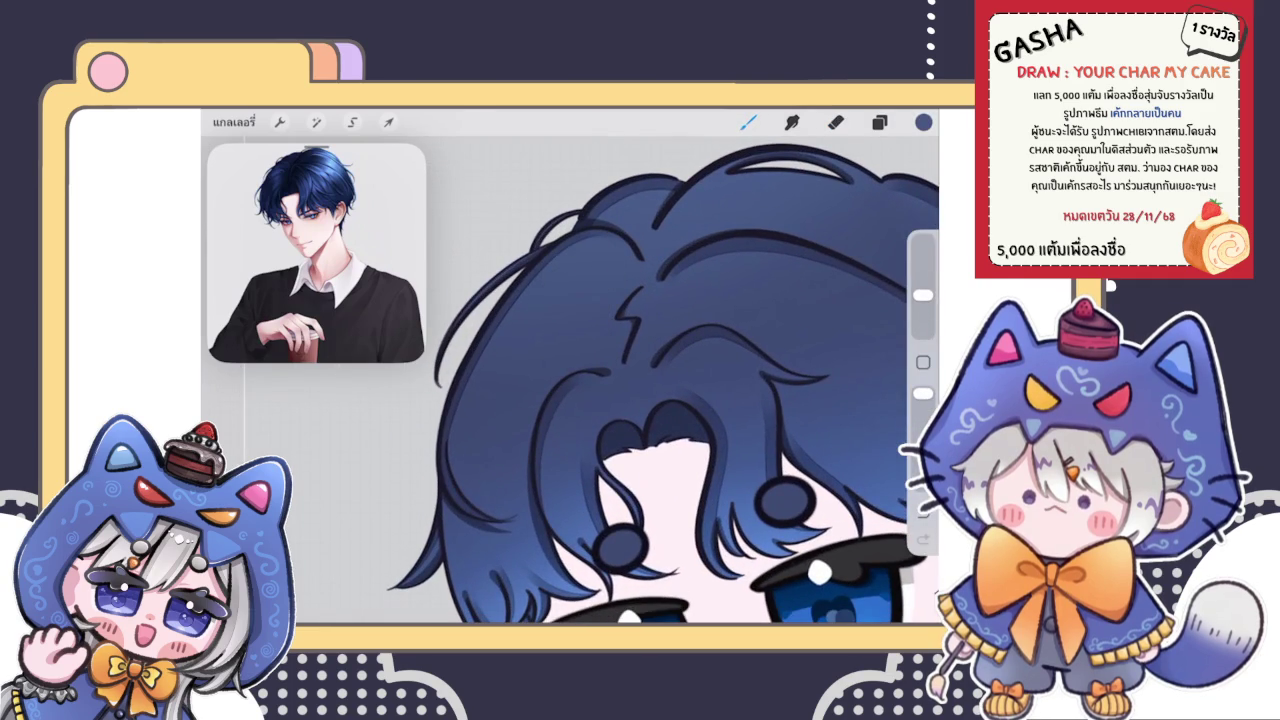
pyautogui.scroll(-5, 650, 400)
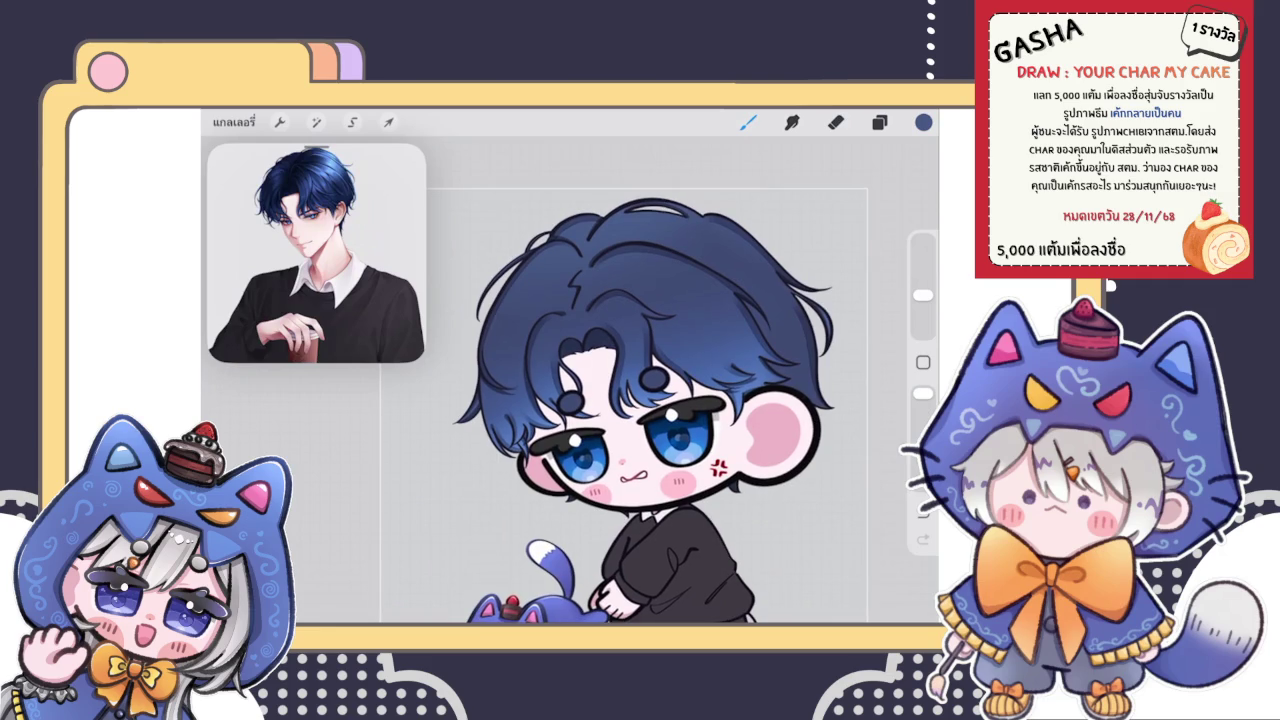
pyautogui.scroll(-3, 644, 410)
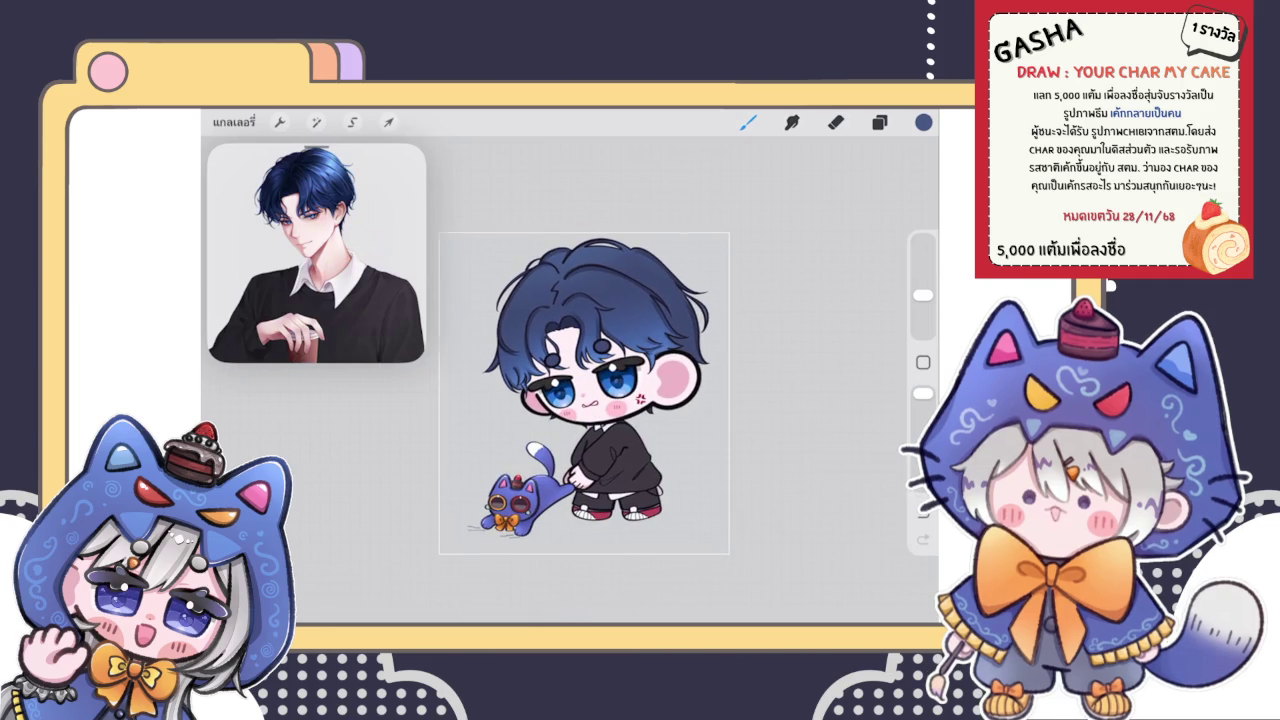
pyautogui.scroll(3, 640, 390)
pyautogui.scroll(2, 640, 390)
pyautogui.scroll(2, 640, 390)
pyautogui.click(879, 122)
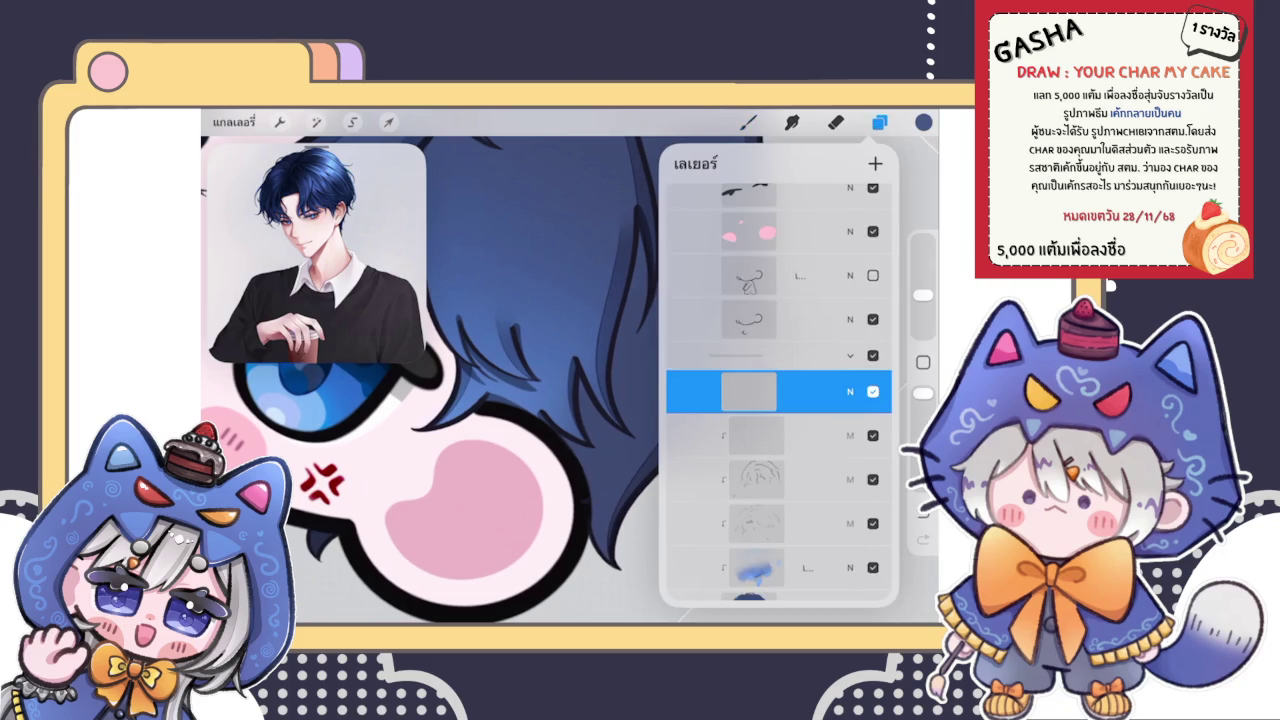
# Step: Choose a pale blue from the colour picker, undoing the last action
pyautogui.scroll(-3, 778, 400)
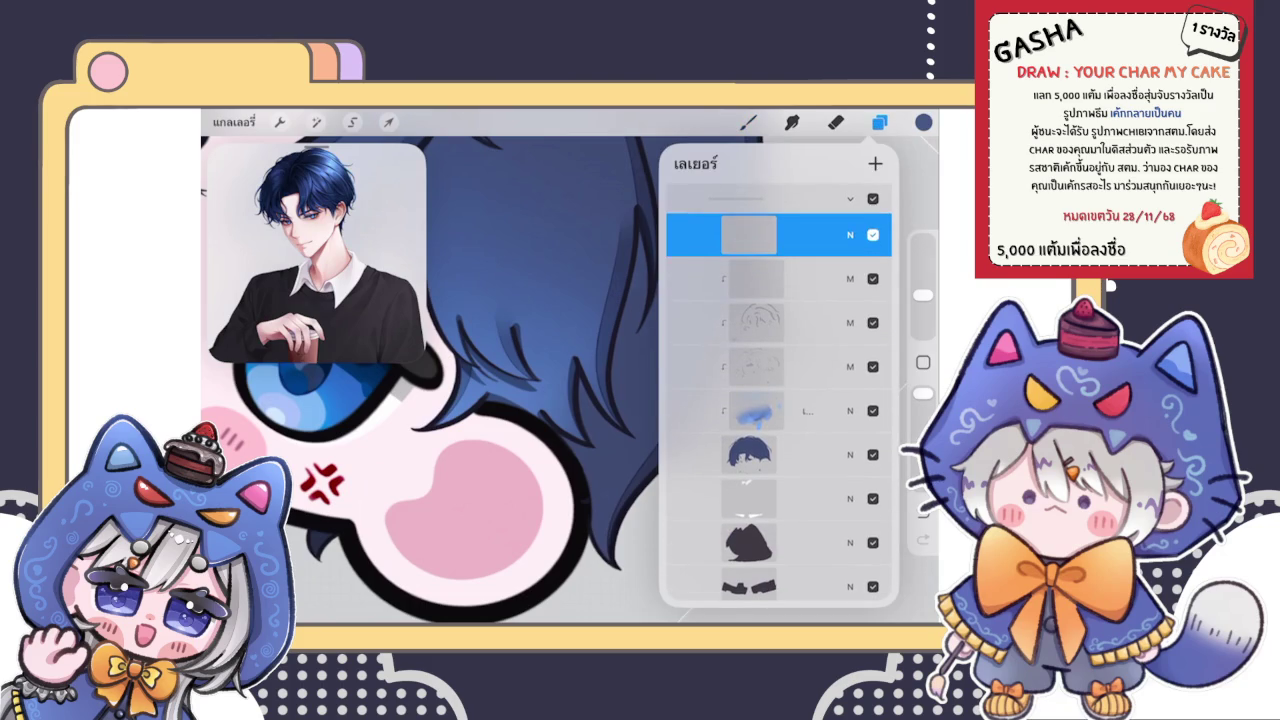
pyautogui.scroll(3, 778, 400)
pyautogui.click(923, 122)
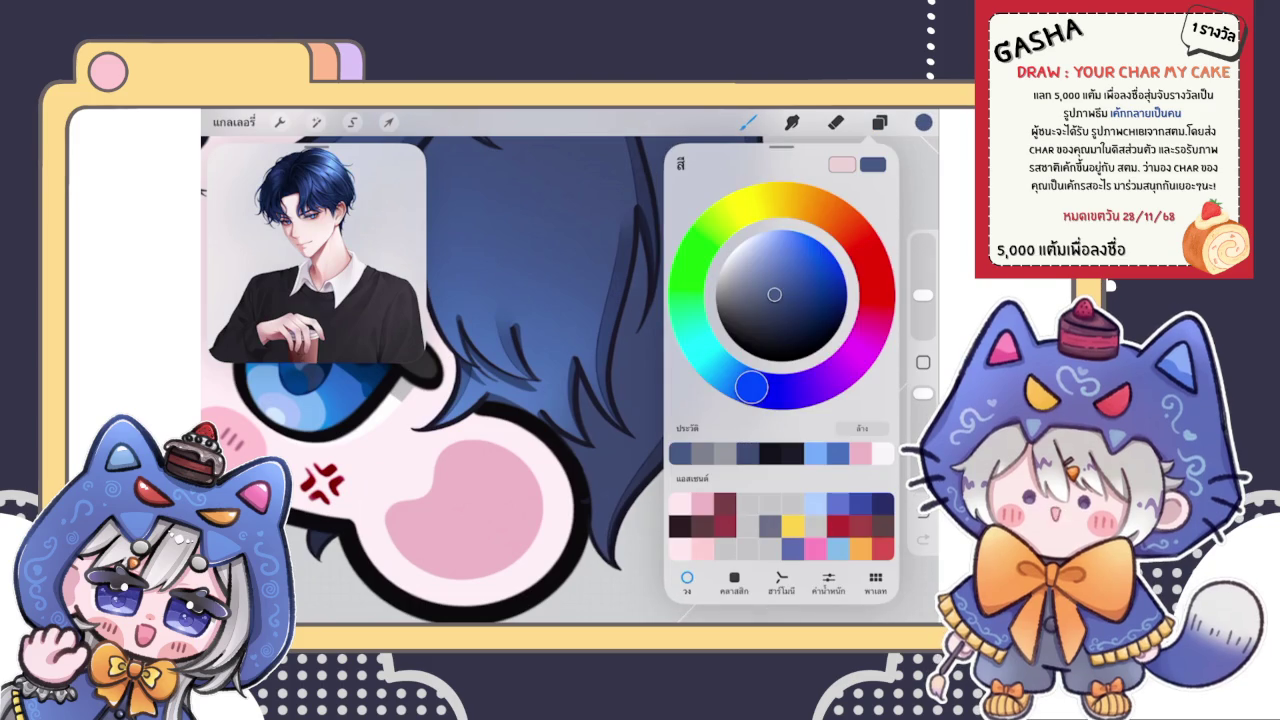
pyautogui.click(716, 280)
pyautogui.scroll(3, 550, 380)
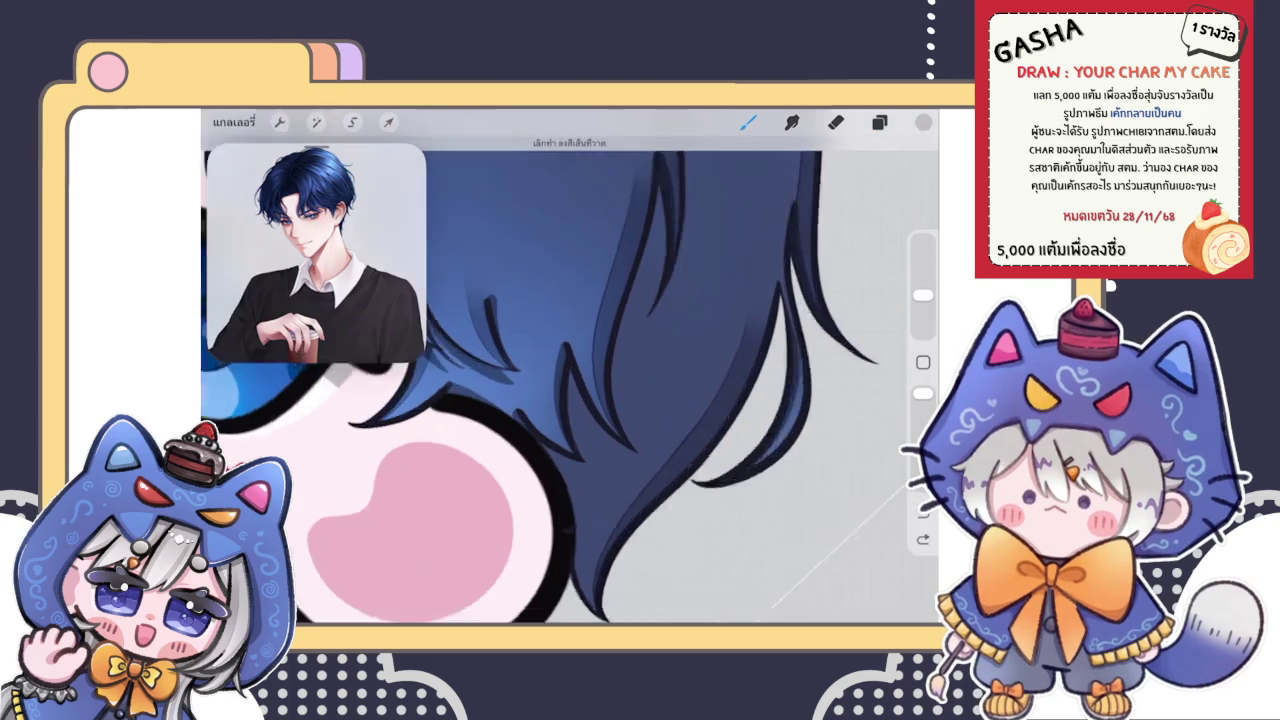
pyautogui.hotkey('ctrl', 'z')
pyautogui.scroll(3, 570, 380)
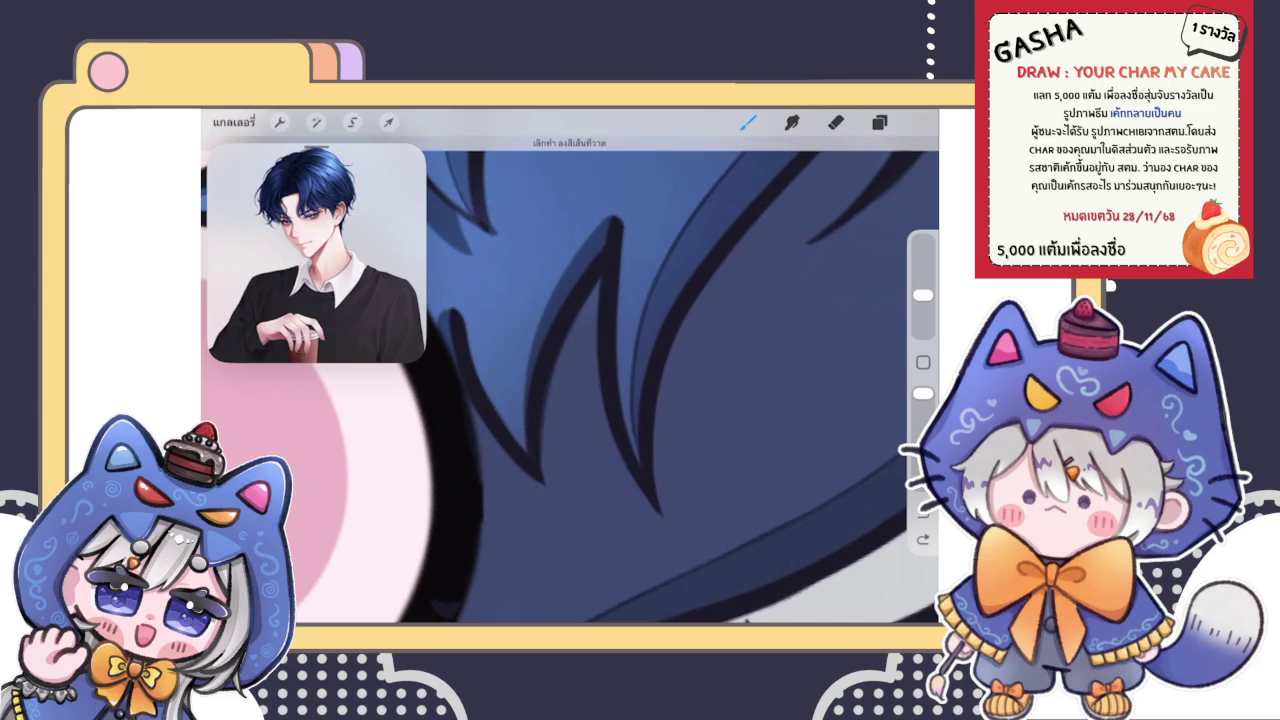
# Step: Paint a light blue highlight and dark shading along a hair strand, then shrink the eraser slightly
pyautogui.moveTo(592, 470); pyautogui.dragTo(598, 281)
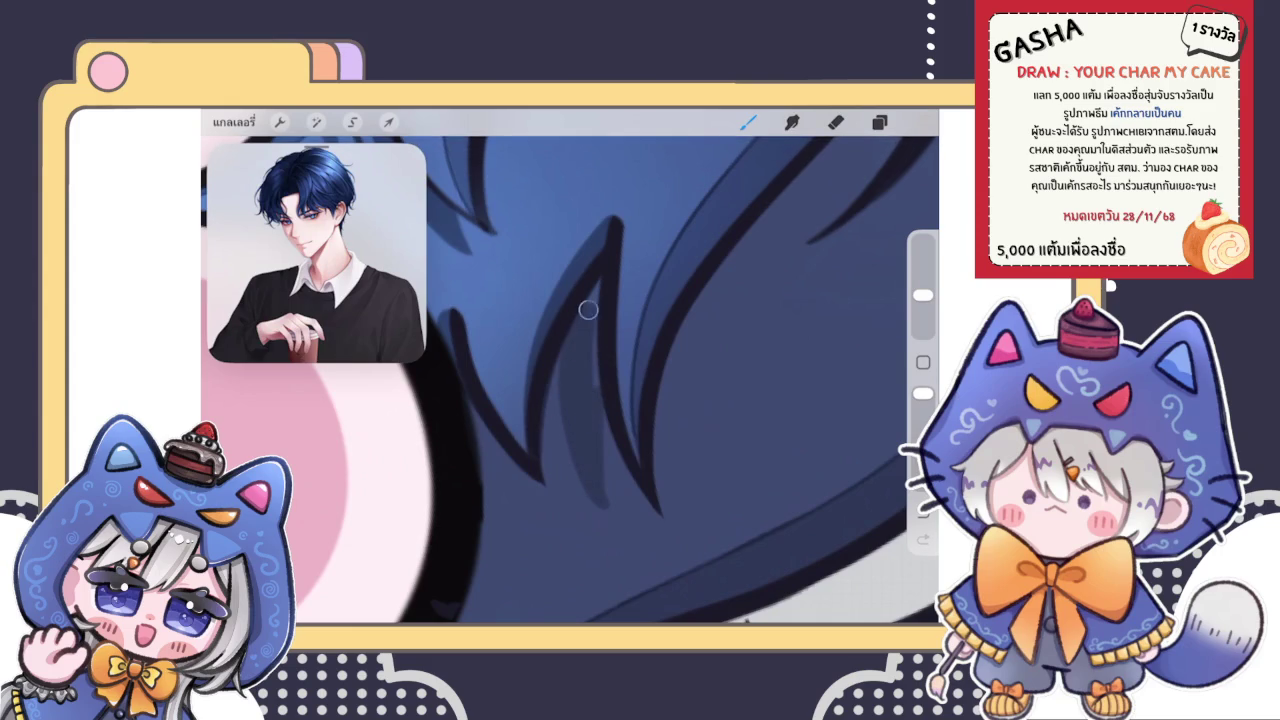
pyautogui.moveTo(605, 492); pyautogui.dragTo(601, 408)
pyautogui.scroll(-2, 570, 380)
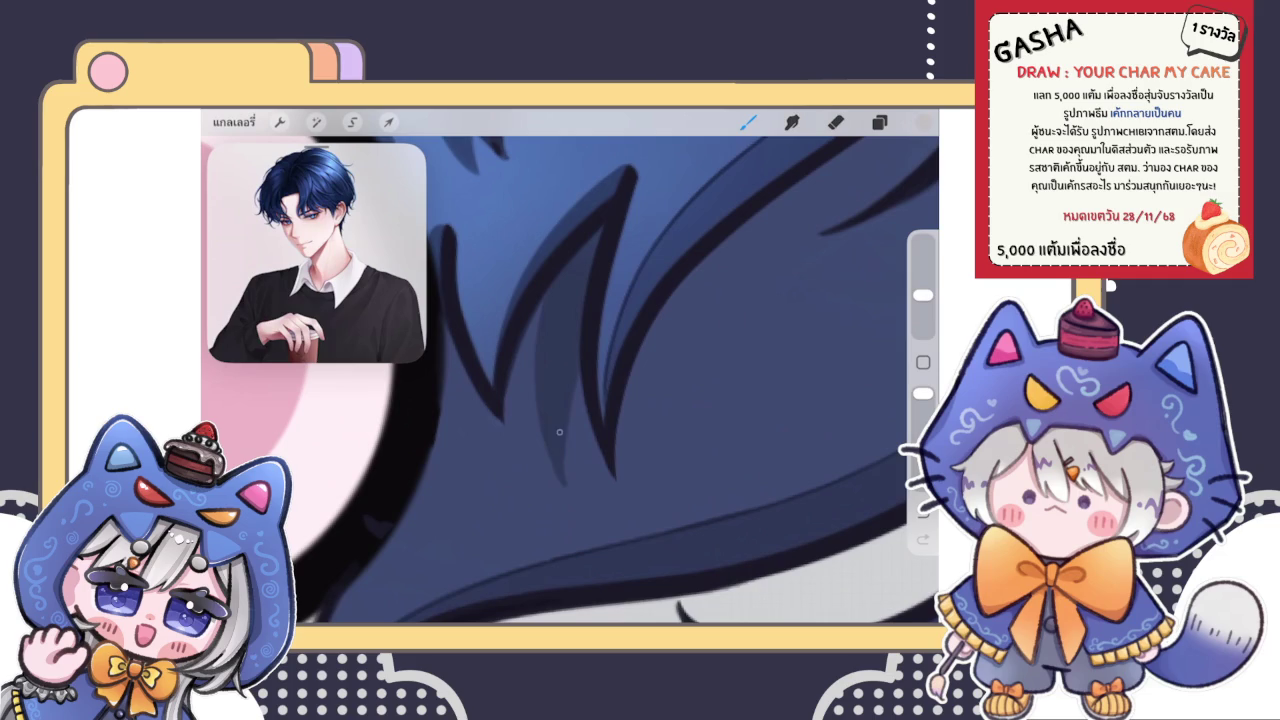
pyautogui.click(836, 122)
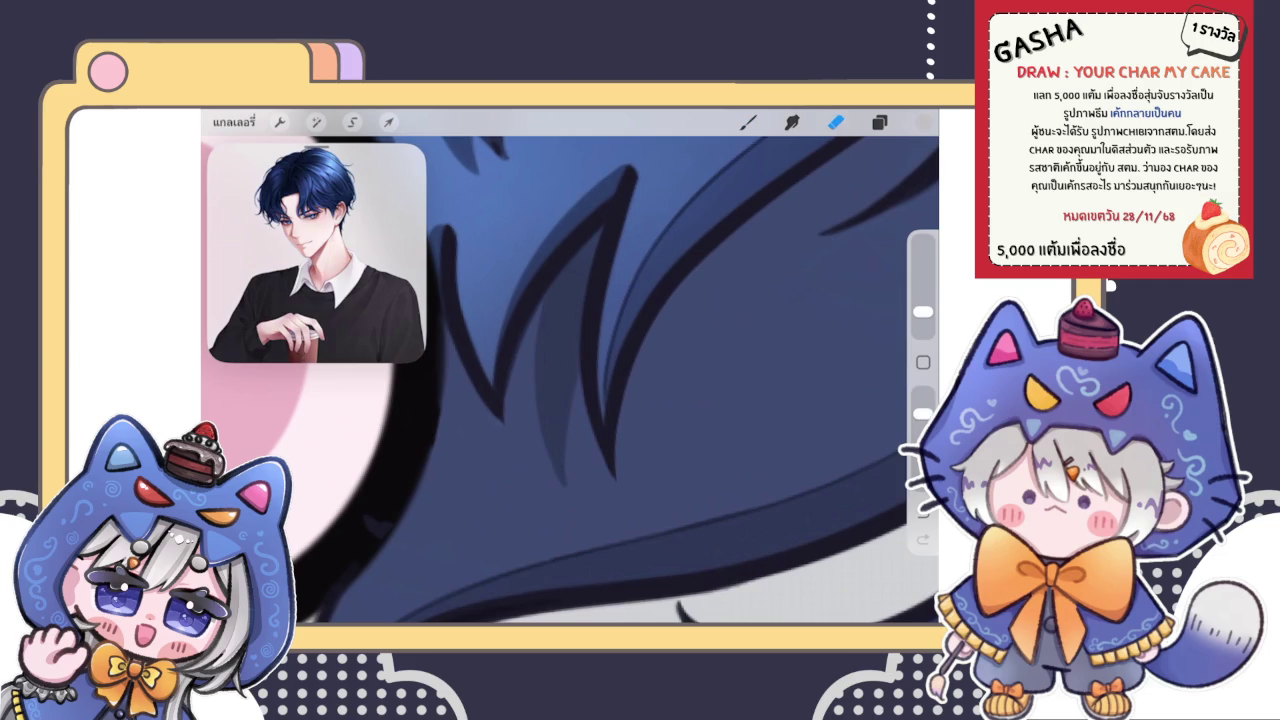
pyautogui.moveTo(922, 312); pyautogui.dragTo(922, 323)
# Step: Add thin and faint darker strokes along the hair strands near the ear
pyautogui.press('b')
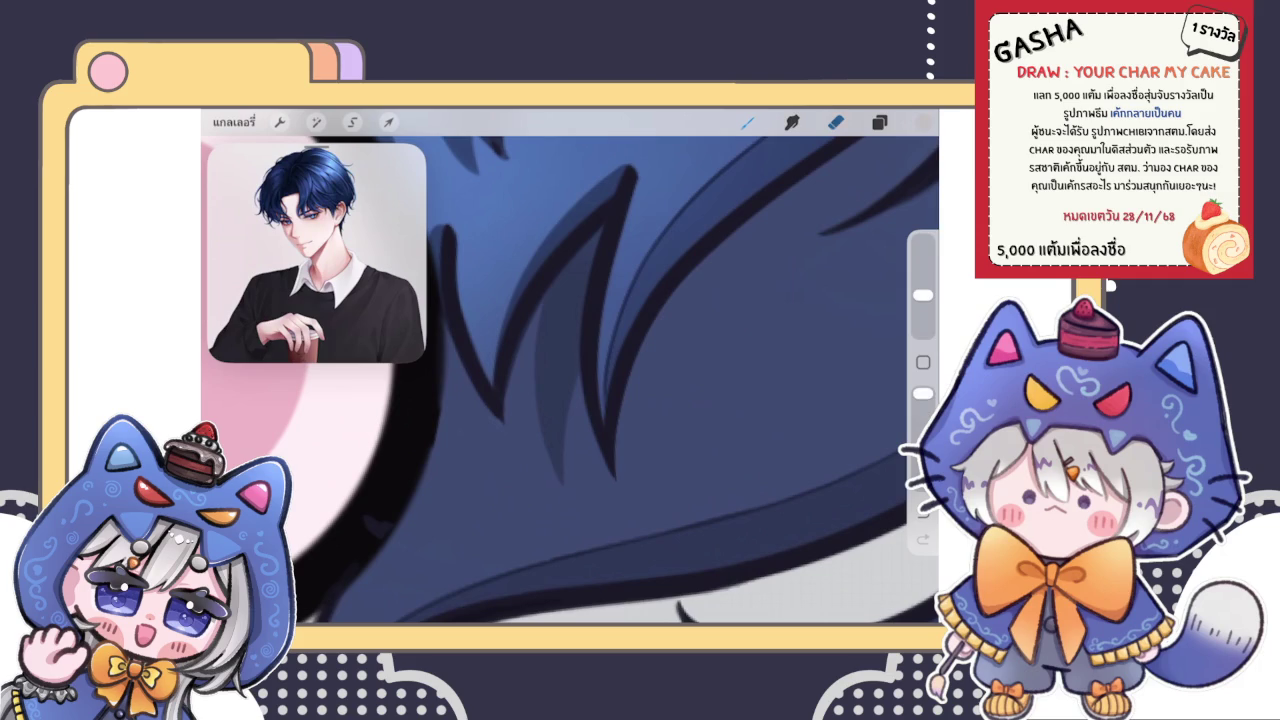
pyautogui.moveTo(539, 301); pyautogui.dragTo(538, 329)
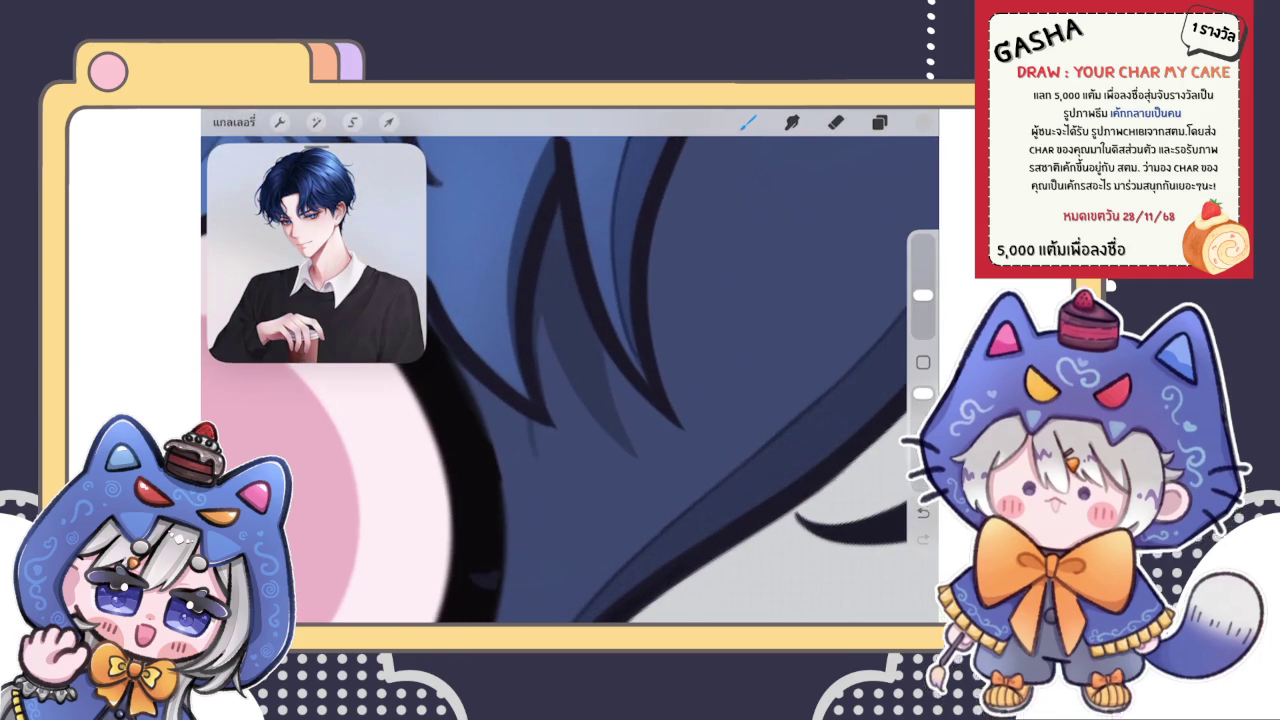
pyautogui.scroll(2, 570, 380)
pyautogui.moveTo(490, 345); pyautogui.dragTo(522, 445)
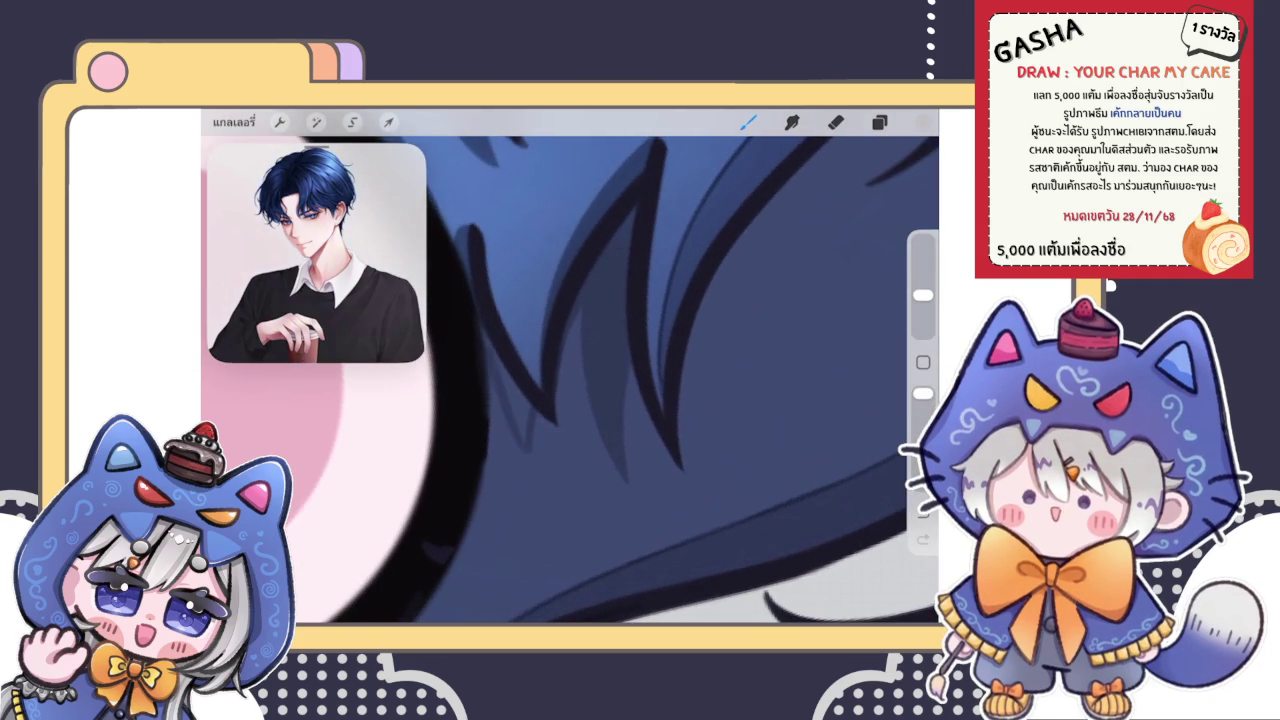
pyautogui.moveTo(500, 360); pyautogui.dragTo(525, 420)
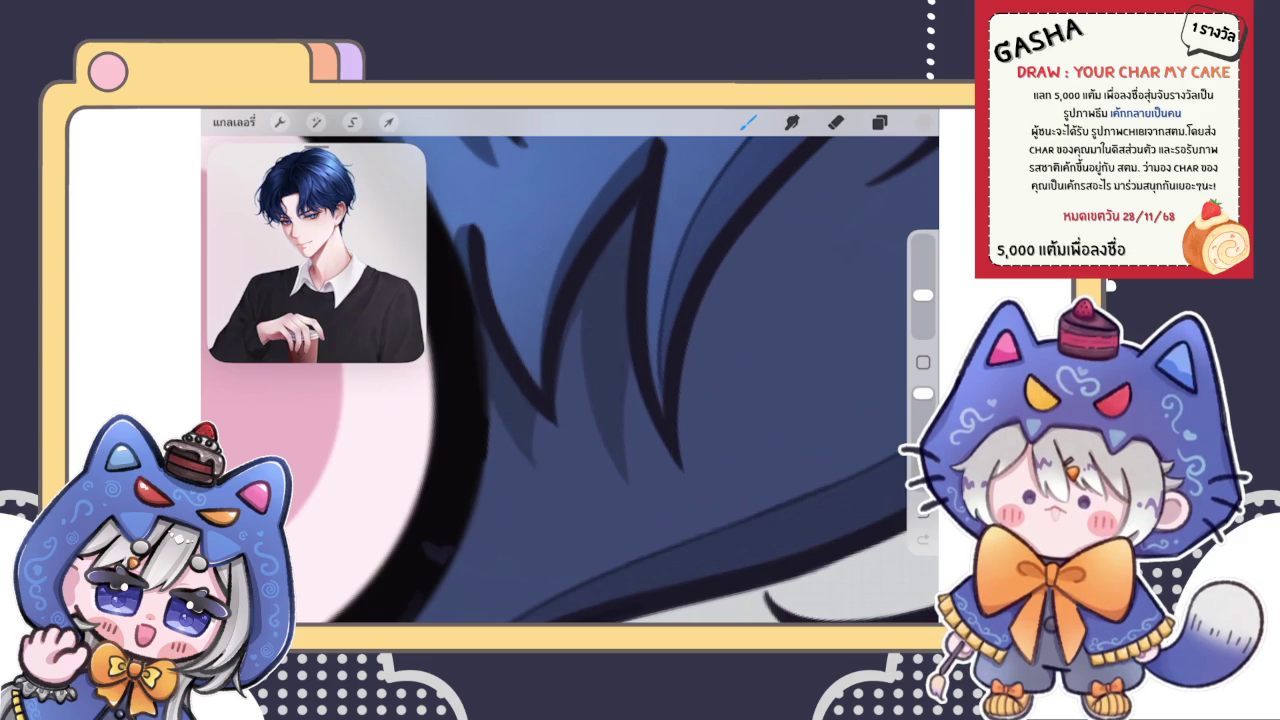
pyautogui.scroll(-3, 570, 380)
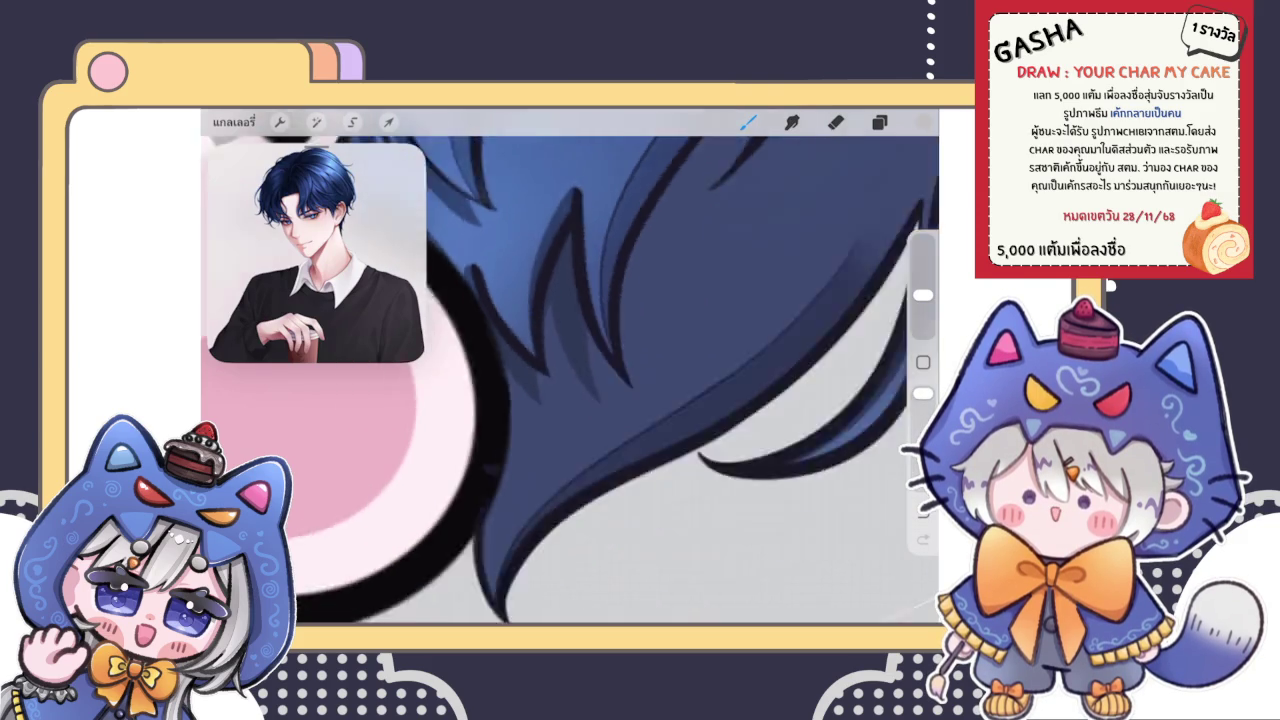
# Step: Zoom into the hair and paint darker shading strokes along the strands
pyautogui.scroll(-2, 570, 380)
pyautogui.scroll(-3, 570, 380)
pyautogui.scroll(-1, 570, 380)
pyautogui.scroll(2, 520, 300)
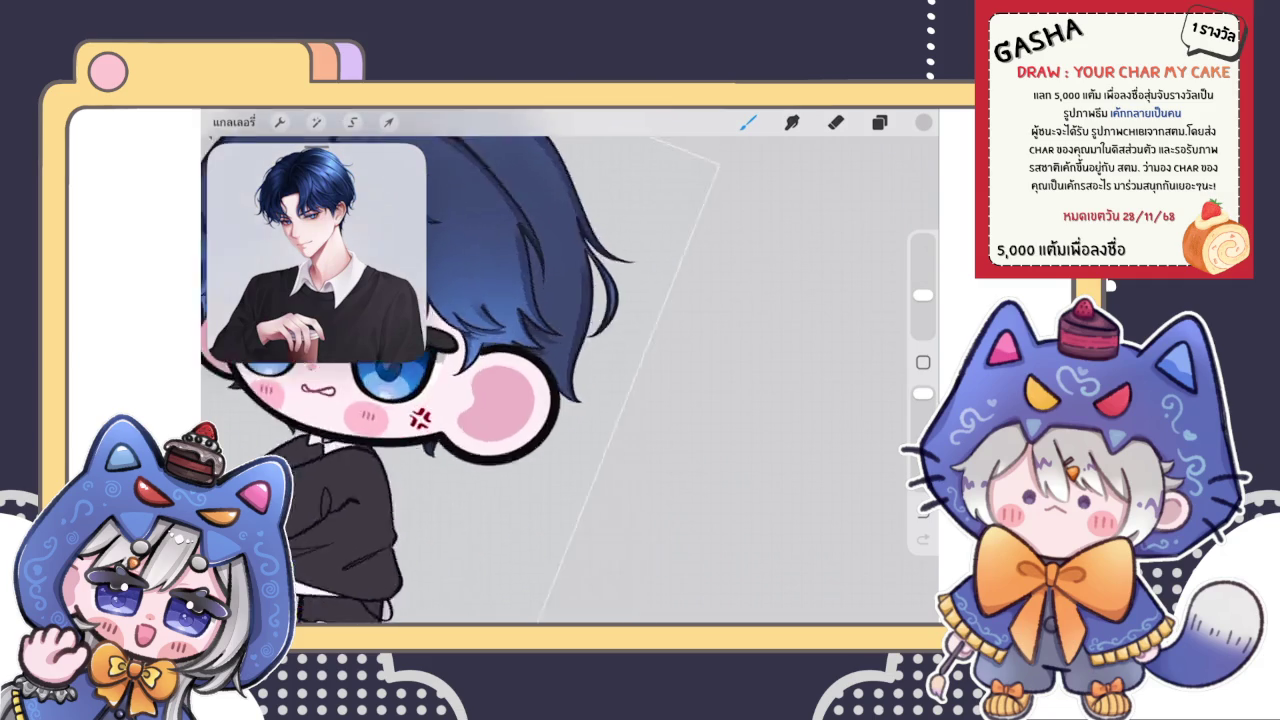
pyautogui.scroll(3, 520, 300)
pyautogui.scroll(2, 520, 300)
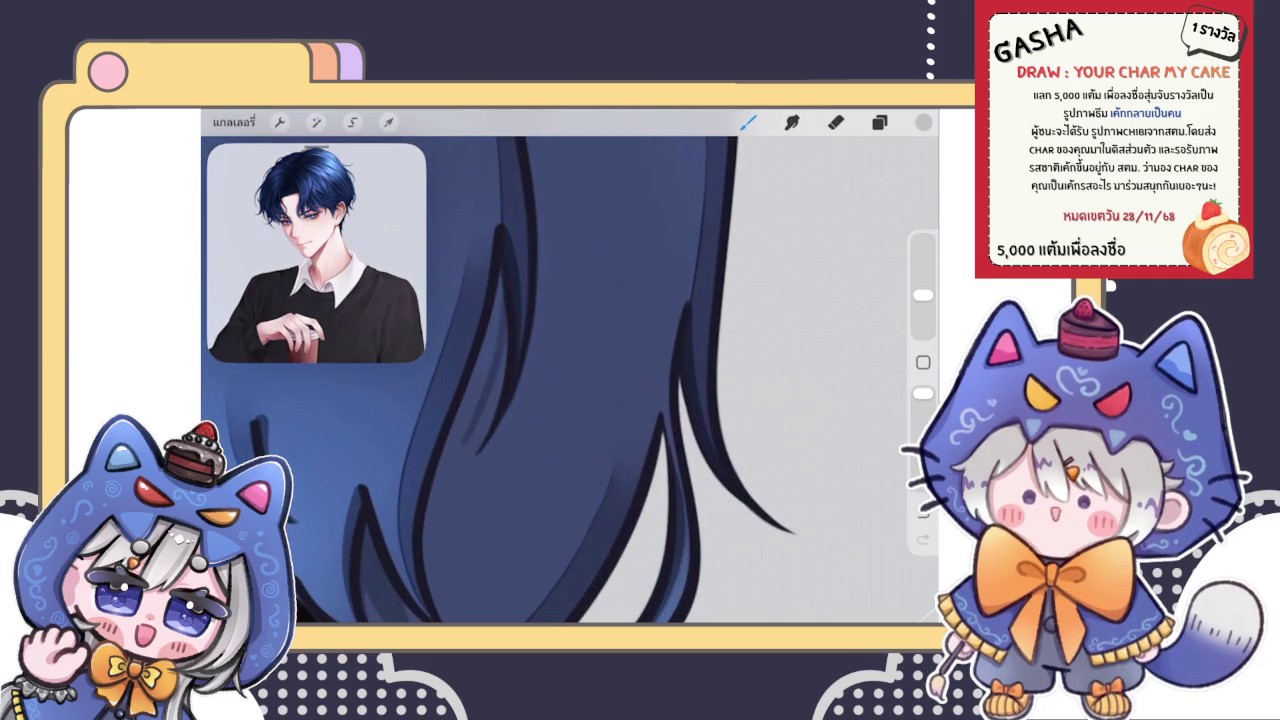
pyautogui.scroll(-2, 570, 380)
pyautogui.scroll(2, 570, 380)
pyautogui.scroll(3, 570, 380)
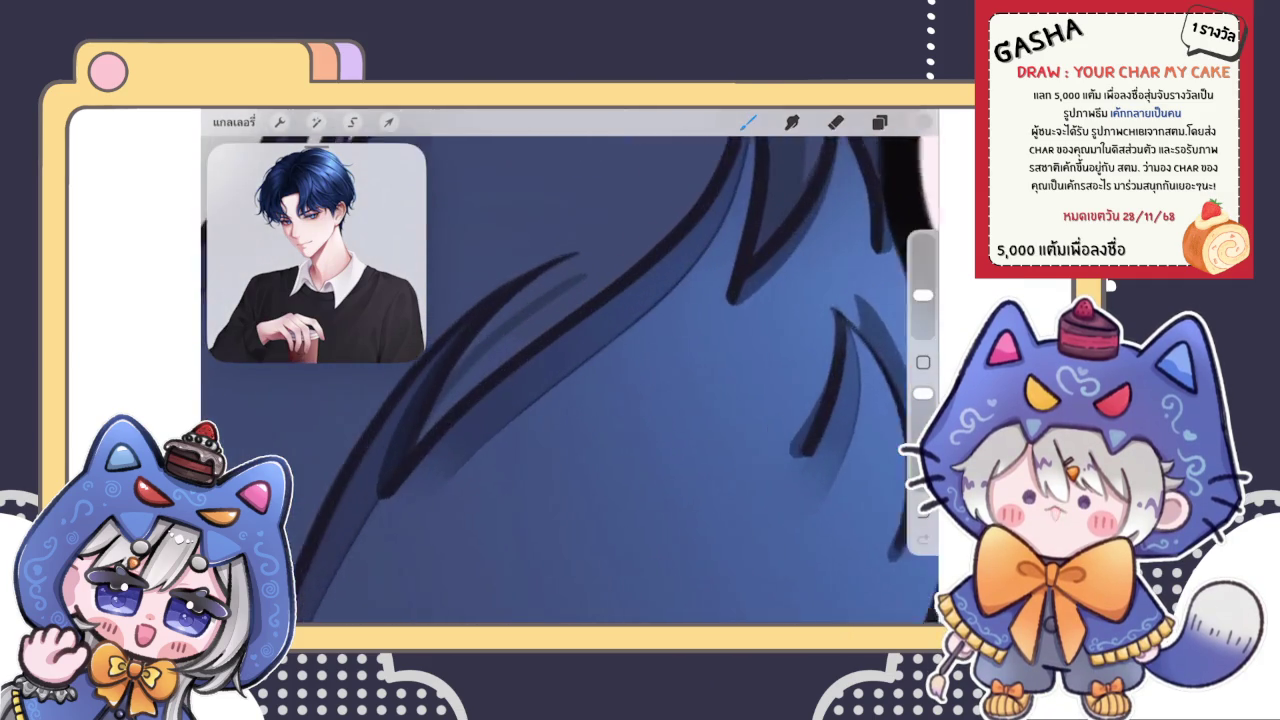
pyautogui.scroll(2, 570, 380)
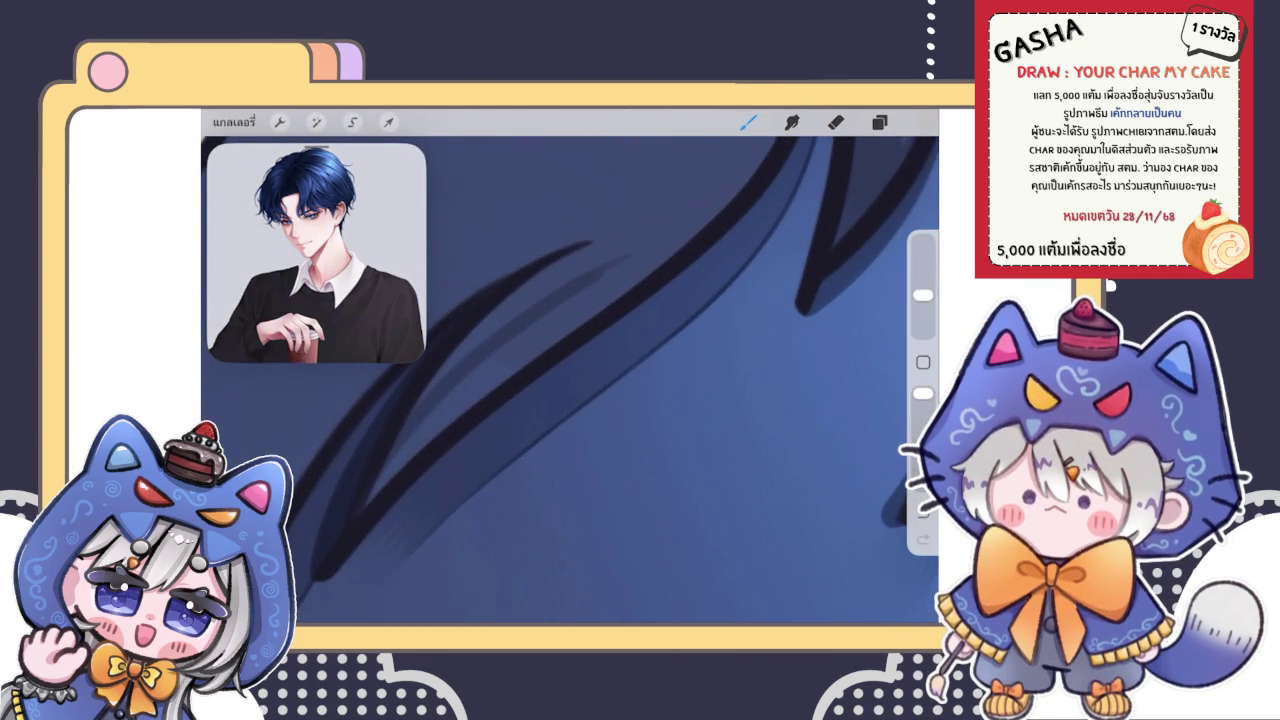
pyautogui.moveTo(556, 308); pyautogui.dragTo(458, 416)
pyautogui.moveTo(510, 342)
pyautogui.mouseDown()
pyautogui.moveTo(407, 482)
pyautogui.moveTo(502, 443)
pyautogui.mouseUp()
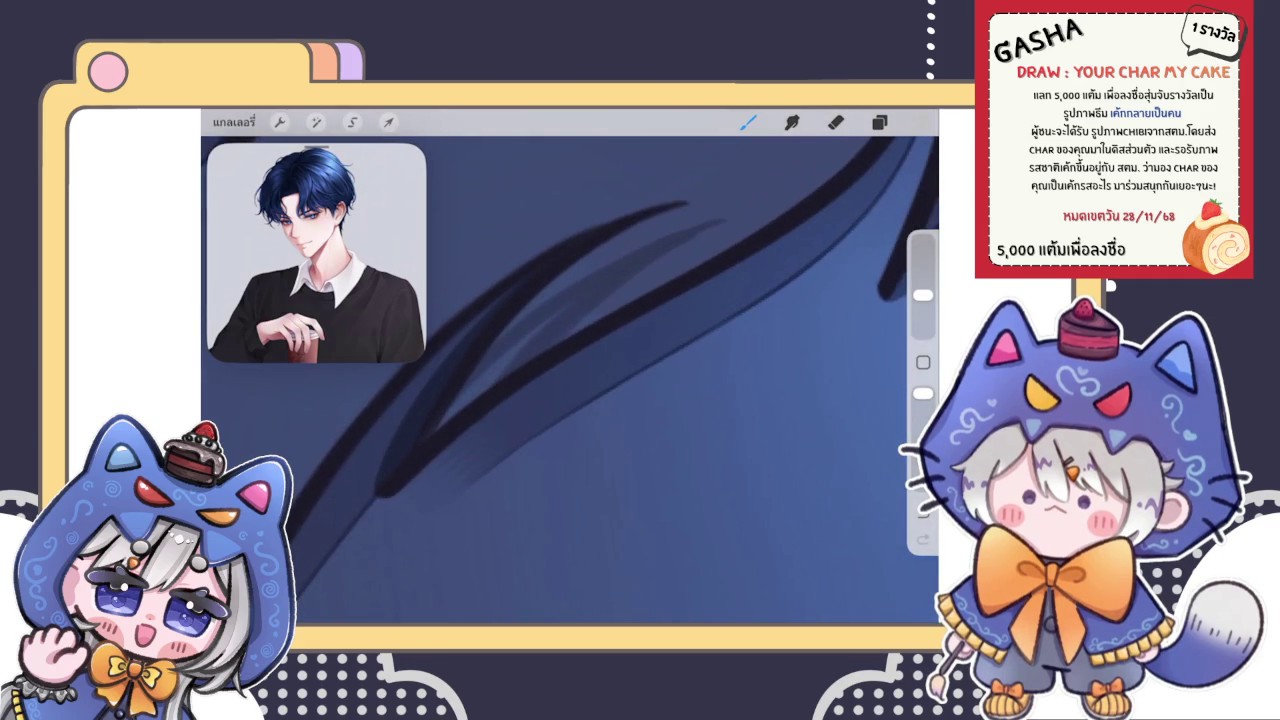
pyautogui.moveTo(556, 314); pyautogui.dragTo(436, 430)
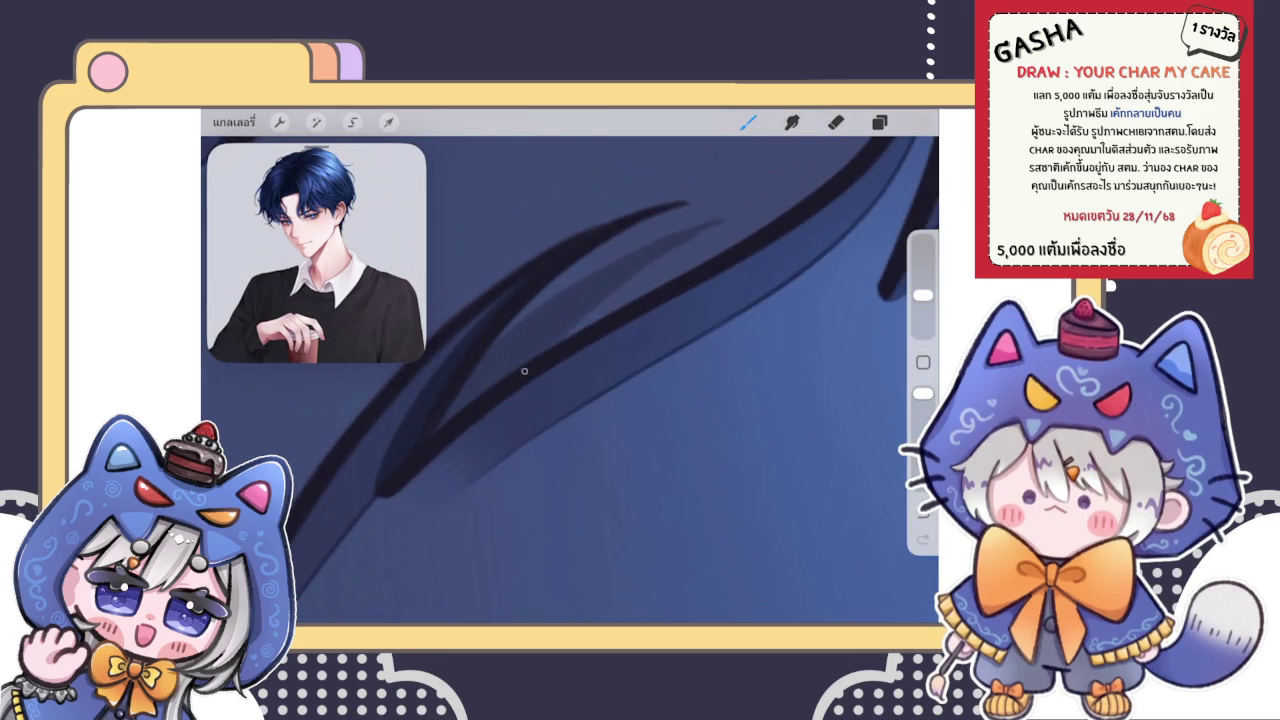
pyautogui.moveTo(600, 380); pyautogui.dragTo(520, 420)
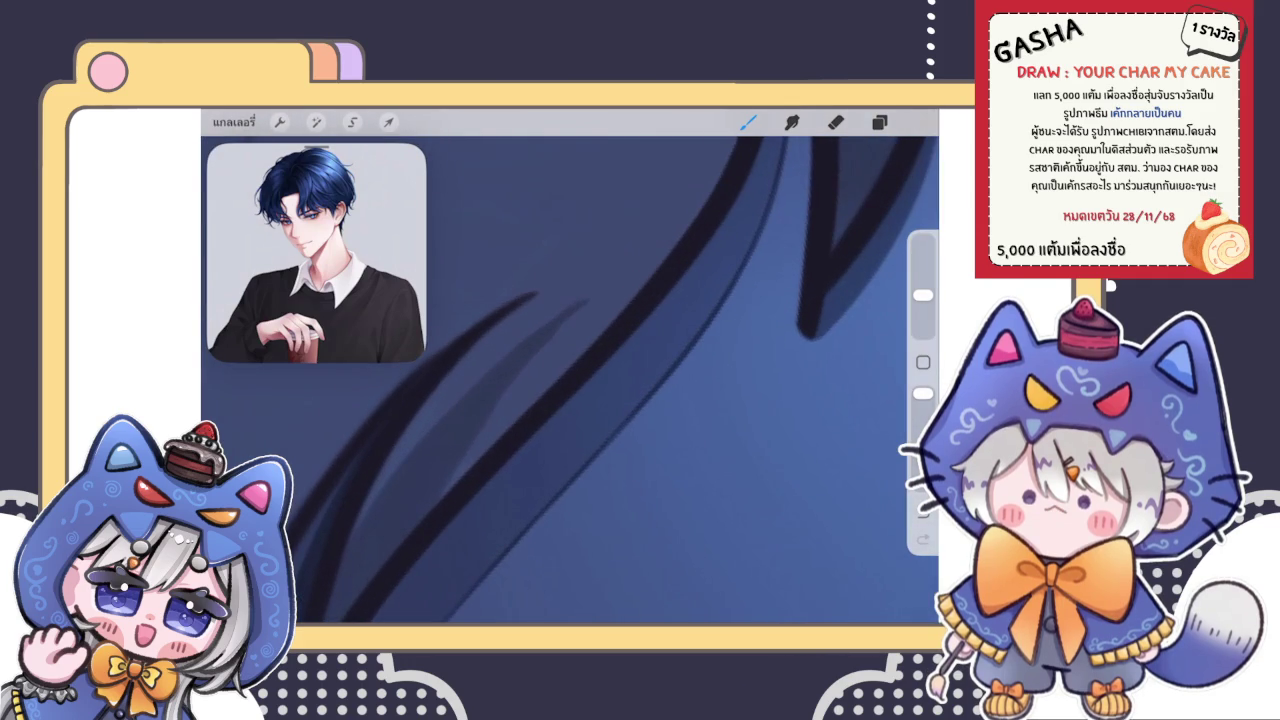
# Step: Switch to the eraser and zoom back out from the hair
pyautogui.click(835, 121)
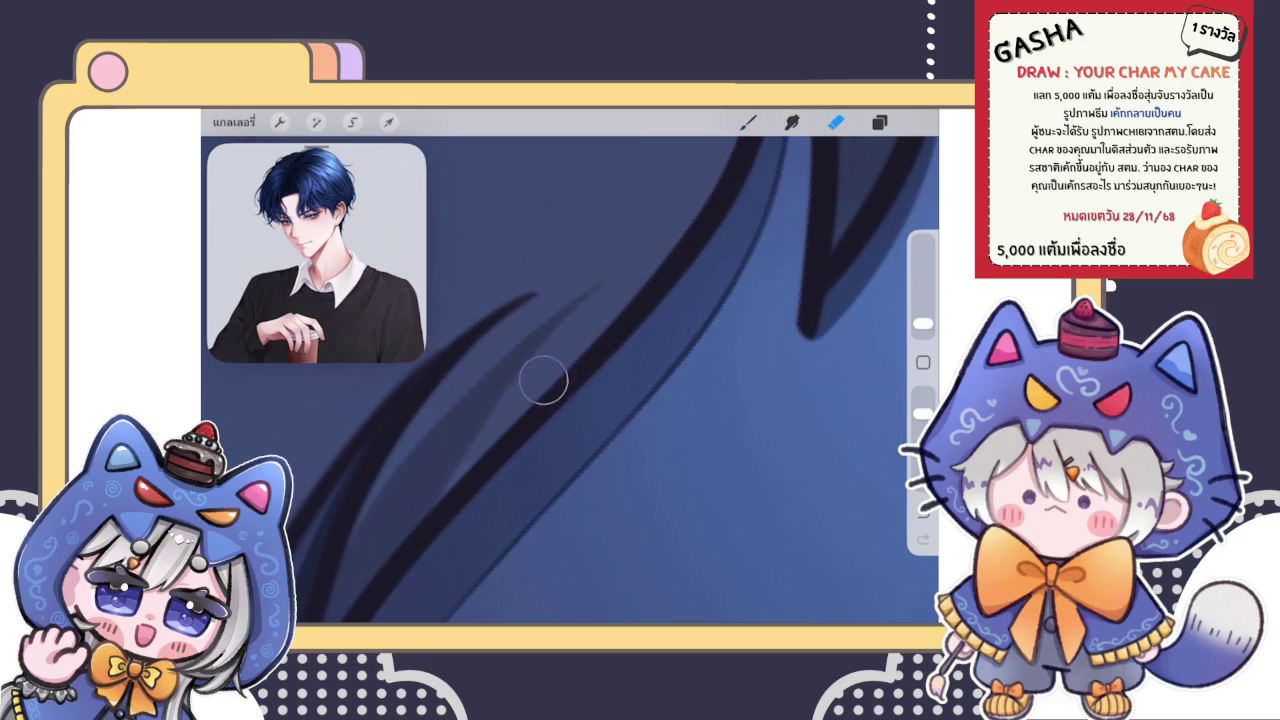
pyautogui.scroll(-2, 557, 372)
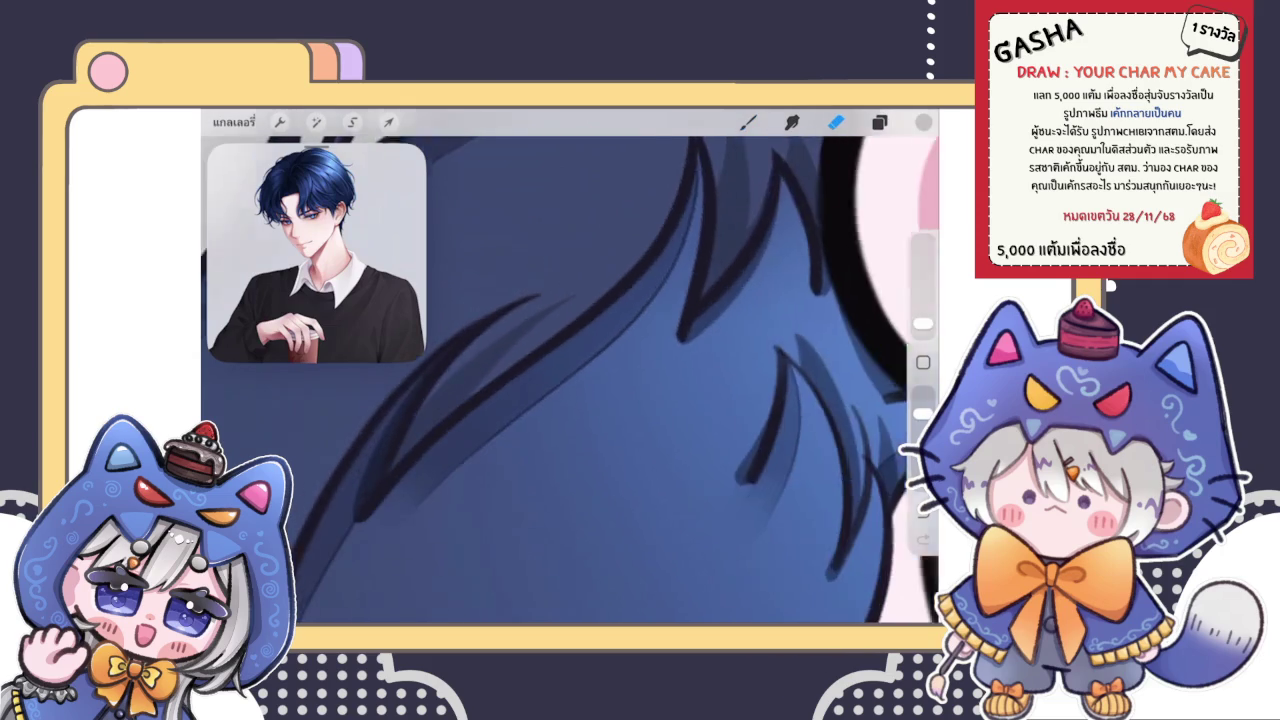
pyautogui.scroll(-2, 557, 372)
pyautogui.scroll(-2, 557, 372)
pyautogui.scroll(-2, 570, 372)
pyautogui.scroll(-2, 570, 372)
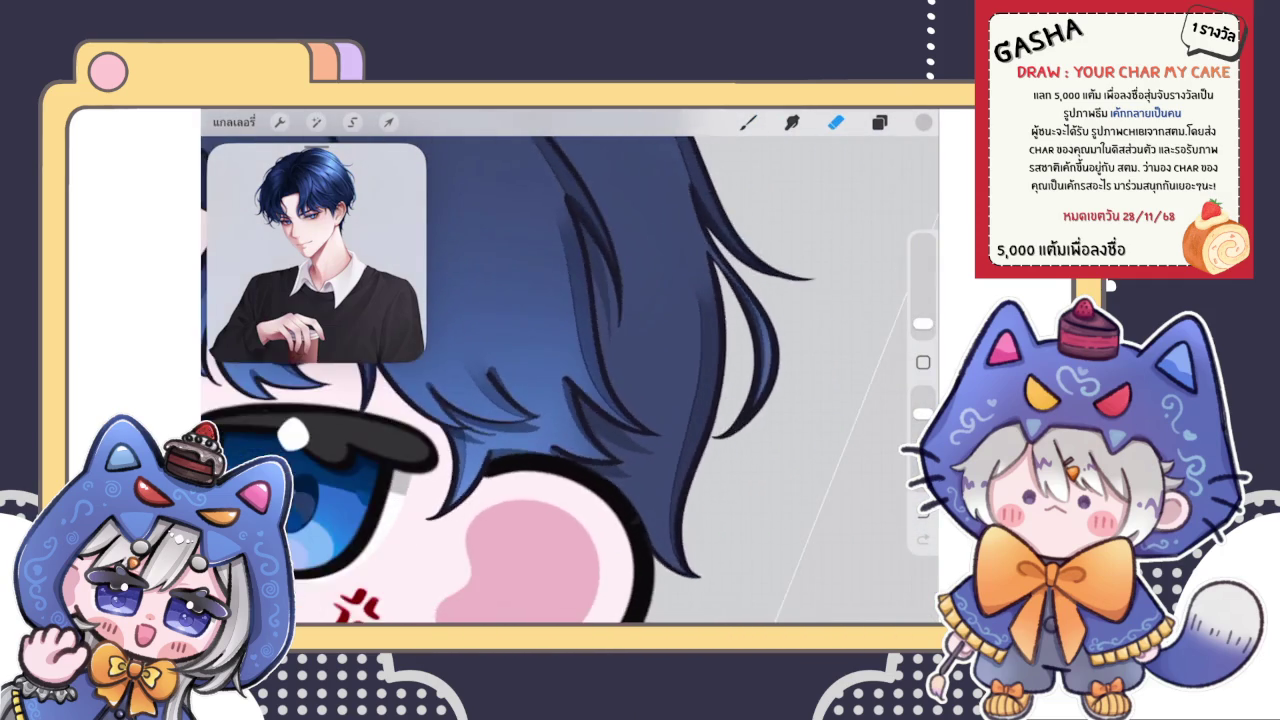
# Step: Return to the brush and shrink the floating reference image
pyautogui.scroll(-2, 570, 372)
pyautogui.scroll(-2, 570, 372)
pyautogui.scroll(-3, 462, 410)
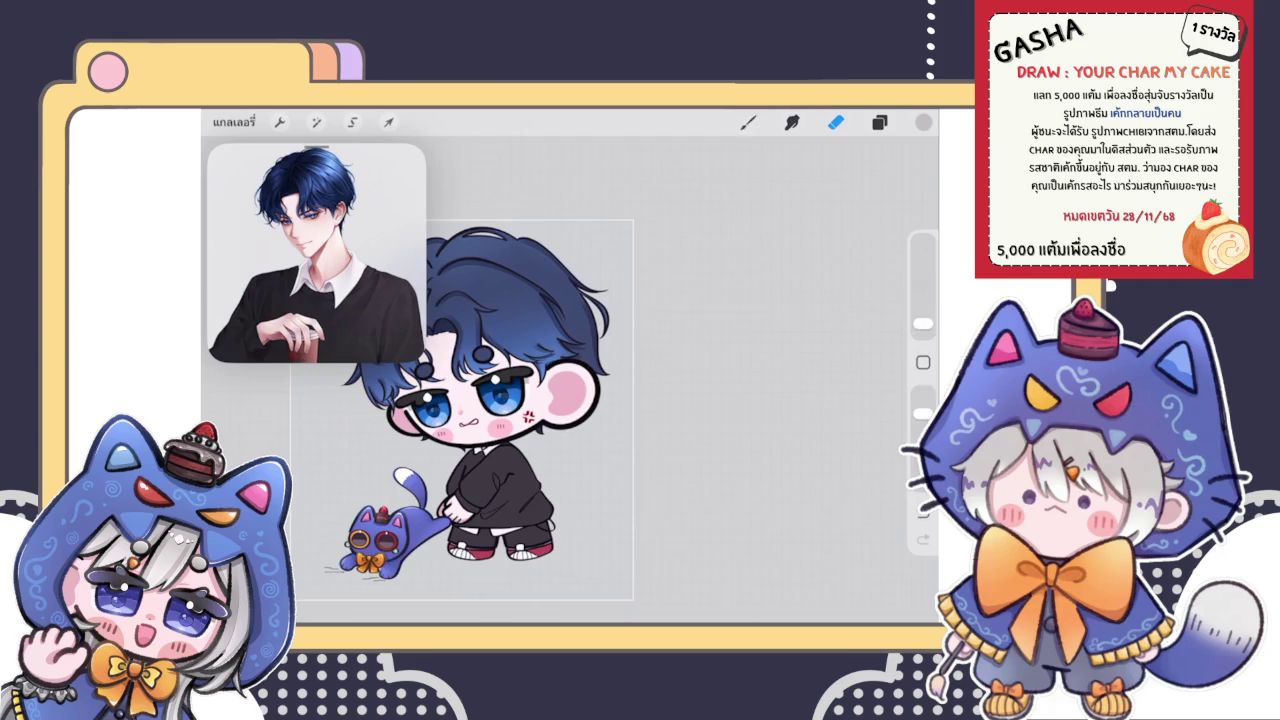
pyautogui.press('b')
pyautogui.scroll(3, 485, 405)
pyautogui.scroll(-2, 485, 405)
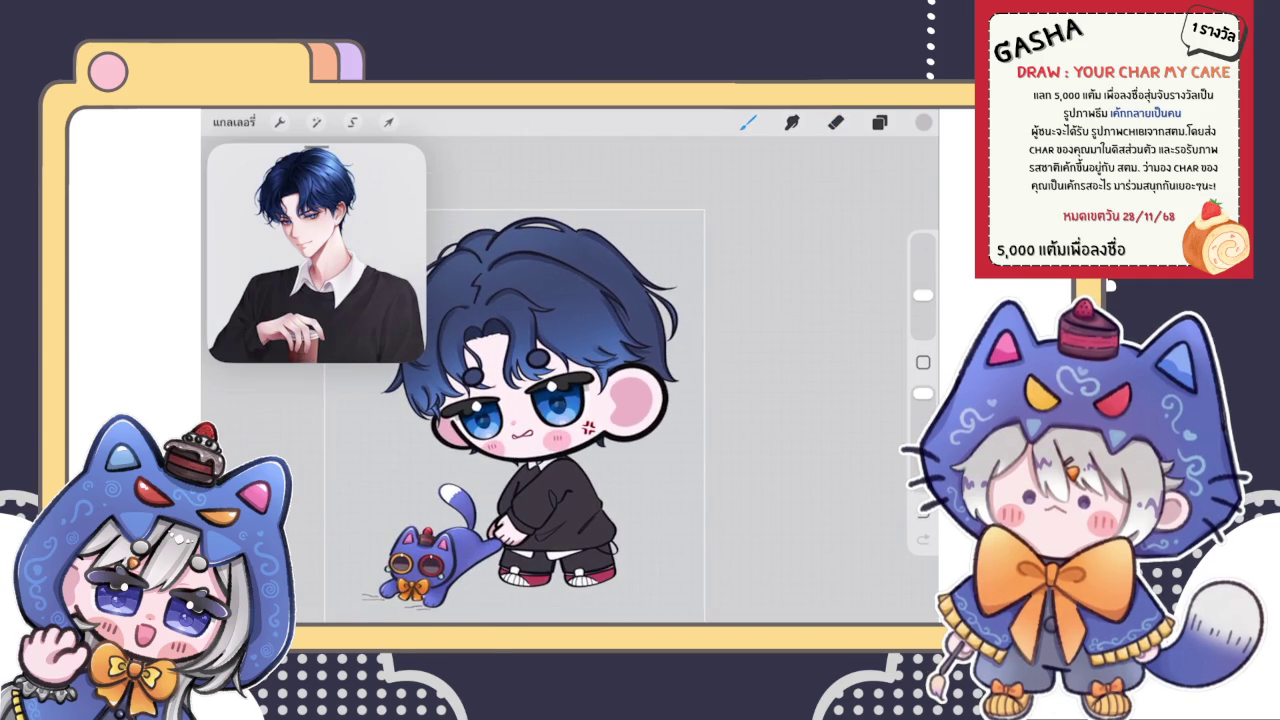
pyautogui.scroll(3, 600, 393)
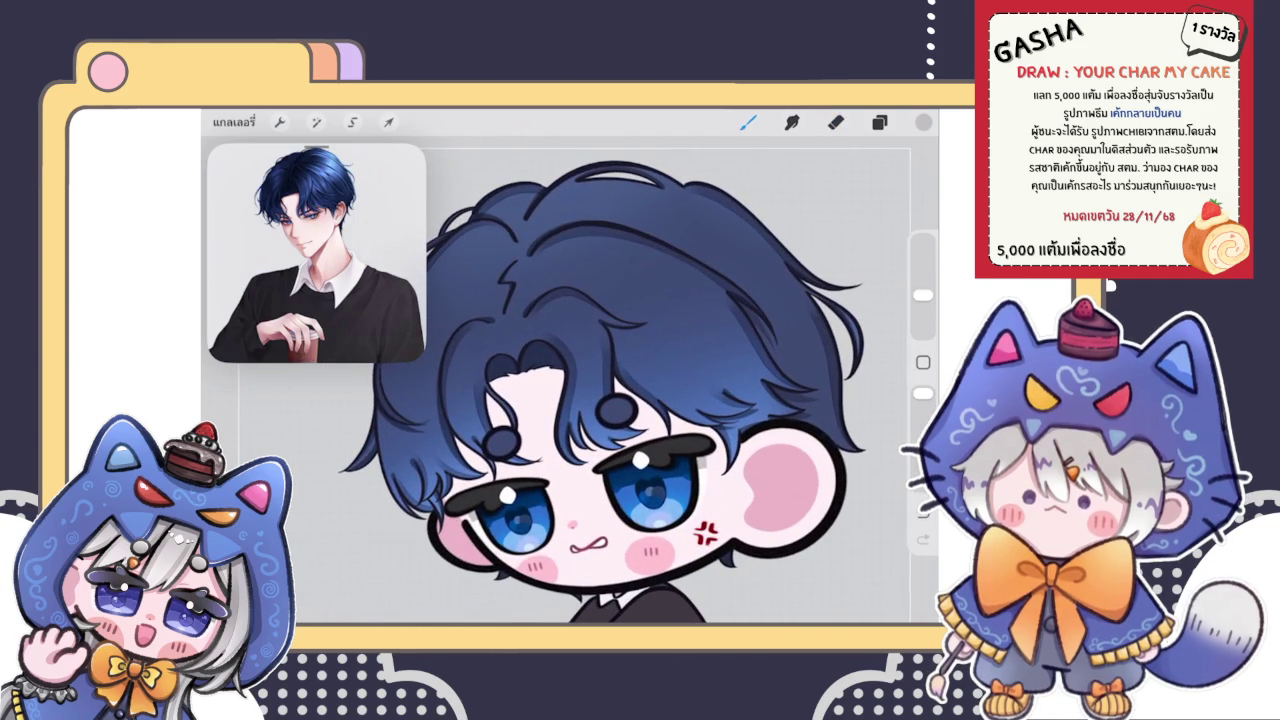
pyautogui.moveTo(423, 360); pyautogui.dragTo(381, 310)
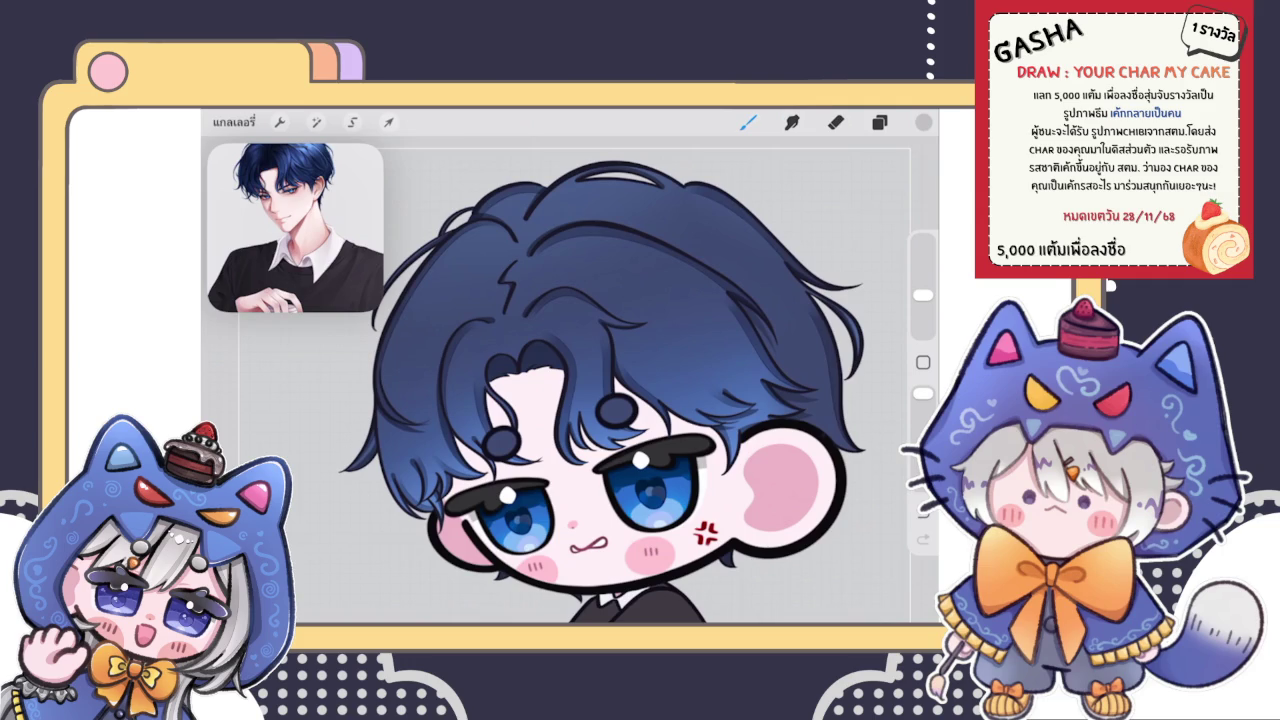
pyautogui.scroll(-3, 600, 393)
pyautogui.click(879, 122)
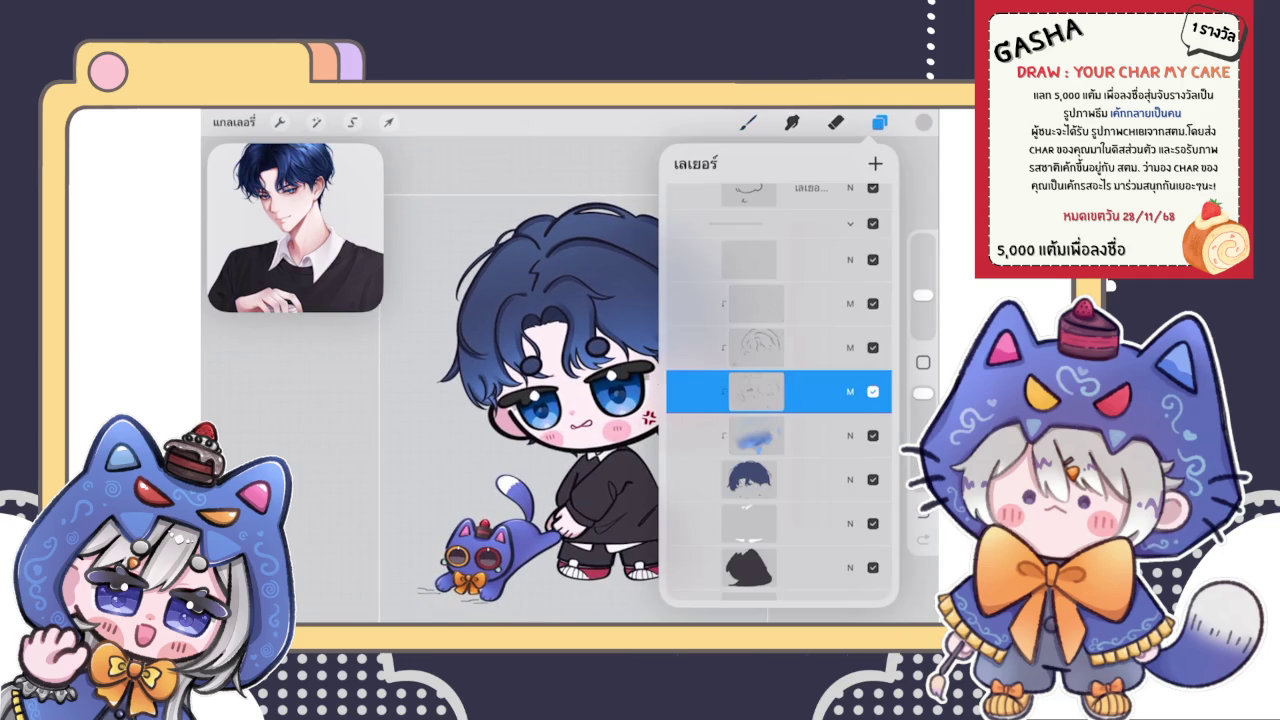
# Step: Select a higher layer, sample the hair colour, and undo the accidental darkening
pyautogui.click(780, 259)
pyautogui.click(560, 420)
pyautogui.scroll(5, 600, 380)
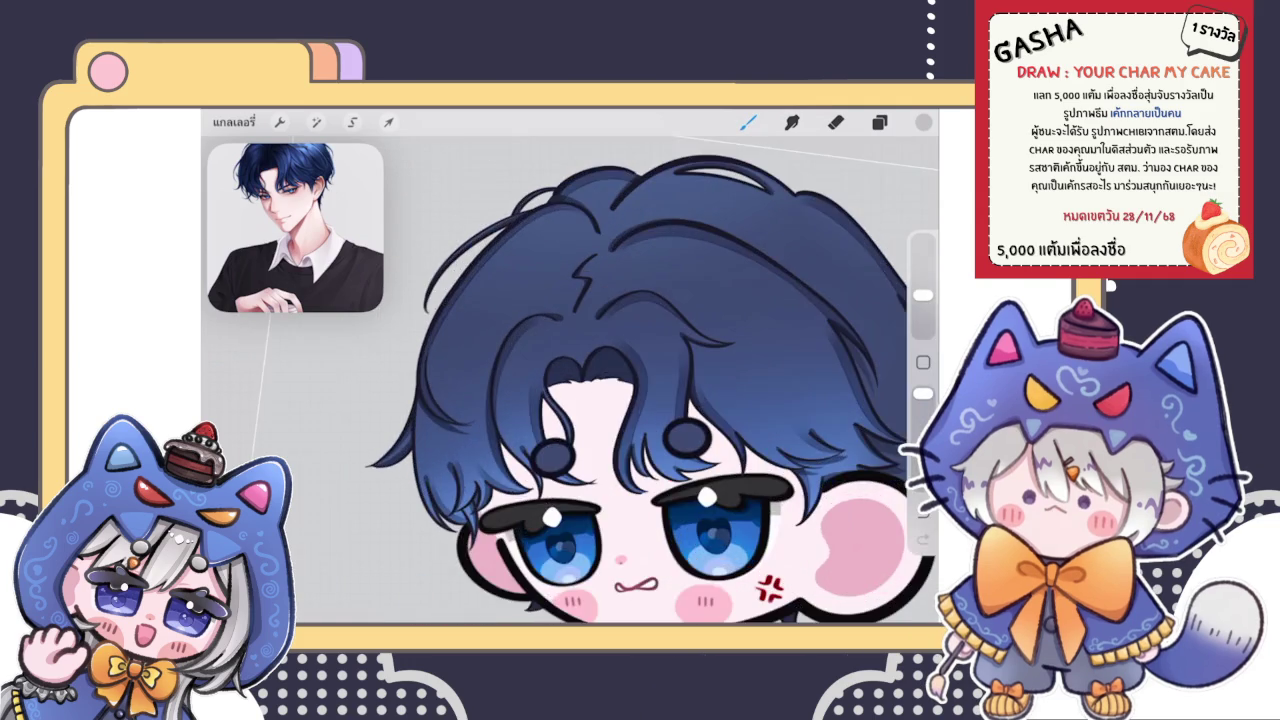
pyautogui.scroll(5, 600, 380)
pyautogui.scroll(3, 600, 380)
pyautogui.click(658, 297)
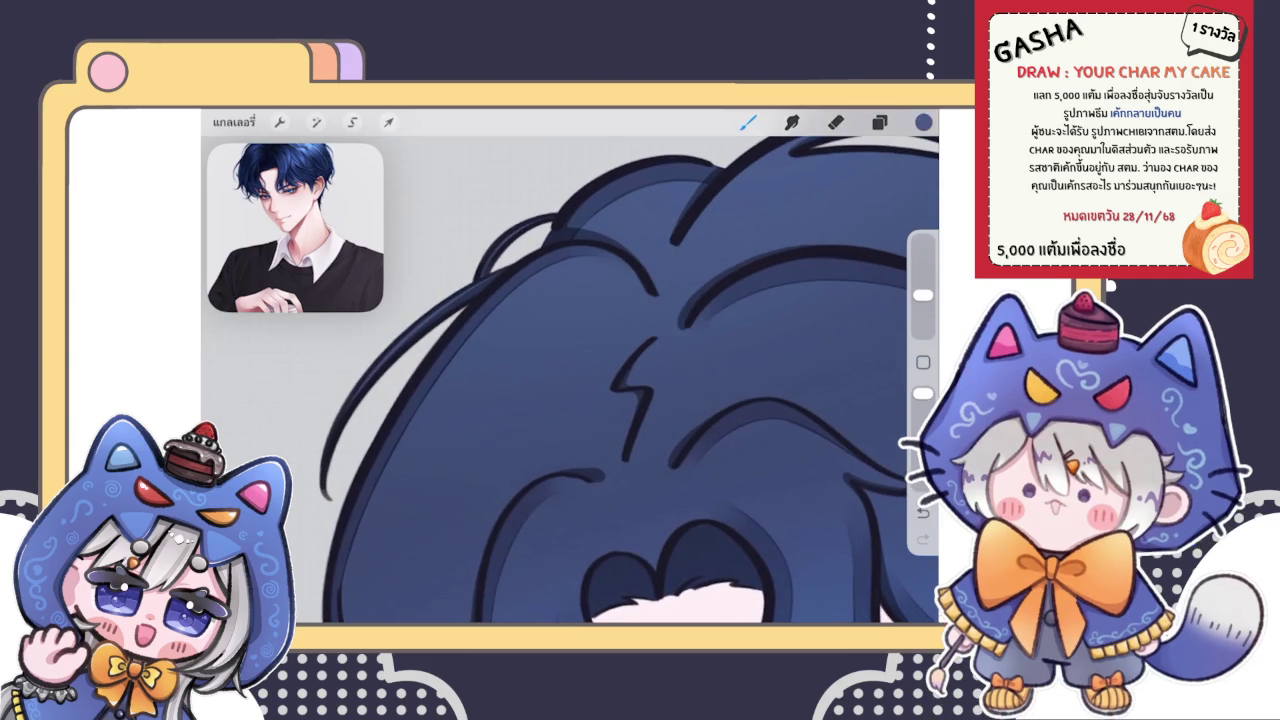
pyautogui.click(923, 122)
pyautogui.click(748, 122)
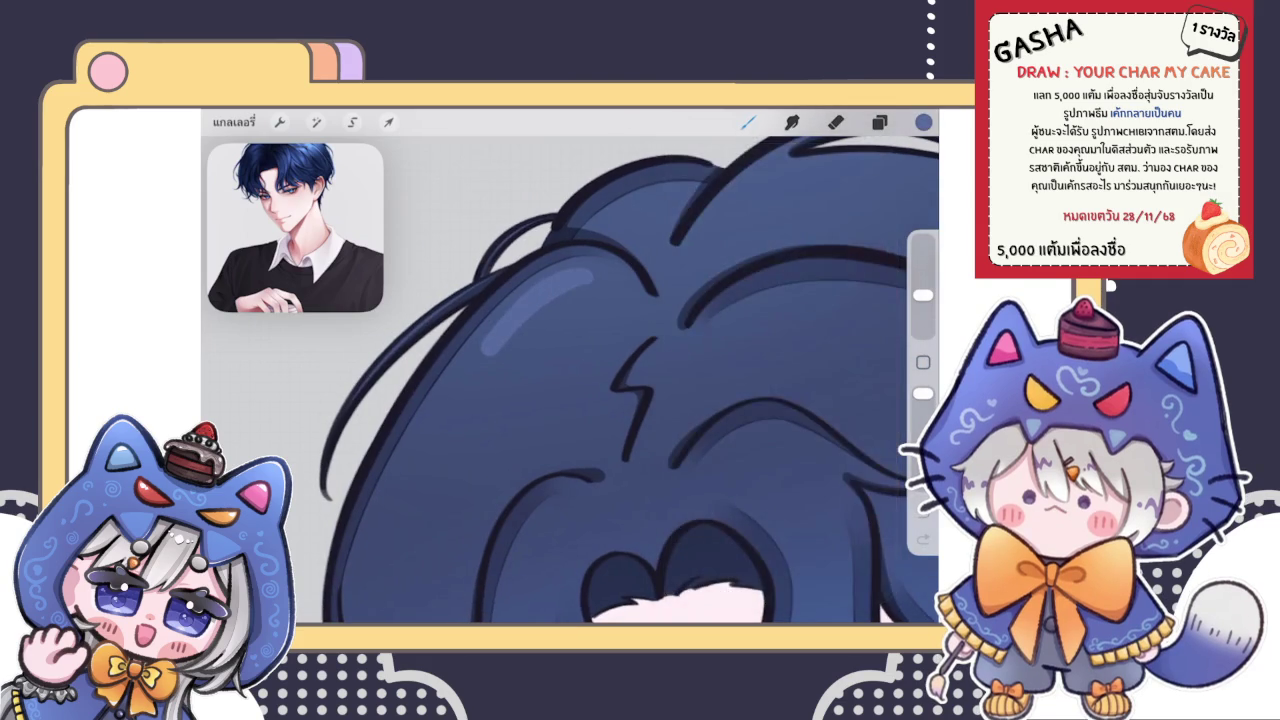
pyautogui.hotkey('ctrl', 'z')
# Step: Paint a broad light-blue highlight patch with a scalloped lower edge across the hair
pyautogui.moveTo(462, 432)
pyautogui.mouseDown()
pyautogui.moveTo(655, 268)
pyautogui.moveTo(612, 446)
pyautogui.mouseUp()
pyautogui.moveTo(655, 285); pyautogui.dragTo(615, 300)
pyautogui.moveTo(470, 440)
pyautogui.mouseDown()
pyautogui.moveTo(620, 295)
pyautogui.moveTo(580, 445)
pyautogui.mouseUp()
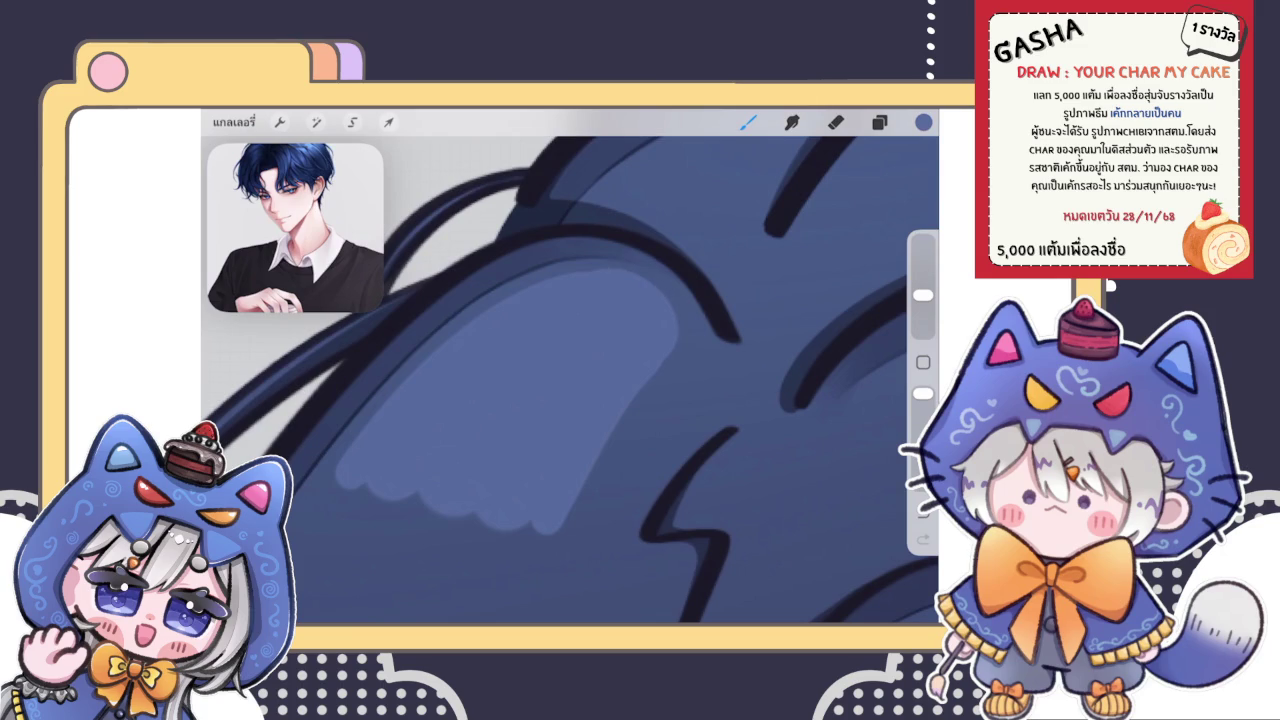
pyautogui.hotkey('ctrl', 'z')
pyautogui.hotkey('ctrl', 'shift', 'z')
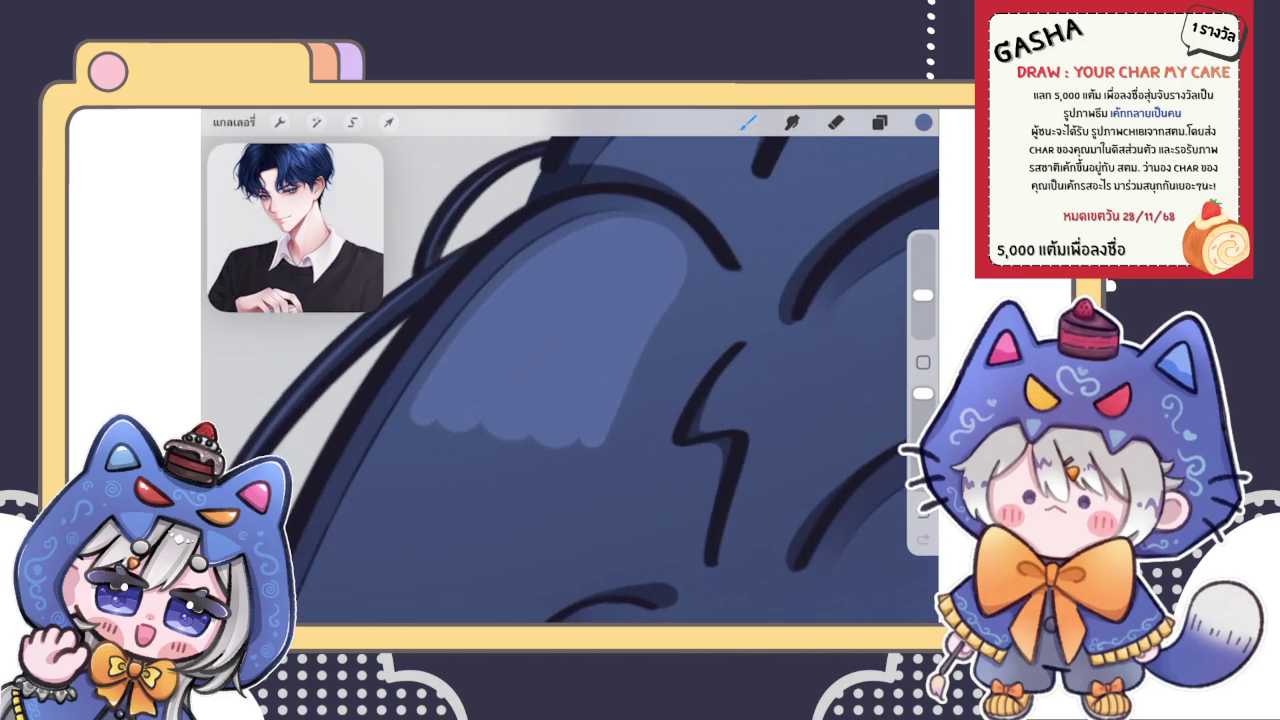
# Step: Smudge the highlight's scalloped edge with a slightly smaller size to blend it into the hair
pyautogui.press('s')
pyautogui.moveTo(922, 311); pyautogui.dragTo(922, 318)
pyautogui.moveTo(540, 430); pyautogui.dragTo(405, 495)
pyautogui.moveTo(484, 398); pyautogui.dragTo(580, 496)
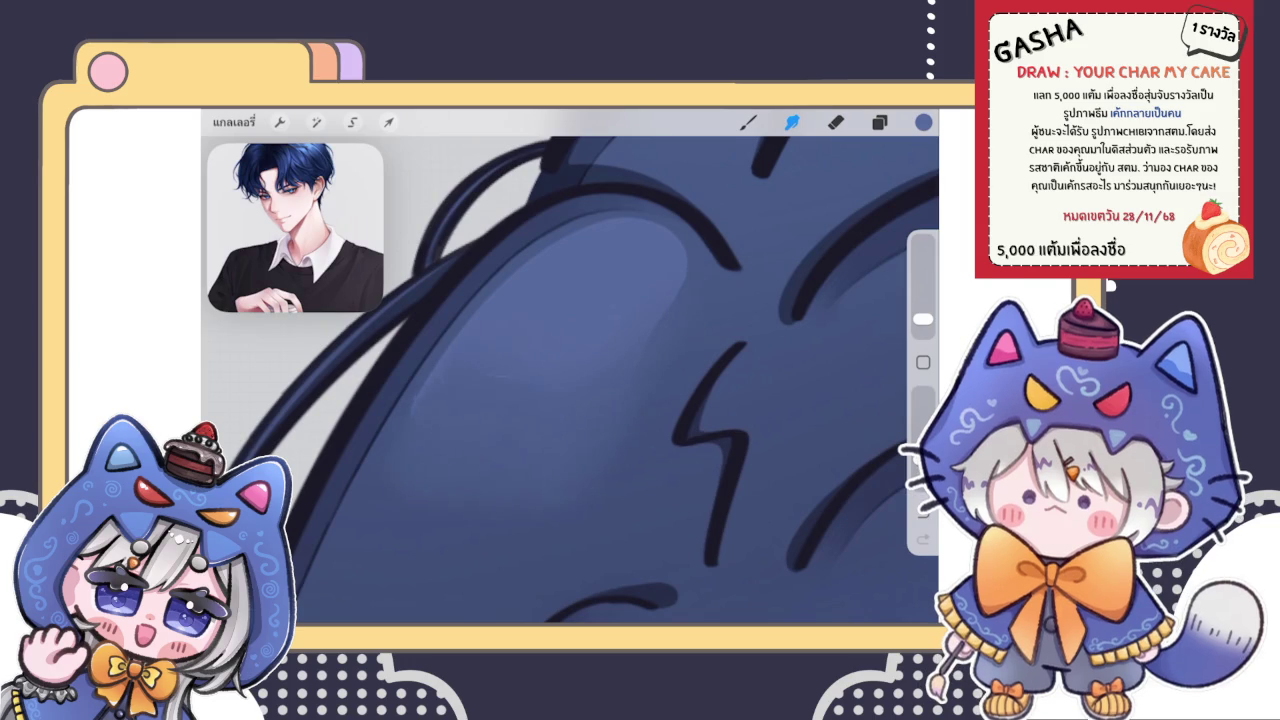
pyautogui.moveTo(392, 560)
pyautogui.mouseDown()
pyautogui.moveTo(482, 438)
pyautogui.moveTo(457, 523)
pyautogui.moveTo(543, 437)
pyautogui.moveTo(549, 491)
pyautogui.moveTo(664, 326)
pyautogui.mouseUp()
pyautogui.moveTo(500, 378)
pyautogui.mouseDown()
pyautogui.moveTo(366, 532)
pyautogui.moveTo(498, 426)
pyautogui.mouseUp()
pyautogui.moveTo(636, 354)
pyautogui.mouseDown()
pyautogui.moveTo(617, 477)
pyautogui.moveTo(705, 243)
pyautogui.mouseUp()
pyautogui.moveTo(606, 409); pyautogui.dragTo(606, 411)
pyautogui.moveTo(735, 296)
pyautogui.mouseDown()
pyautogui.moveTo(634, 409)
pyautogui.moveTo(573, 526)
pyautogui.mouseUp()
pyautogui.scroll(-5, 570, 380)
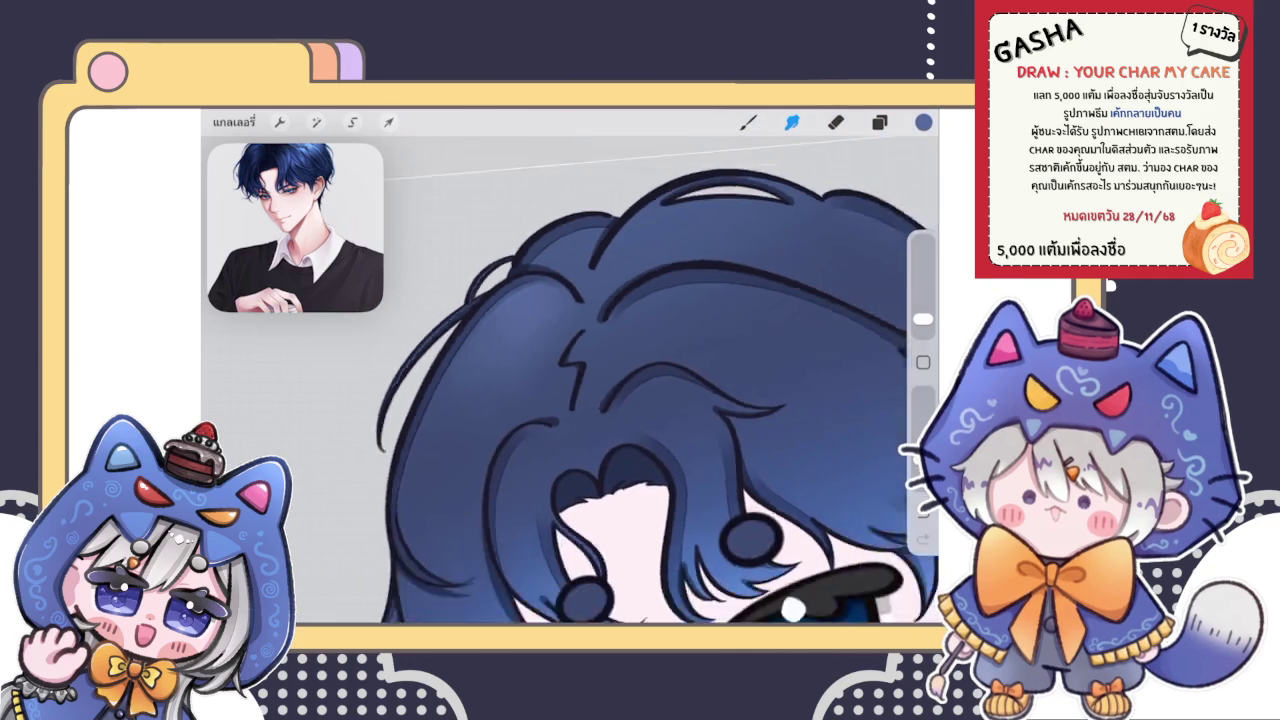
# Step: Paint a lighter blue highlight on the hair crown, extending its right edge slightly
pyautogui.scroll(-3, 570, 380)
pyautogui.scroll(3, 570, 380)
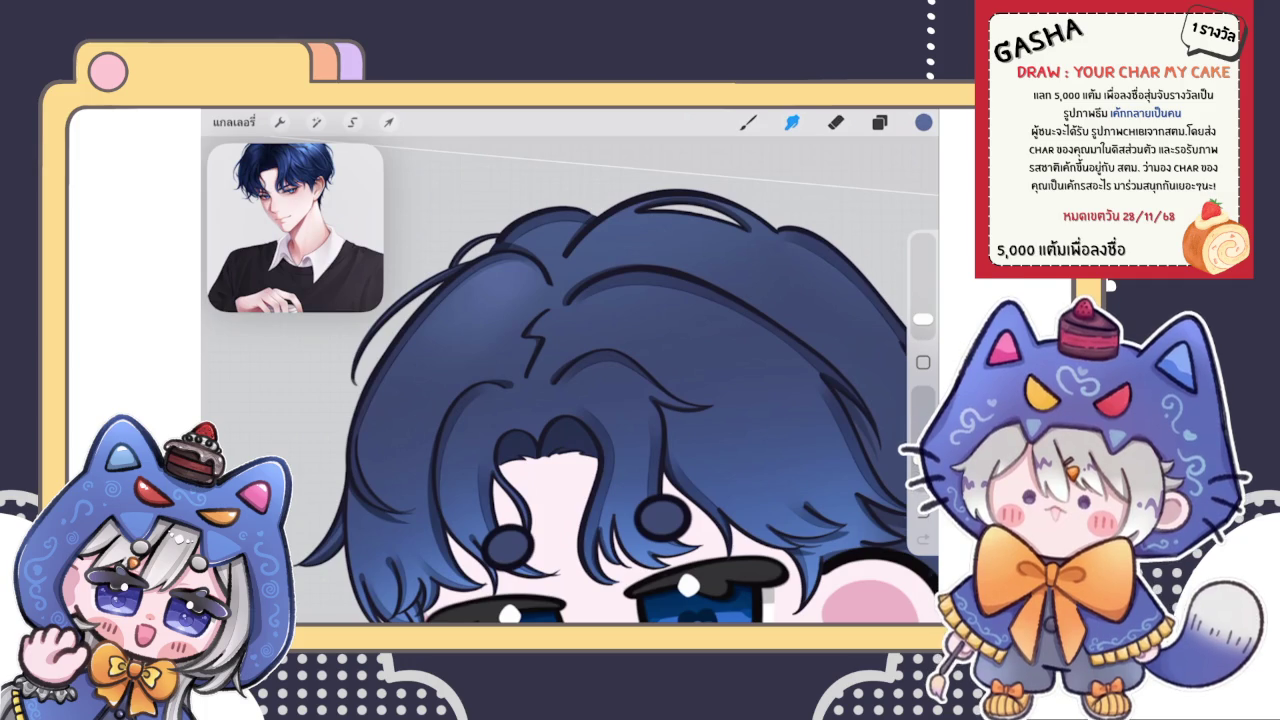
pyautogui.scroll(-5, 570, 380)
pyautogui.scroll(2, 570, 380)
pyautogui.scroll(2, 570, 380)
pyautogui.scroll(-3, 570, 380)
pyautogui.scroll(2, 570, 380)
pyautogui.scroll(1, 560, 250)
pyautogui.scroll(2, 560, 250)
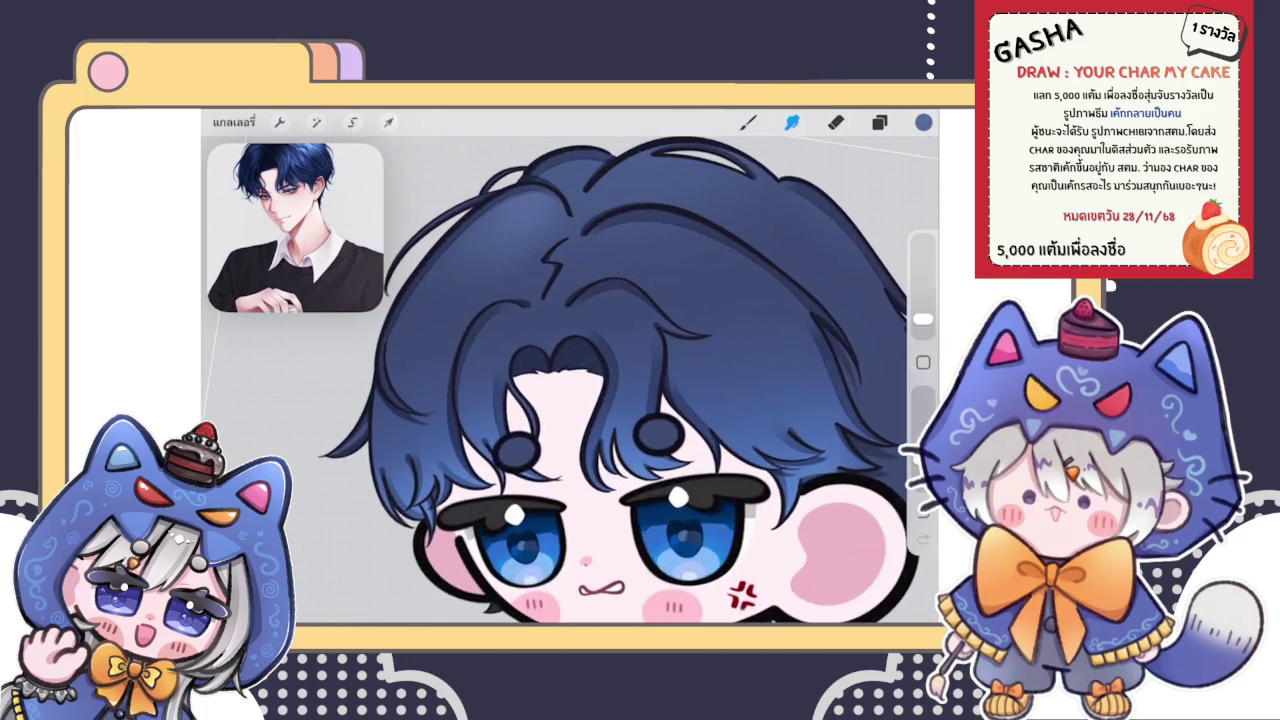
pyautogui.scroll(2, 560, 250)
pyautogui.scroll(2, 560, 250)
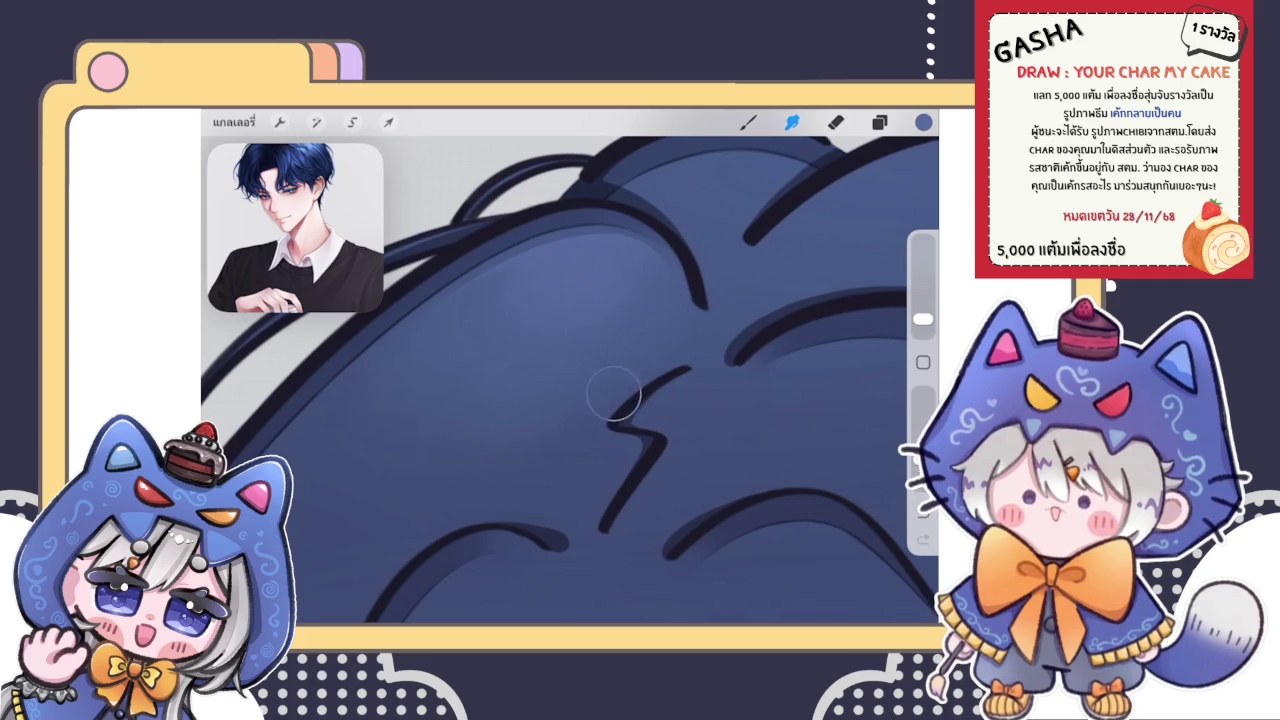
pyautogui.scroll(-2, 571, 429)
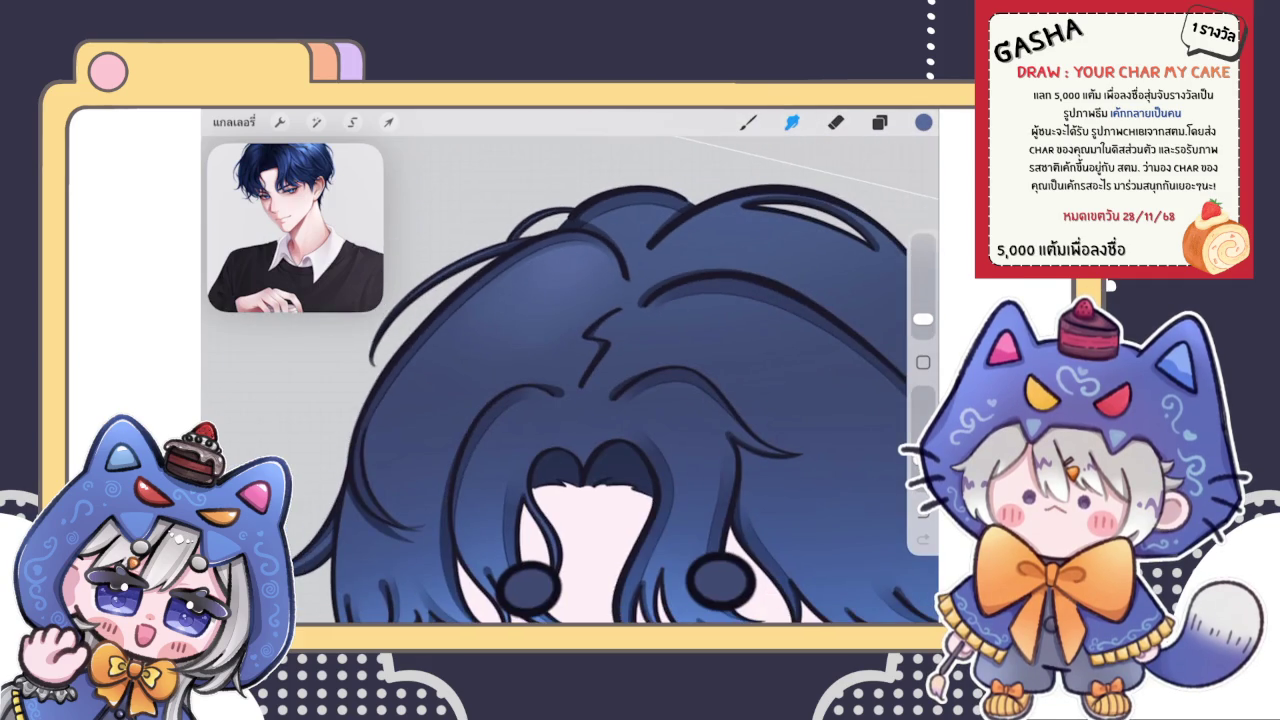
pyautogui.scroll(5, 570, 400)
pyautogui.click(748, 121)
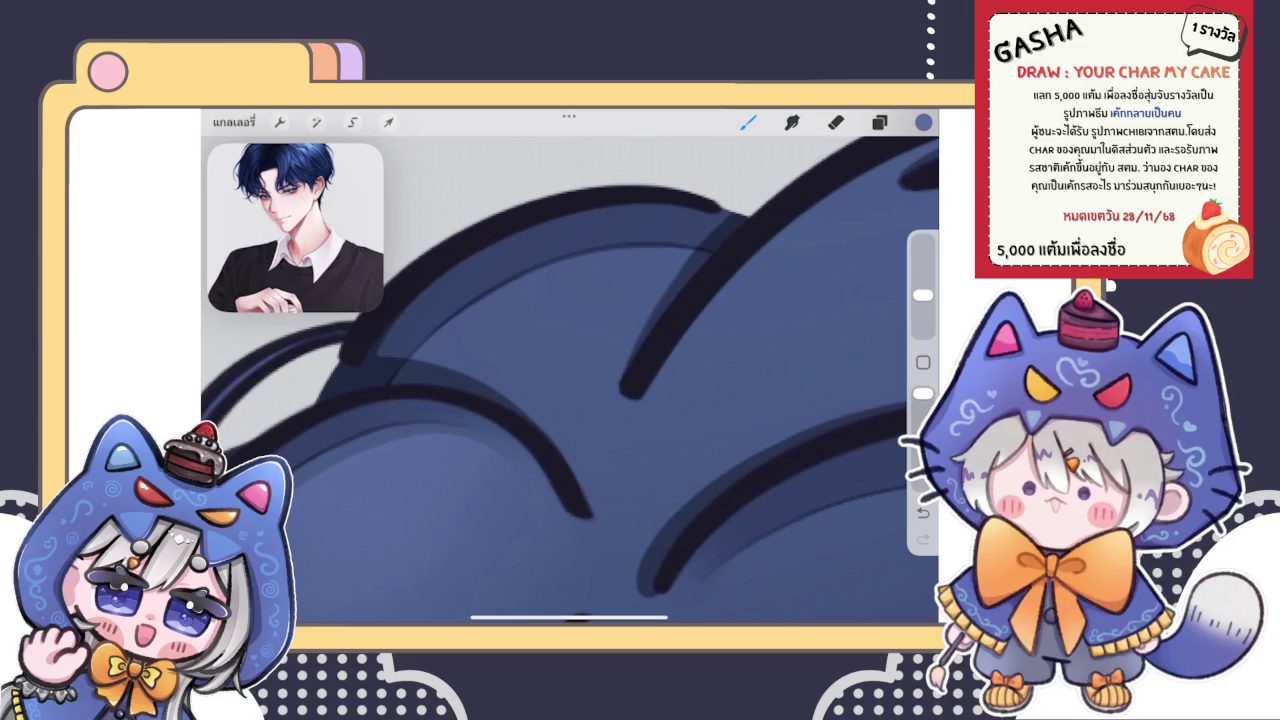
pyautogui.moveTo(460, 340)
pyautogui.mouseDown()
pyautogui.moveTo(630, 270)
pyautogui.moveTo(560, 360)
pyautogui.moveTo(470, 350)
pyautogui.moveTo(640, 240)
pyautogui.moveTo(645, 330)
pyautogui.moveTo(435, 390)
pyautogui.mouseUp()
pyautogui.scroll(2, 570, 380)
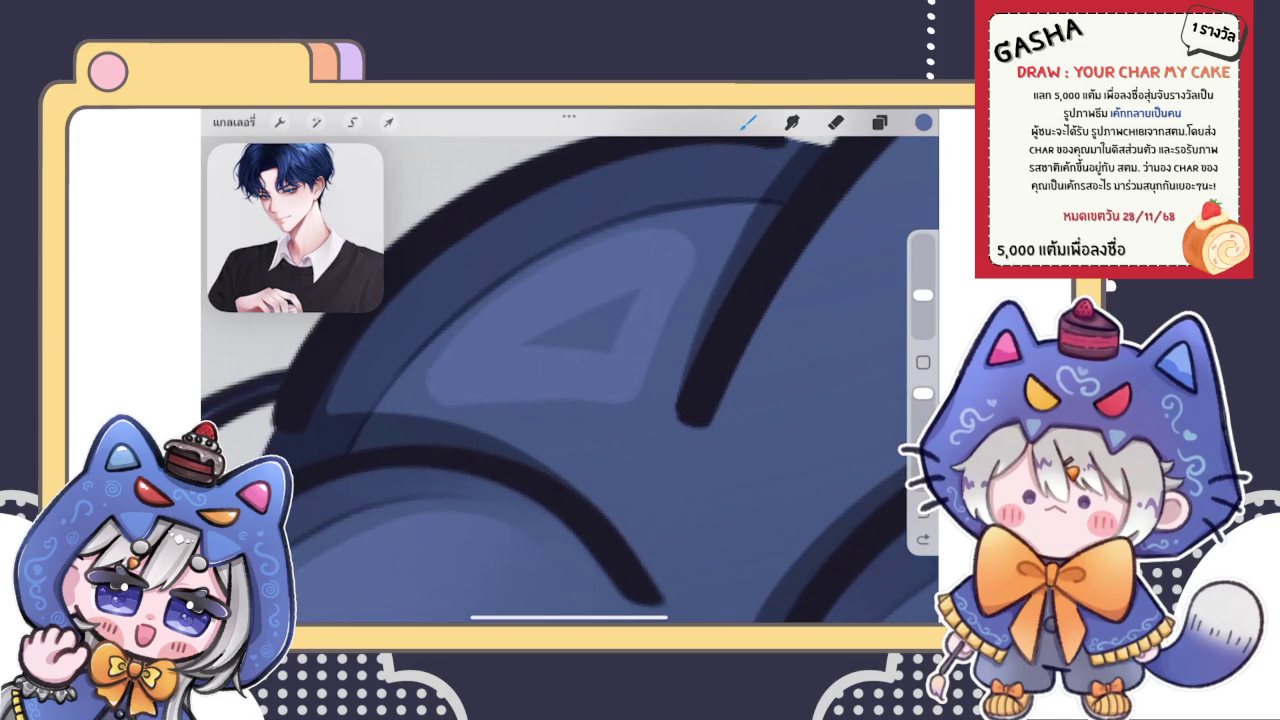
pyautogui.moveTo(540, 340); pyautogui.dragTo(630, 300)
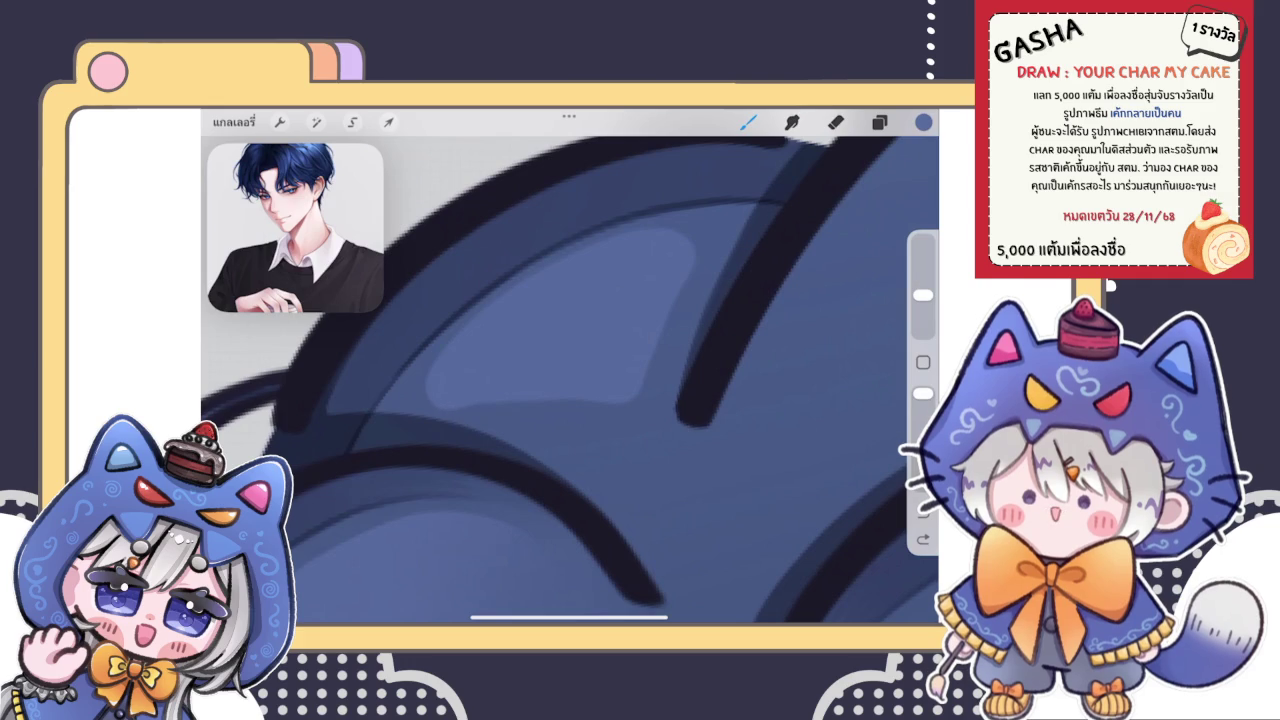
pyautogui.moveTo(688, 235); pyautogui.dragTo(696, 284)
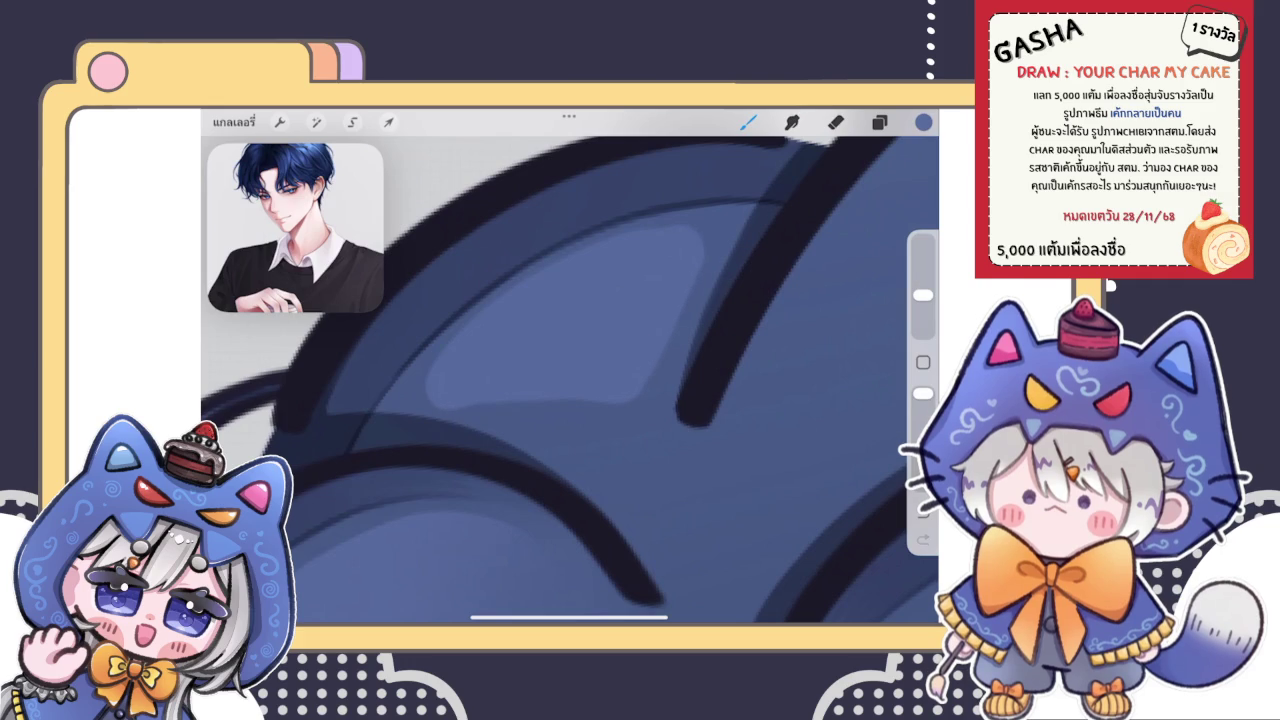
# Step: Smudge the highlight into a smooth gradient and soften the shading near the lower hair curve
pyautogui.scroll(-3, 570, 380)
pyautogui.scroll(-2, 570, 380)
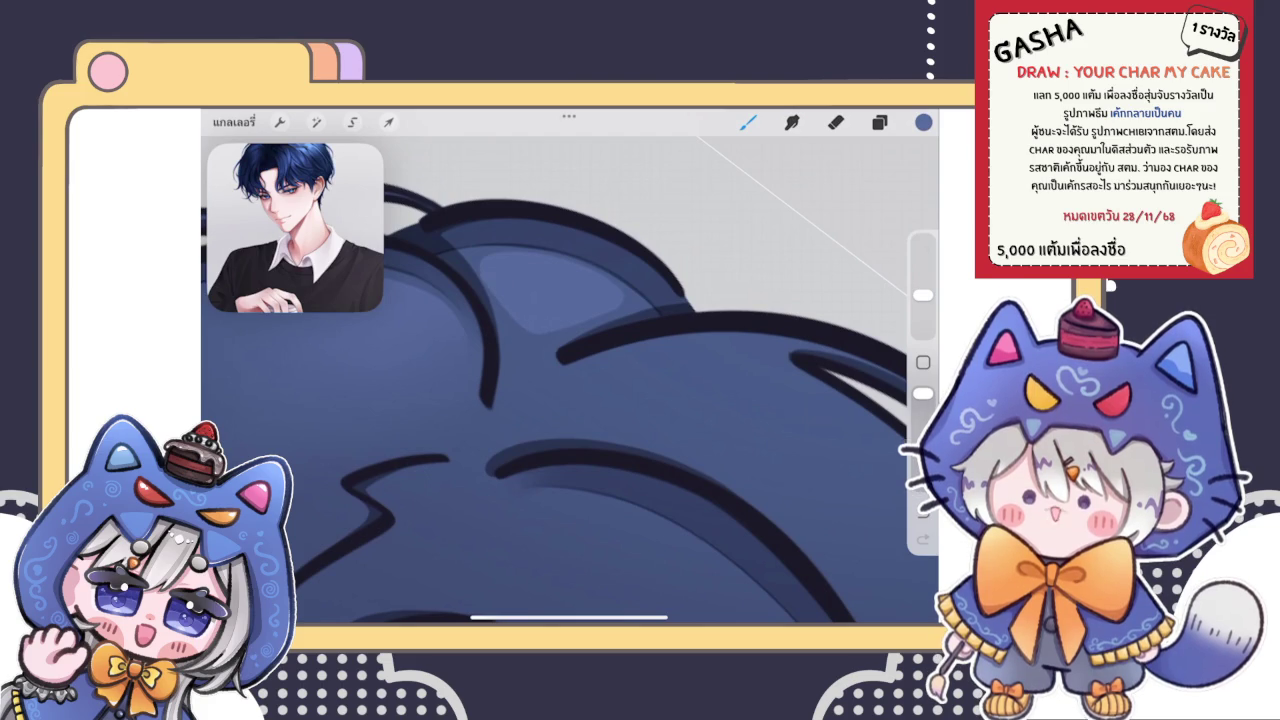
pyautogui.scroll(-3, 570, 400)
pyautogui.scroll(-3, 570, 400)
pyautogui.scroll(-5, 570, 430)
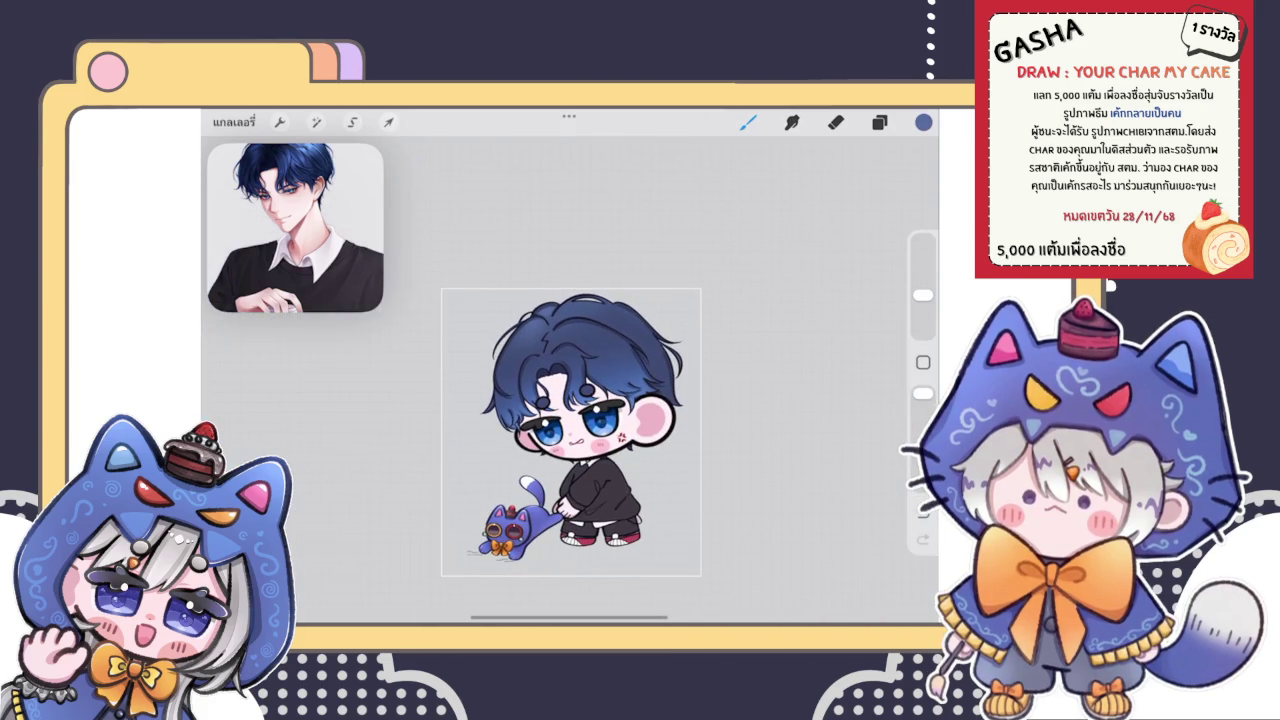
pyautogui.scroll(3, 570, 380)
pyautogui.scroll(3, 570, 380)
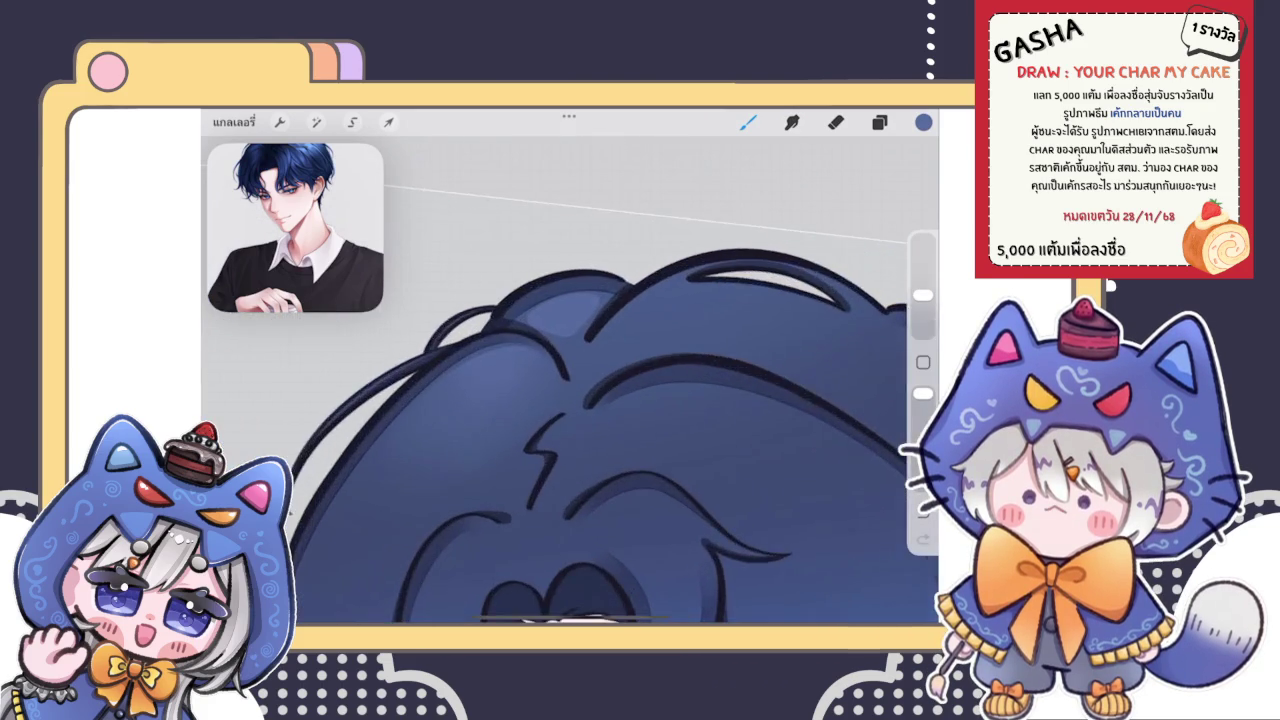
pyautogui.scroll(3, 570, 380)
pyautogui.scroll(3, 570, 380)
pyautogui.click(792, 121)
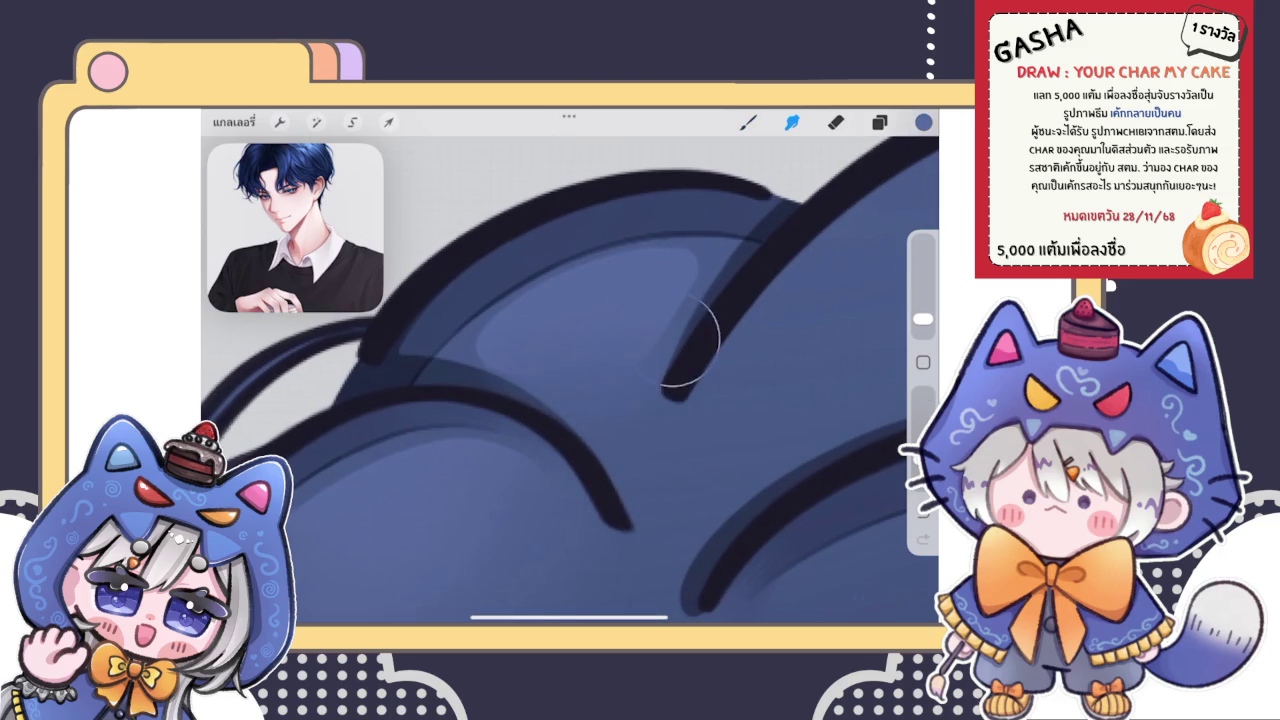
pyautogui.moveTo(722, 296); pyautogui.dragTo(740, 240)
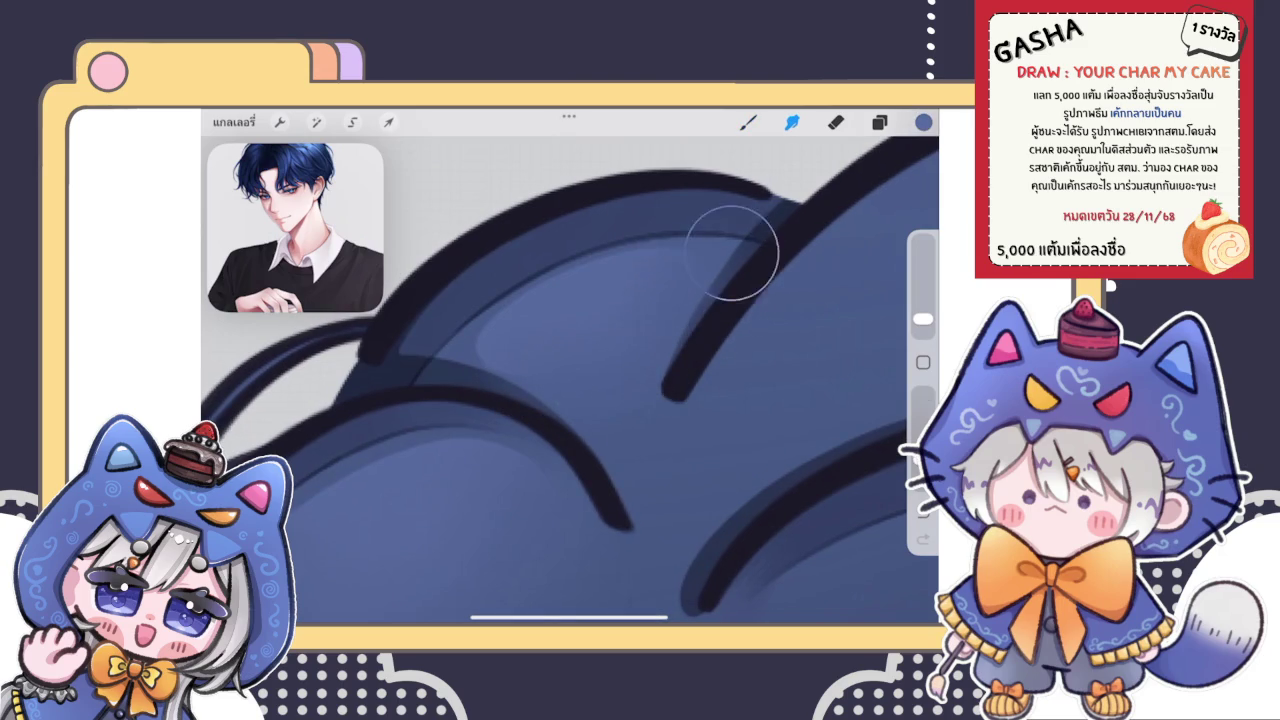
pyautogui.moveTo(468, 378); pyautogui.dragTo(544, 411)
pyautogui.scroll(-3, 570, 366)
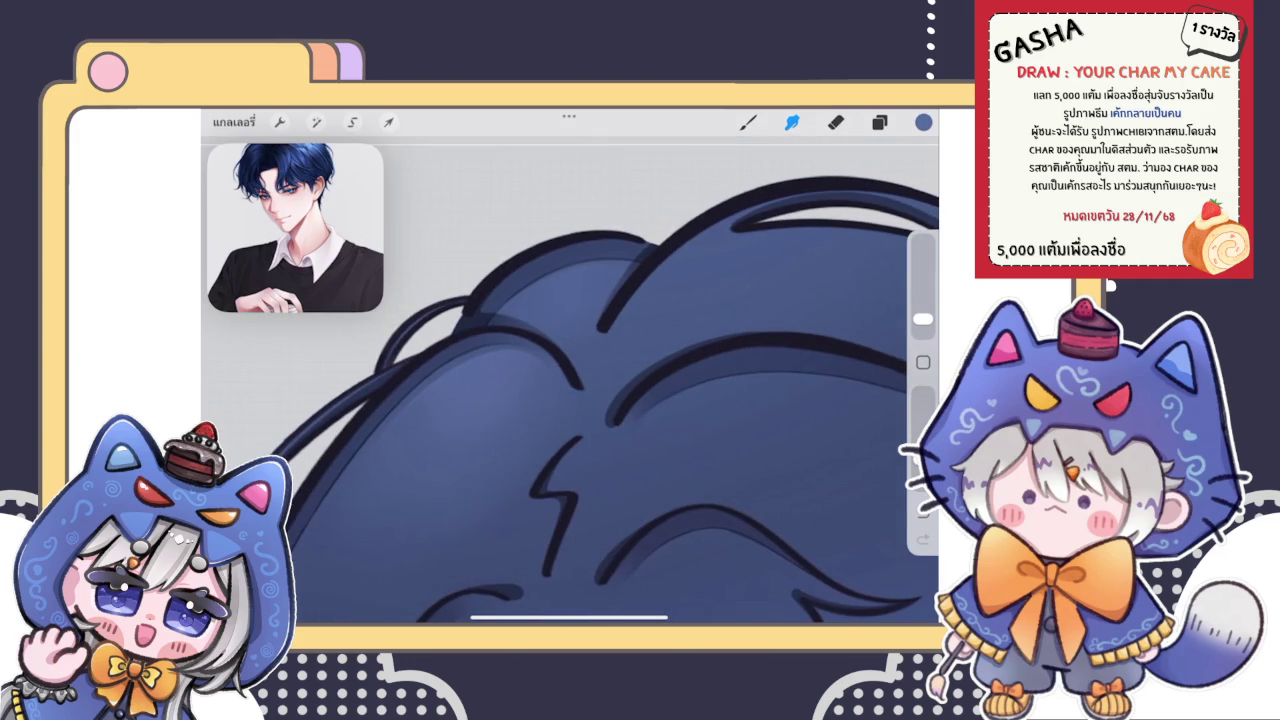
pyautogui.scroll(-3, 570, 400)
pyautogui.click(879, 122)
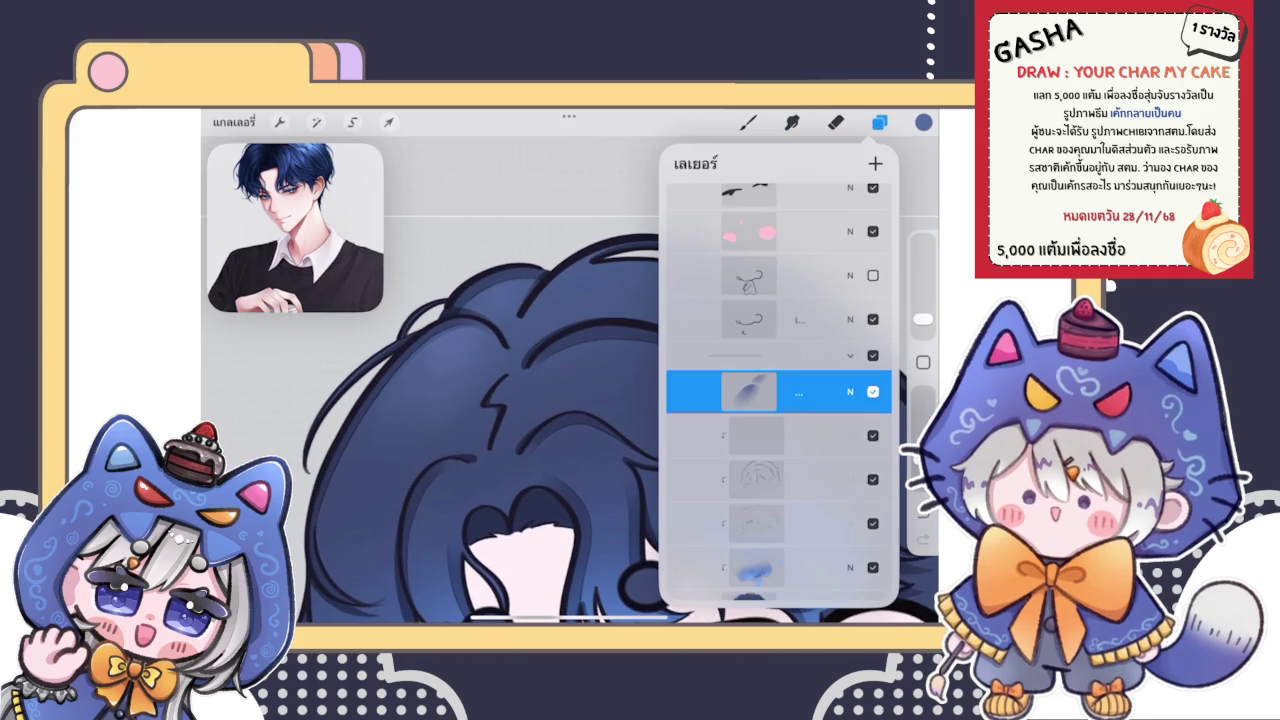
# Step: Try light-blue highlight strokes down the left bang strand, undoing each unsatisfying attempt
pyautogui.click(748, 122)
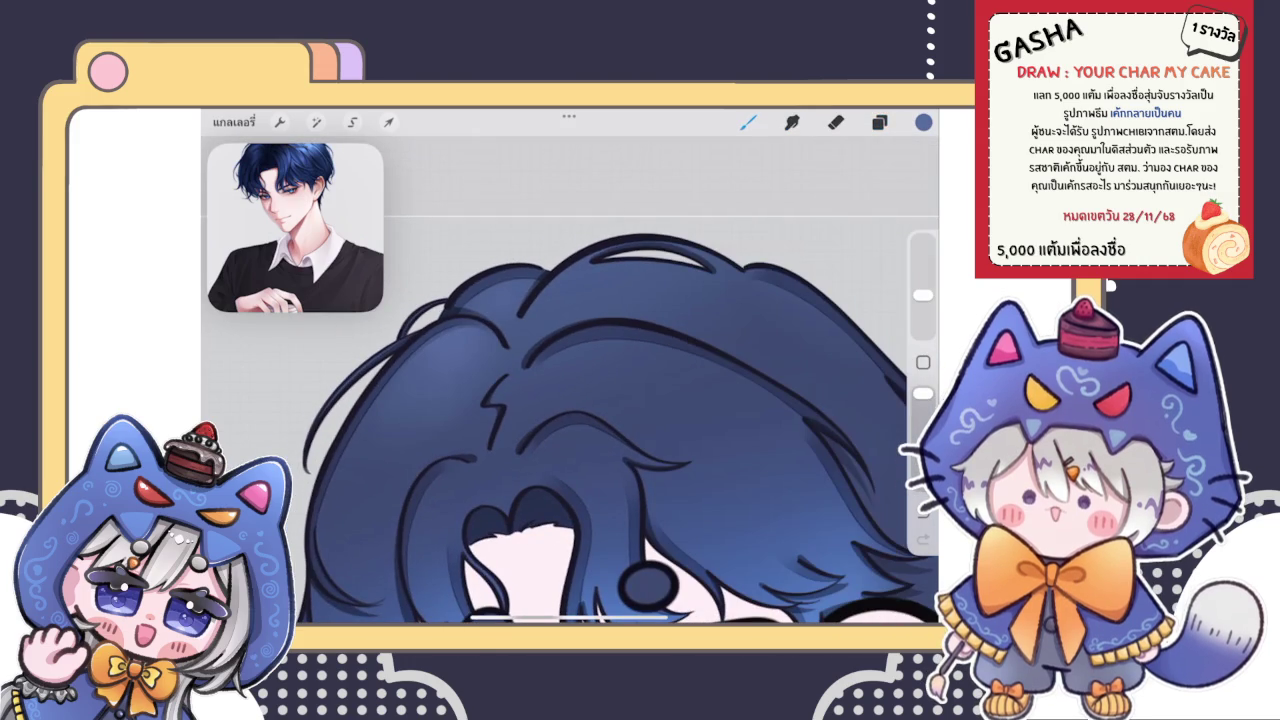
pyautogui.scroll(3, 580, 420)
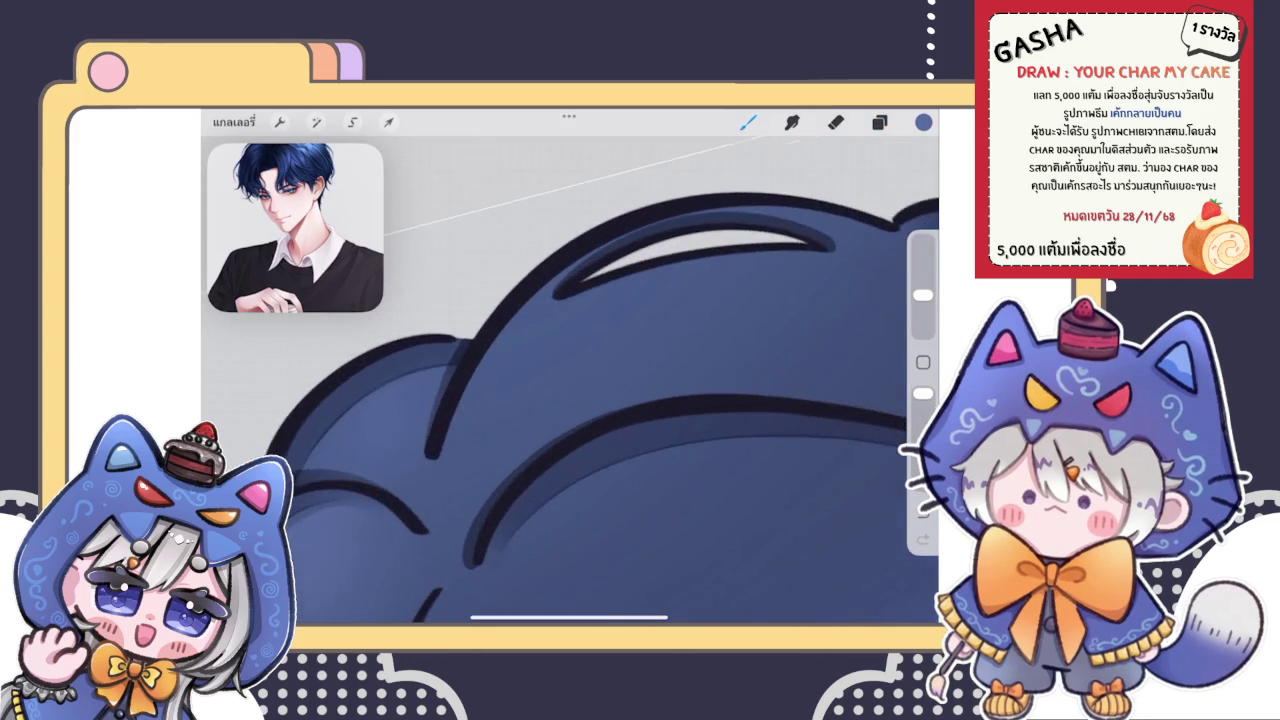
pyautogui.scroll(-2, 570, 380)
pyautogui.scroll(4, 570, 380)
pyautogui.scroll(-2, 570, 380)
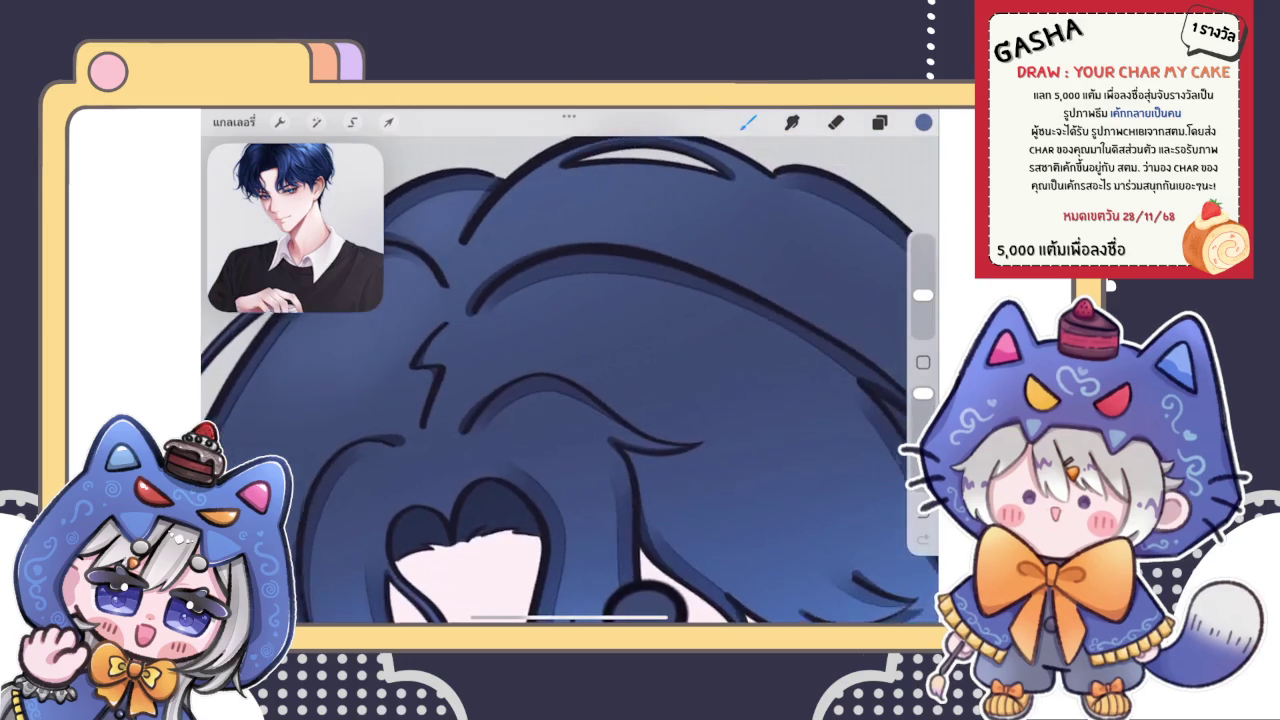
pyautogui.scroll(-2, 570, 380)
pyautogui.scroll(1, 570, 380)
pyautogui.scroll(3, 570, 380)
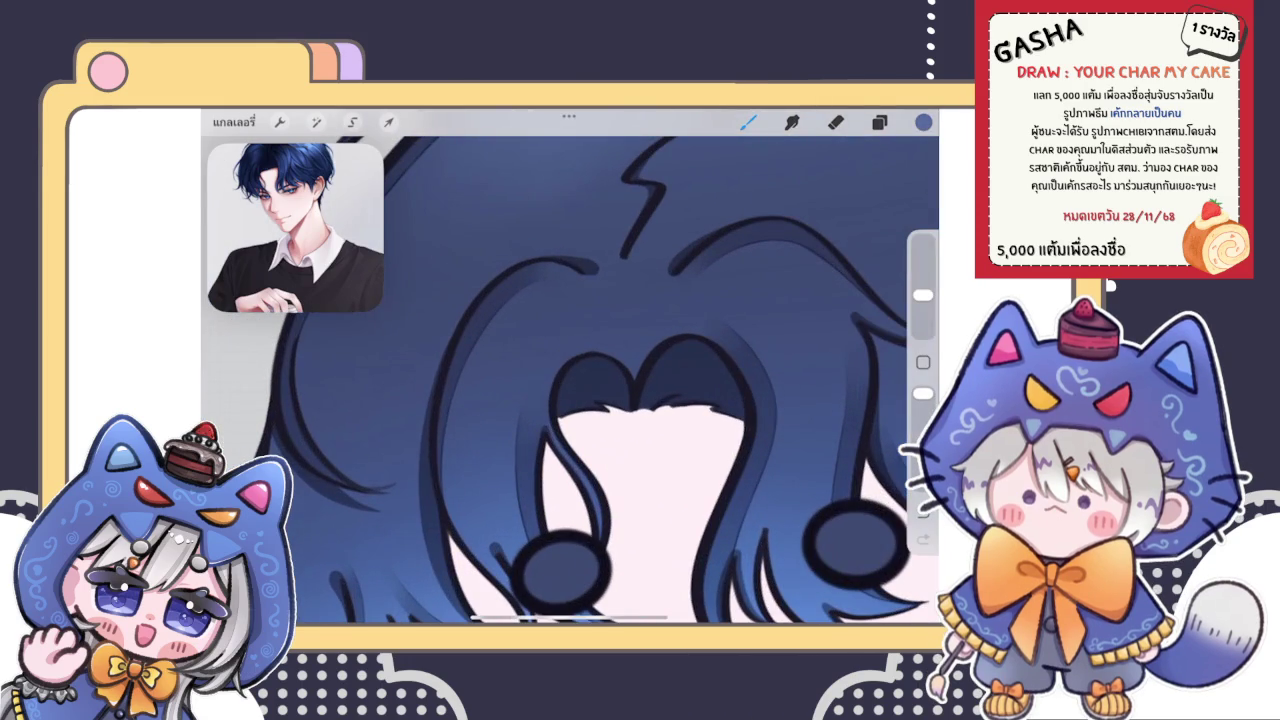
pyautogui.moveTo(527, 297); pyautogui.dragTo(470, 390)
pyautogui.hotkey('ctrl', 'z')
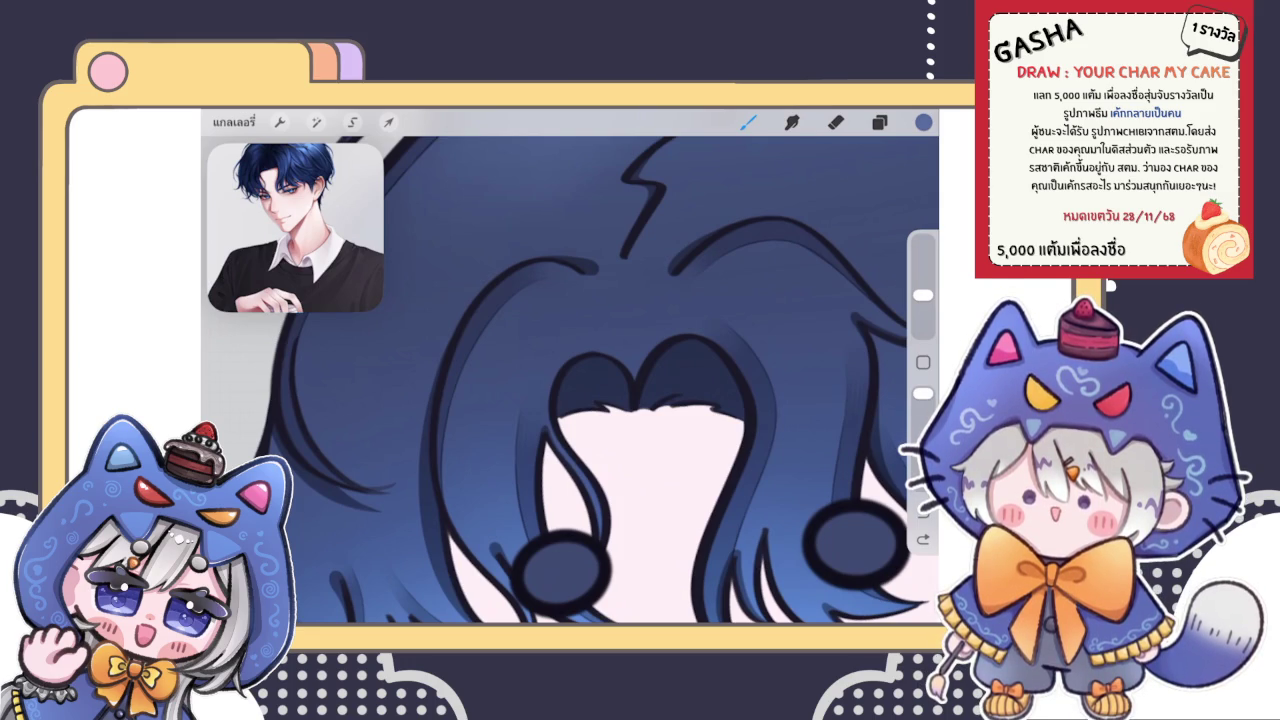
pyautogui.moveTo(527, 308); pyautogui.dragTo(460, 435)
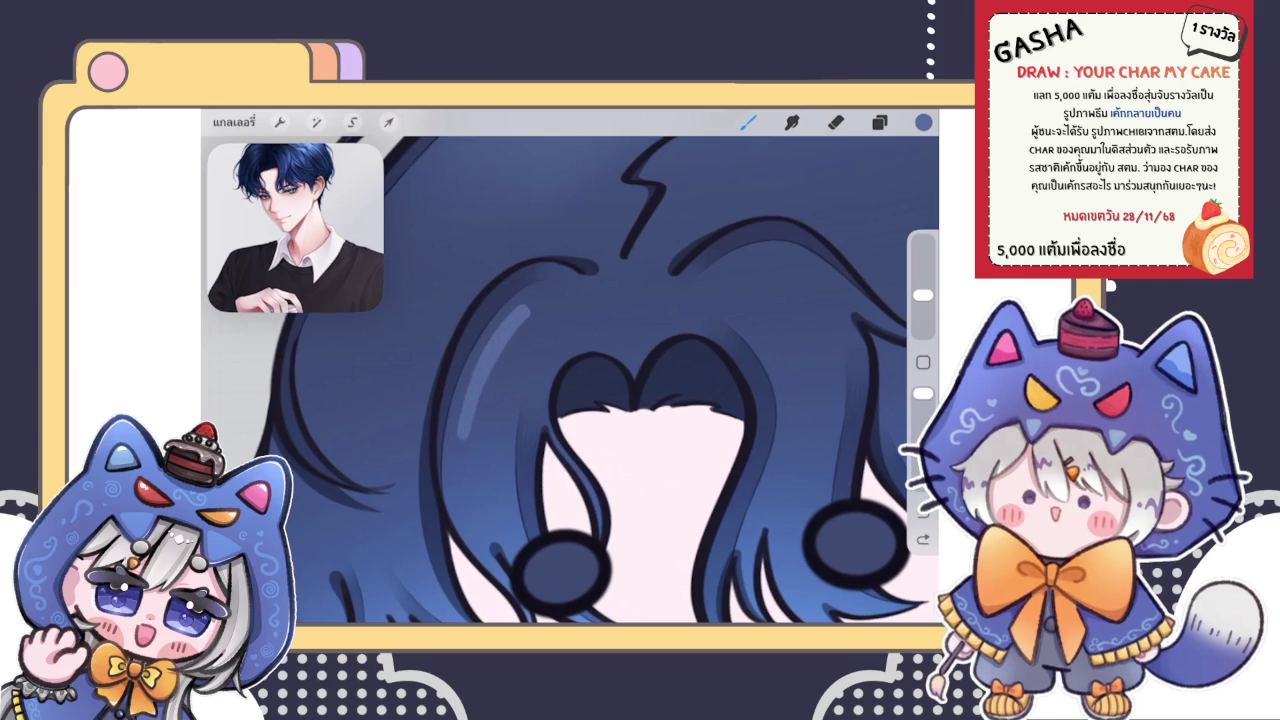
pyautogui.scroll(2, 669, 380)
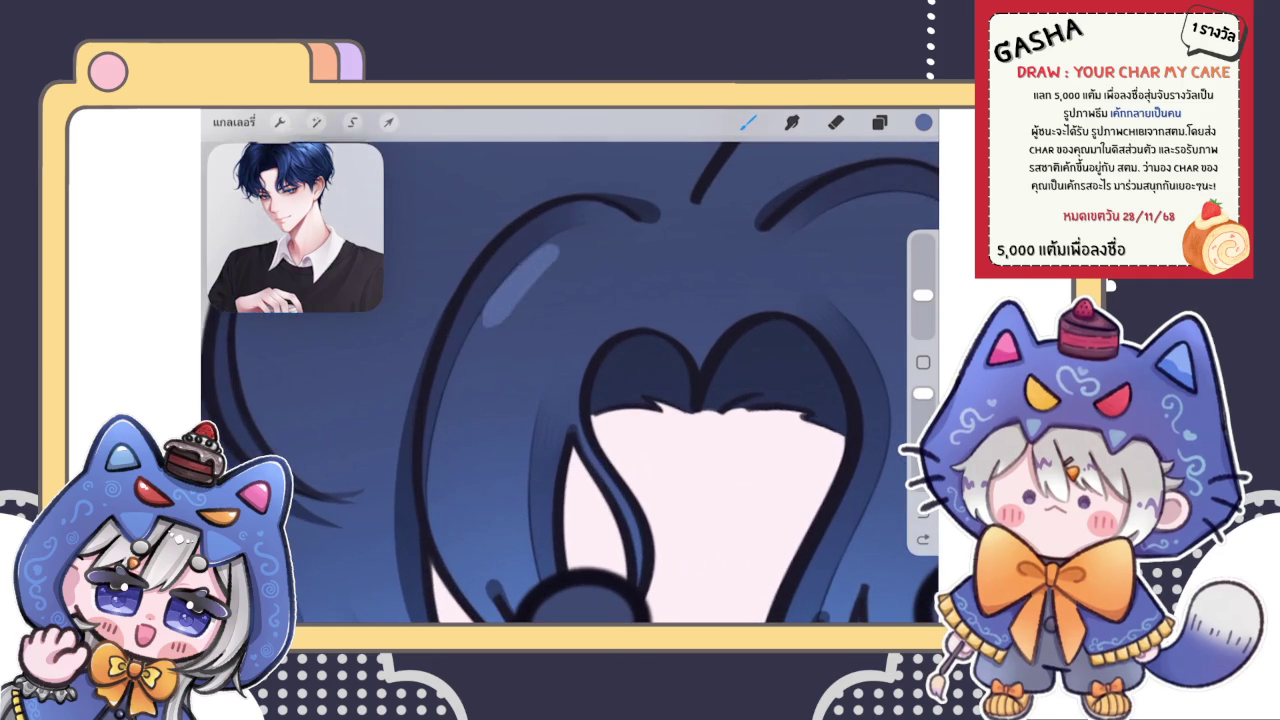
pyautogui.hotkey('ctrl', 'z')
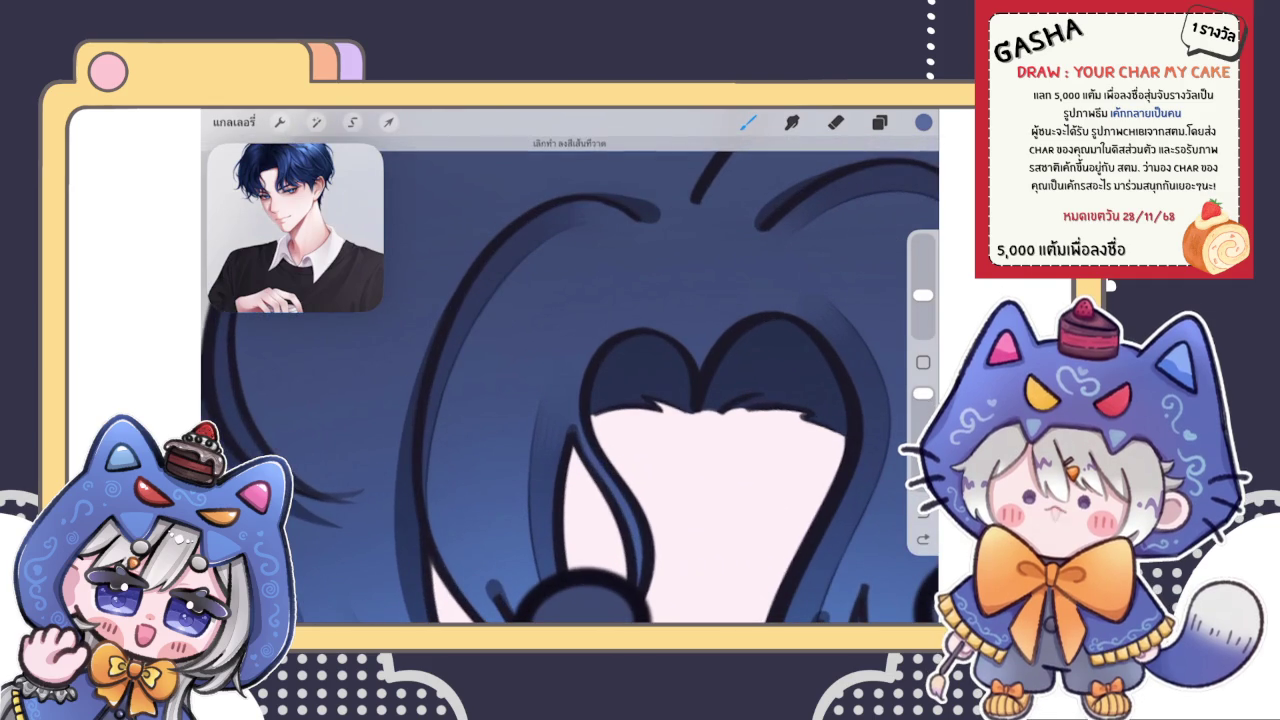
pyautogui.moveTo(550, 262)
pyautogui.mouseDown()
pyautogui.moveTo(460, 420)
pyautogui.moveTo(560, 258)
pyautogui.moveTo(478, 406)
pyautogui.mouseUp()
pyautogui.hotkey('ctrl', 'z')
# Step: Repaint the left-strand highlight broader and lighter
pyautogui.moveTo(572, 264)
pyautogui.mouseDown()
pyautogui.moveTo(520, 410)
pyautogui.moveTo(495, 412)
pyautogui.mouseUp()
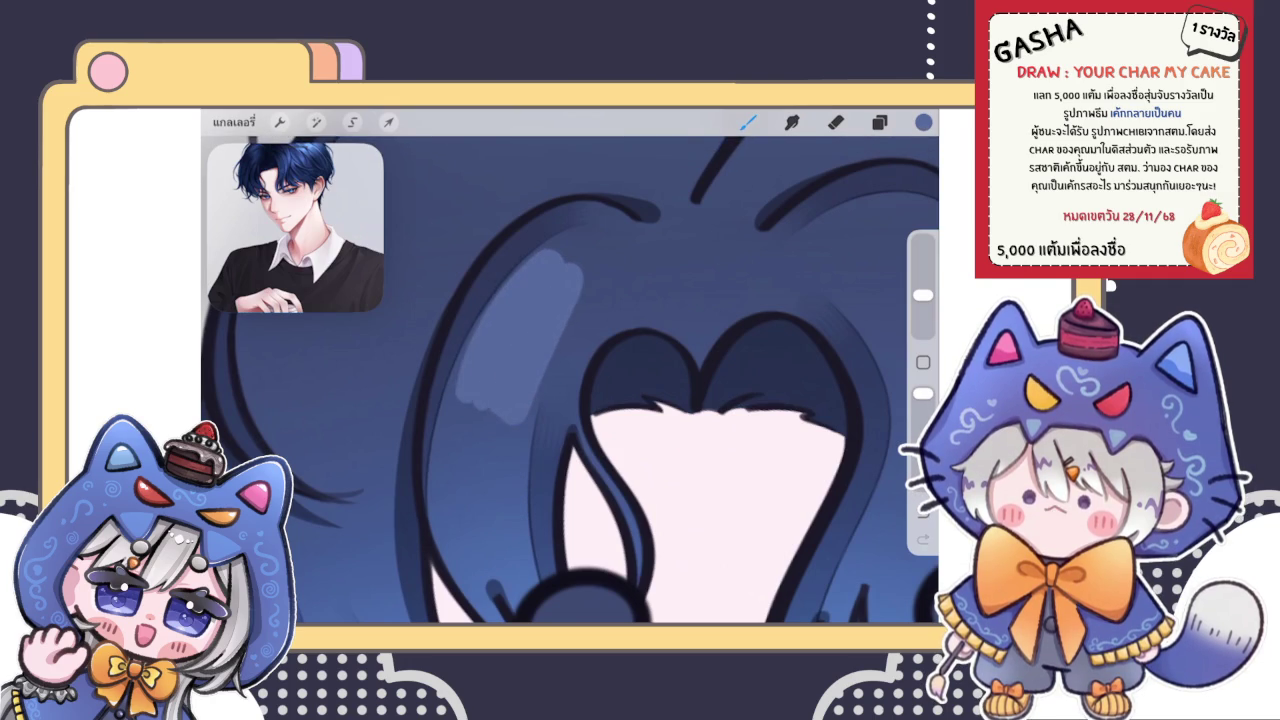
pyautogui.scroll(-5, 570, 380)
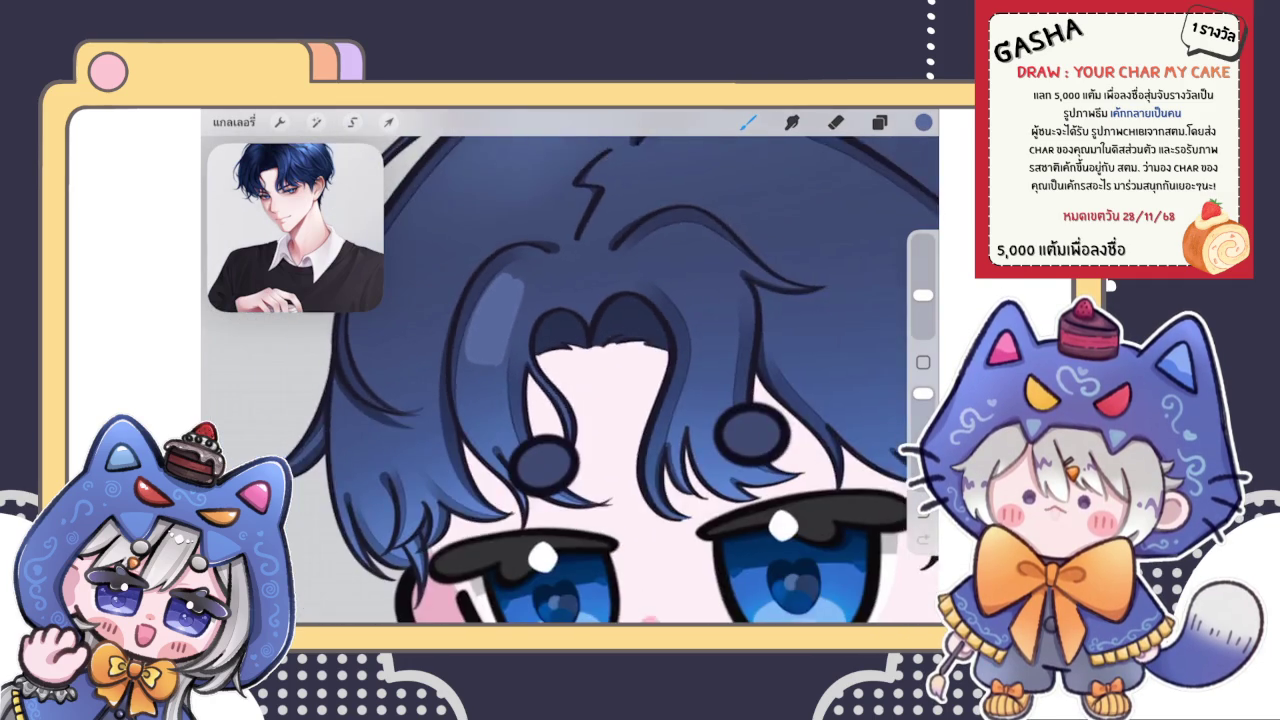
pyautogui.scroll(5, 570, 380)
pyautogui.hotkey('ctrl', 'z')
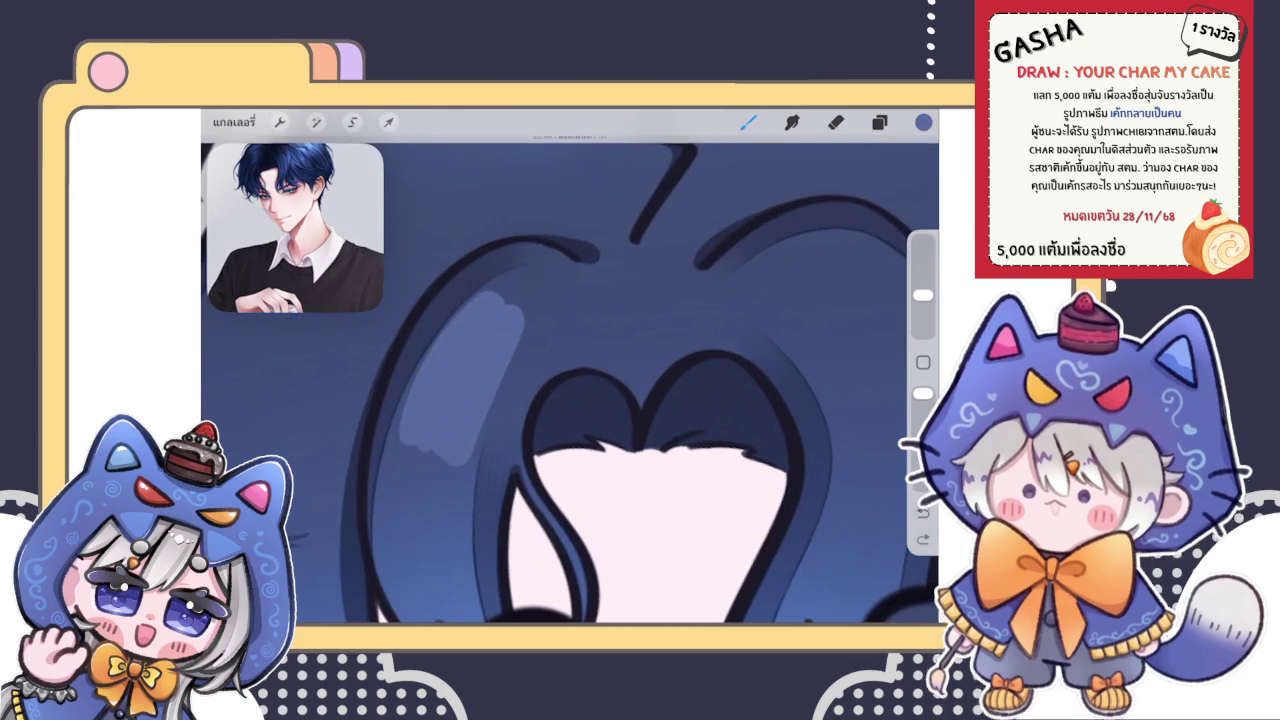
pyautogui.hotkey('ctrl', 'z')
pyautogui.moveTo(524, 272)
pyautogui.mouseDown()
pyautogui.moveTo(436, 408)
pyautogui.moveTo(522, 276)
pyautogui.moveTo(438, 410)
pyautogui.moveTo(454, 392)
pyautogui.moveTo(452, 420)
pyautogui.mouseUp()
pyautogui.moveTo(532, 294); pyautogui.dragTo(466, 426)
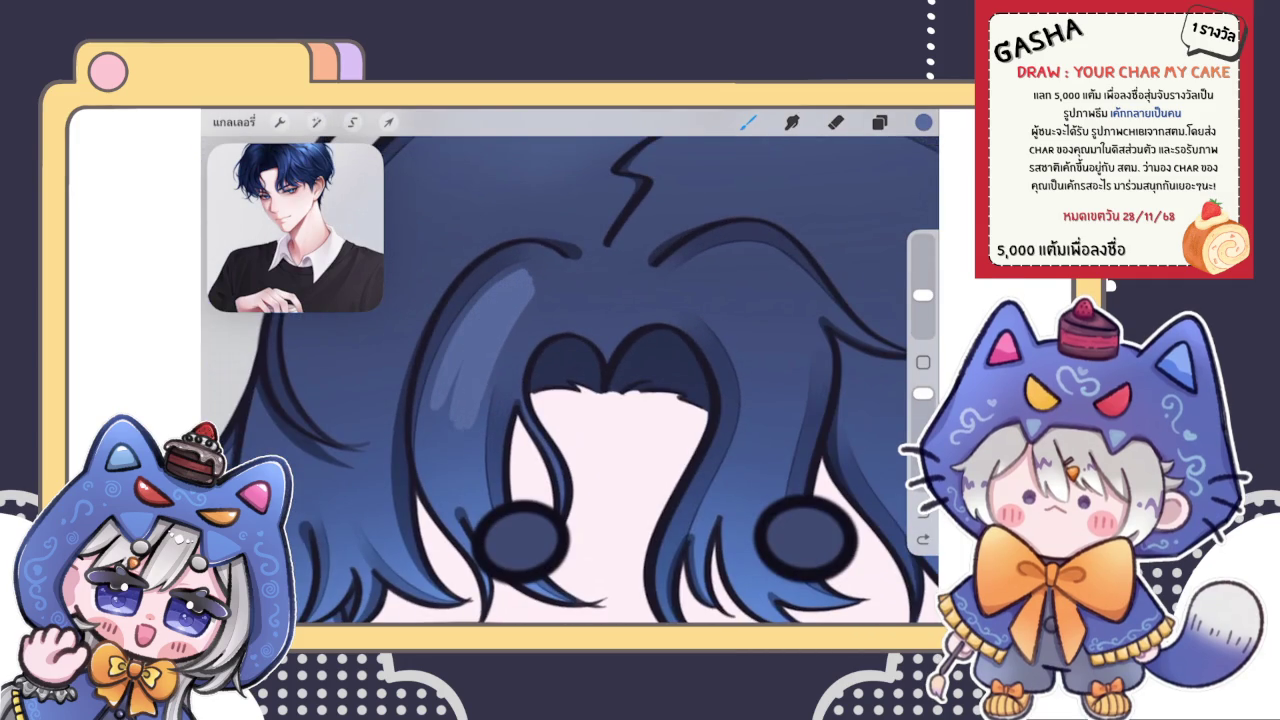
pyautogui.scroll(2, 620, 380)
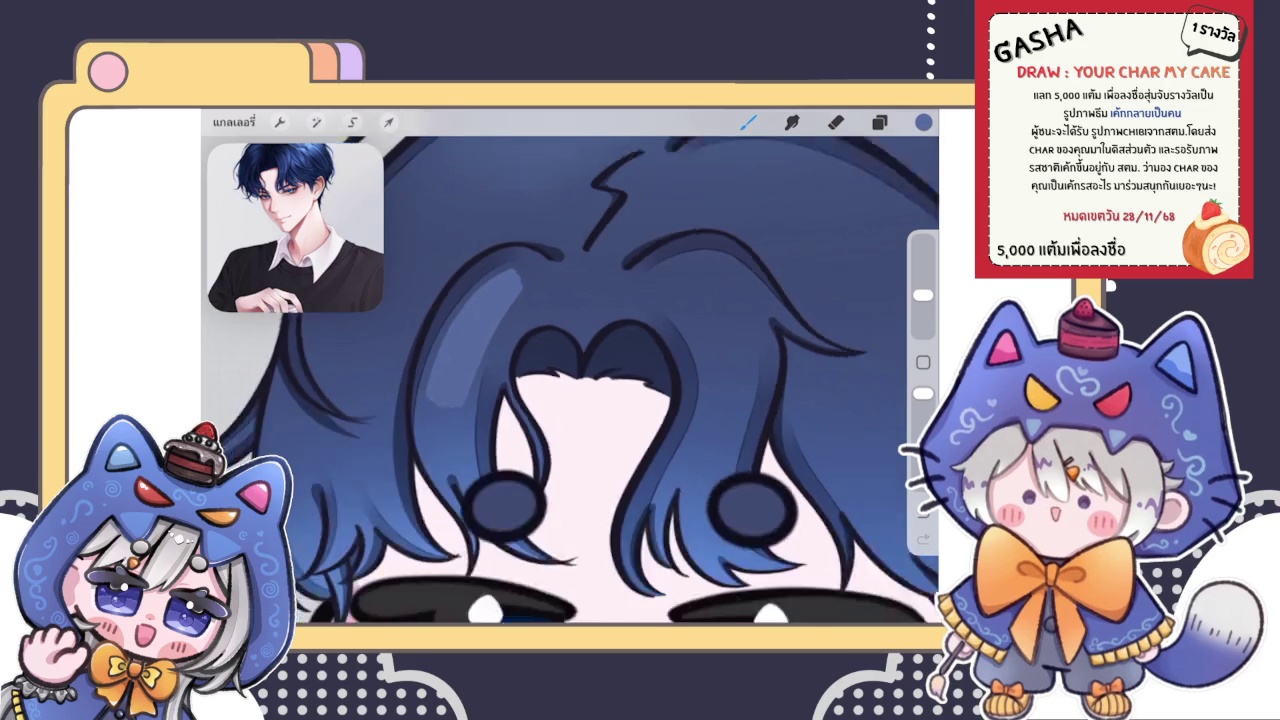
# Step: Smudge the highlight's edges softly into the surrounding upper left hair
pyautogui.click(792, 121)
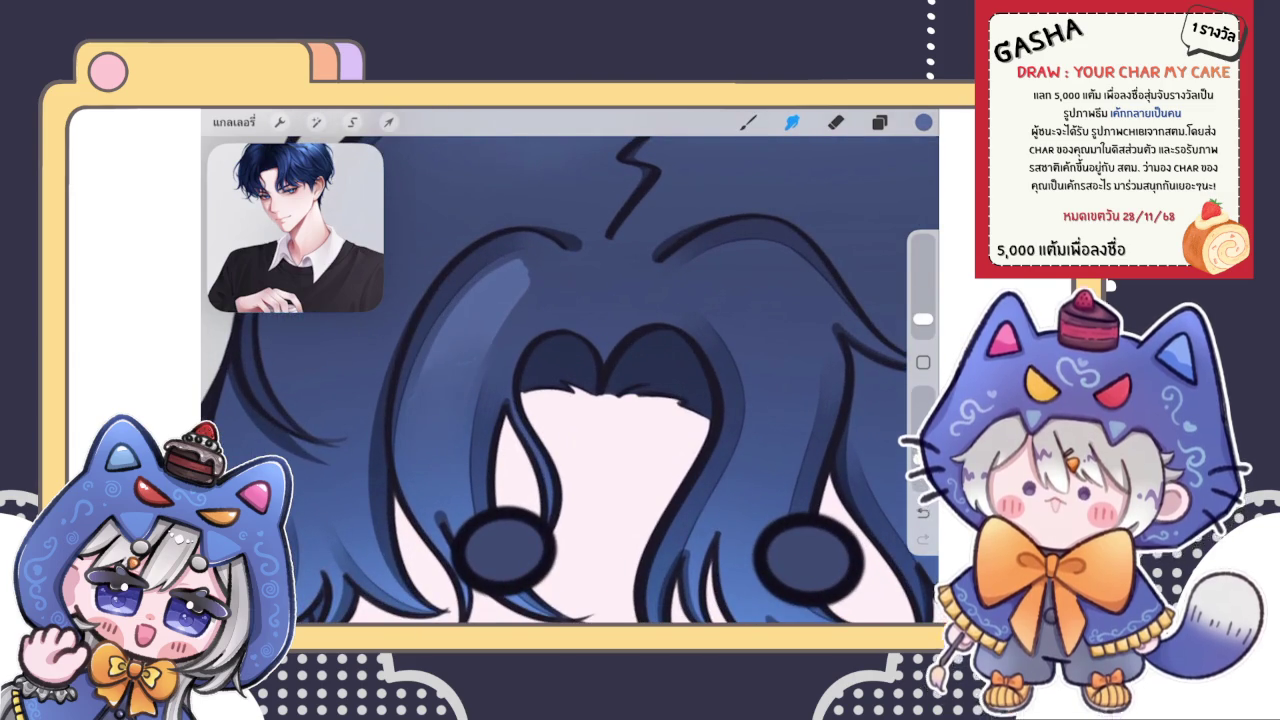
pyautogui.moveTo(408, 400); pyautogui.dragTo(472, 368)
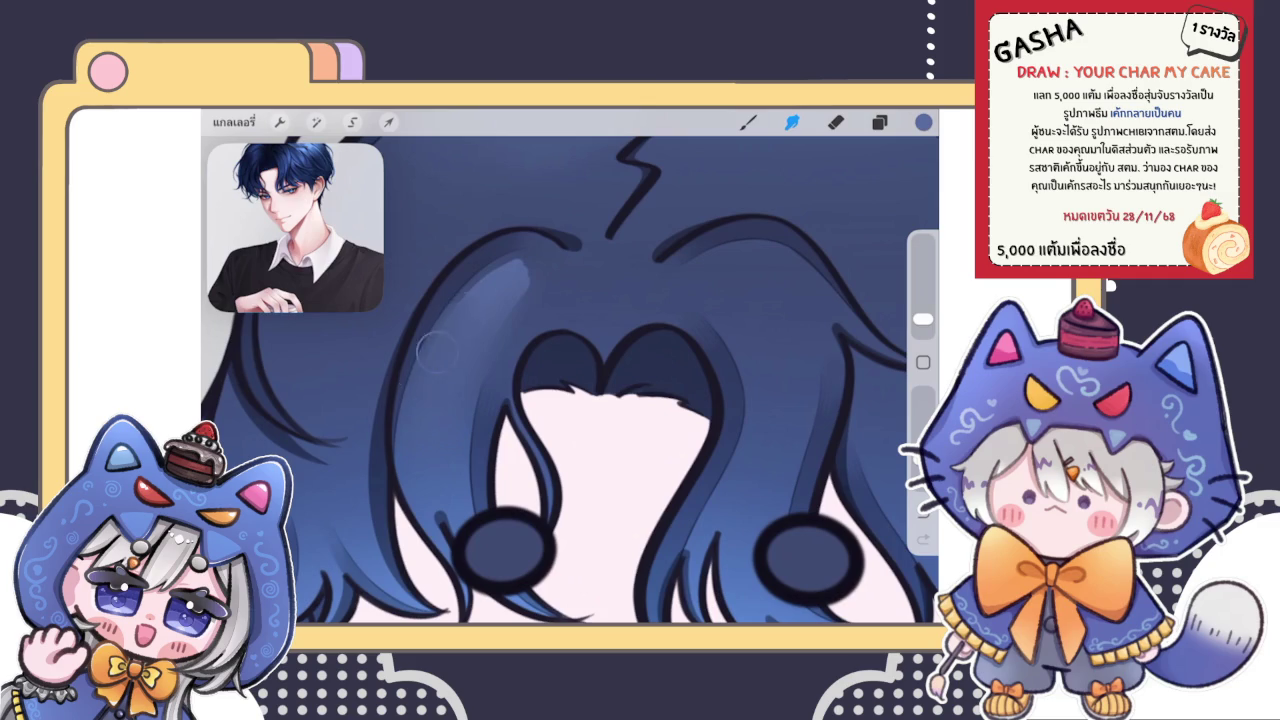
pyautogui.moveTo(404, 393)
pyautogui.mouseDown()
pyautogui.moveTo(487, 337)
pyautogui.moveTo(450, 336)
pyautogui.moveTo(537, 285)
pyautogui.mouseUp()
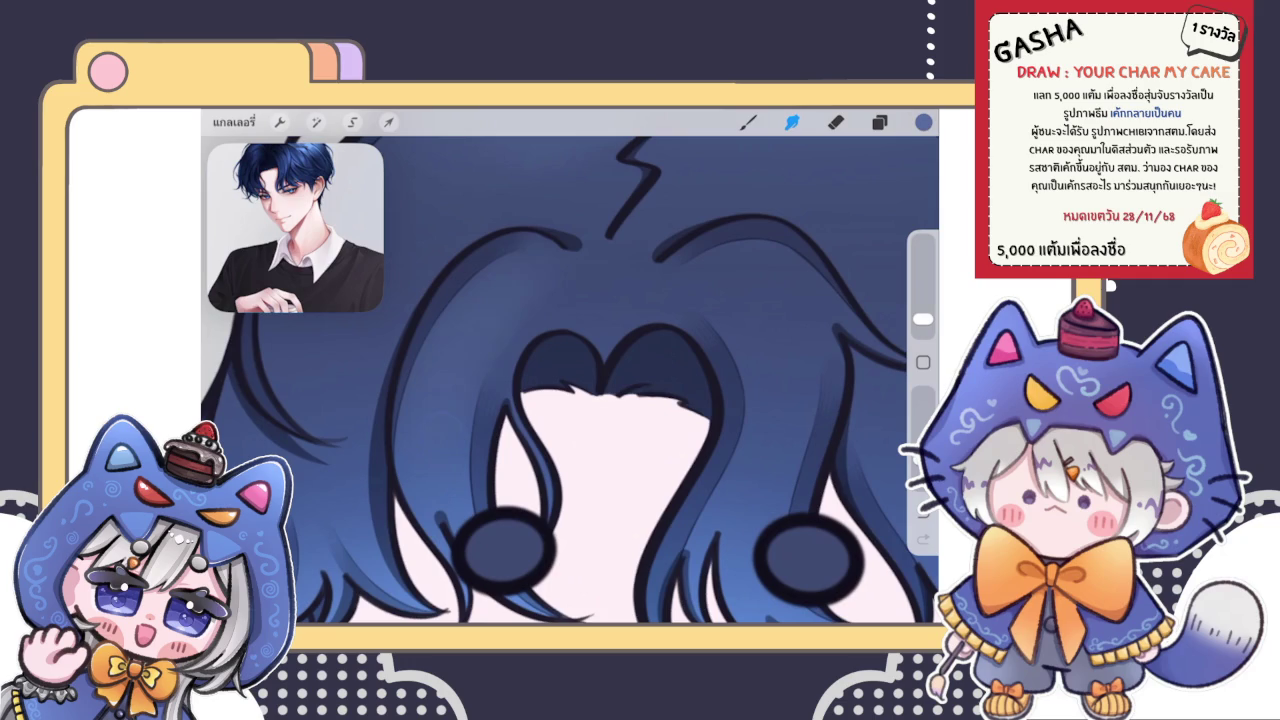
pyautogui.moveTo(523, 263); pyautogui.dragTo(481, 296)
pyautogui.scroll(-5, 570, 366)
pyautogui.scroll(3, 480, 400)
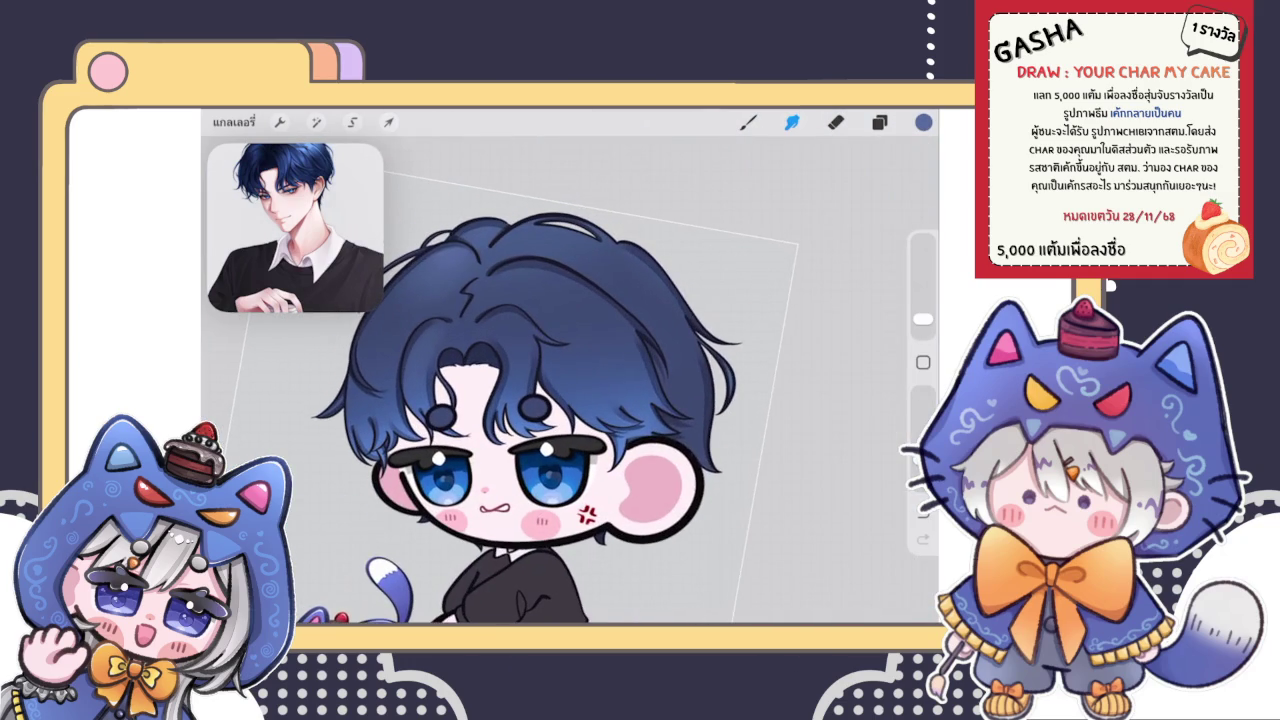
# Step: Check the layer list, then return to the brush for painting
pyautogui.click(879, 121)
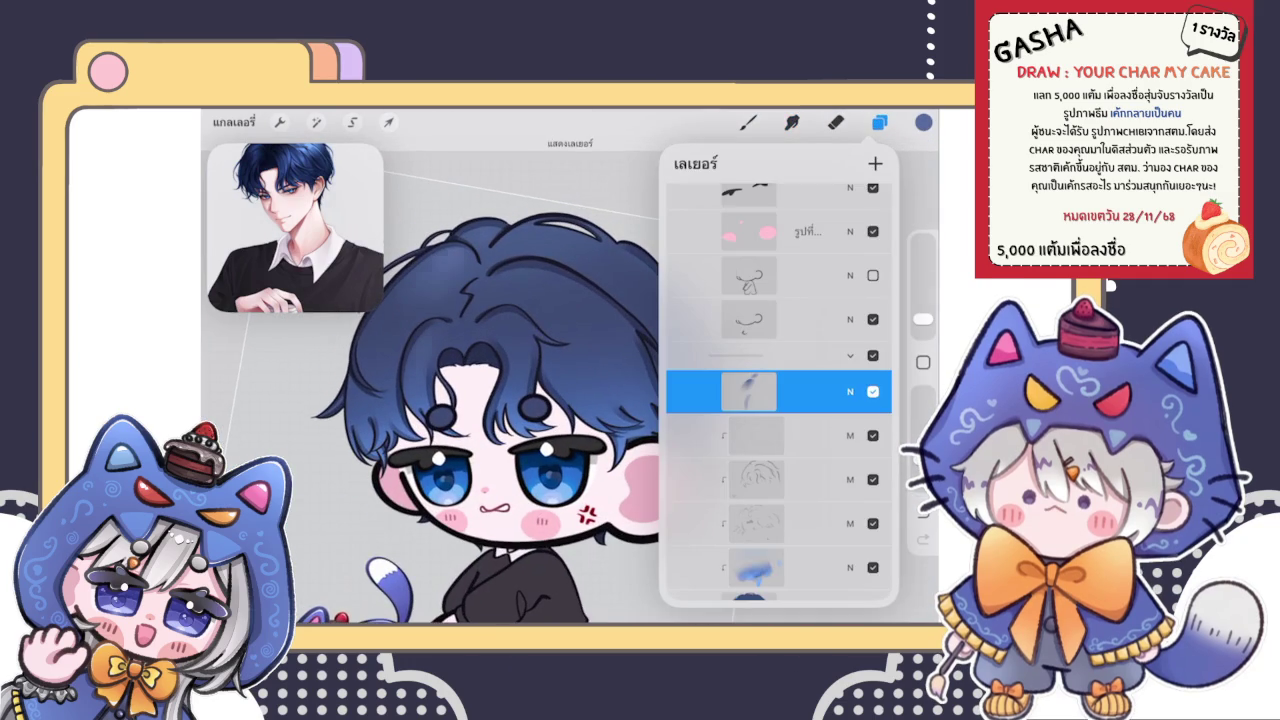
pyautogui.click(748, 121)
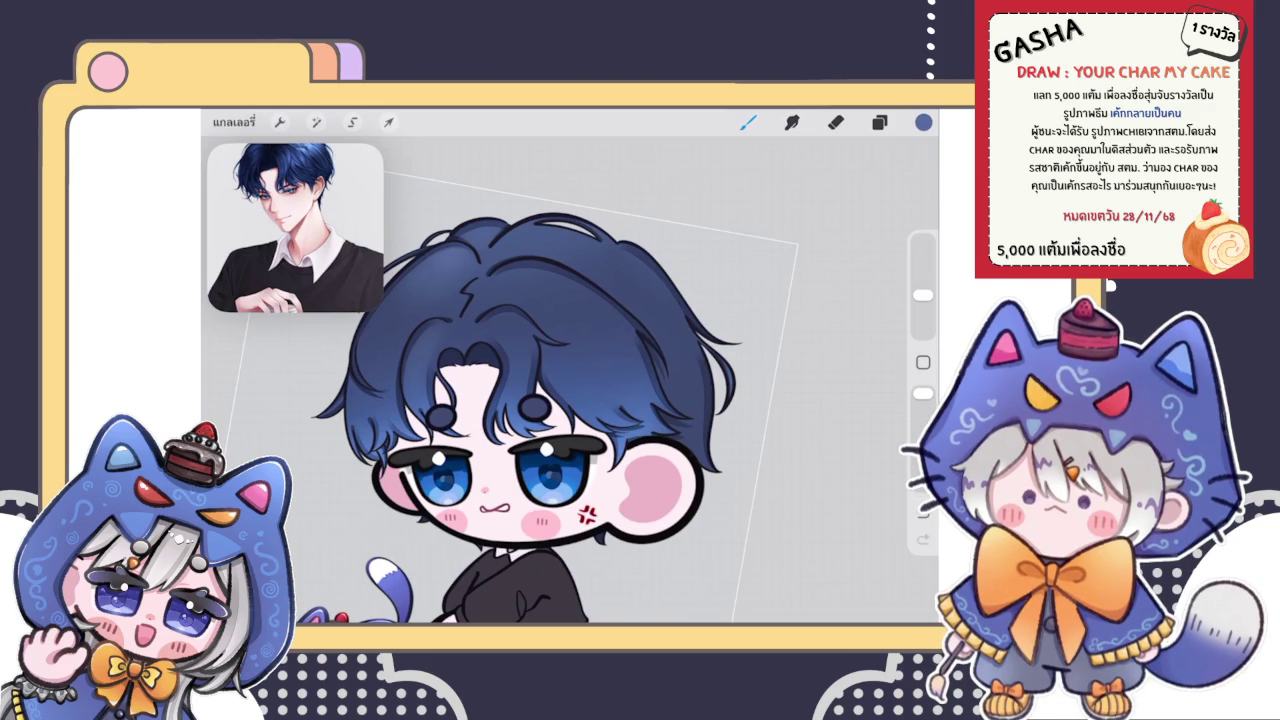
pyautogui.click(879, 121)
pyautogui.click(879, 121)
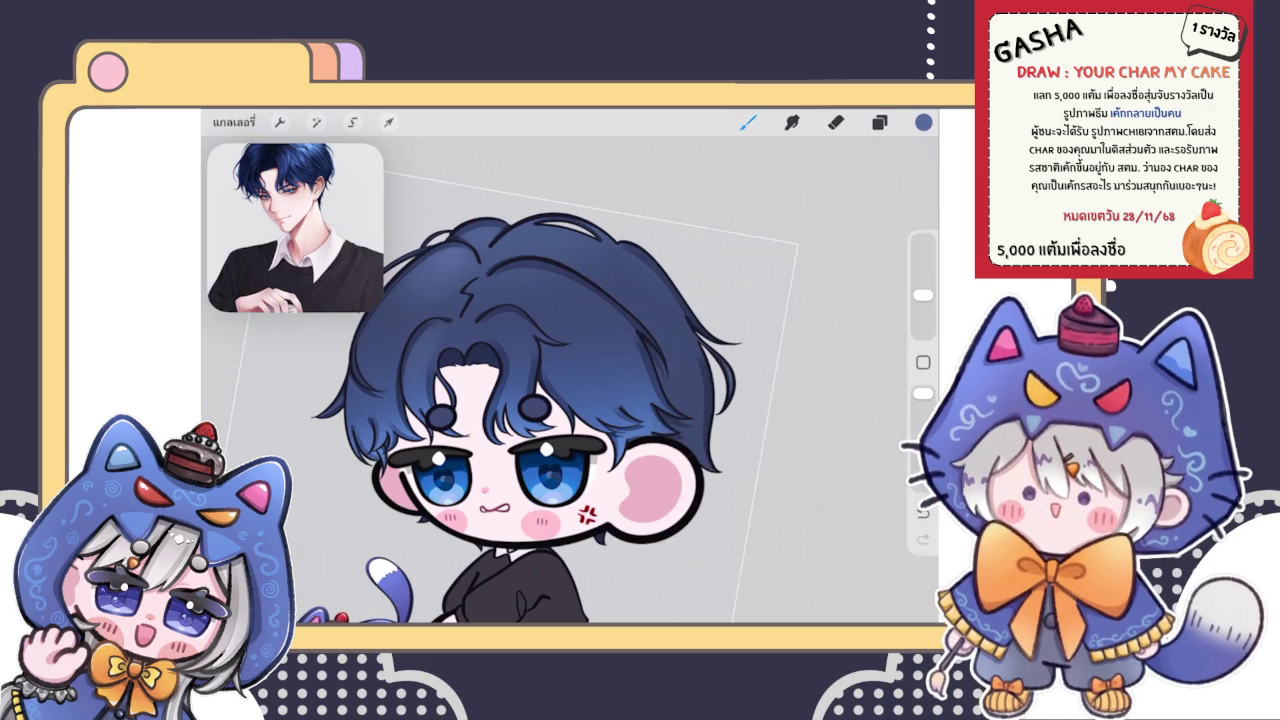
pyautogui.scroll(3, 465, 395)
pyautogui.scroll(3, 535, 275)
# Step: Try several light-blue highlight strokes along a hair strand, undoing the rejected ones
pyautogui.moveTo(482, 312); pyautogui.dragTo(620, 388)
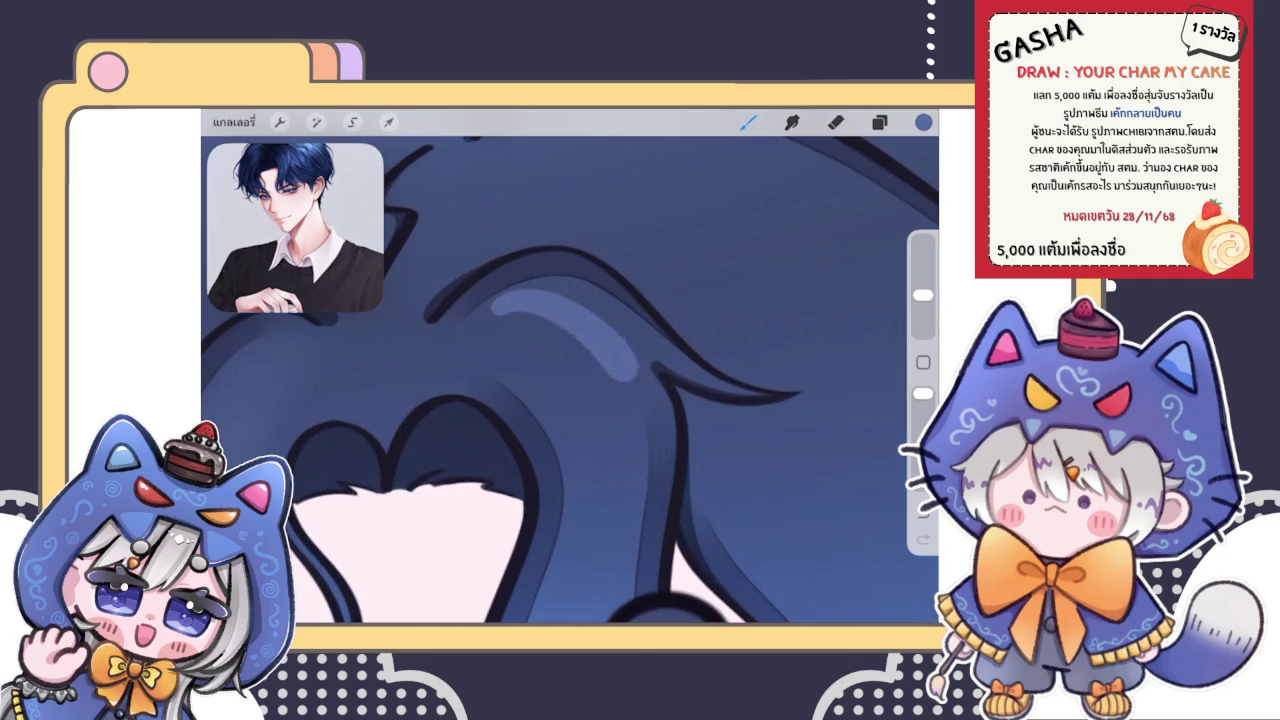
pyautogui.scroll(-2, 570, 380)
pyautogui.hotkey('ctrl', 'z')
pyautogui.moveTo(665, 240); pyautogui.dragTo(495, 460)
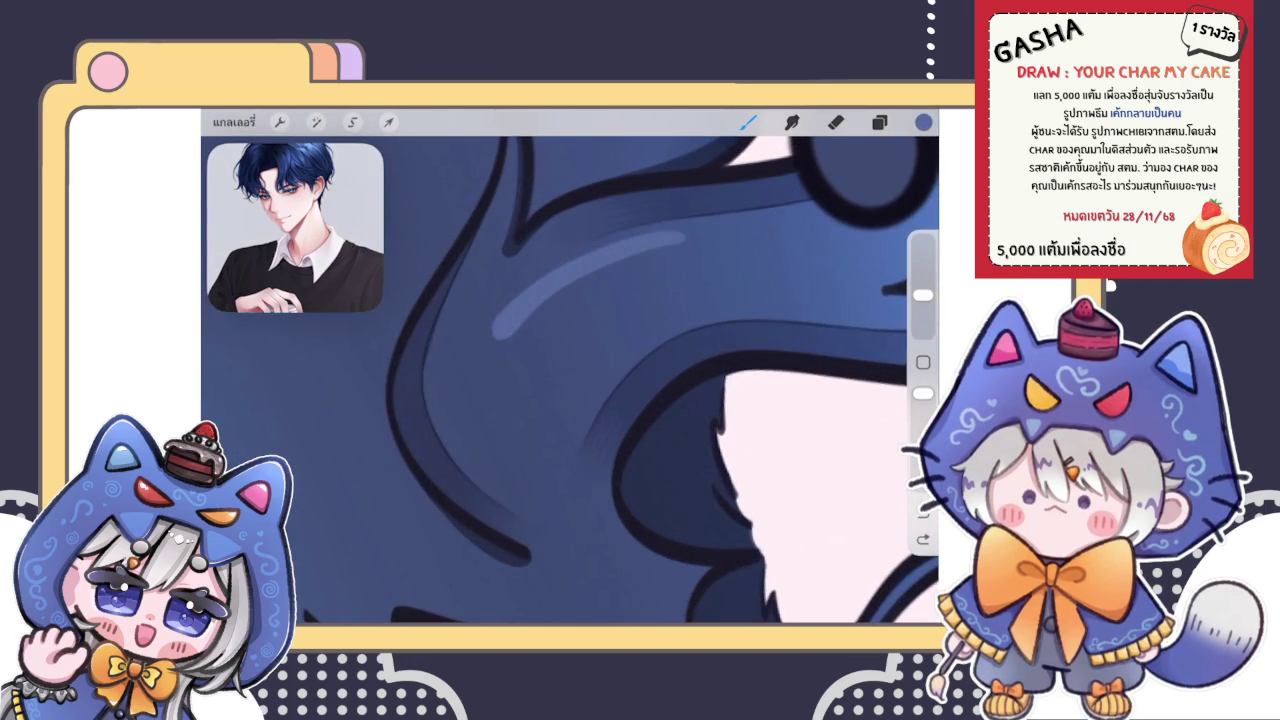
pyautogui.scroll(1, 570, 380)
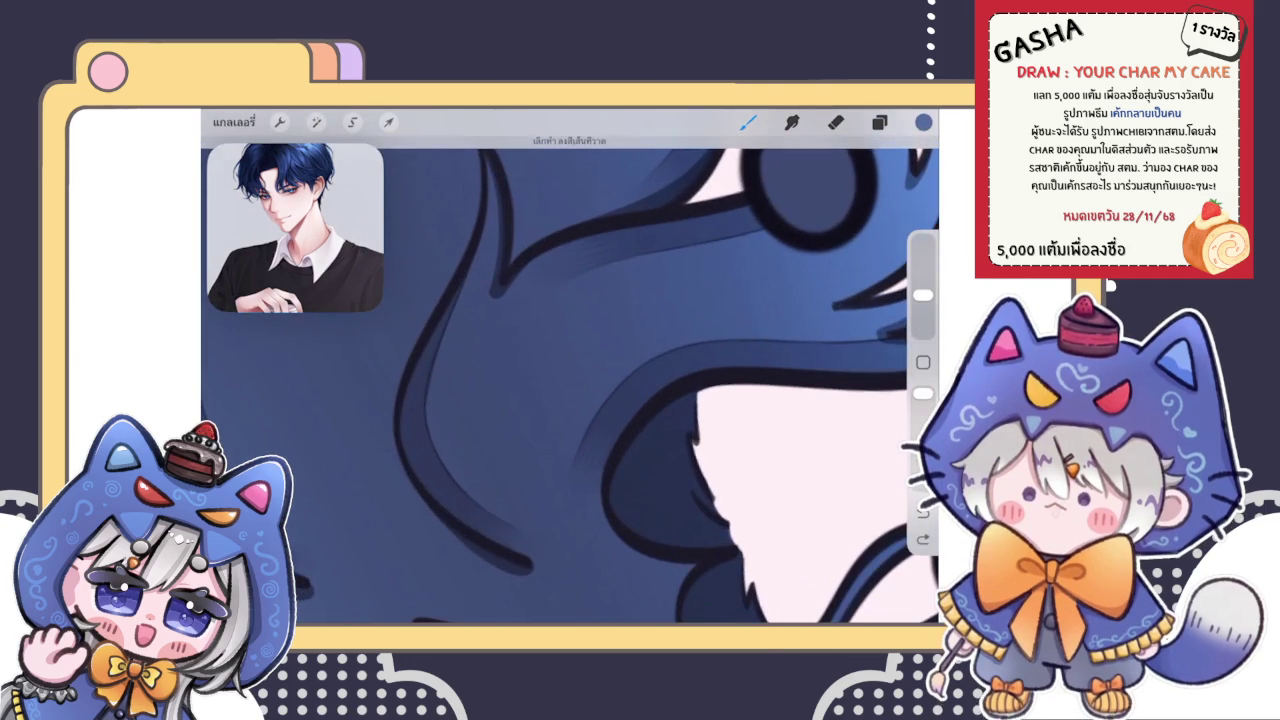
pyautogui.hotkey('ctrl', 'z')
pyautogui.scroll(1, 570, 380)
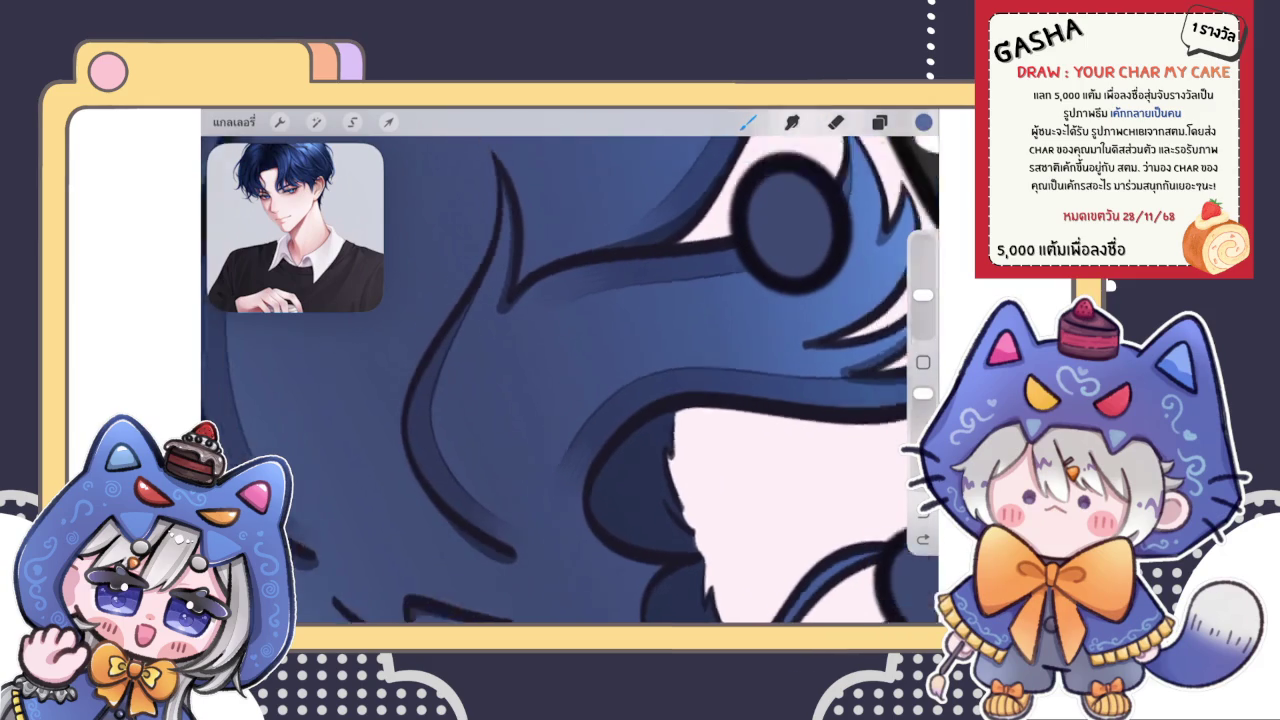
pyautogui.moveTo(470, 515)
pyautogui.mouseDown()
pyautogui.moveTo(508, 352)
pyautogui.moveTo(636, 314)
pyautogui.mouseUp()
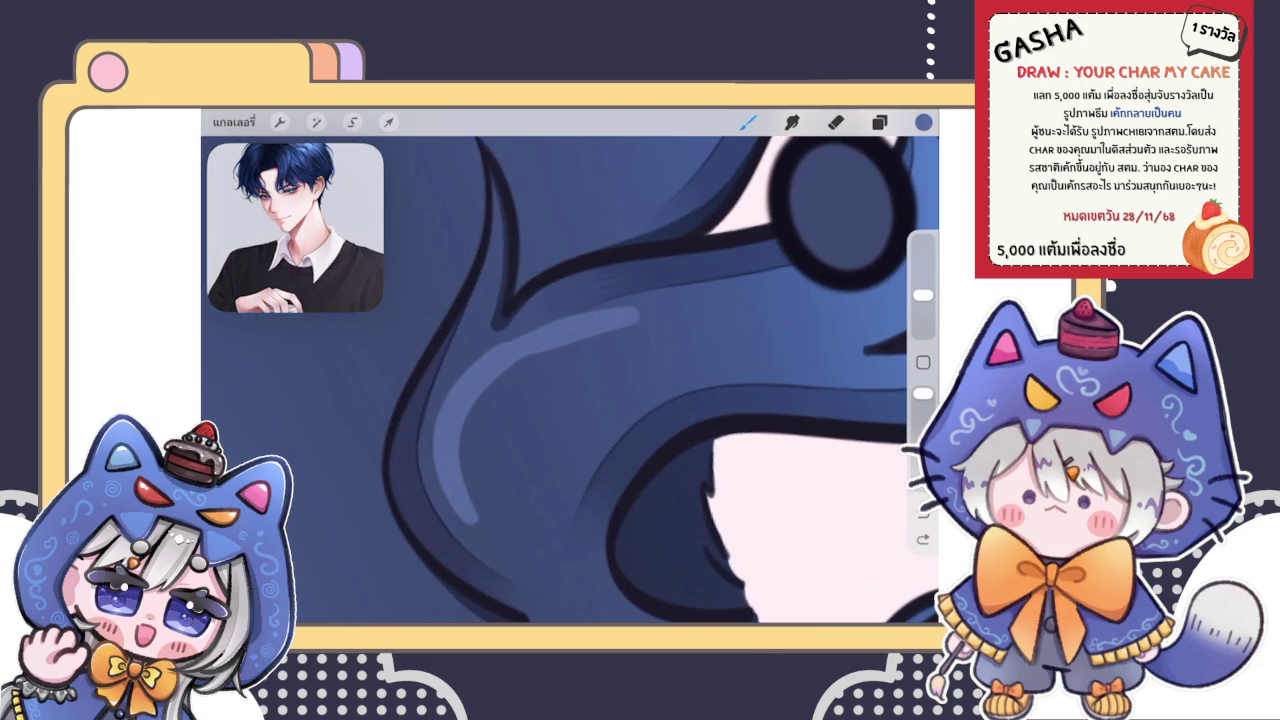
pyautogui.scroll(-3, 570, 380)
pyautogui.hotkey('ctrl', 'z')
pyautogui.moveTo(500, 522)
pyautogui.mouseDown()
pyautogui.moveTo(447, 358)
pyautogui.moveTo(585, 285)
pyautogui.mouseUp()
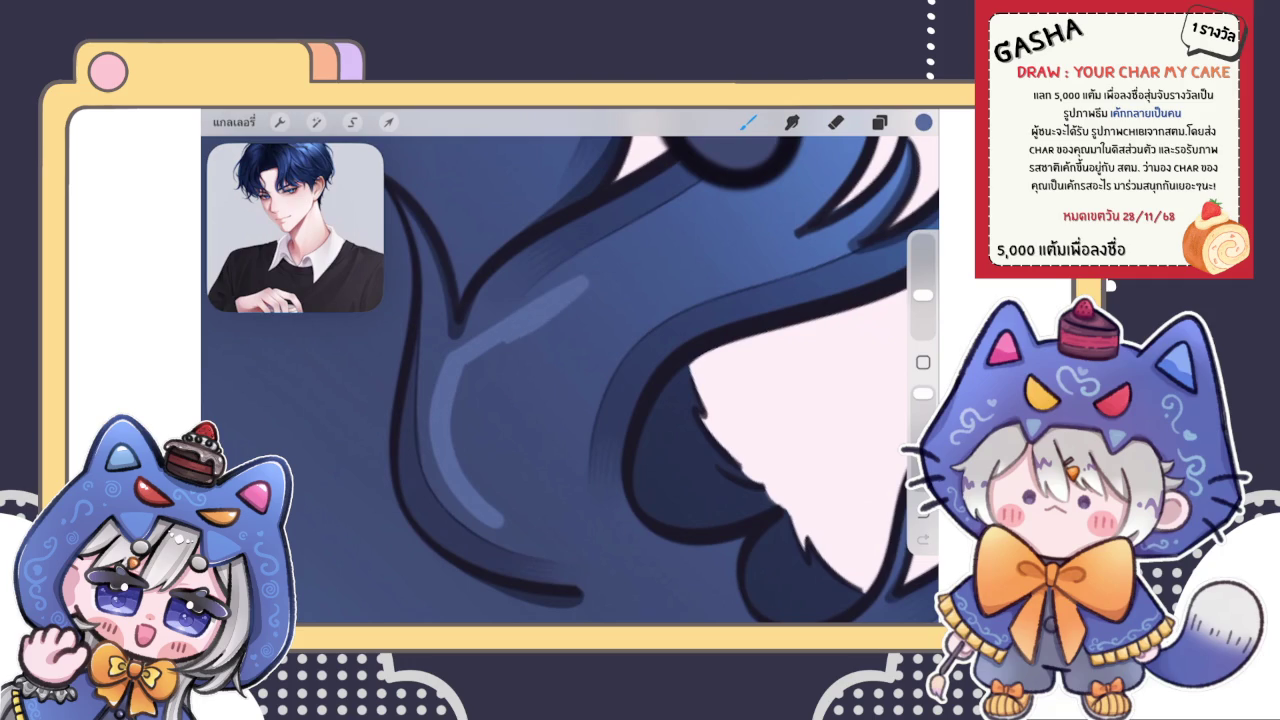
pyautogui.hotkey('ctrl', 'z')
# Step: Paint a shorter strand highlight, widen it into a lighter shape and fill its dark notch
pyautogui.moveTo(437, 365); pyautogui.dragTo(505, 522)
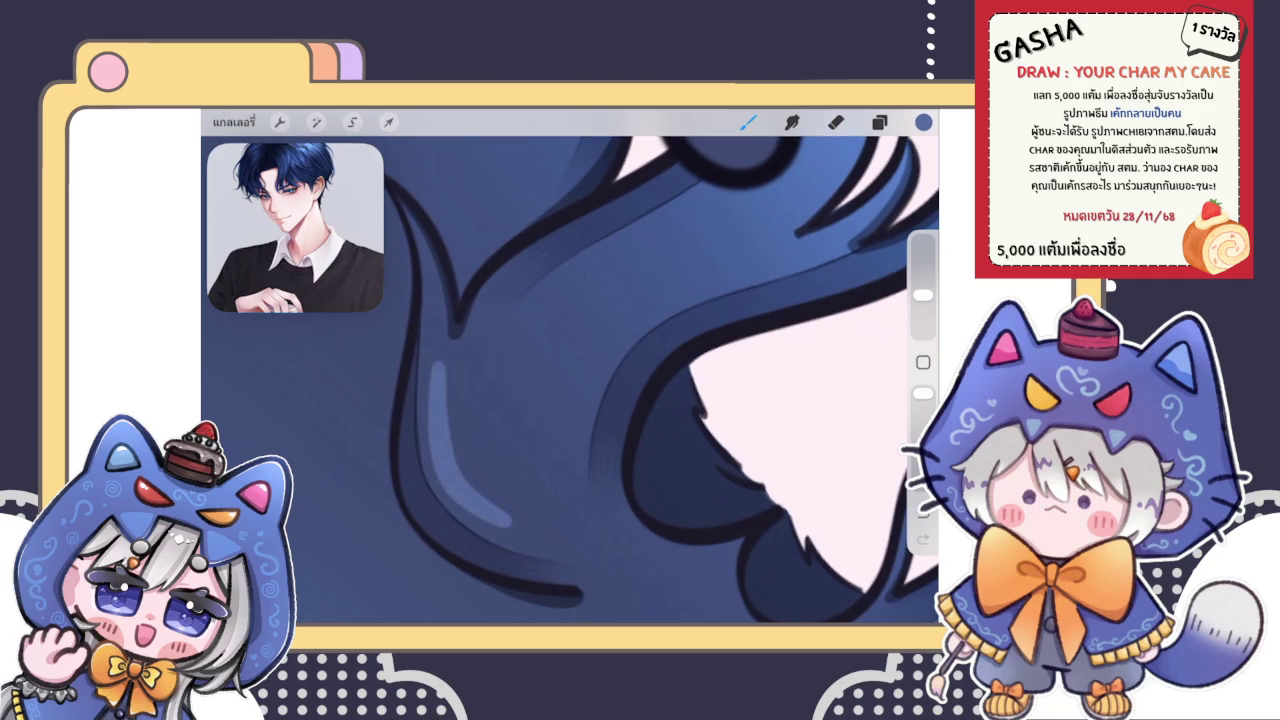
pyautogui.moveTo(450, 360)
pyautogui.mouseDown()
pyautogui.moveTo(545, 295)
pyautogui.moveTo(500, 525)
pyautogui.mouseUp()
pyautogui.moveTo(490, 440); pyautogui.dragTo(460, 500)
pyautogui.moveTo(470, 360); pyautogui.dragTo(455, 445)
pyautogui.moveTo(502, 328); pyautogui.dragTo(478, 368)
pyautogui.scroll(-3, 570, 380)
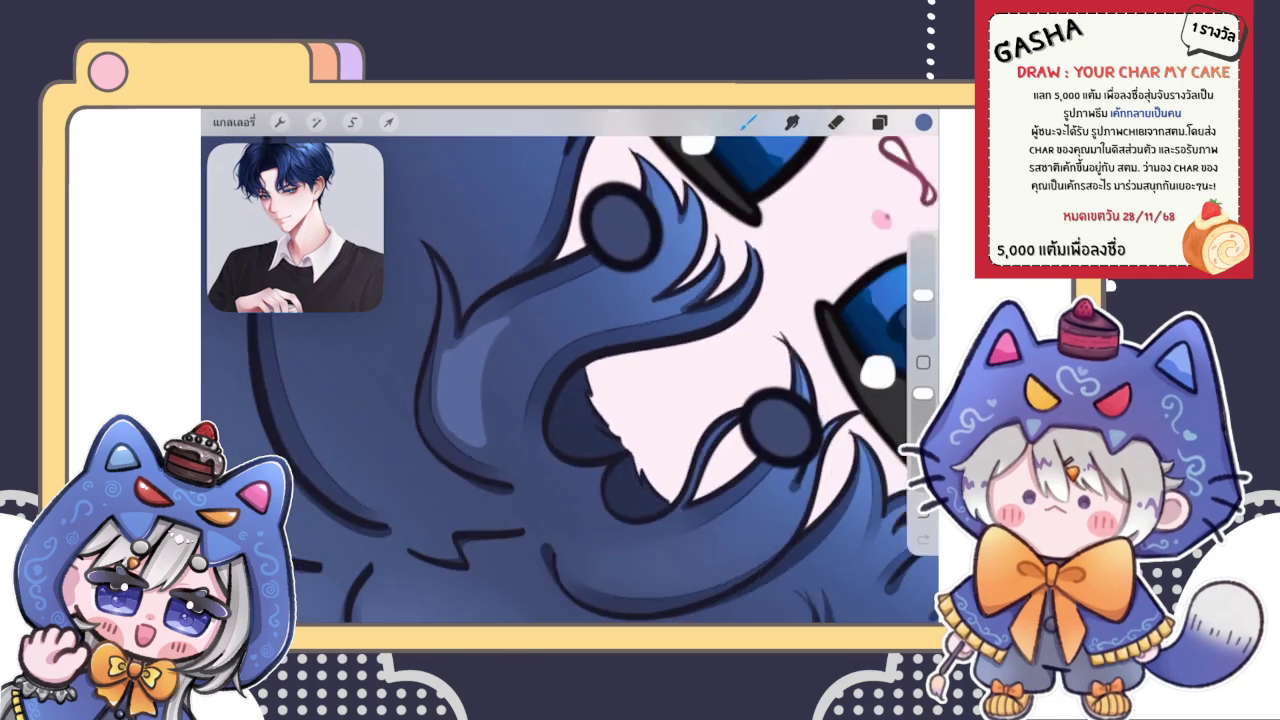
pyautogui.scroll(-3, 570, 380)
pyautogui.scroll(-3, 570, 380)
pyautogui.scroll(-2, 570, 380)
pyautogui.scroll(-2, 570, 380)
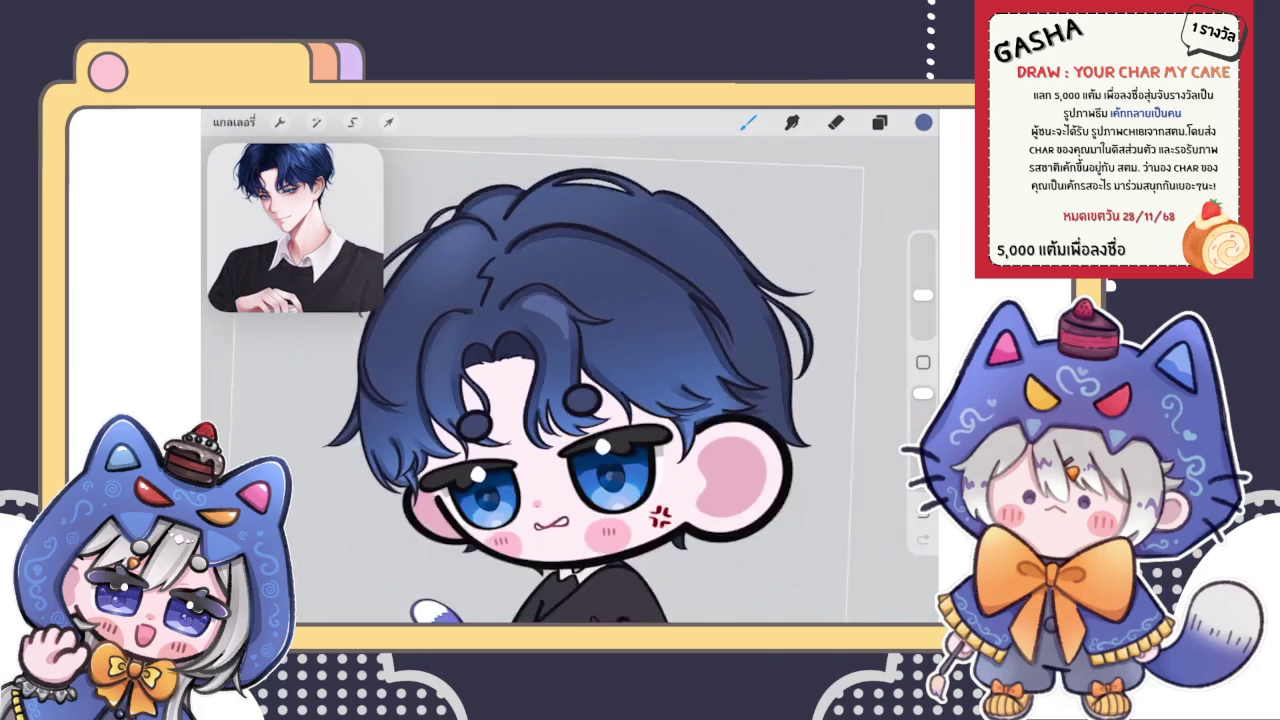
pyautogui.scroll(3, 540, 380)
pyautogui.scroll(3, 540, 380)
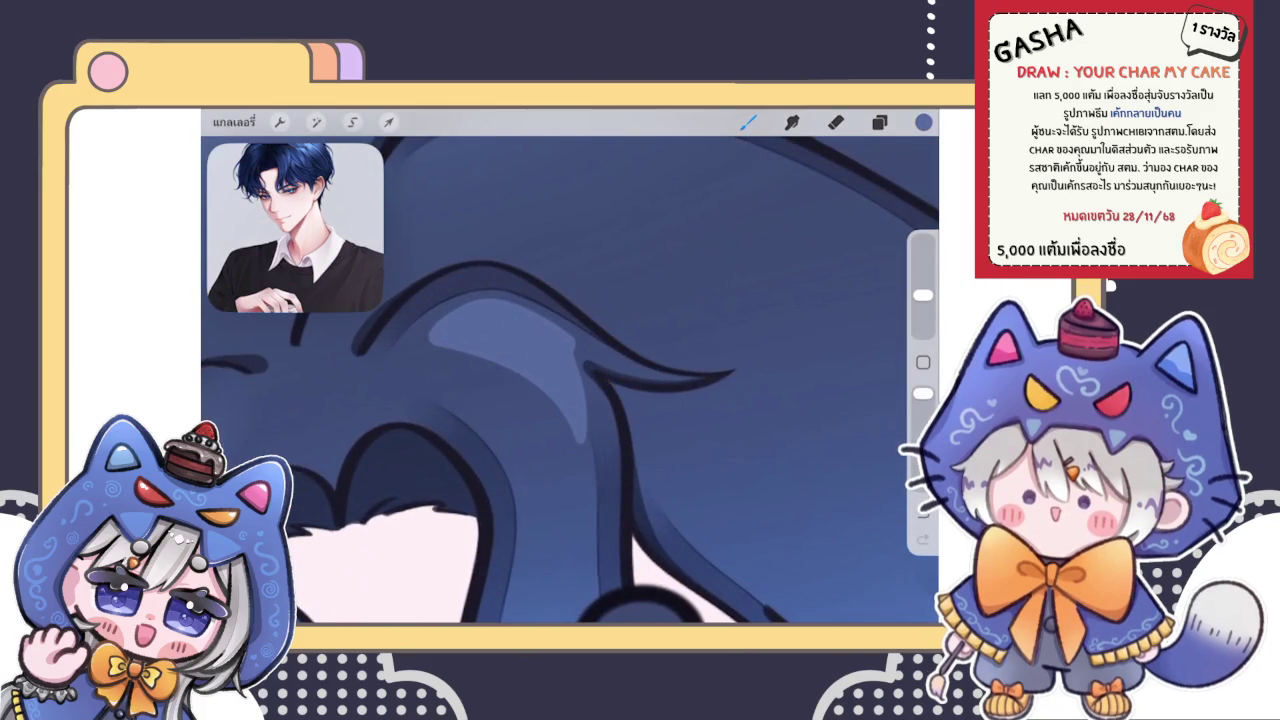
# Step: Smudge the highlight's upper part and lower end so it fades into the dark blue hair
pyautogui.press('s')
pyautogui.scroll(-3, 570, 380)
pyautogui.moveTo(592, 310); pyautogui.dragTo(671, 378)
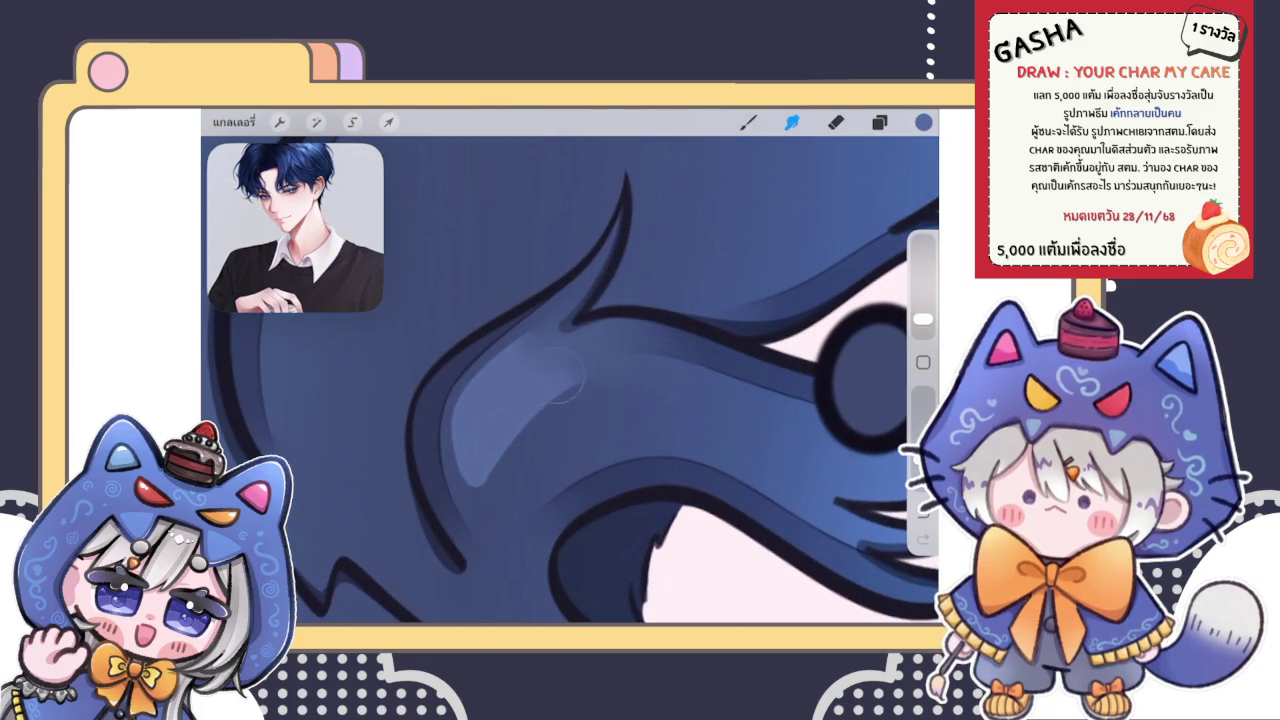
pyautogui.moveTo(560, 376)
pyautogui.mouseDown()
pyautogui.moveTo(543, 314)
pyautogui.moveTo(635, 354)
pyautogui.mouseUp()
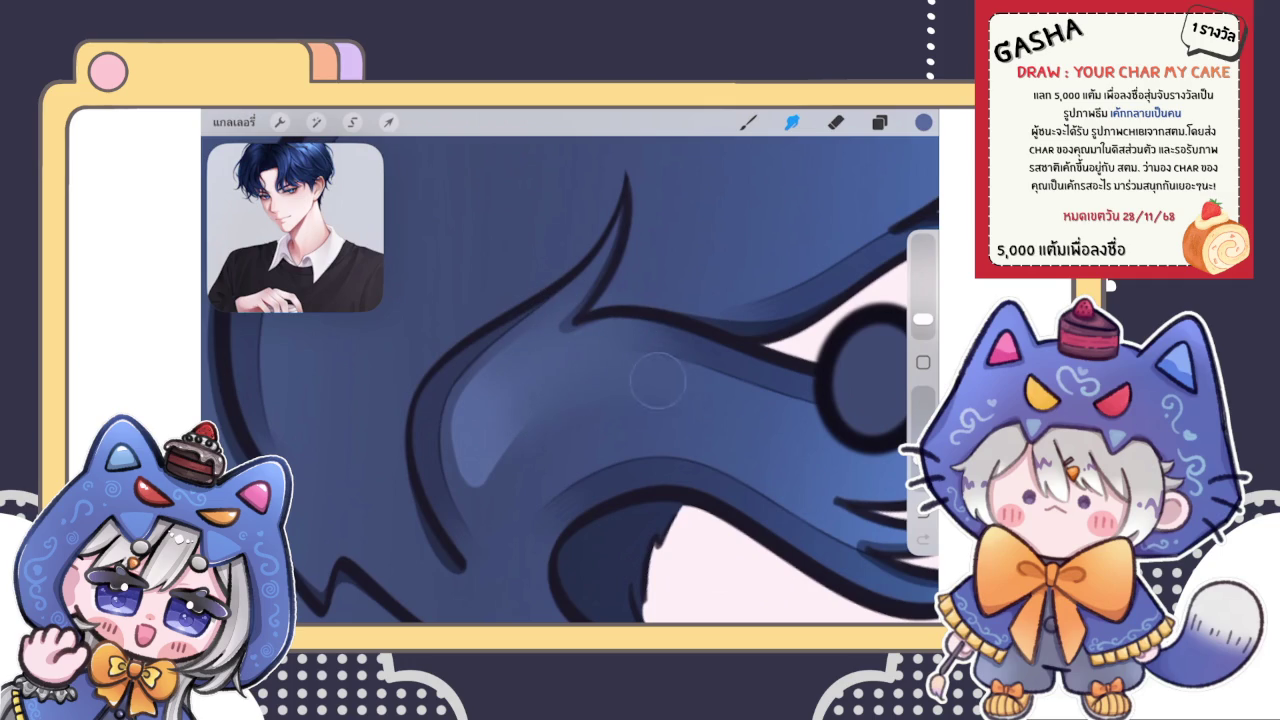
pyautogui.moveTo(545, 395)
pyautogui.mouseDown()
pyautogui.moveTo(471, 491)
pyautogui.moveTo(490, 470)
pyautogui.mouseUp()
pyautogui.moveTo(511, 355)
pyautogui.mouseDown()
pyautogui.moveTo(501, 376)
pyautogui.moveTo(531, 429)
pyautogui.moveTo(543, 334)
pyautogui.moveTo(480, 366)
pyautogui.moveTo(490, 525)
pyautogui.moveTo(591, 420)
pyautogui.moveTo(500, 466)
pyautogui.moveTo(564, 411)
pyautogui.moveTo(498, 438)
pyautogui.moveTo(462, 377)
pyautogui.moveTo(542, 411)
pyautogui.moveTo(528, 440)
pyautogui.mouseUp()
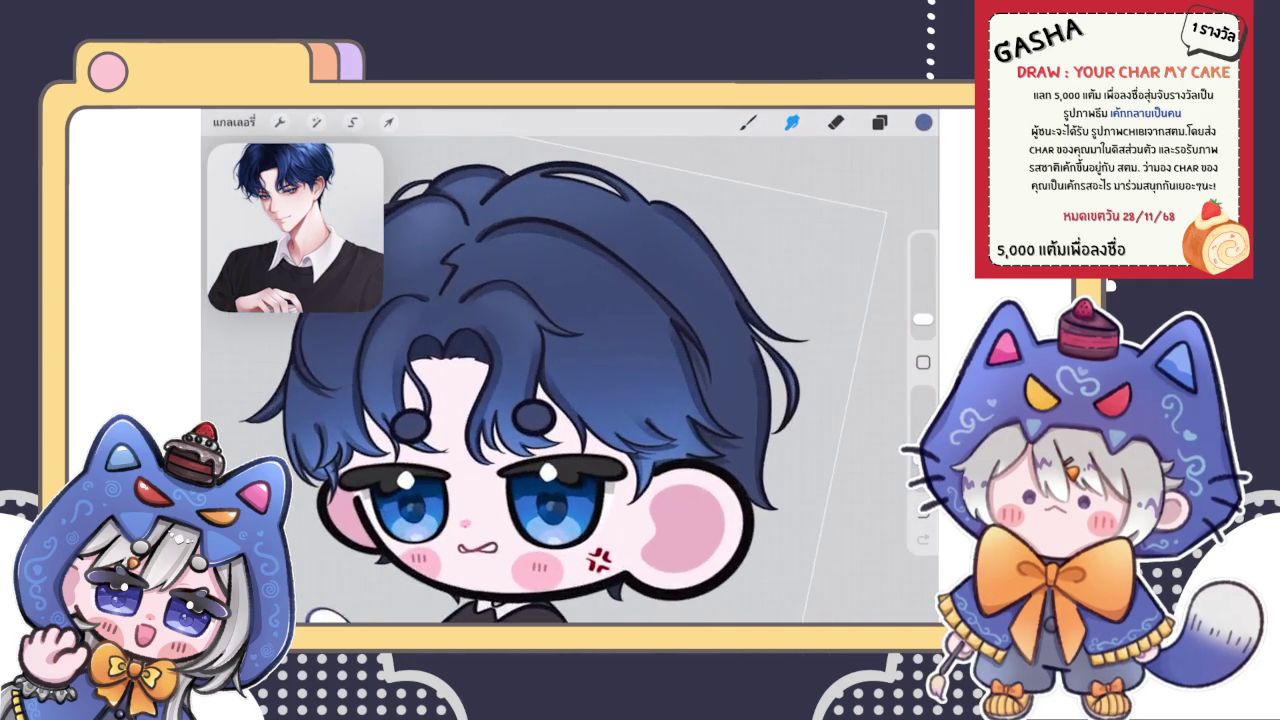
pyautogui.click(748, 121)
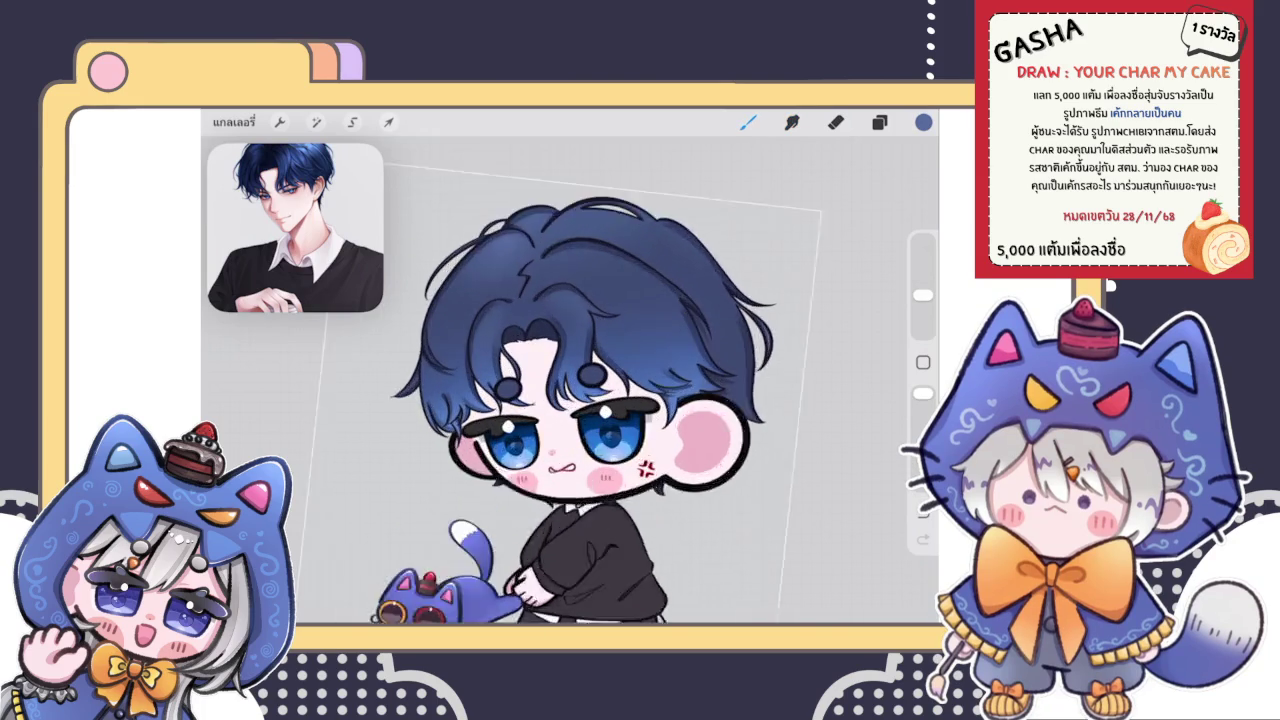
# Step: Paint and brighten light-blue highlight strokes across the upper hair strand, extending its upper end
pyautogui.scroll(10, 570, 380)
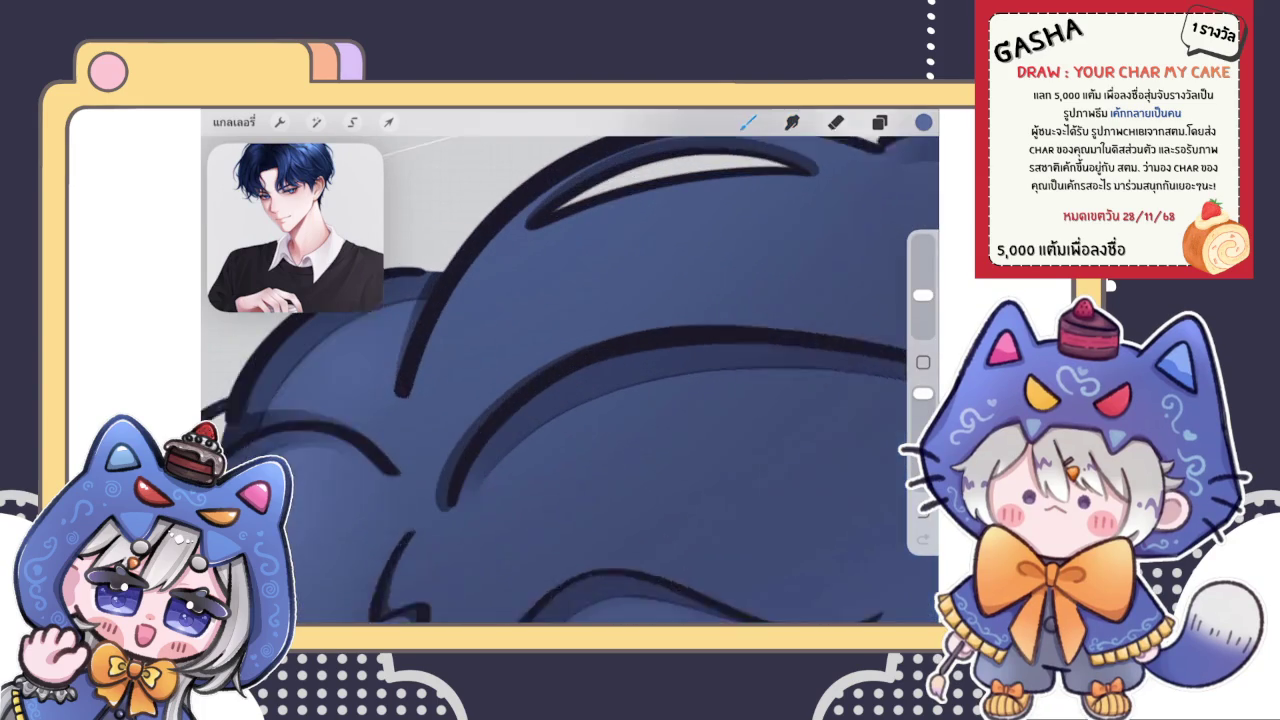
pyautogui.moveTo(420, 430)
pyautogui.mouseDown()
pyautogui.moveTo(517, 286)
pyautogui.moveTo(655, 242)
pyautogui.moveTo(436, 430)
pyautogui.mouseUp()
pyautogui.moveTo(545, 288); pyautogui.dragTo(486, 336)
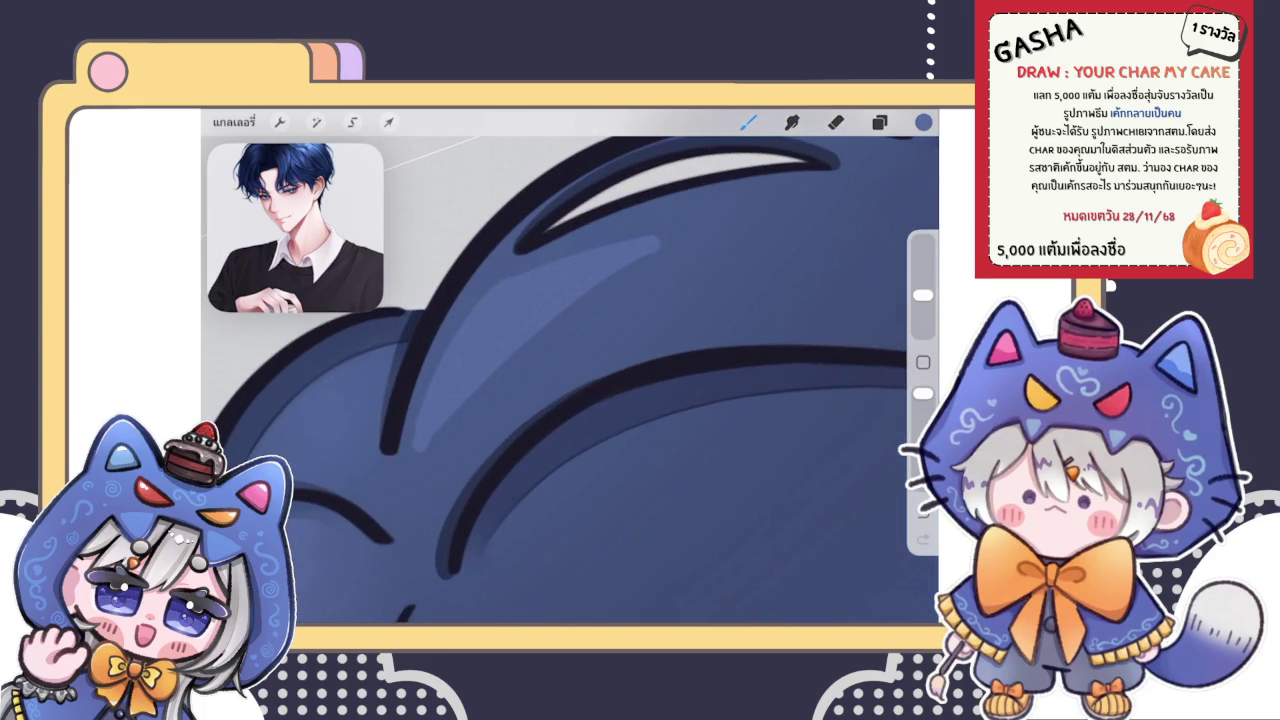
pyautogui.scroll(-5, 570, 380)
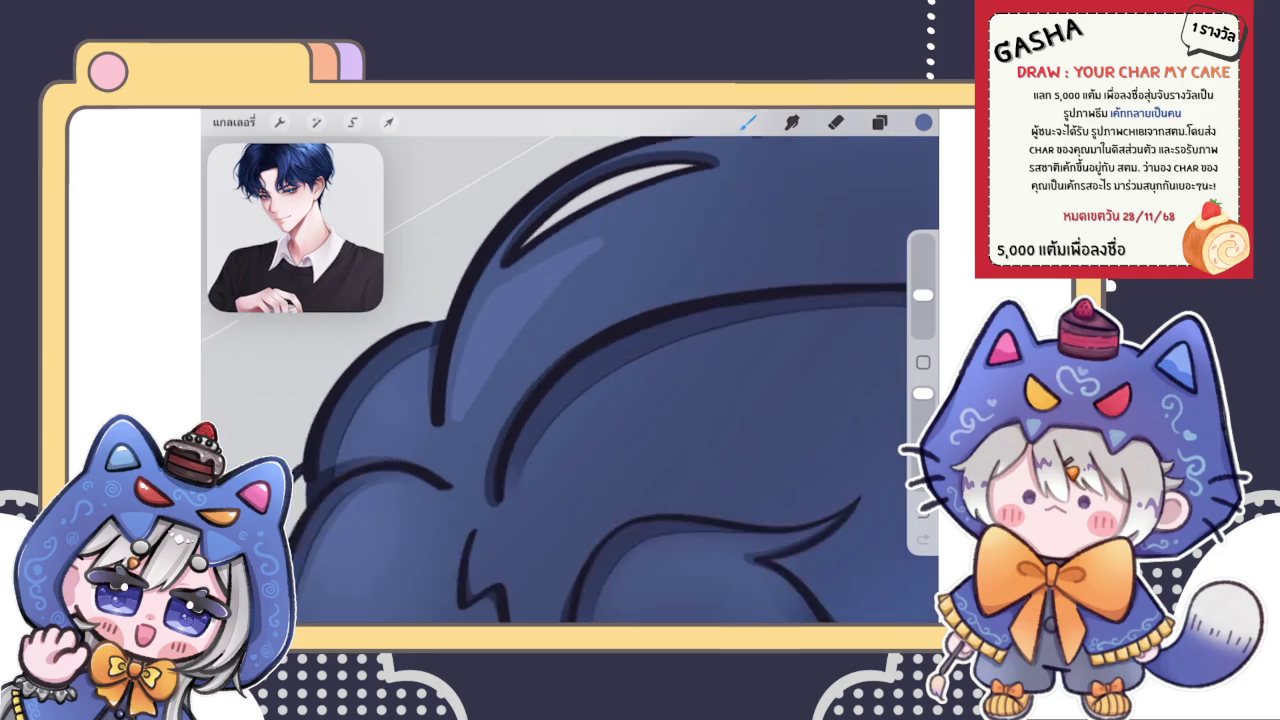
pyautogui.scroll(4, 570, 380)
pyautogui.moveTo(432, 425)
pyautogui.mouseDown()
pyautogui.moveTo(478, 295)
pyautogui.moveTo(636, 250)
pyautogui.mouseUp()
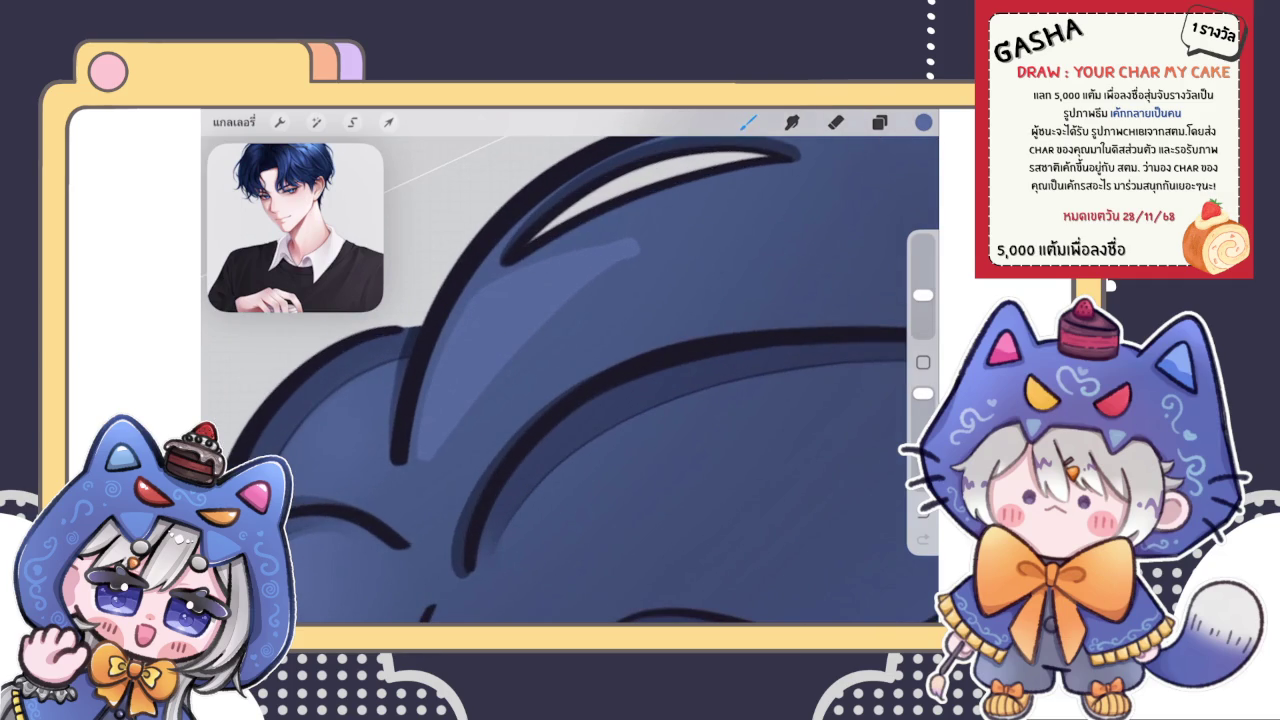
pyautogui.moveTo(555, 254)
pyautogui.mouseDown()
pyautogui.moveTo(660, 228)
pyautogui.moveTo(548, 318)
pyautogui.mouseUp()
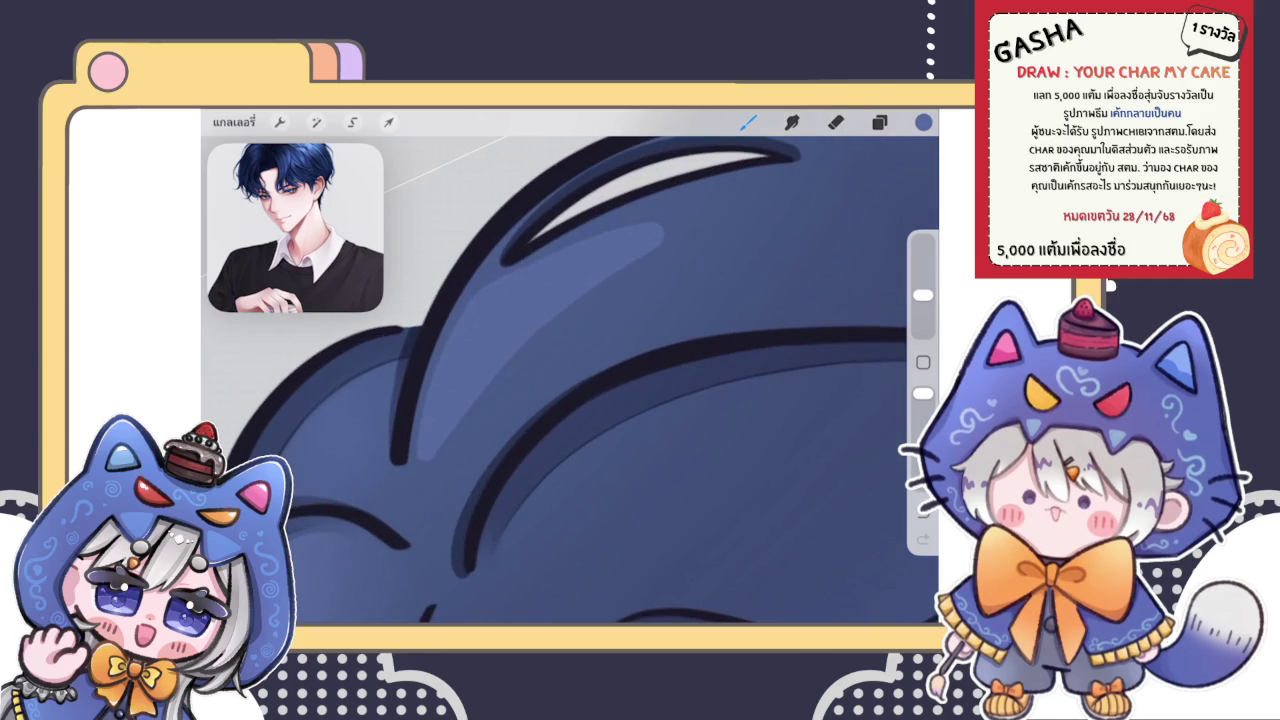
# Step: Smudge the new highlight and soften the tip of the dark hair line
pyautogui.click(792, 121)
pyautogui.moveTo(714, 198); pyautogui.dragTo(675, 214)
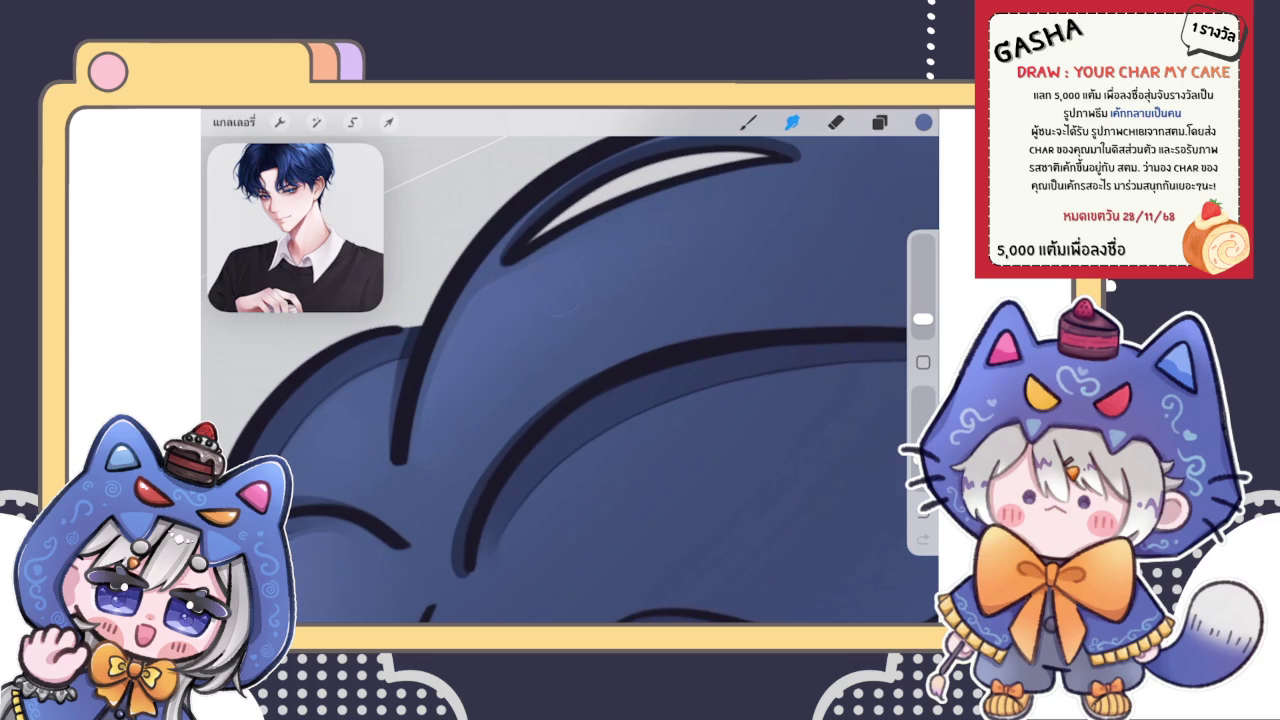
pyautogui.moveTo(430, 430); pyautogui.dragTo(415, 340)
pyautogui.moveTo(426, 442); pyautogui.dragTo(420, 450)
pyautogui.scroll(-5, 570, 380)
pyautogui.scroll(-3, 570, 380)
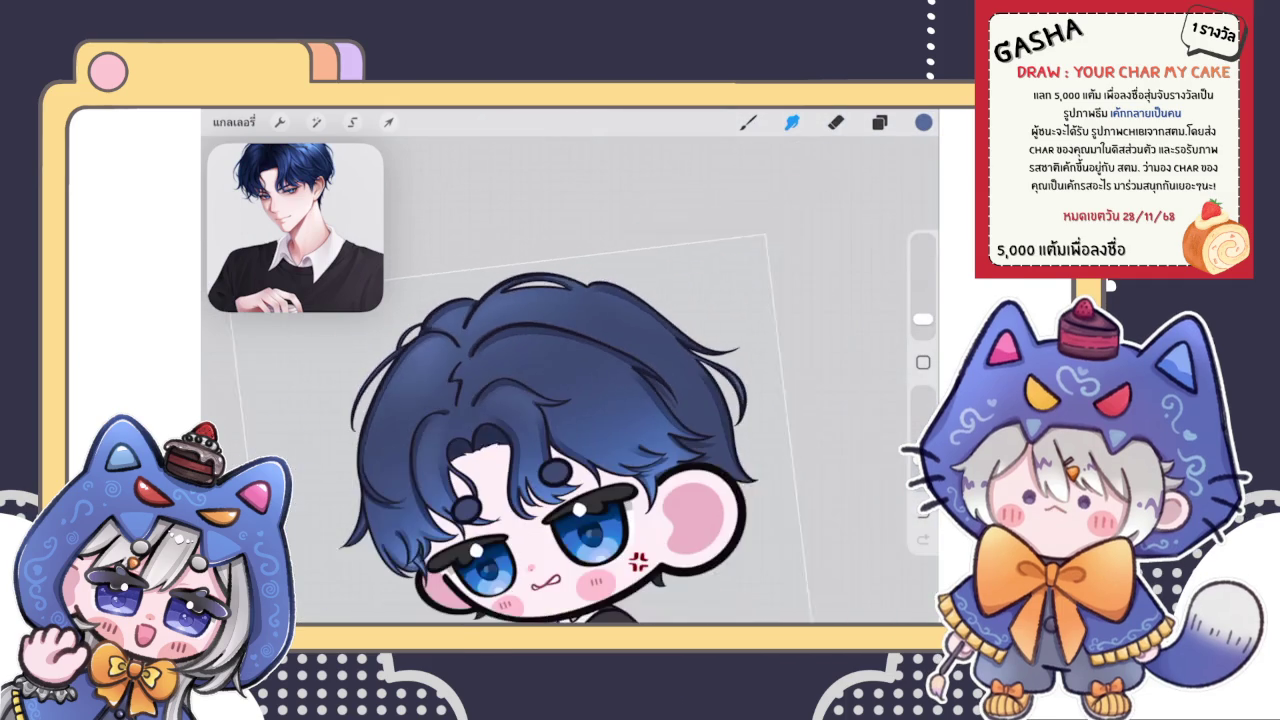
# Step: Paint a long diagonal light-blue highlight band across the hair, extending it up-right
pyautogui.click(748, 122)
pyautogui.scroll(-3, 540, 440)
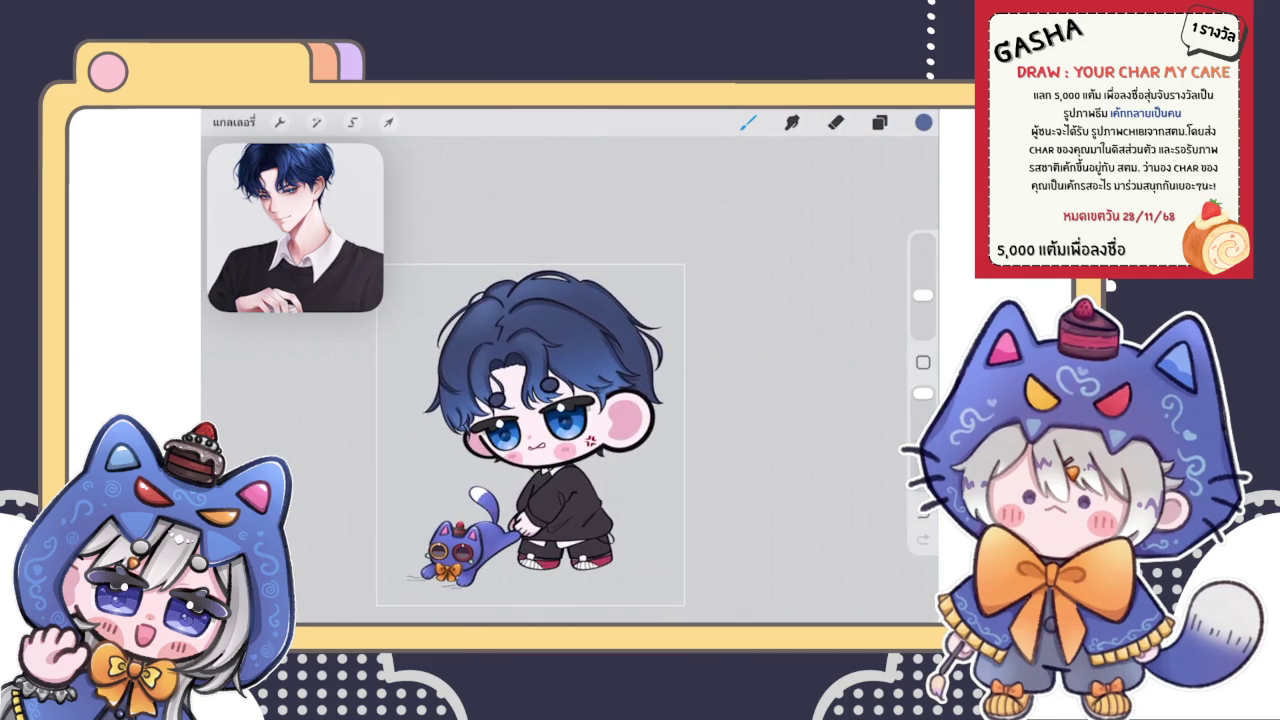
pyautogui.scroll(2, 560, 380)
pyautogui.scroll(5, 560, 380)
pyautogui.scroll(3, 560, 380)
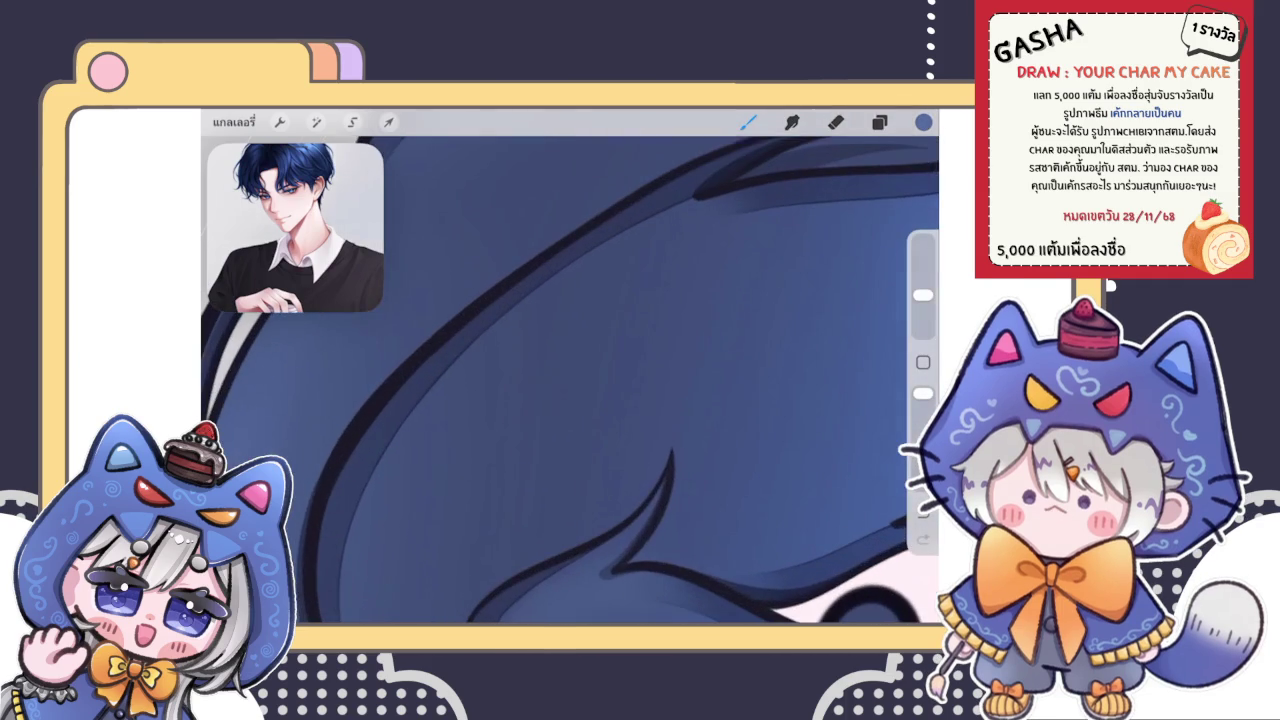
pyautogui.moveTo(400, 462); pyautogui.dragTo(643, 258)
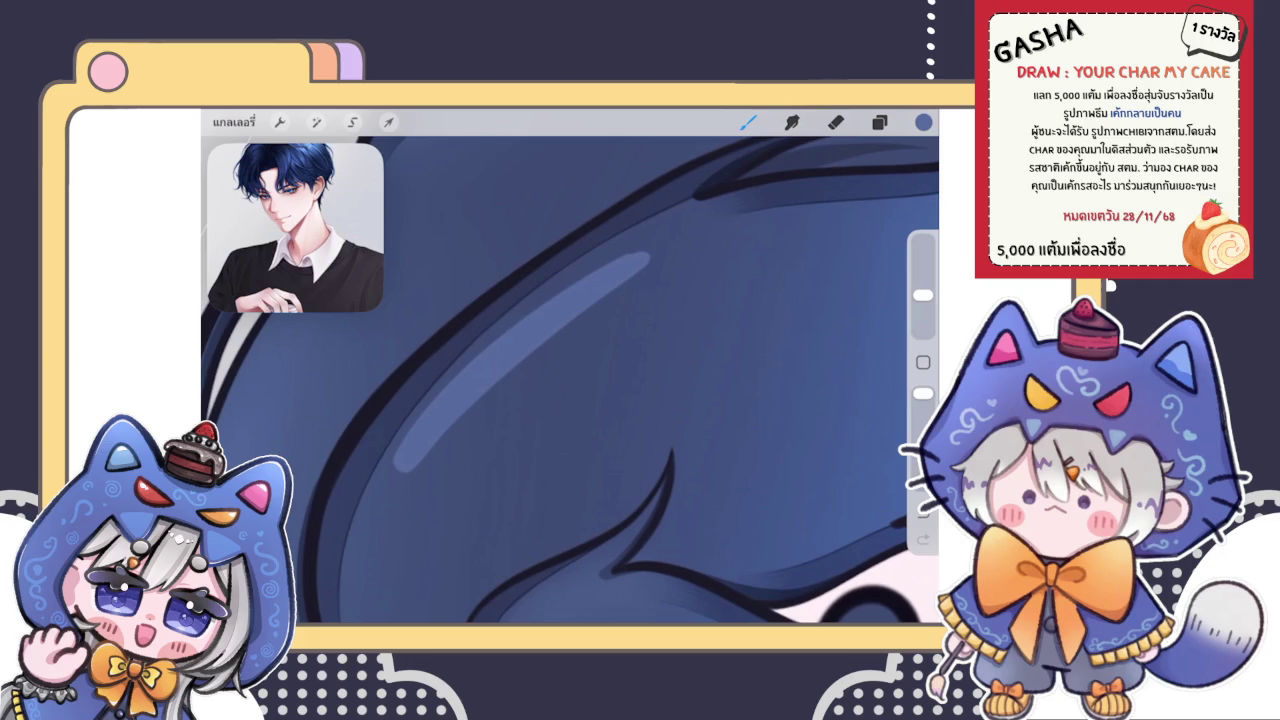
pyautogui.scroll(-2, 570, 380)
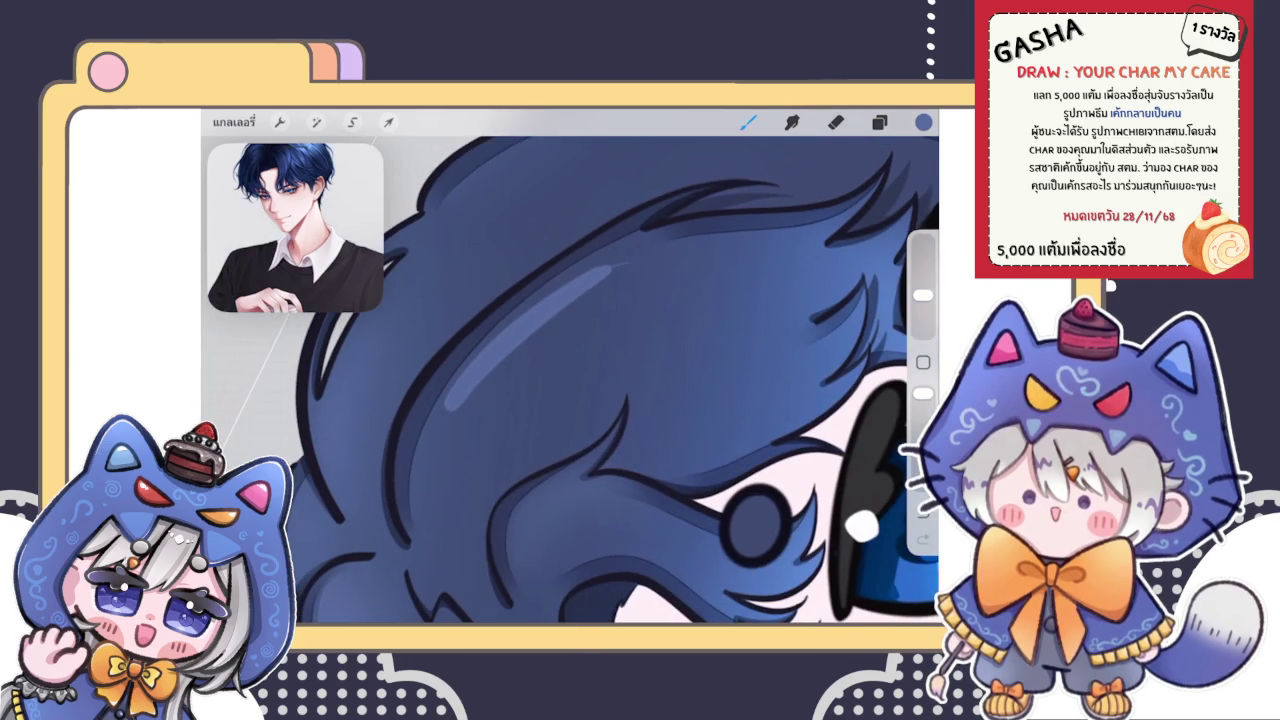
pyautogui.scroll(3, 570, 380)
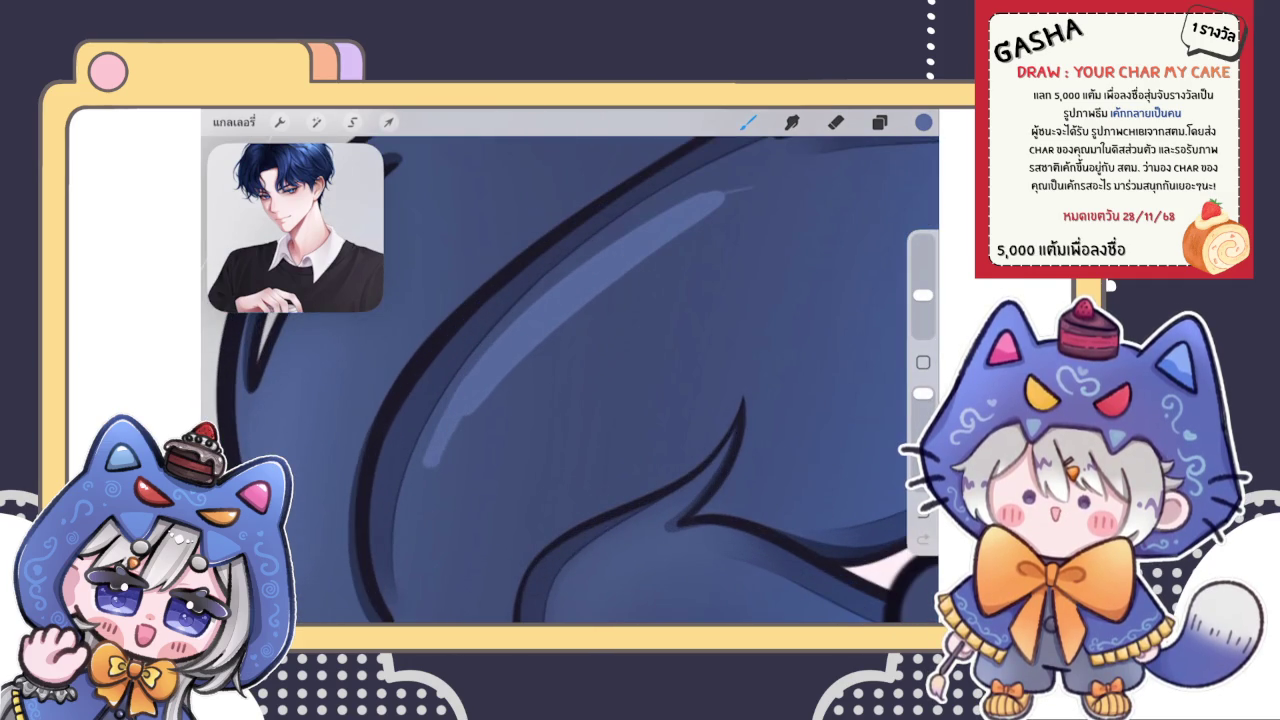
pyautogui.scroll(2, 570, 380)
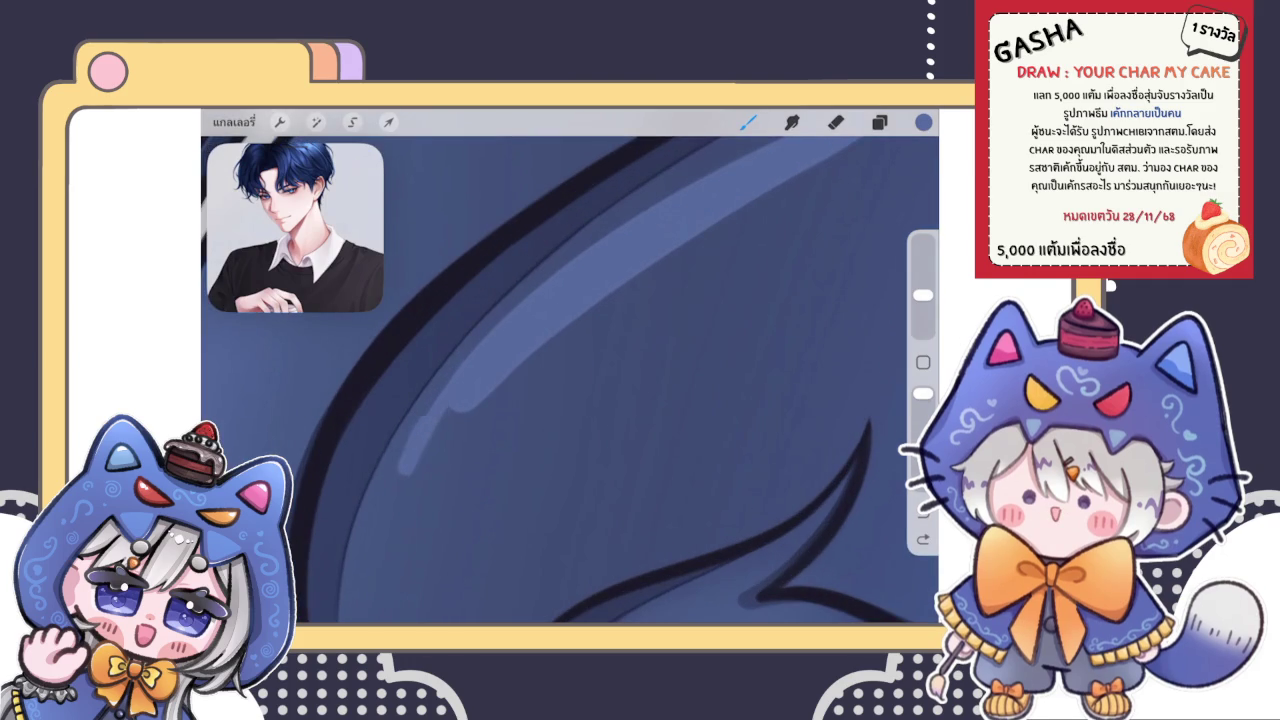
pyautogui.moveTo(450, 450); pyautogui.dragTo(740, 210)
pyautogui.scroll(2, 570, 380)
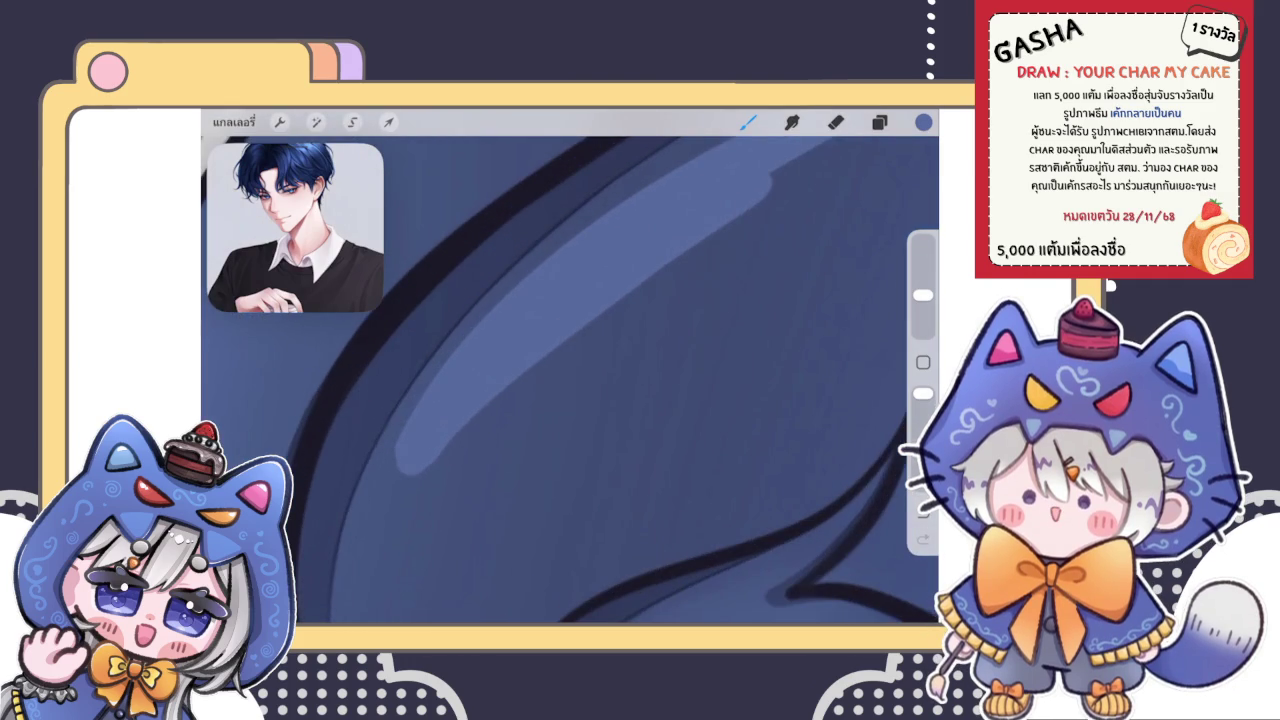
pyautogui.scroll(-3, 570, 380)
pyautogui.scroll(3, 570, 380)
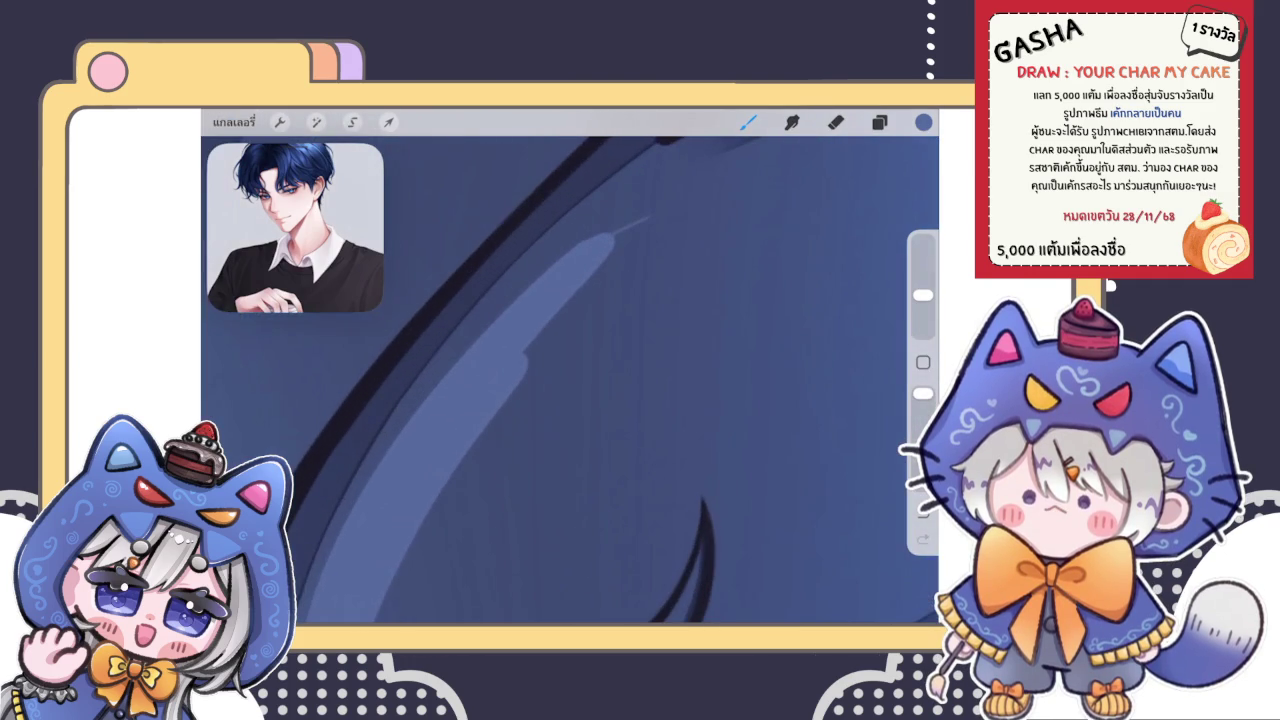
pyautogui.moveTo(535, 338); pyautogui.dragTo(688, 210)
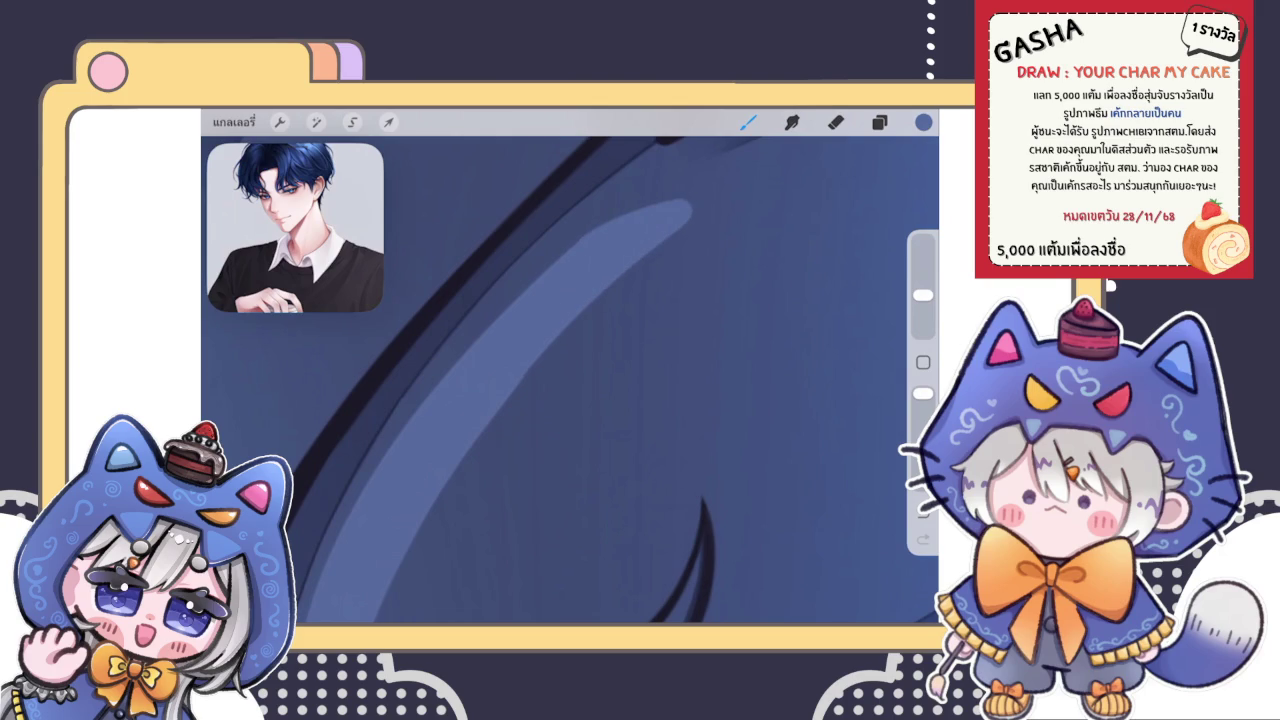
# Step: Blend the diagonal light-blue band smoothly into the surrounding blue hair with Smudge
pyautogui.moveTo(486, 510); pyautogui.dragTo(540, 378)
pyautogui.scroll(-5, 570, 380)
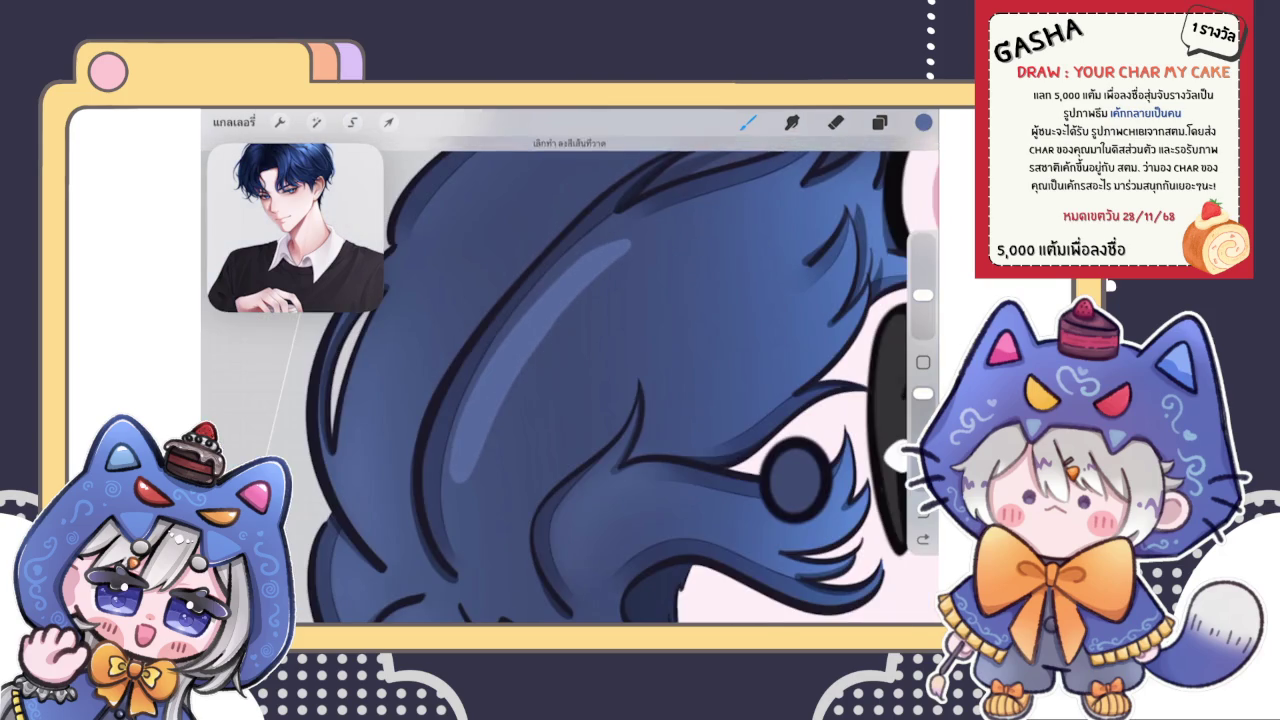
pyautogui.scroll(5, 570, 380)
pyautogui.click(792, 122)
pyautogui.moveTo(520, 345)
pyautogui.mouseDown()
pyautogui.moveTo(408, 443)
pyautogui.moveTo(612, 285)
pyautogui.moveTo(690, 245)
pyautogui.moveTo(600, 300)
pyautogui.moveTo(654, 229)
pyautogui.moveTo(590, 274)
pyautogui.moveTo(612, 218)
pyautogui.mouseUp()
pyautogui.scroll(-3, 570, 380)
pyautogui.scroll(2, 570, 380)
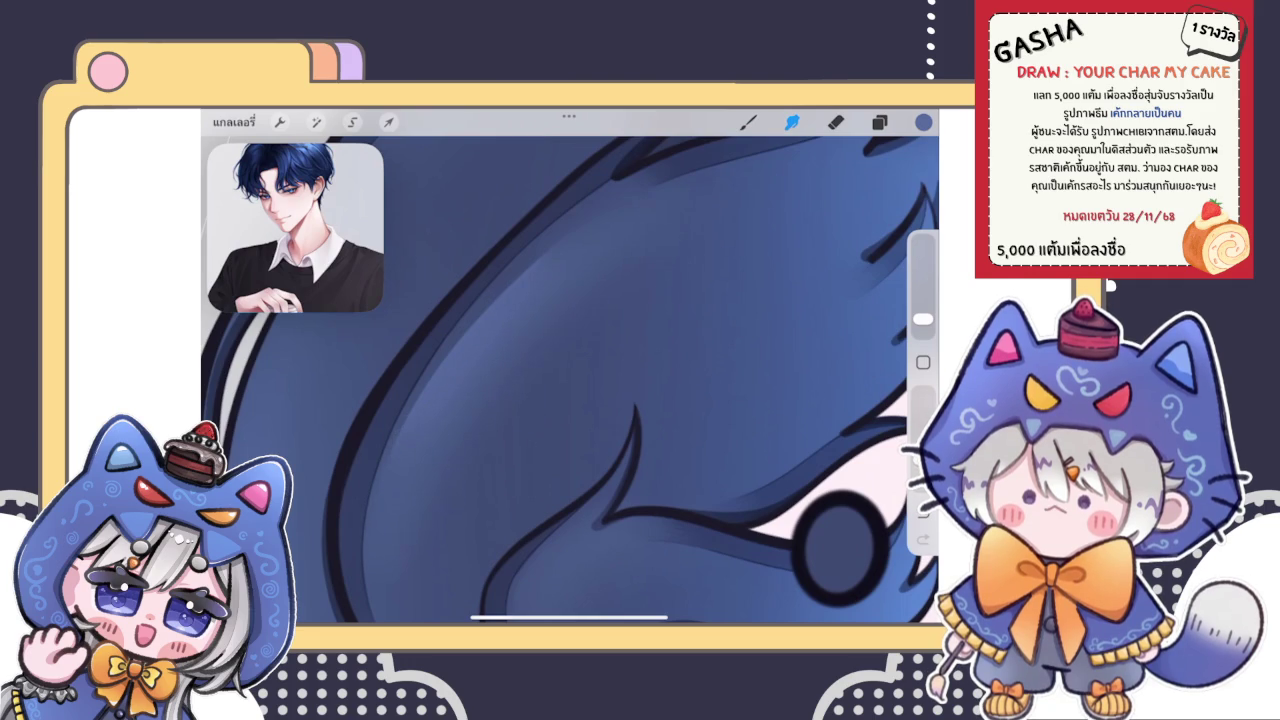
pyautogui.scroll(-5, 570, 380)
pyautogui.scroll(-3, 570, 390)
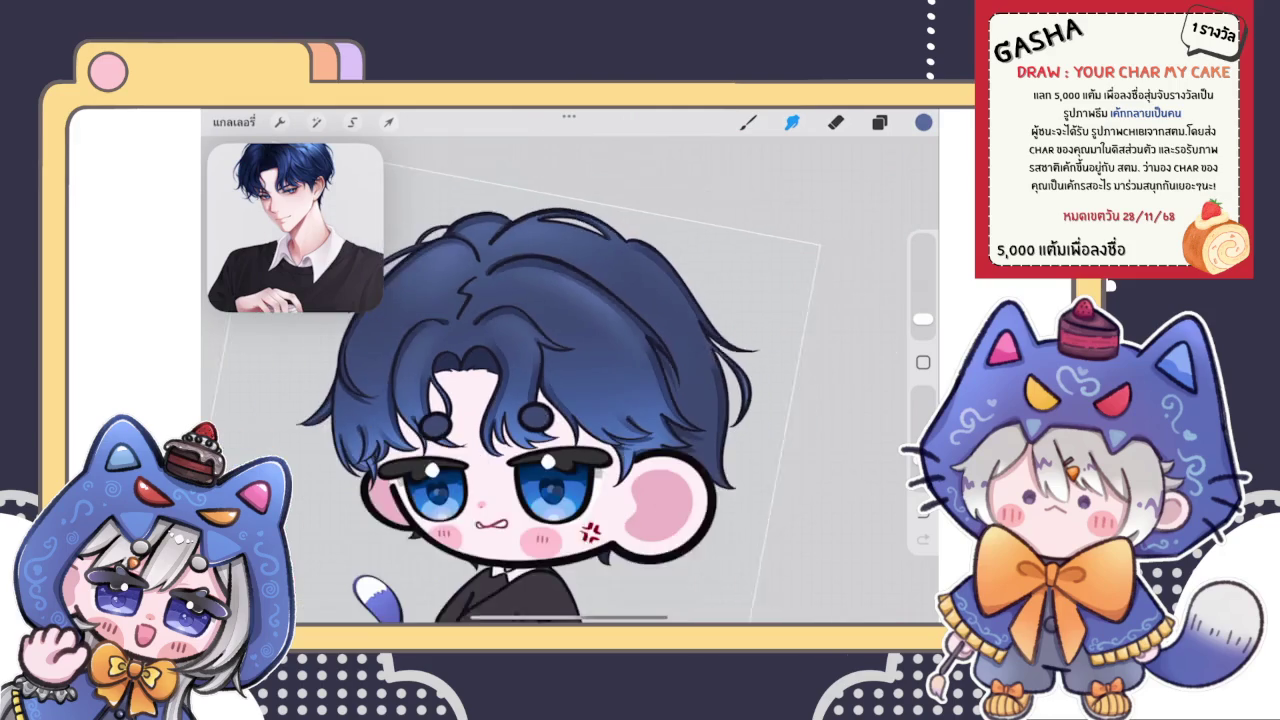
pyautogui.scroll(-2, 570, 390)
pyautogui.scroll(5, 570, 380)
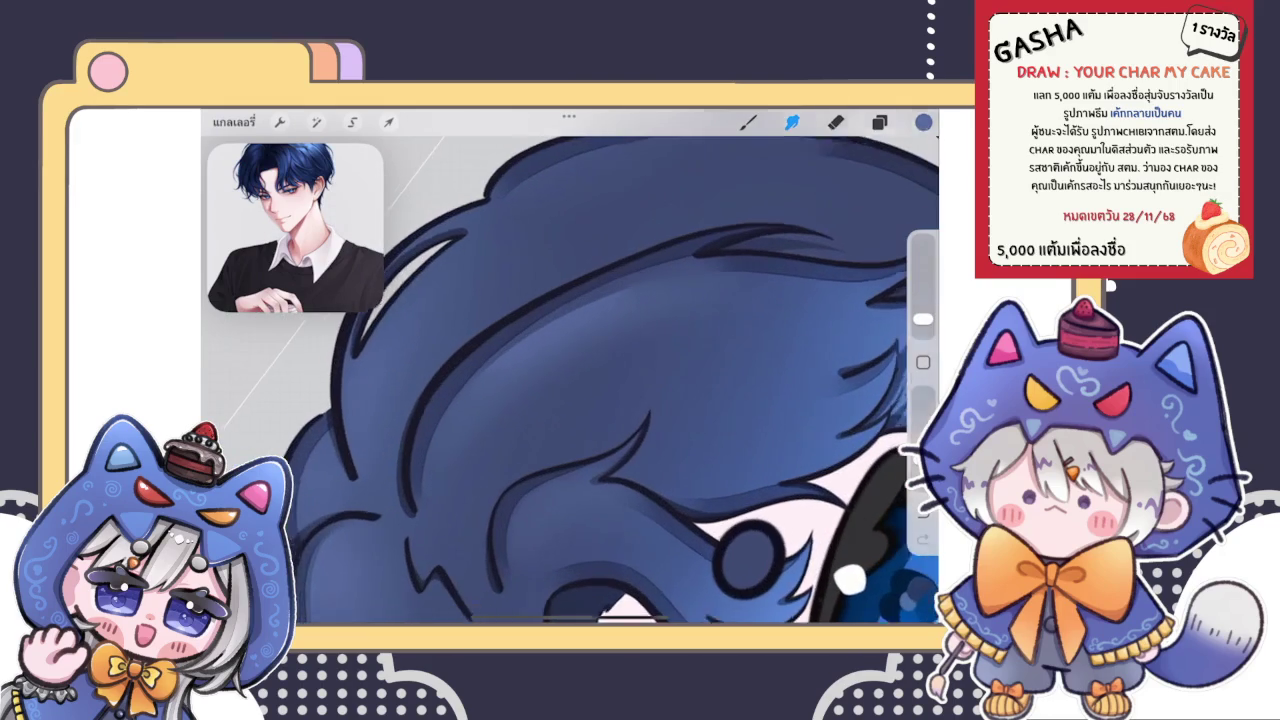
pyautogui.scroll(3, 570, 380)
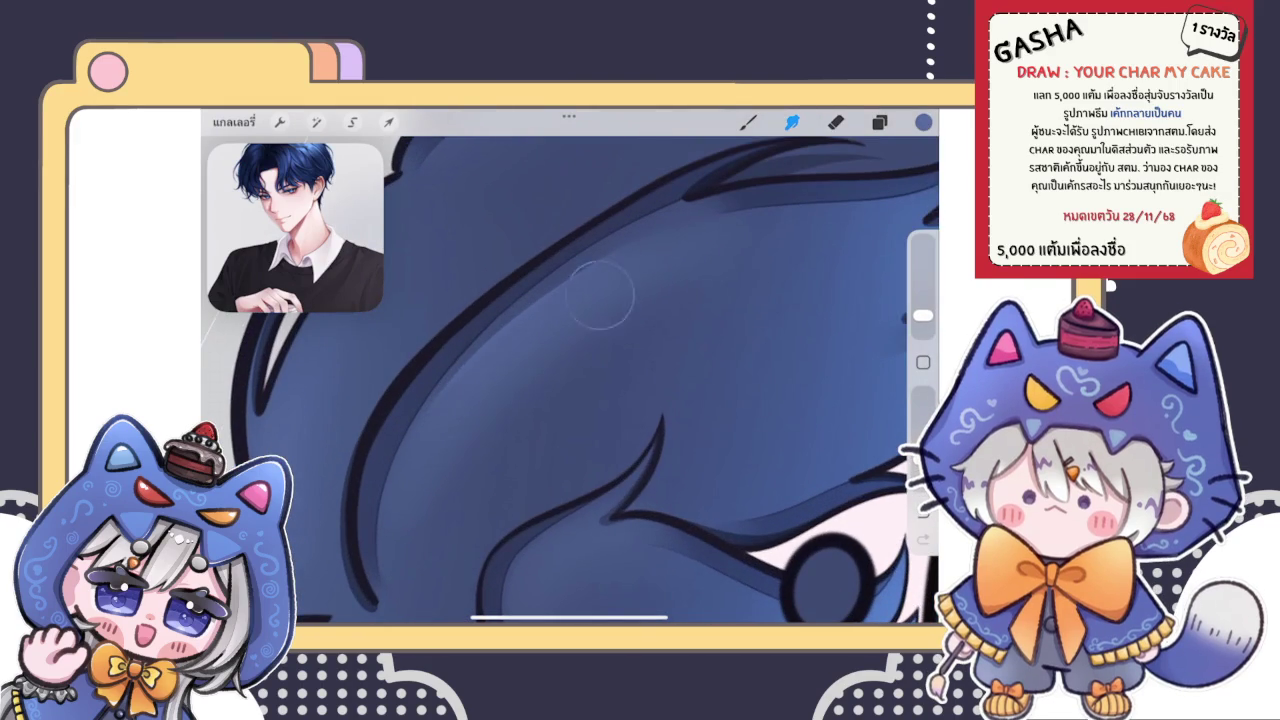
pyautogui.moveTo(559, 384); pyautogui.dragTo(557, 407)
pyautogui.scroll(-5, 479, 463)
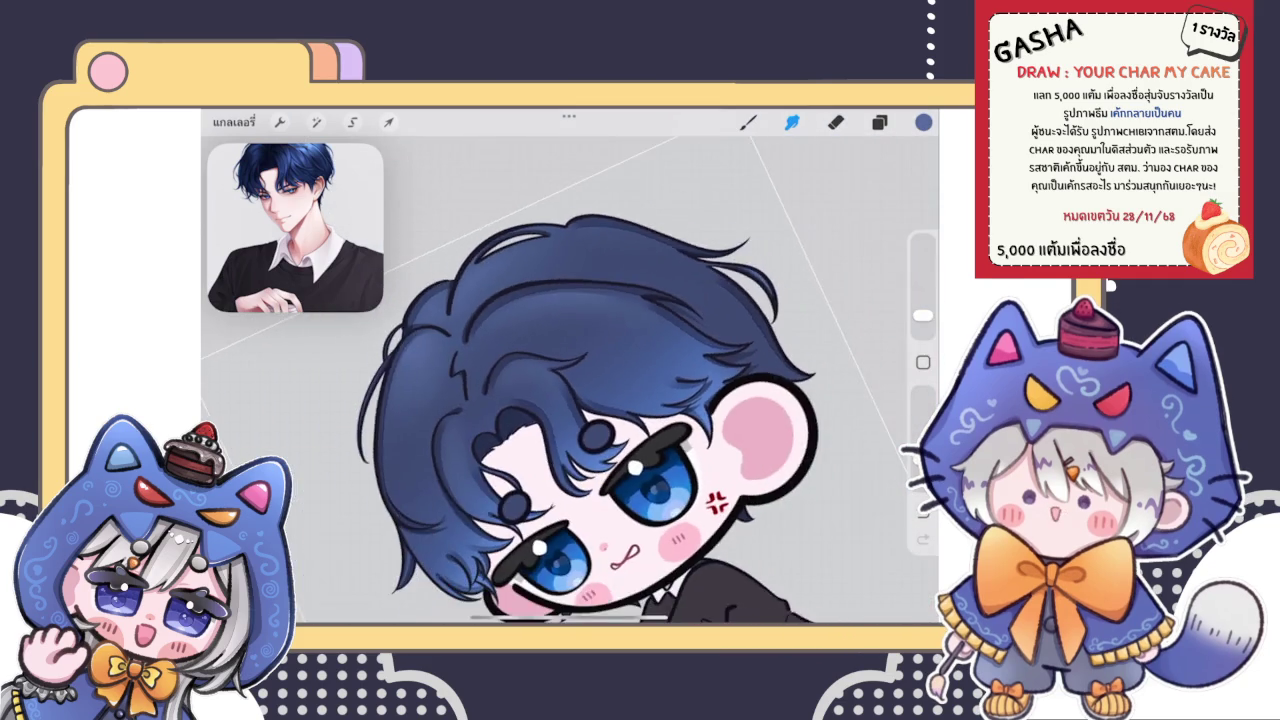
pyautogui.scroll(5, 560, 400)
pyautogui.scroll(-5, 570, 380)
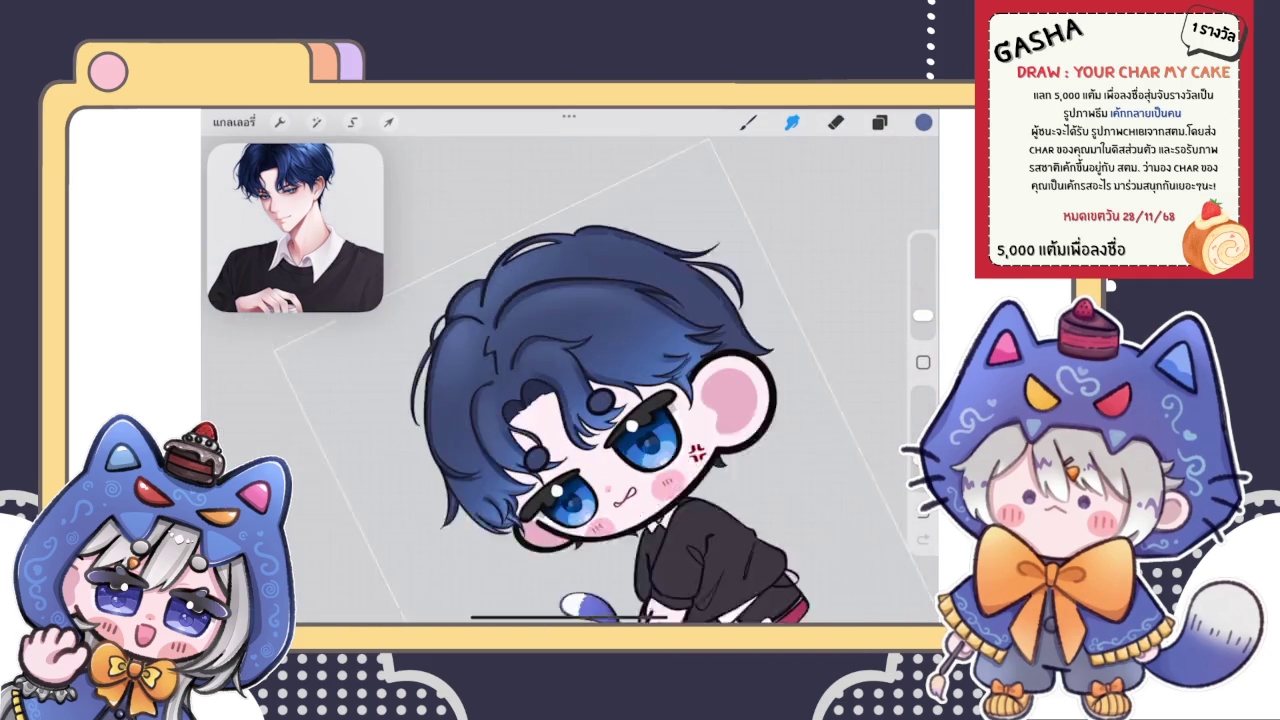
pyautogui.scroll(5, 620, 400)
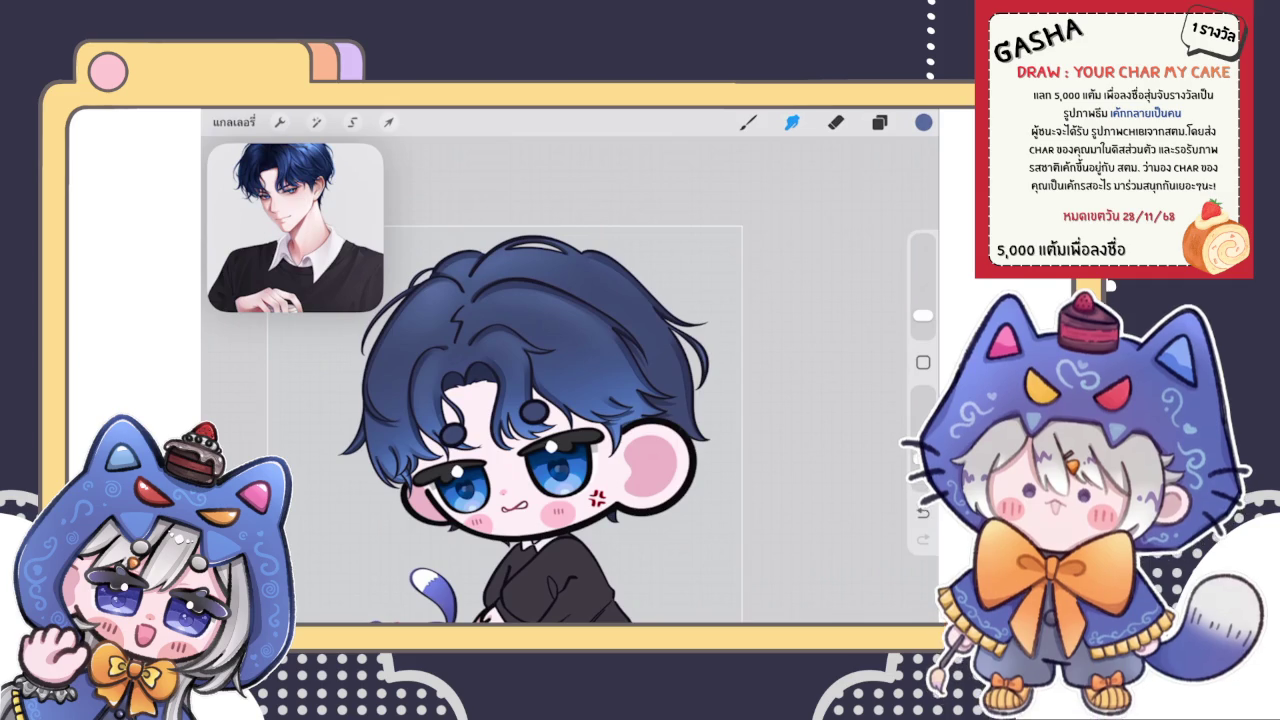
# Step: Check the Layers panel and close it, returning to Smudge
pyautogui.click(879, 122)
pyautogui.click(792, 122)
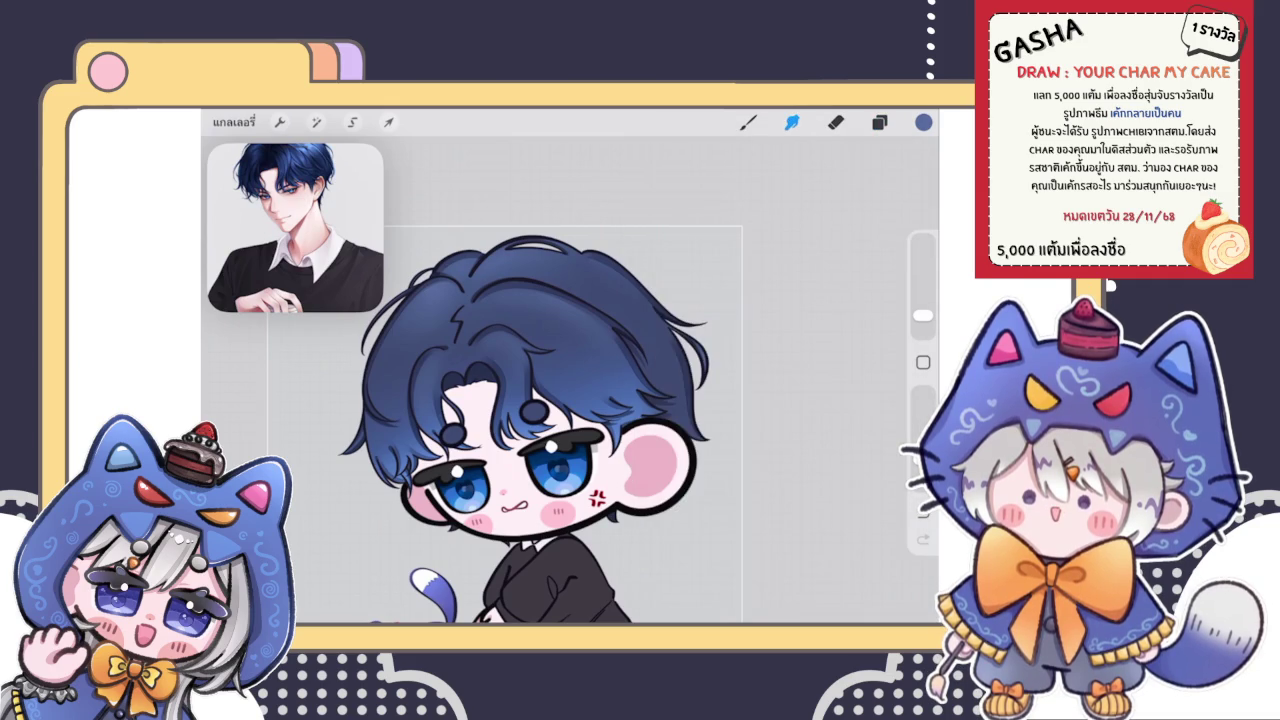
pyautogui.scroll(5, 570, 420)
pyautogui.scroll(5, 570, 420)
pyautogui.scroll(5, 570, 380)
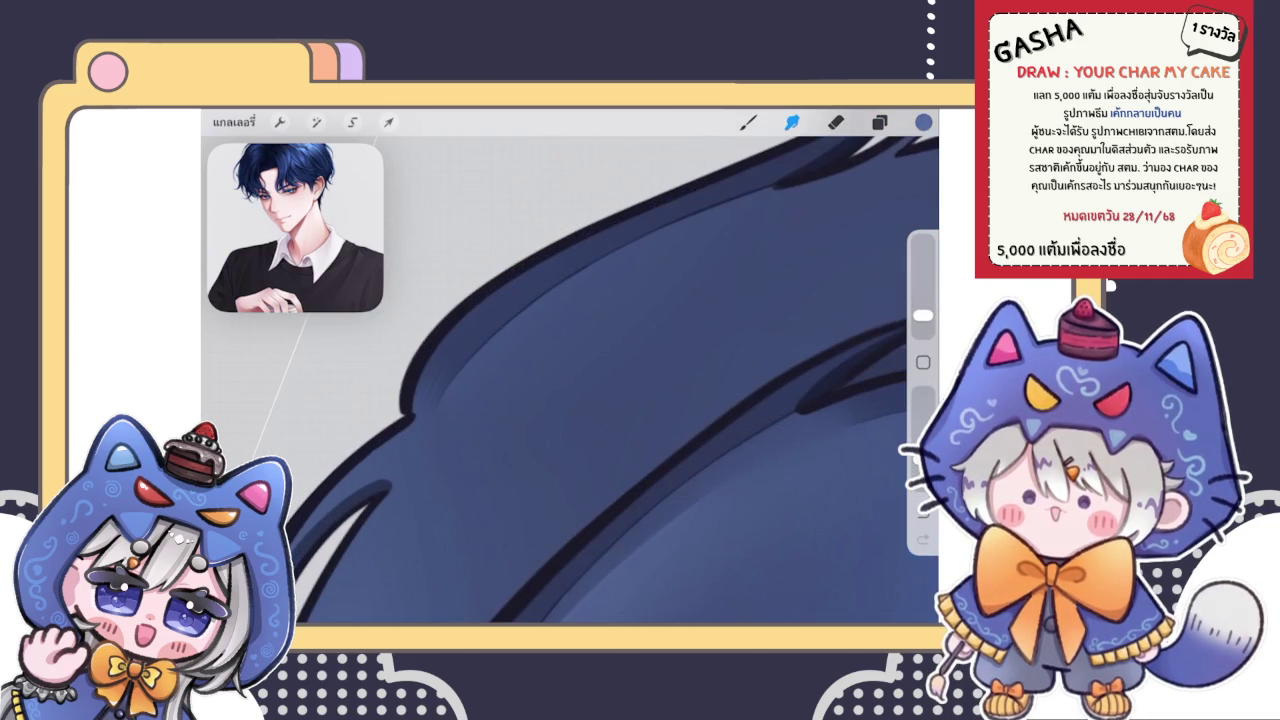
# Step: Paint a thin lighter-blue highlight diagonally along an upper hair strand
pyautogui.click(748, 122)
pyautogui.moveTo(466, 414)
pyautogui.mouseDown()
pyautogui.moveTo(600, 290)
pyautogui.moveTo(695, 250)
pyautogui.moveTo(534, 364)
pyautogui.mouseUp()
pyautogui.scroll(-5, 570, 380)
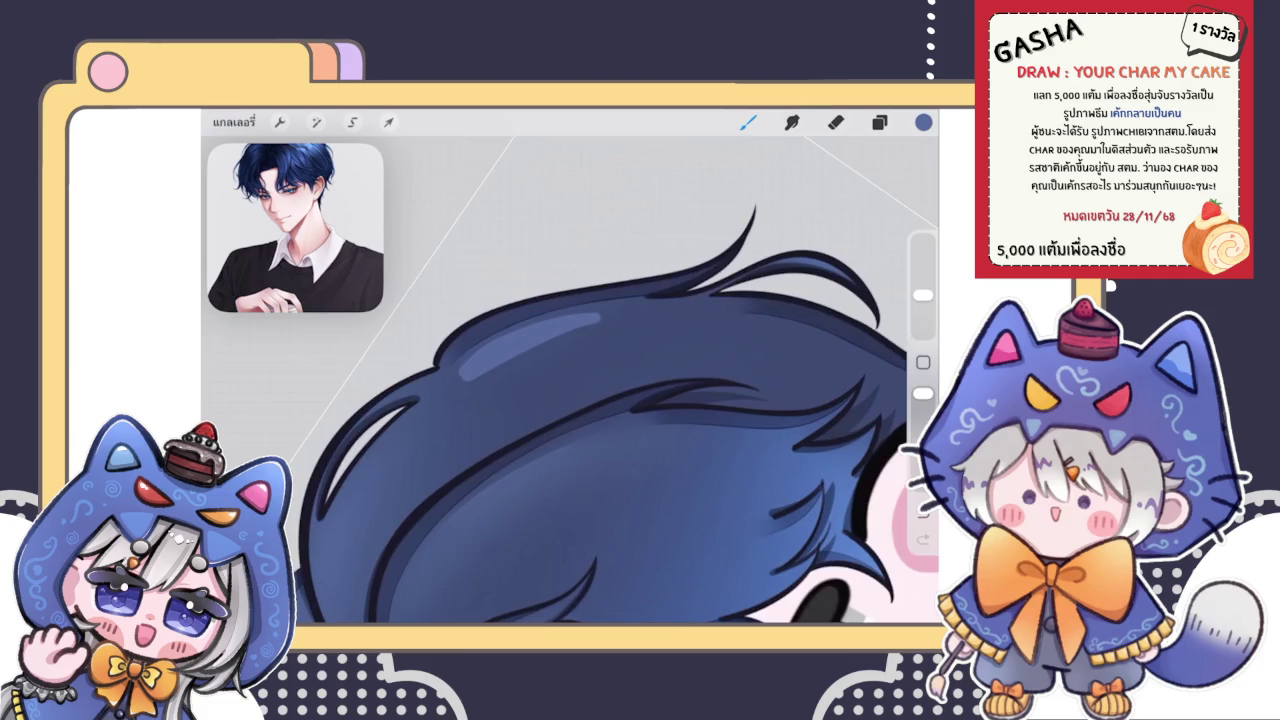
pyautogui.scroll(3, 570, 380)
pyautogui.scroll(-5, 570, 400)
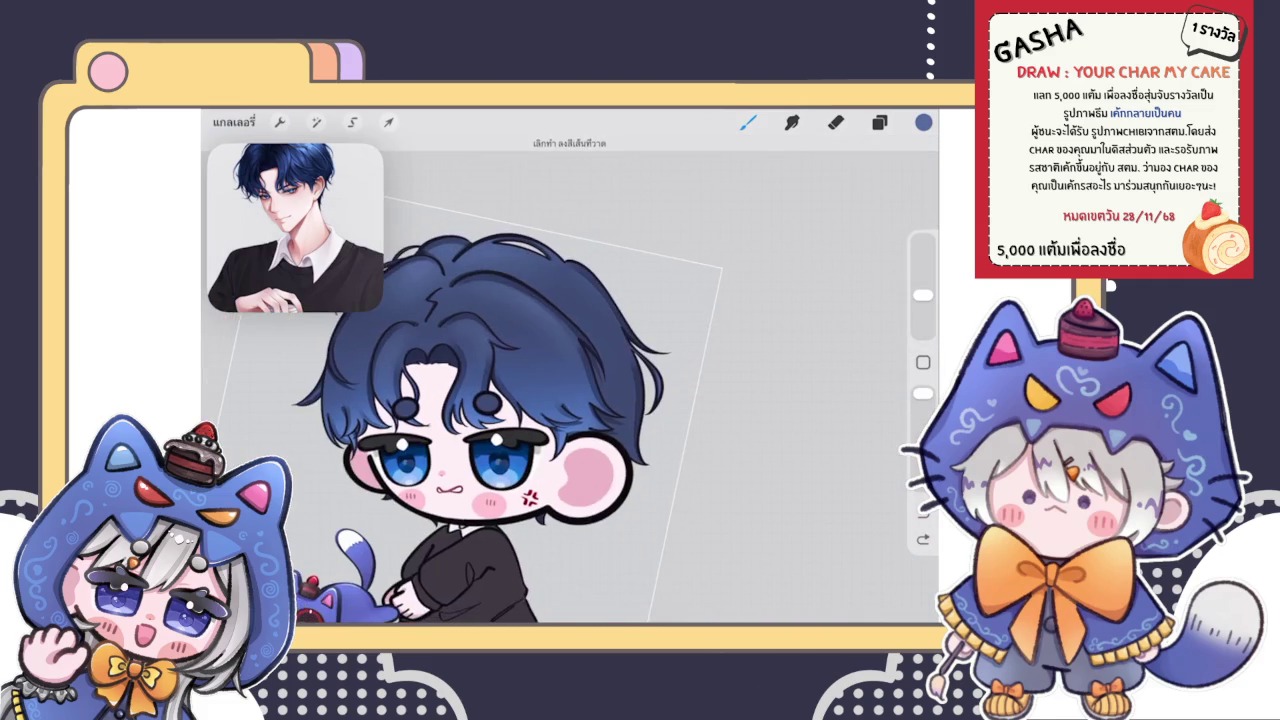
pyautogui.scroll(-3, 520, 420)
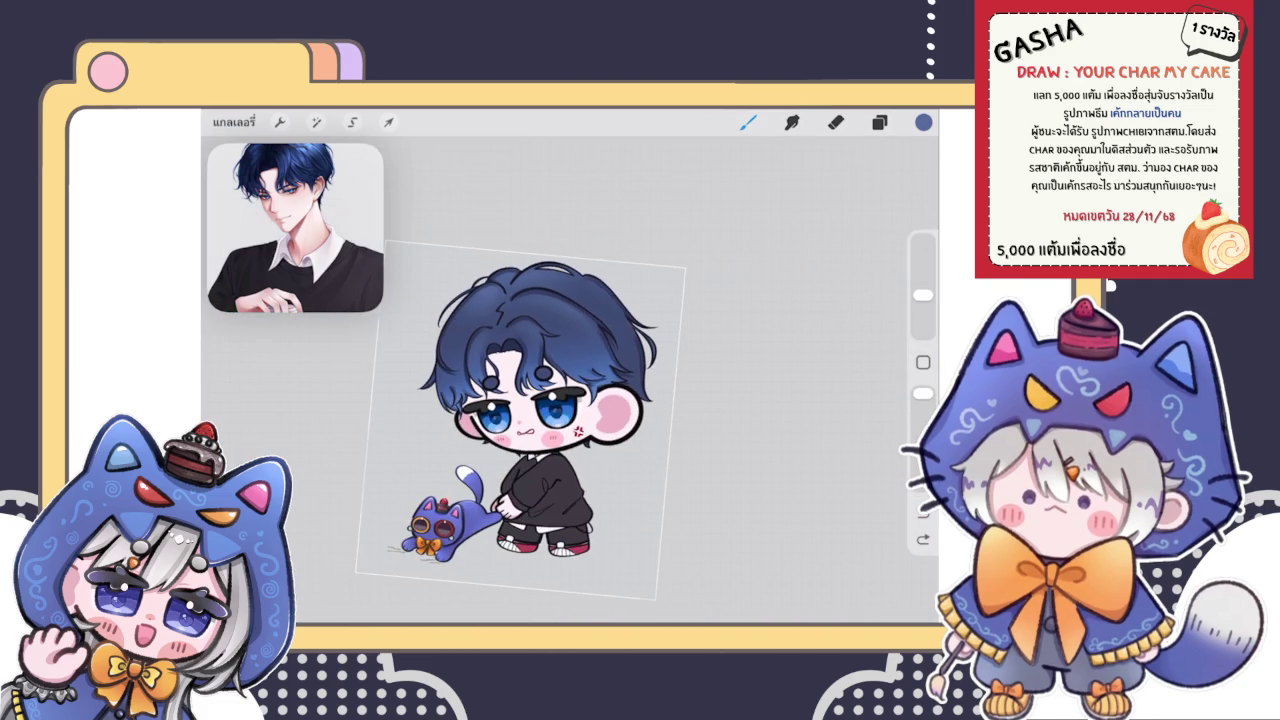
pyautogui.scroll(3, 520, 420)
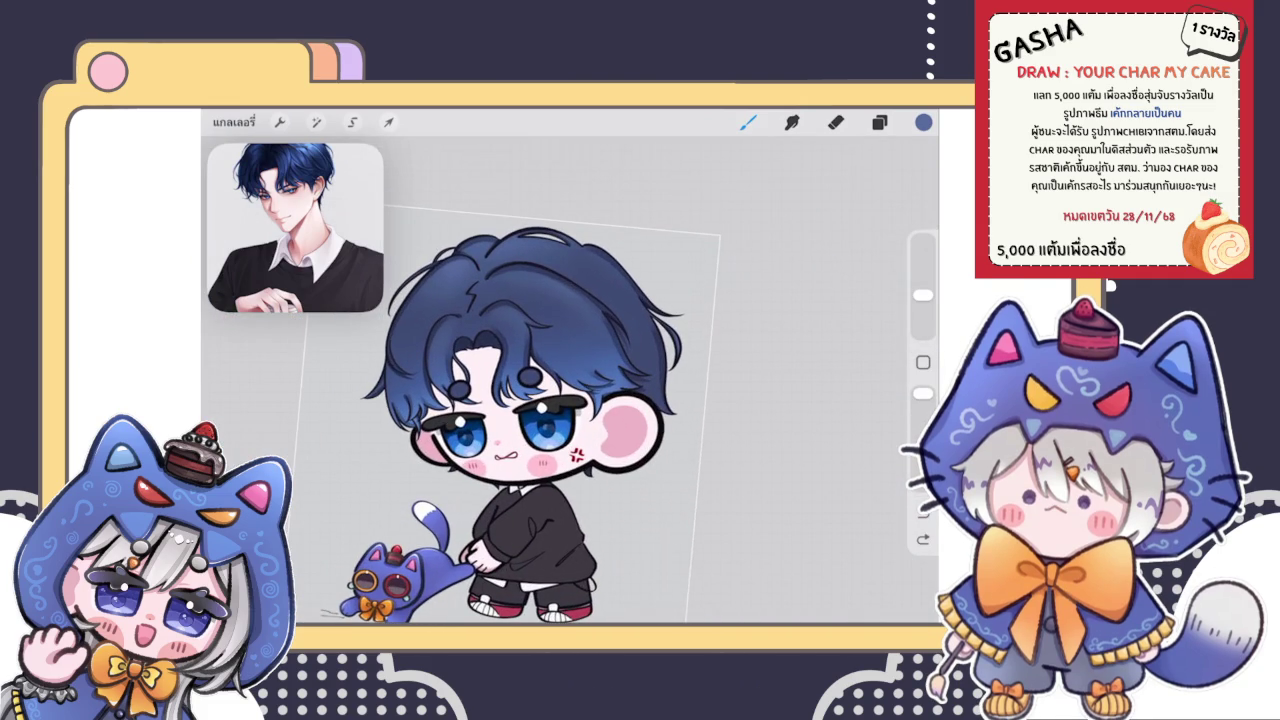
pyautogui.scroll(-3, 500, 420)
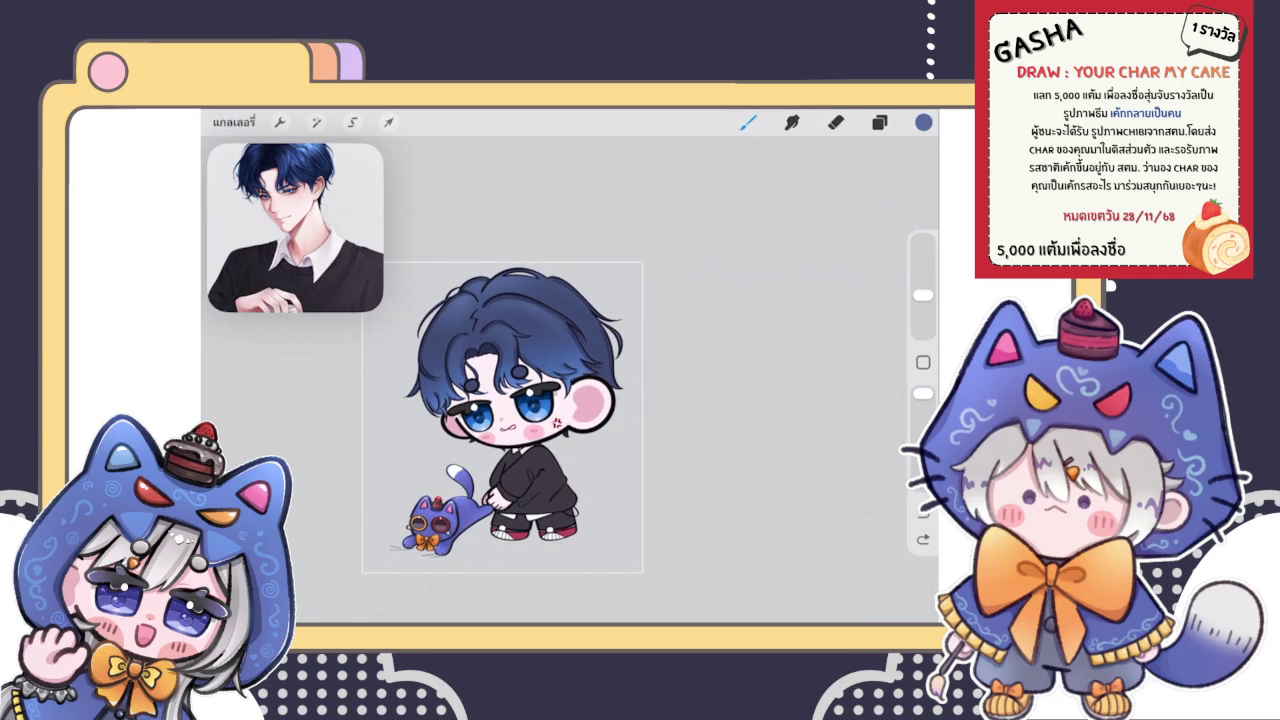
# Step: Turn a hidden layer's visibility back on in the Layers panel
pyautogui.click(879, 122)
pyautogui.click(872, 391)
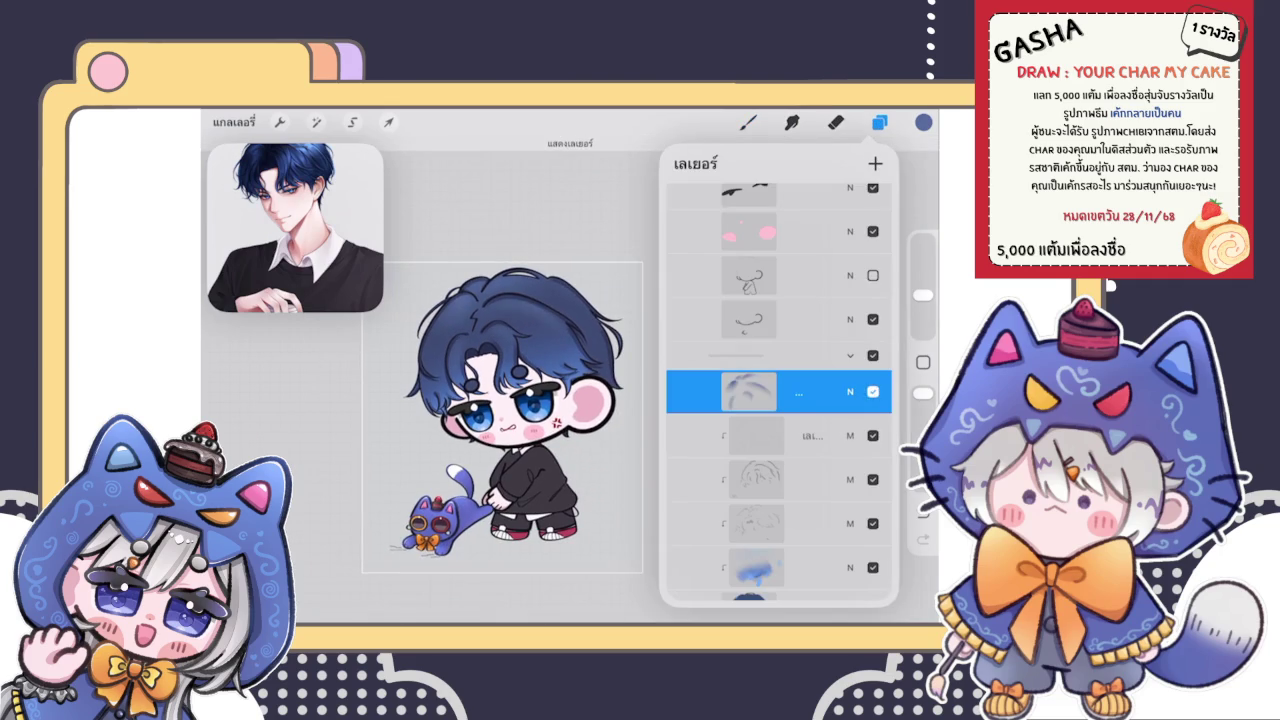
pyautogui.scroll(-5, 779, 391)
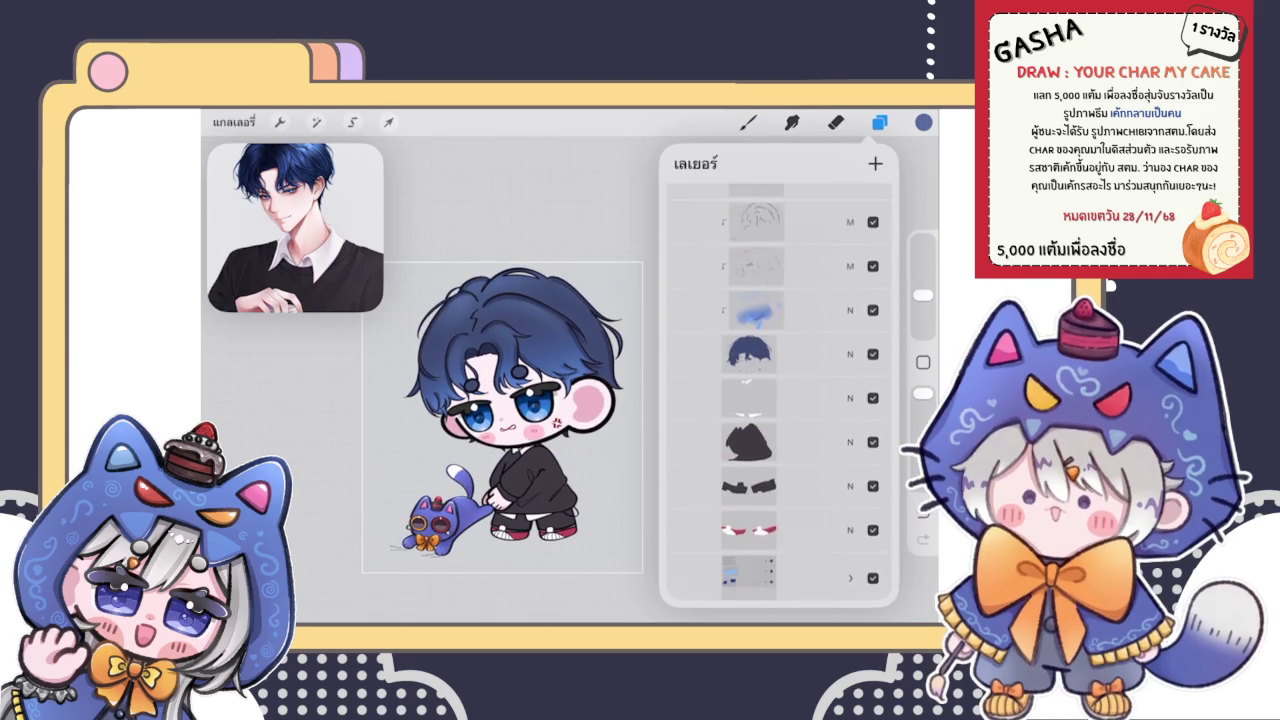
pyautogui.scroll(5, 779, 391)
# Step: Pick white as the paint colour and reselect the brush
pyautogui.click(923, 122)
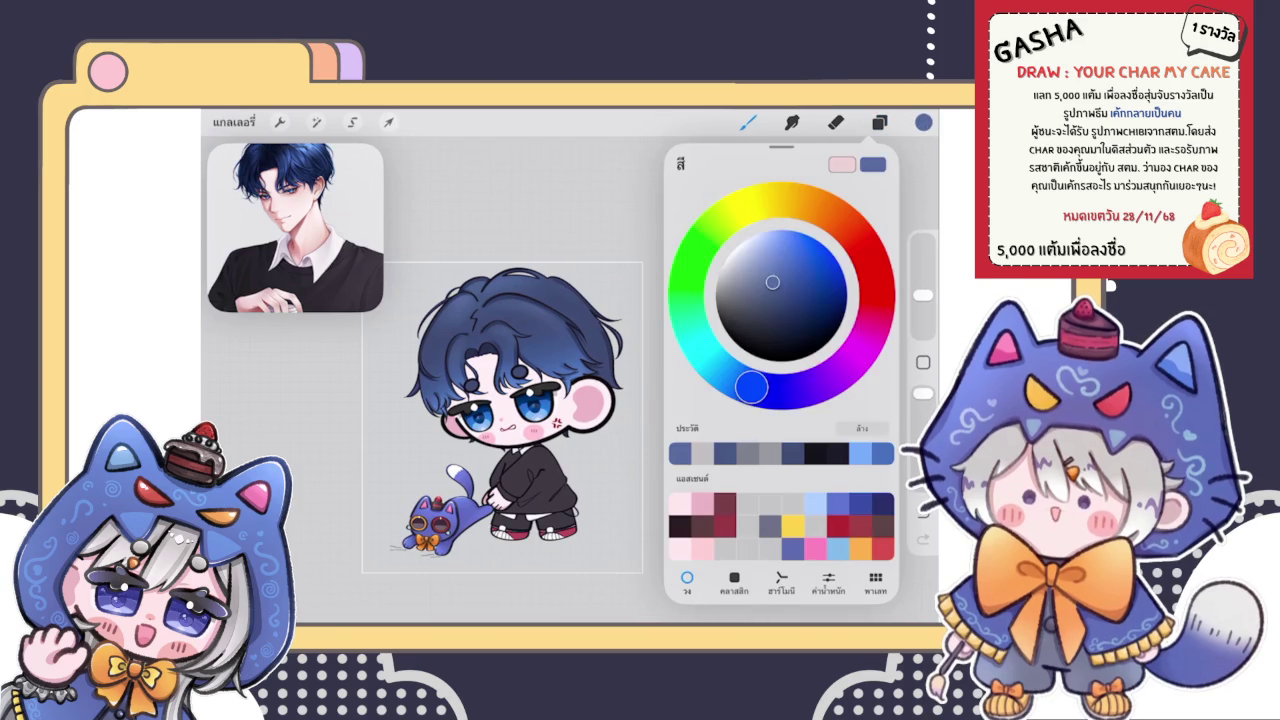
pyautogui.click(748, 122)
pyautogui.click(748, 122)
pyautogui.scroll(3, 520, 350)
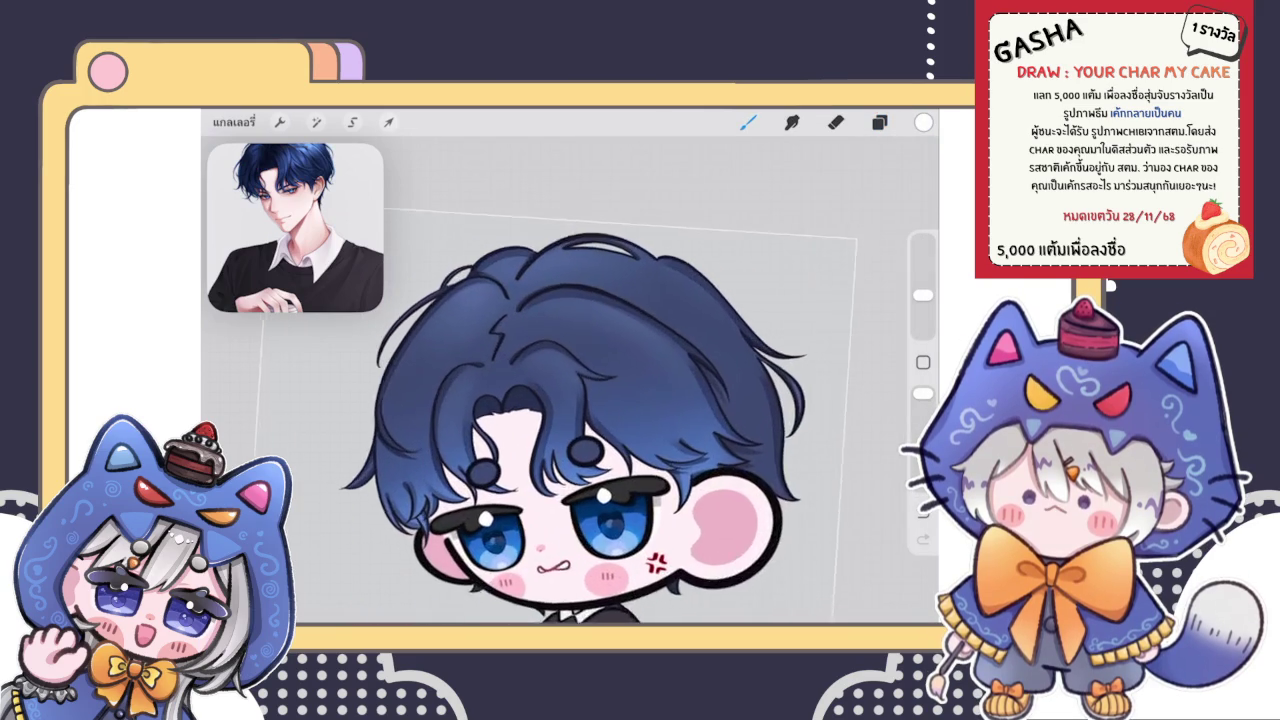
# Step: Try white highlight strokes along the upper hair outline, then undo them
pyautogui.scroll(3, 520, 350)
pyautogui.scroll(3, 520, 350)
pyautogui.scroll(2, 570, 380)
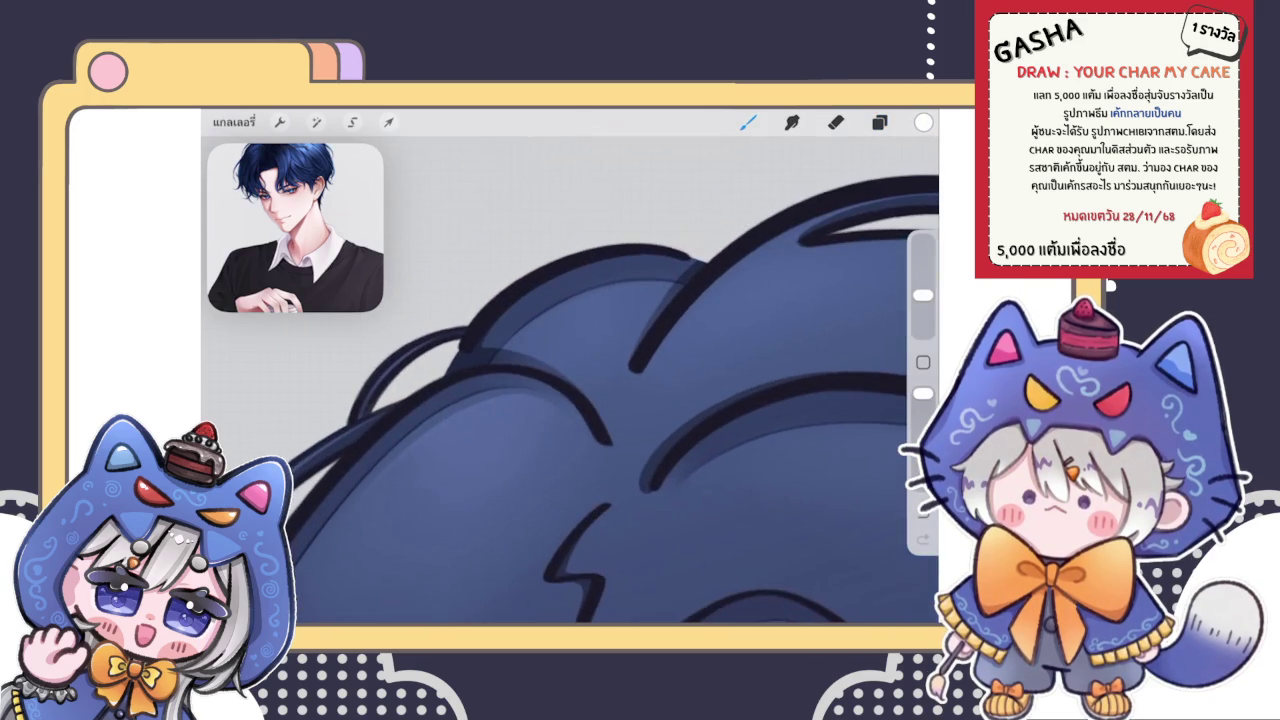
pyautogui.scroll(2, 570, 380)
pyautogui.scroll(3, 570, 380)
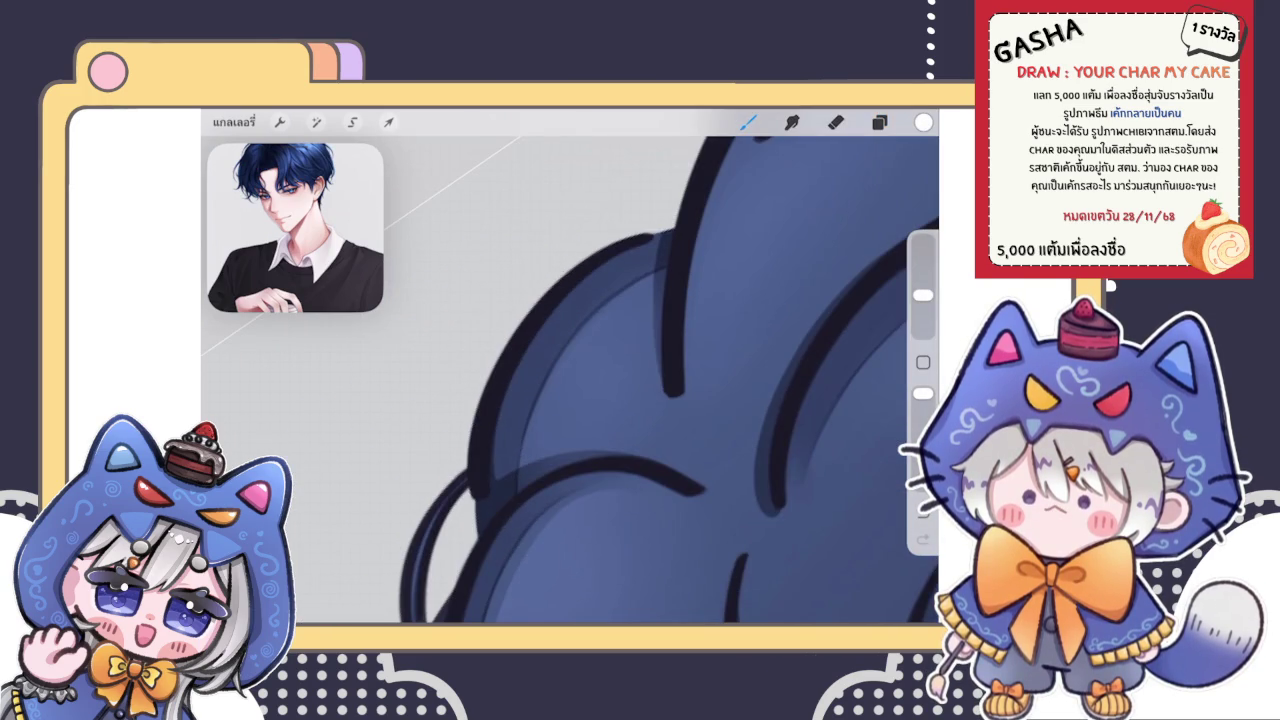
pyautogui.moveTo(505, 390); pyautogui.dragTo(533, 337)
pyautogui.moveTo(508, 388); pyautogui.dragTo(670, 222)
pyautogui.hotkey('ctrl', 'z')
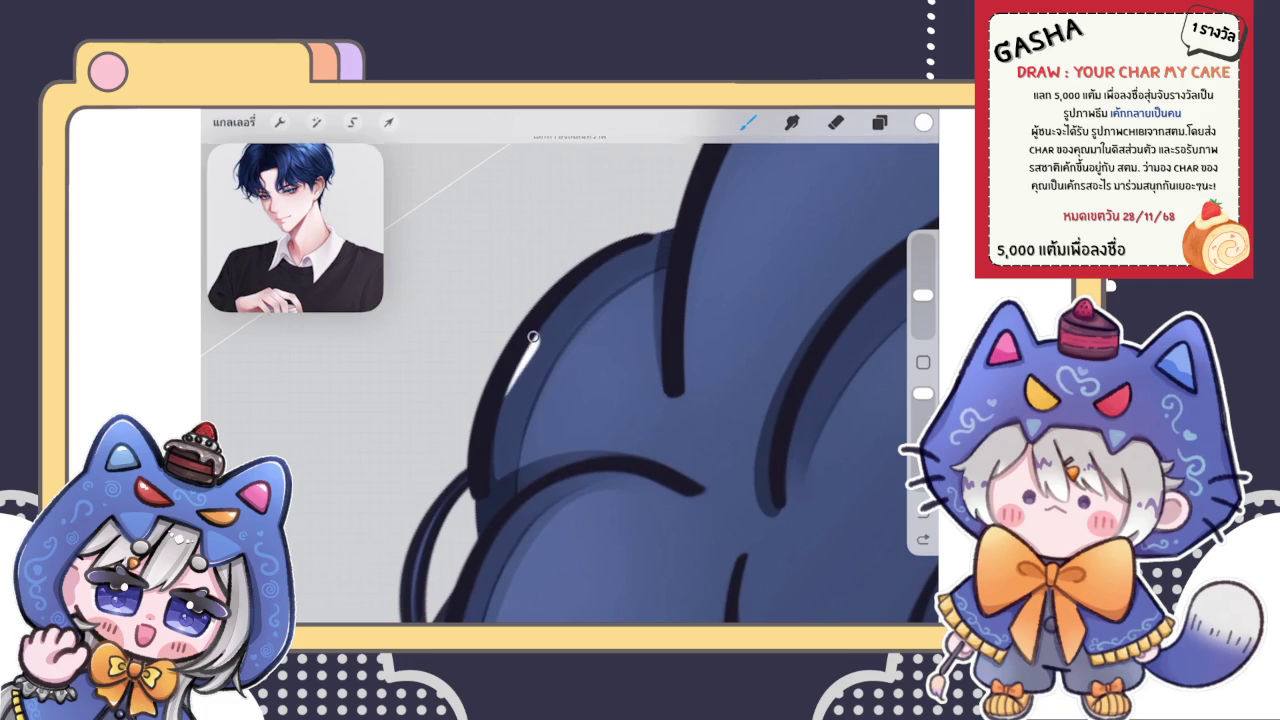
pyautogui.moveTo(533, 337); pyautogui.dragTo(680, 232)
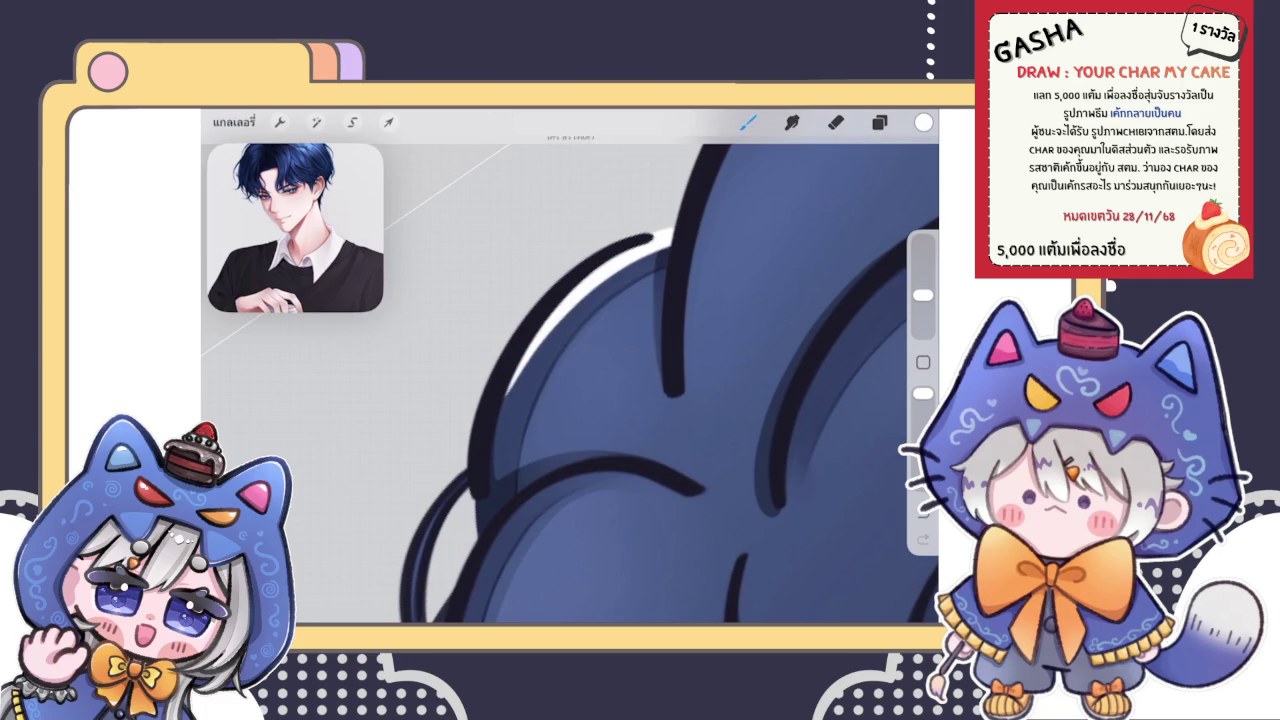
pyautogui.hotkey('ctrl', 'z')
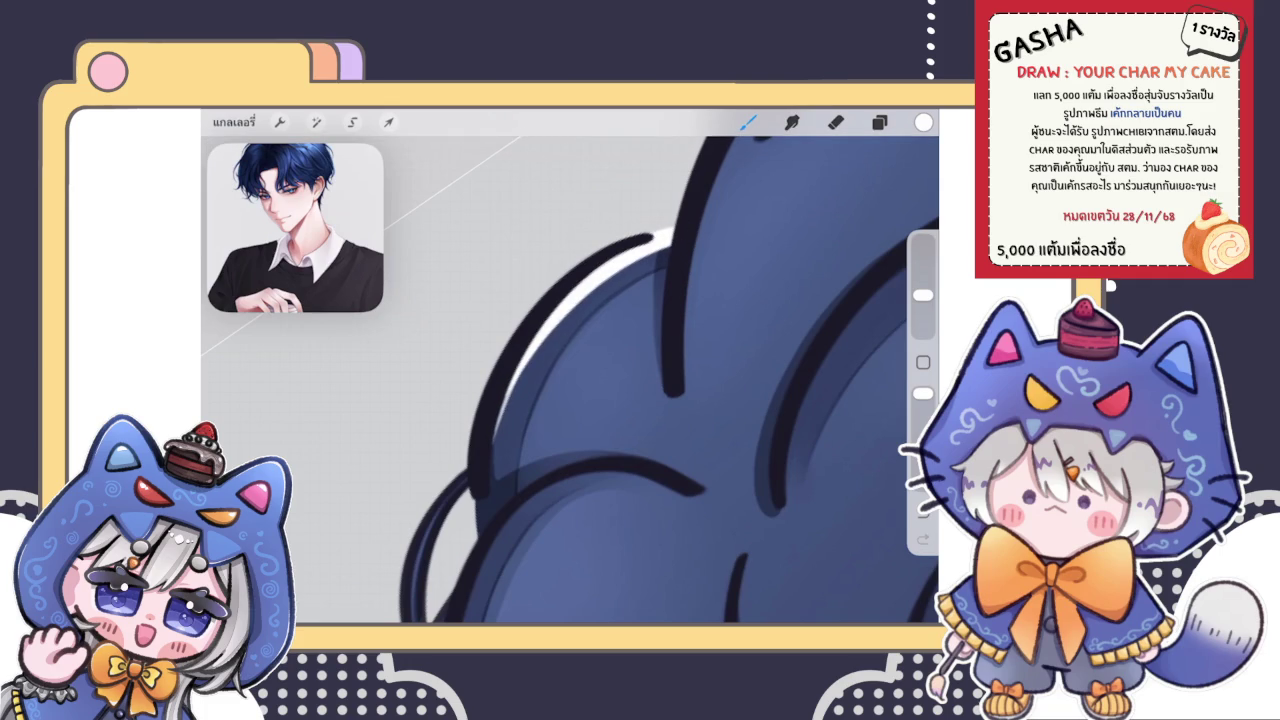
# Step: Undo several recent hair strokes, including the curve edit on the hair
pyautogui.scroll(-5, 570, 380)
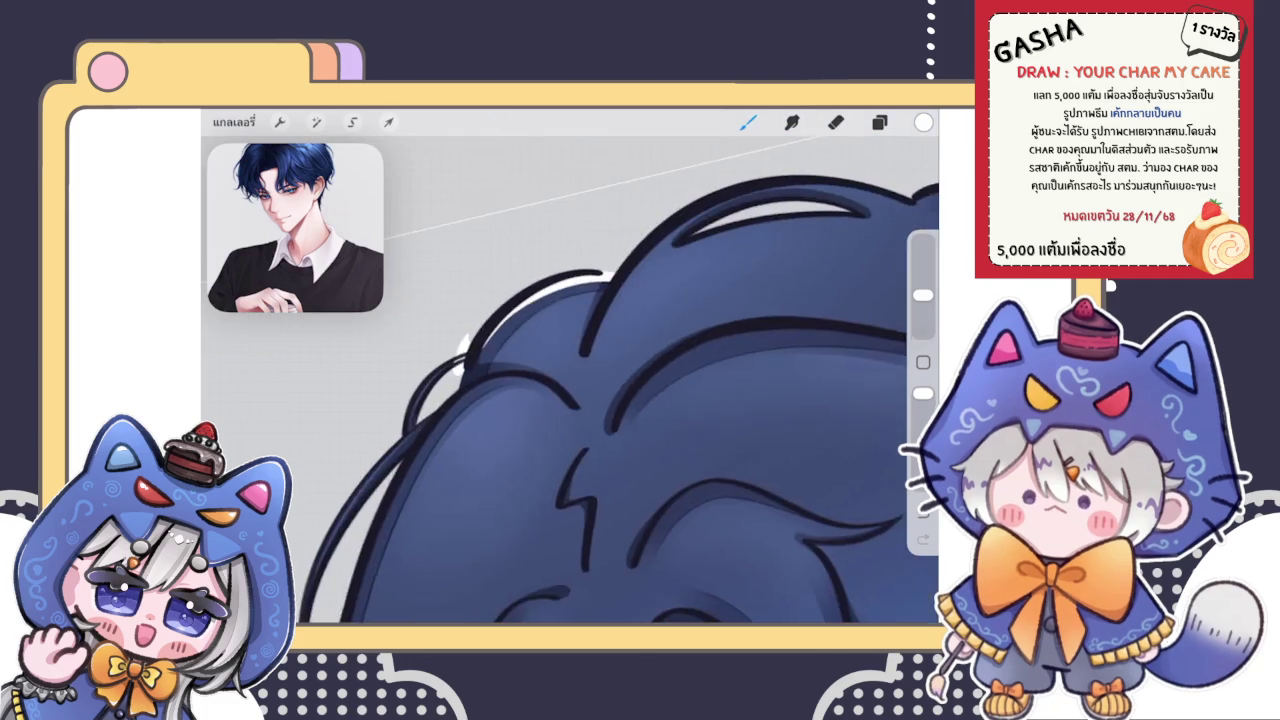
pyautogui.hotkey('ctrl', 'z')
pyautogui.scroll(-2, 600, 450)
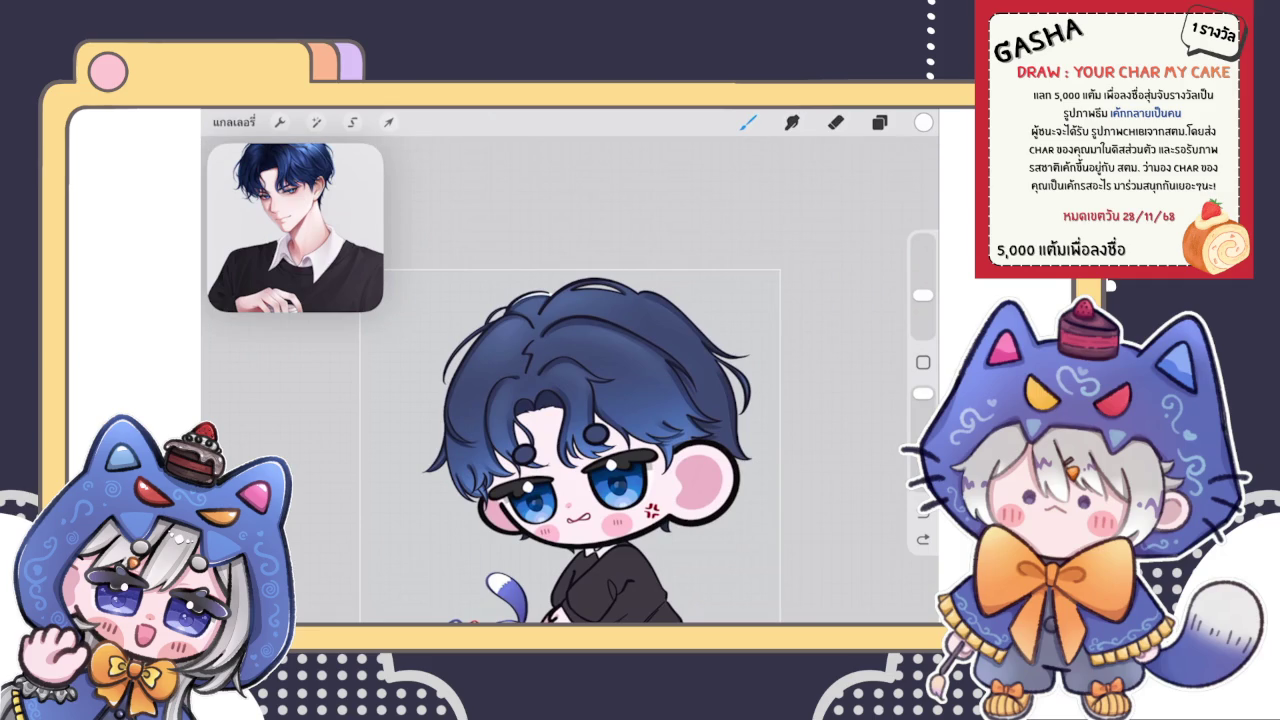
pyautogui.scroll(5, 640, 450)
pyautogui.hotkey('ctrl', 'z')
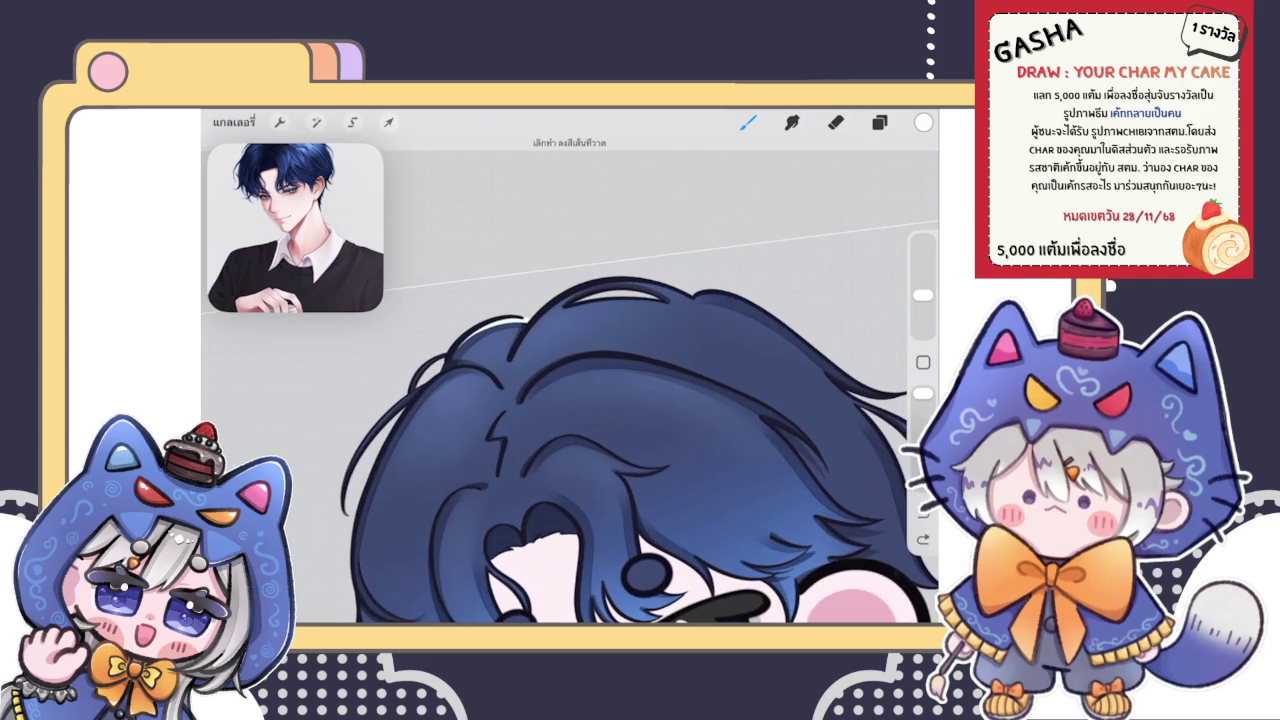
pyautogui.hotkey('ctrl', 'z')
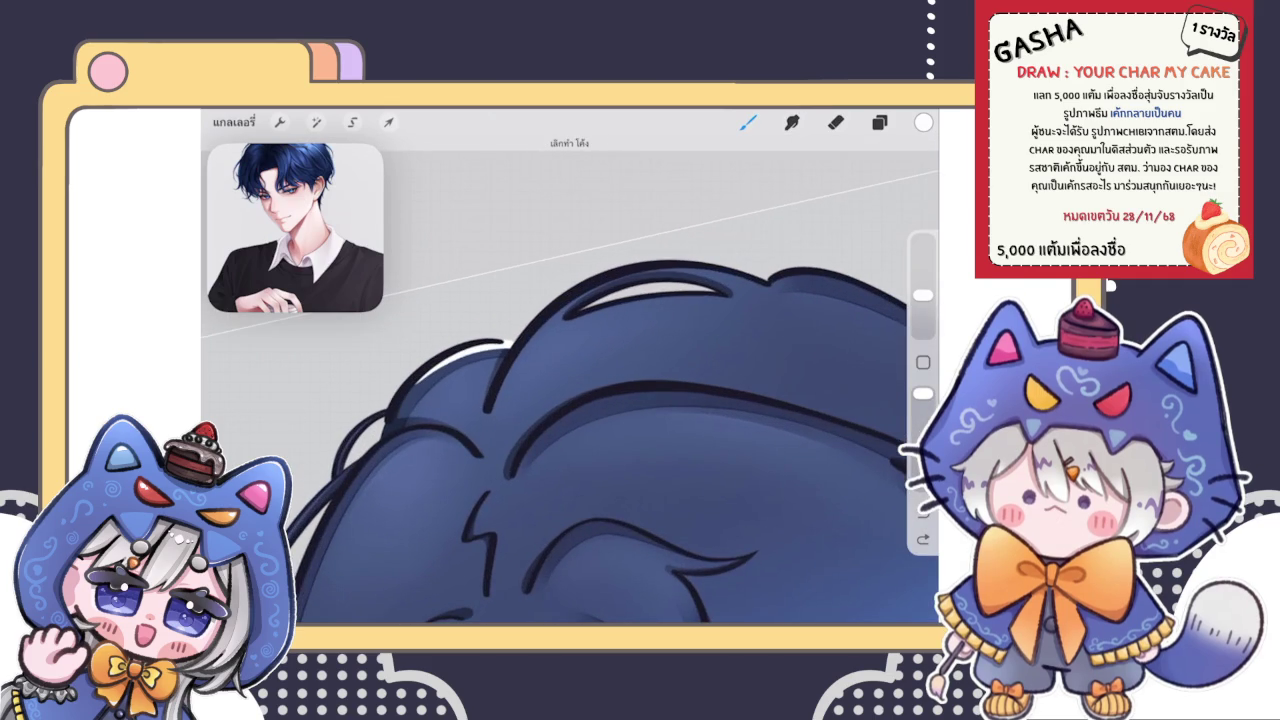
pyautogui.hotkey('ctrl', 'z')
pyautogui.hotkey('ctrl', 'z')
pyautogui.hotkey('ctrl', 'z')
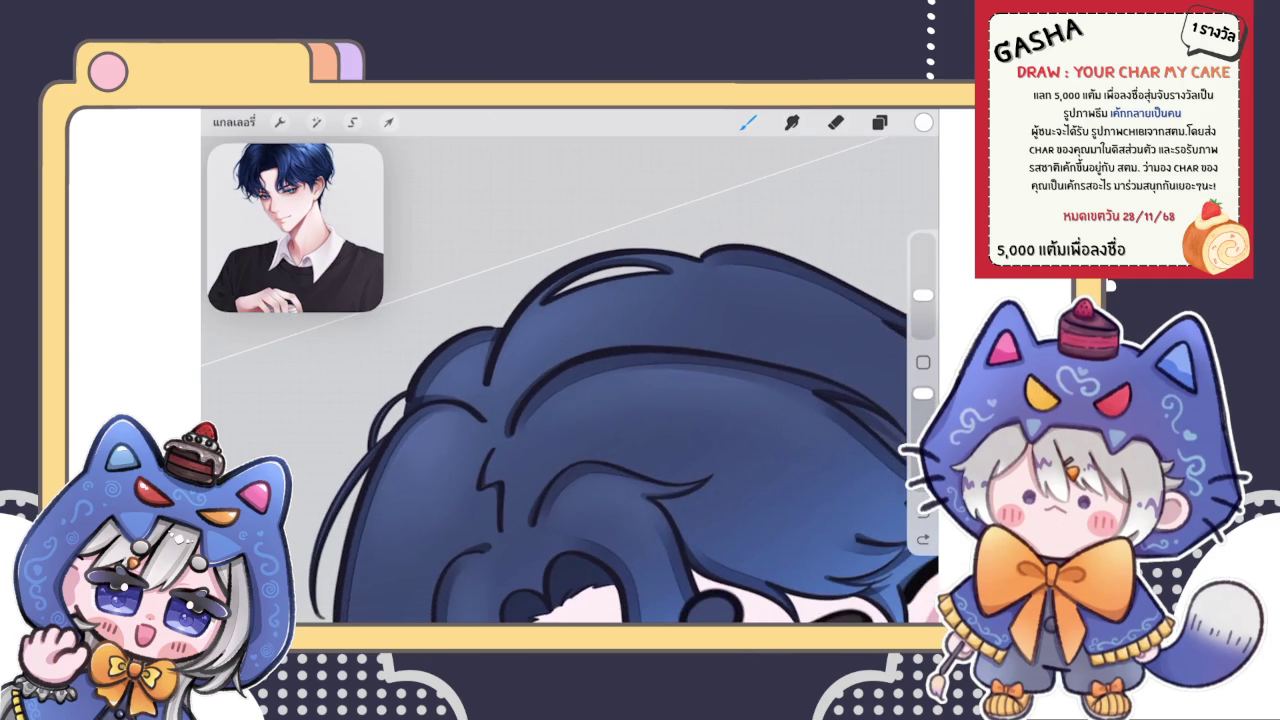
pyautogui.scroll(-2, 640, 400)
pyautogui.scroll(-2, 640, 400)
pyautogui.scroll(3, 620, 380)
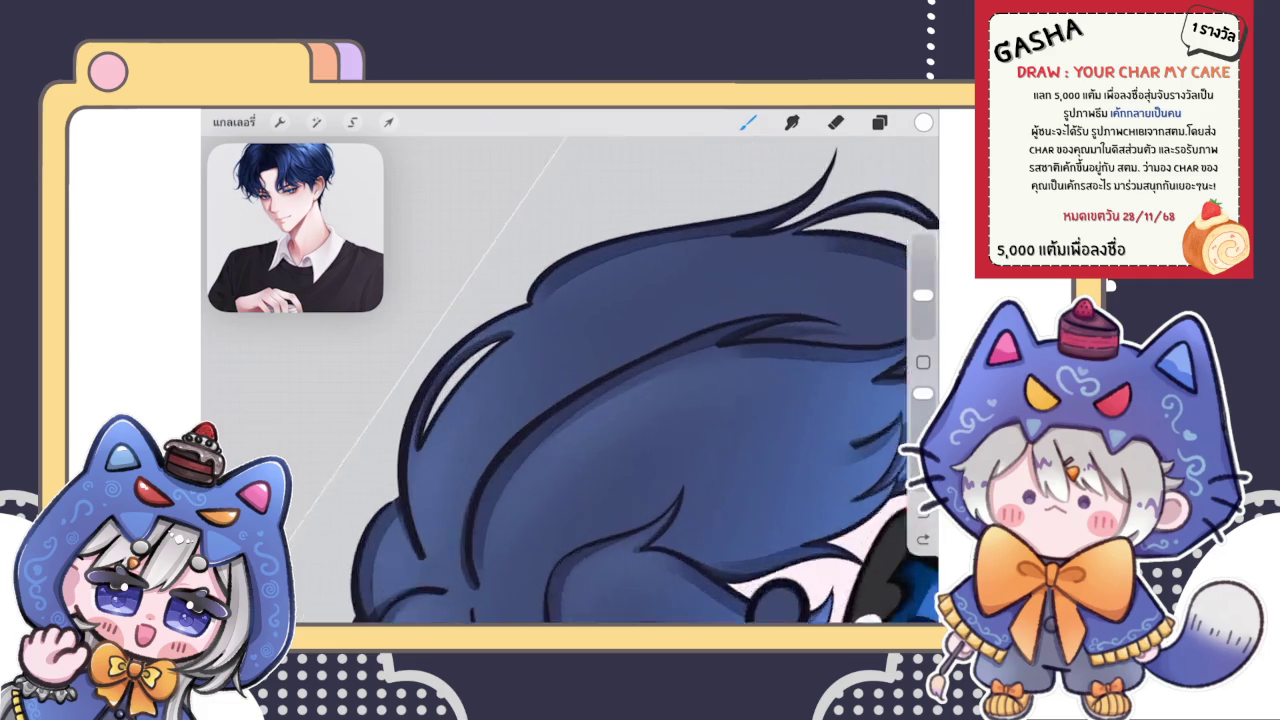
pyautogui.scroll(3, 620, 380)
# Step: Draw a long white rim highlight along the top hair outline
pyautogui.moveTo(426, 430); pyautogui.dragTo(575, 296)
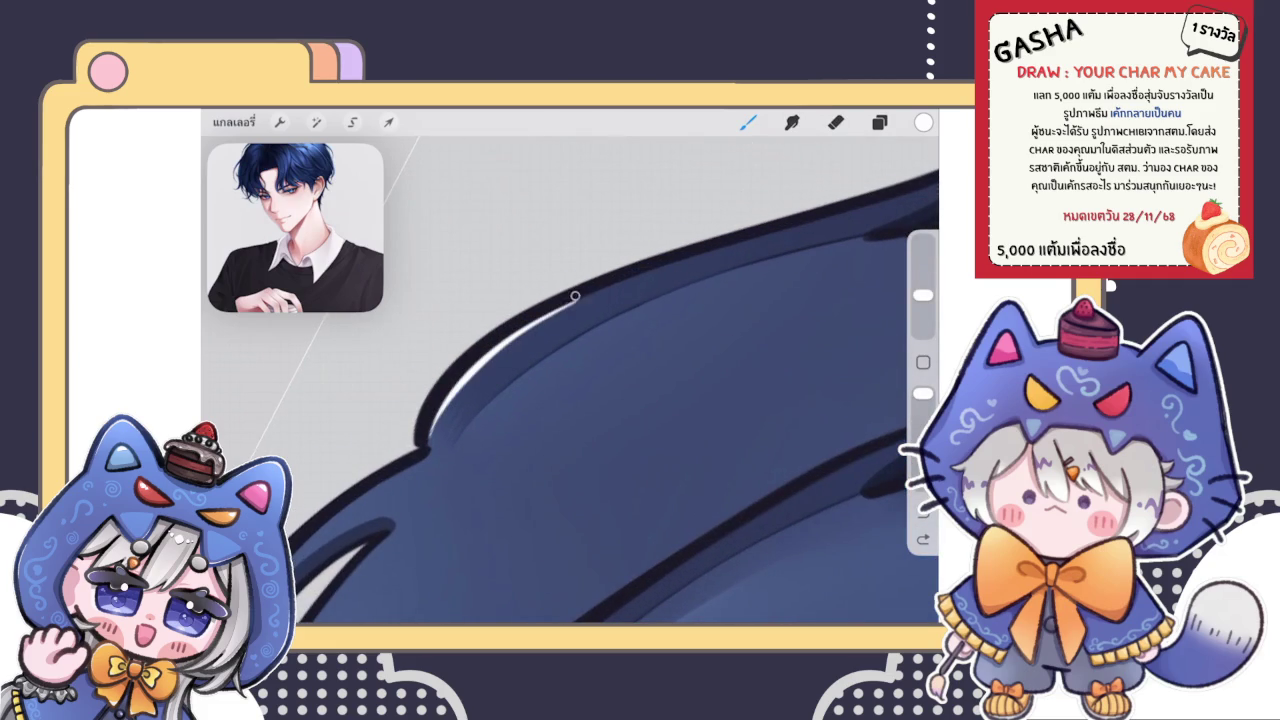
pyautogui.hotkey('ctrl', 'z')
pyautogui.moveTo(424, 442); pyautogui.dragTo(654, 270)
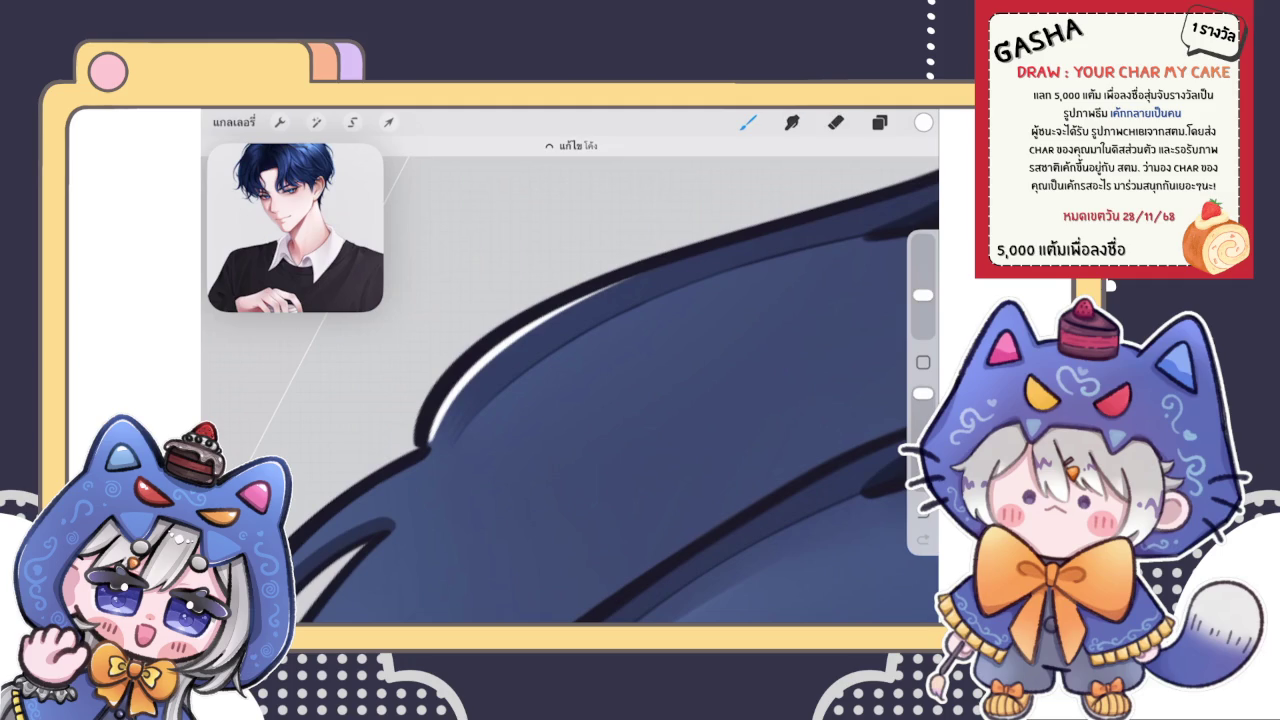
pyautogui.click(836, 122)
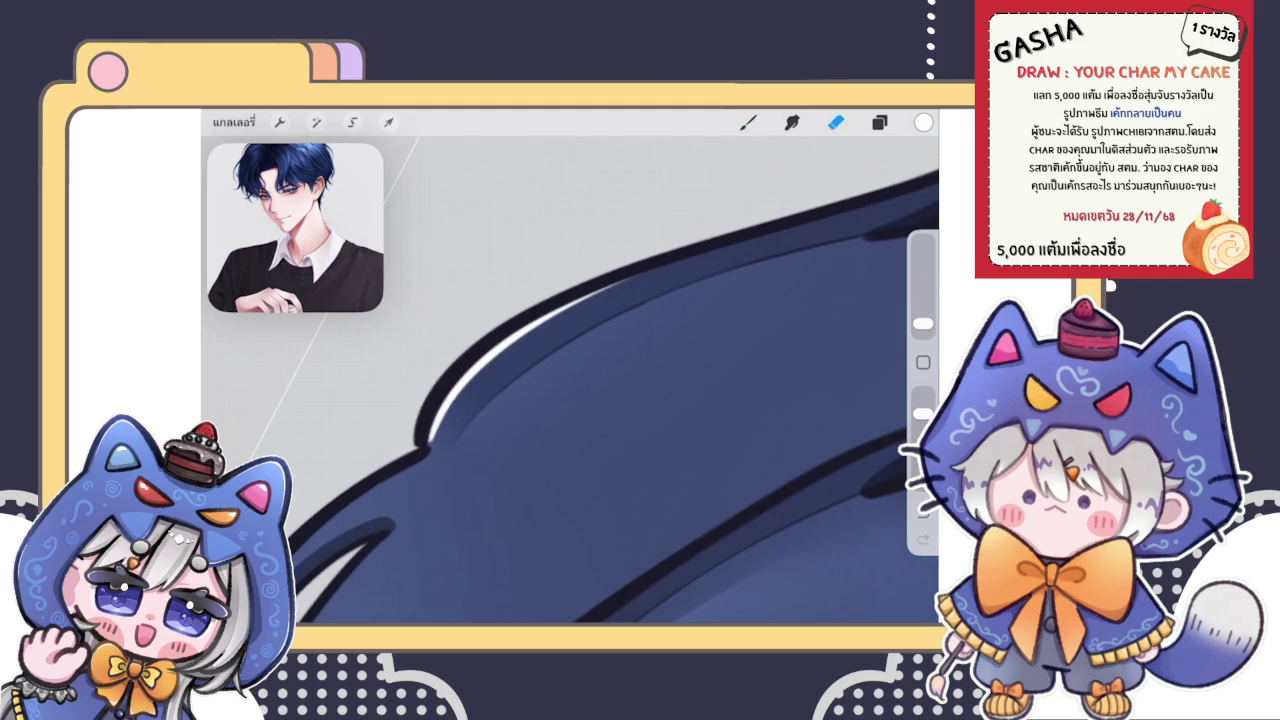
pyautogui.click(748, 122)
pyautogui.moveTo(600, 450); pyautogui.dragTo(620, 400)
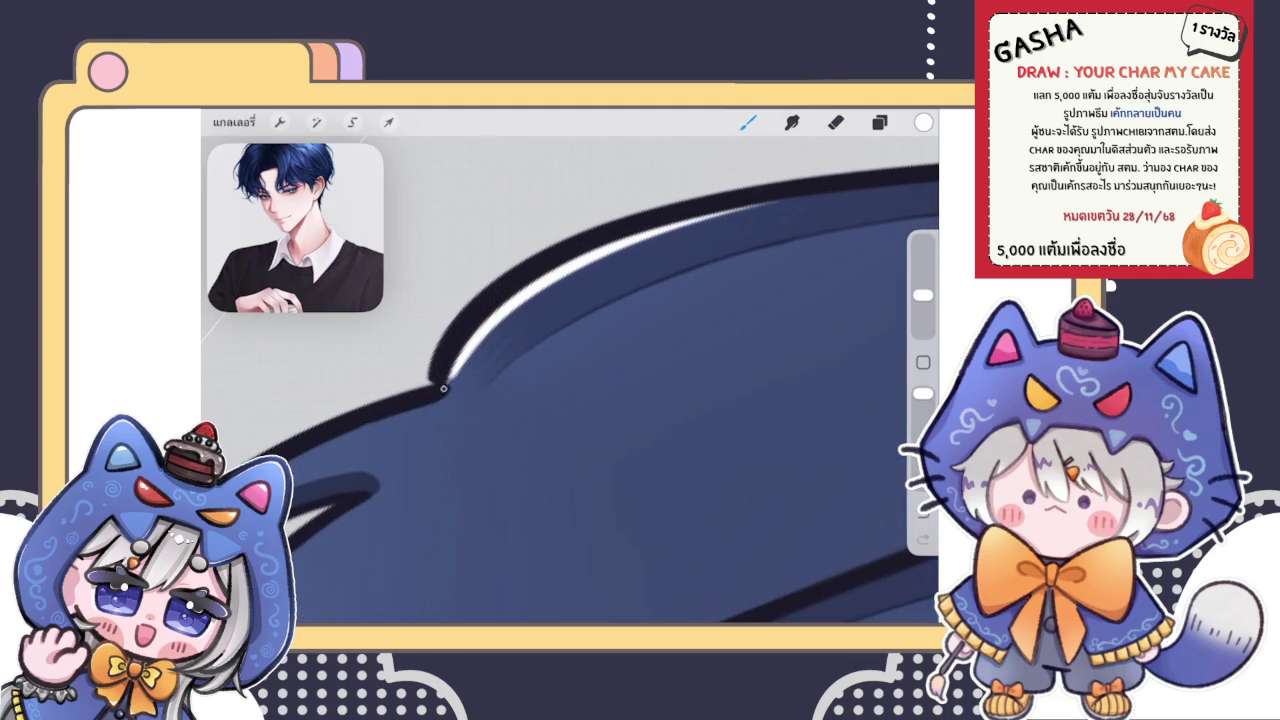
pyautogui.scroll(-2, 570, 380)
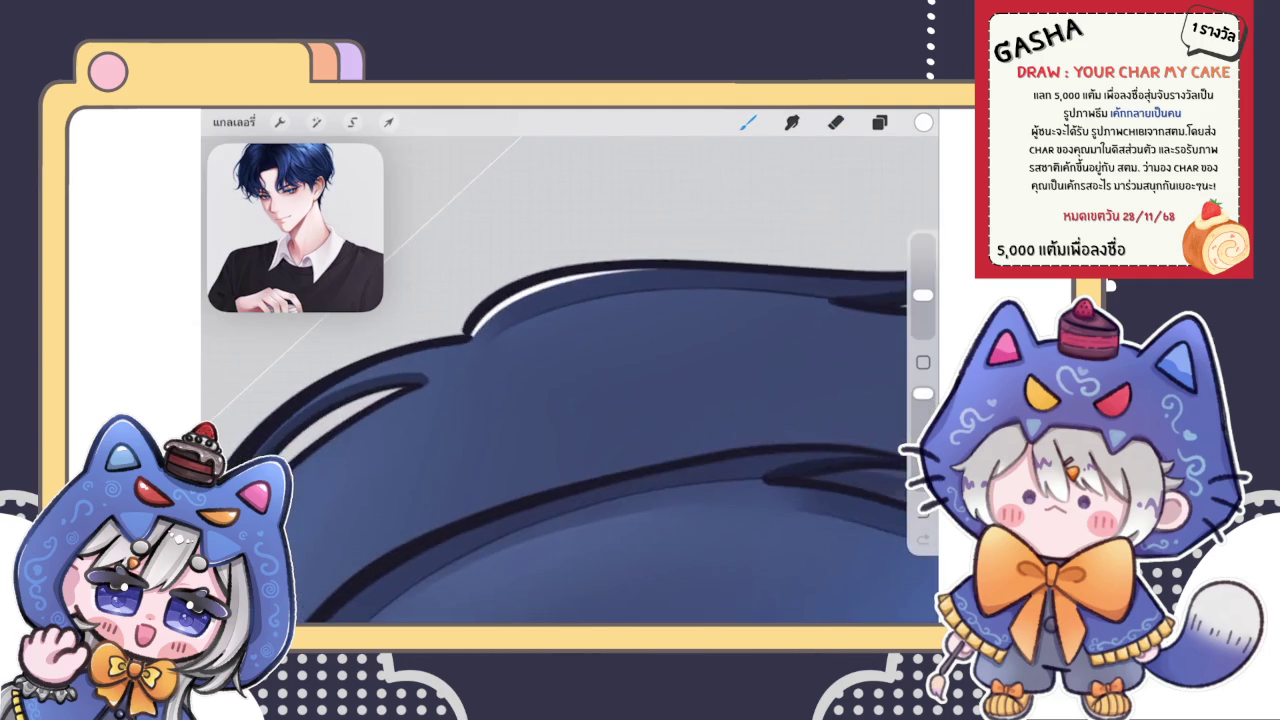
pyautogui.scroll(-3, 570, 380)
pyautogui.scroll(-2, 570, 380)
pyautogui.scroll(-1, 570, 380)
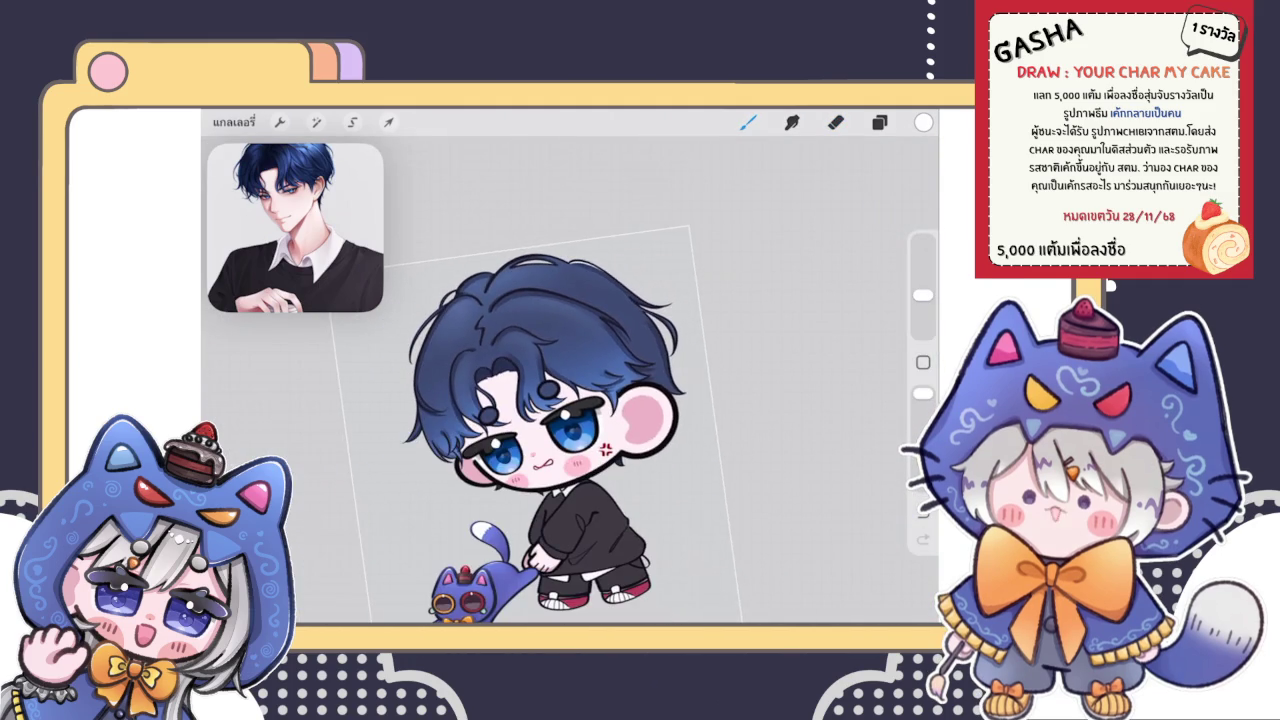
# Step: Draw a thin light highlight along the blue hair strand, redrawing until it looks right
pyautogui.scroll(3, 450, 370)
pyautogui.scroll(3, 450, 370)
pyautogui.scroll(2, 450, 370)
pyautogui.scroll(2, 570, 380)
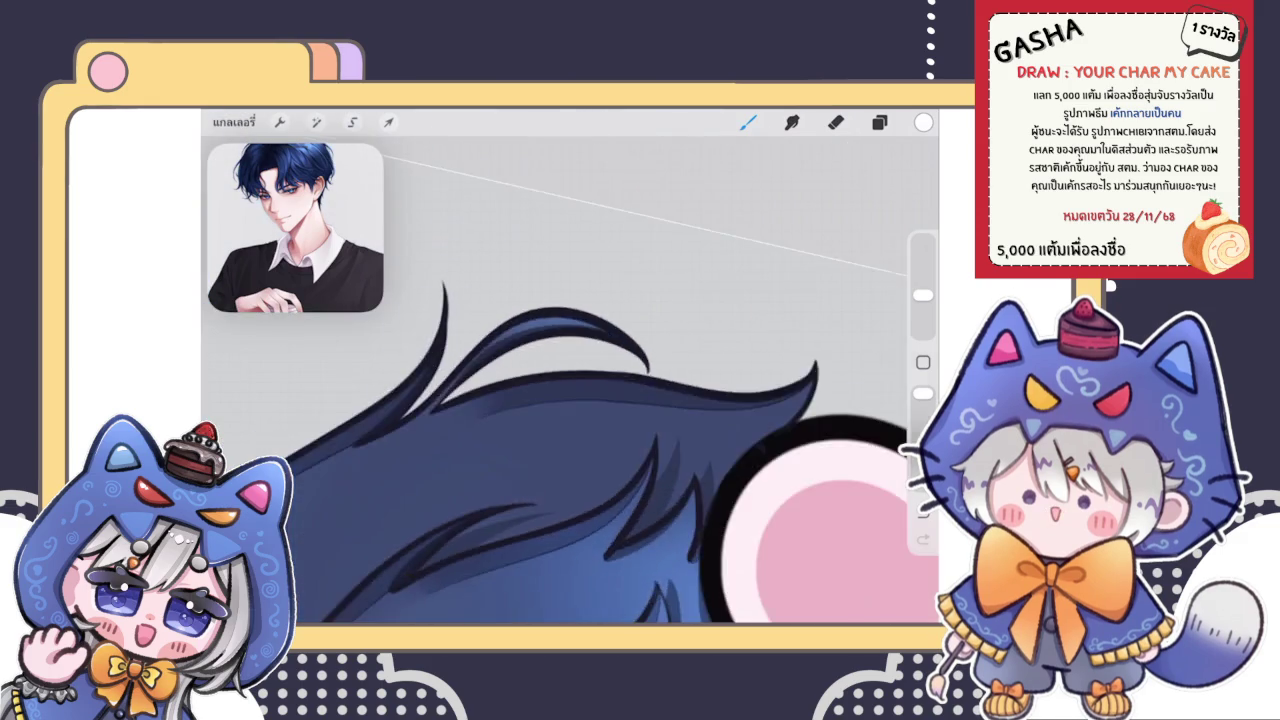
pyautogui.scroll(2, 570, 380)
pyautogui.scroll(2, 570, 380)
pyautogui.moveTo(470, 425); pyautogui.dragTo(655, 285)
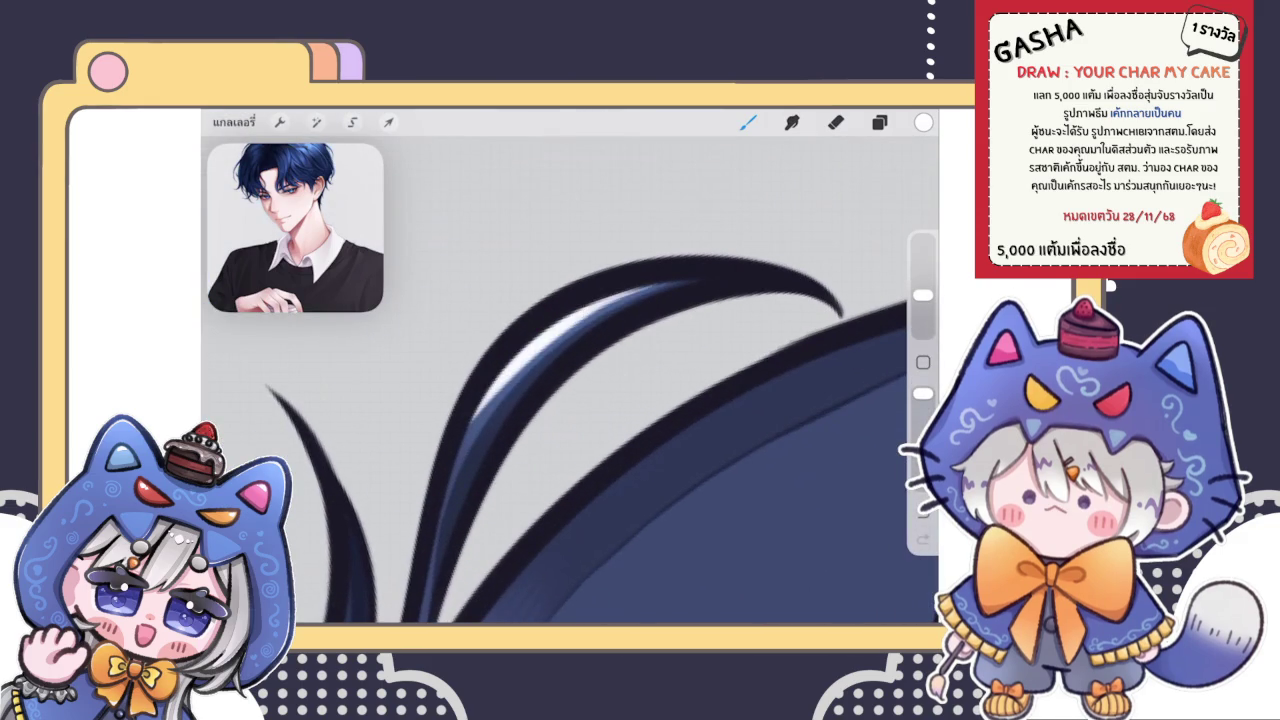
pyautogui.scroll(-2, 570, 400)
pyautogui.hotkey('ctrl', 'z')
pyautogui.moveTo(472, 428)
pyautogui.mouseDown()
pyautogui.moveTo(568, 288)
pyautogui.moveTo(700, 228)
pyautogui.mouseUp()
pyautogui.hotkey('ctrl', 'z')
pyautogui.moveTo(458, 455)
pyautogui.mouseDown()
pyautogui.moveTo(488, 388)
pyautogui.moveTo(642, 246)
pyautogui.mouseUp()
pyautogui.hotkey('ctrl', 'z')
pyautogui.moveTo(458, 450)
pyautogui.mouseDown()
pyautogui.moveTo(504, 355)
pyautogui.moveTo(690, 226)
pyautogui.mouseUp()
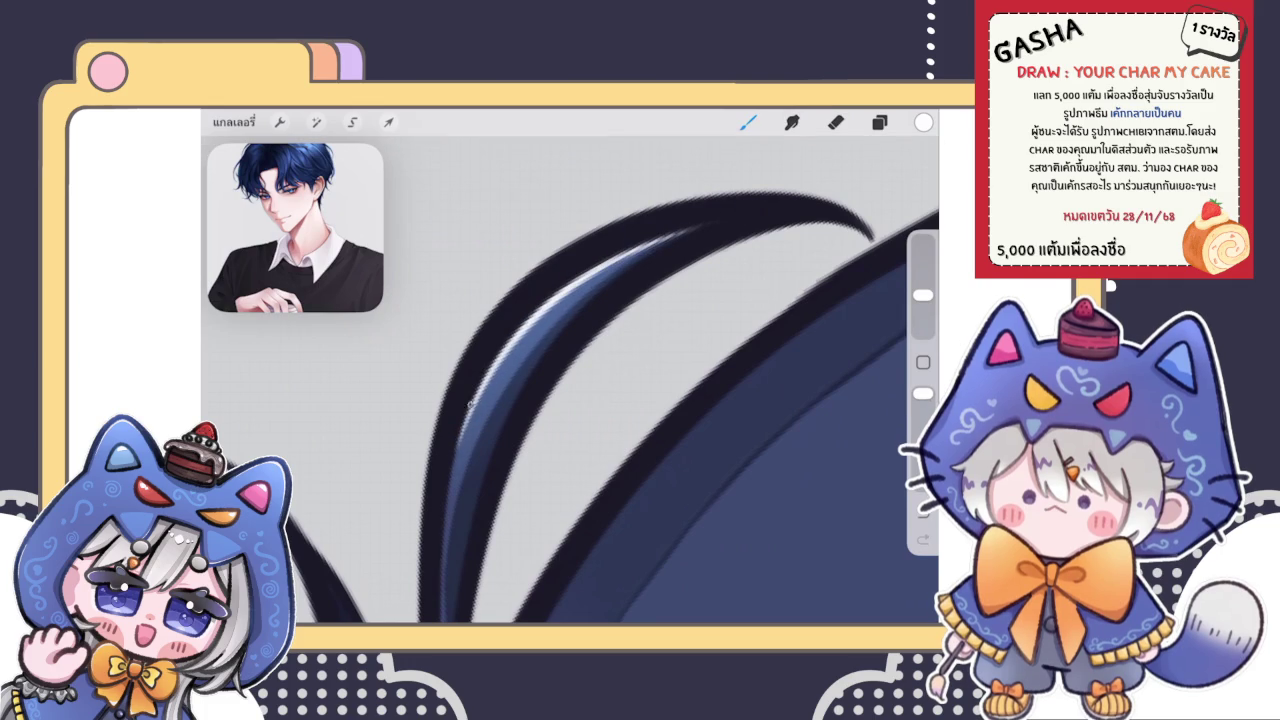
pyautogui.moveTo(460, 452)
pyautogui.mouseDown()
pyautogui.moveTo(488, 380)
pyautogui.moveTo(550, 306)
pyautogui.moveTo(648, 246)
pyautogui.mouseUp()
# Step: Erase the lower end of the strand highlight
pyautogui.click(835, 122)
pyautogui.moveTo(491, 486)
pyautogui.mouseDown()
pyautogui.moveTo(500, 417)
pyautogui.moveTo(470, 494)
pyautogui.moveTo(508, 400)
pyautogui.moveTo(562, 331)
pyautogui.moveTo(651, 266)
pyautogui.moveTo(522, 382)
pyautogui.moveTo(621, 292)
pyautogui.moveTo(750, 220)
pyautogui.mouseUp()
pyautogui.scroll(-5, 570, 370)
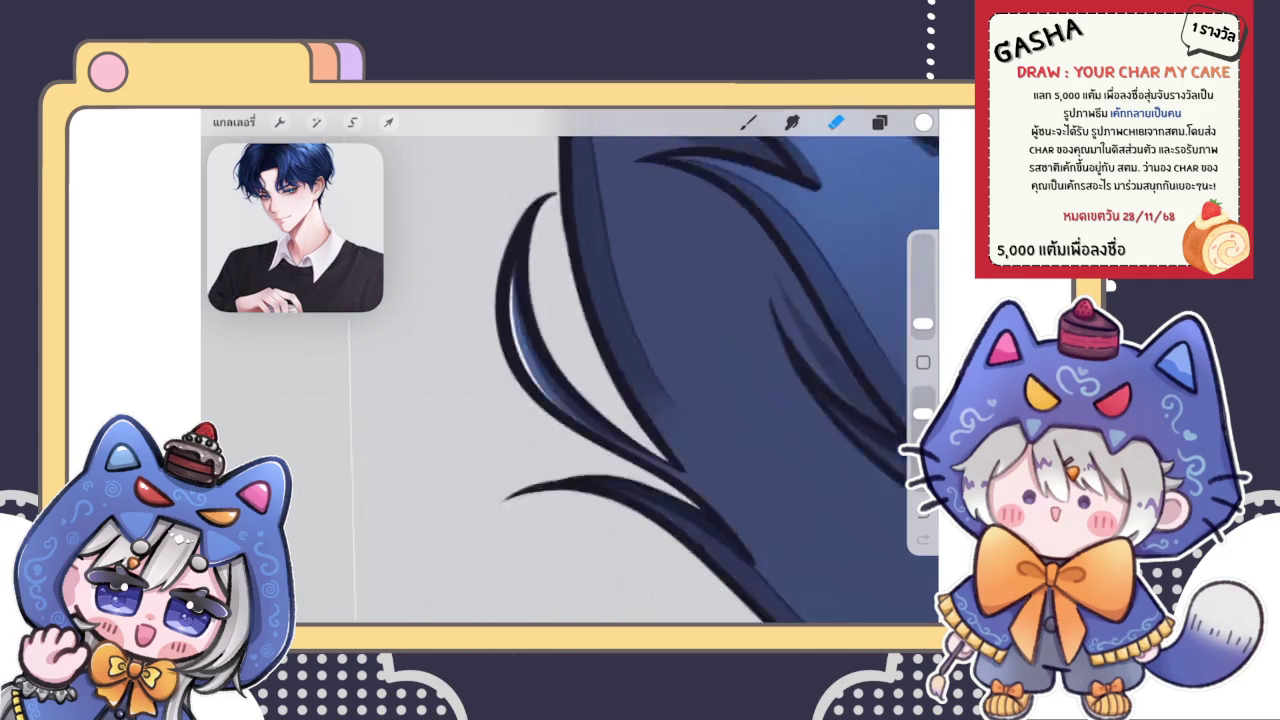
pyautogui.scroll(-5, 430, 380)
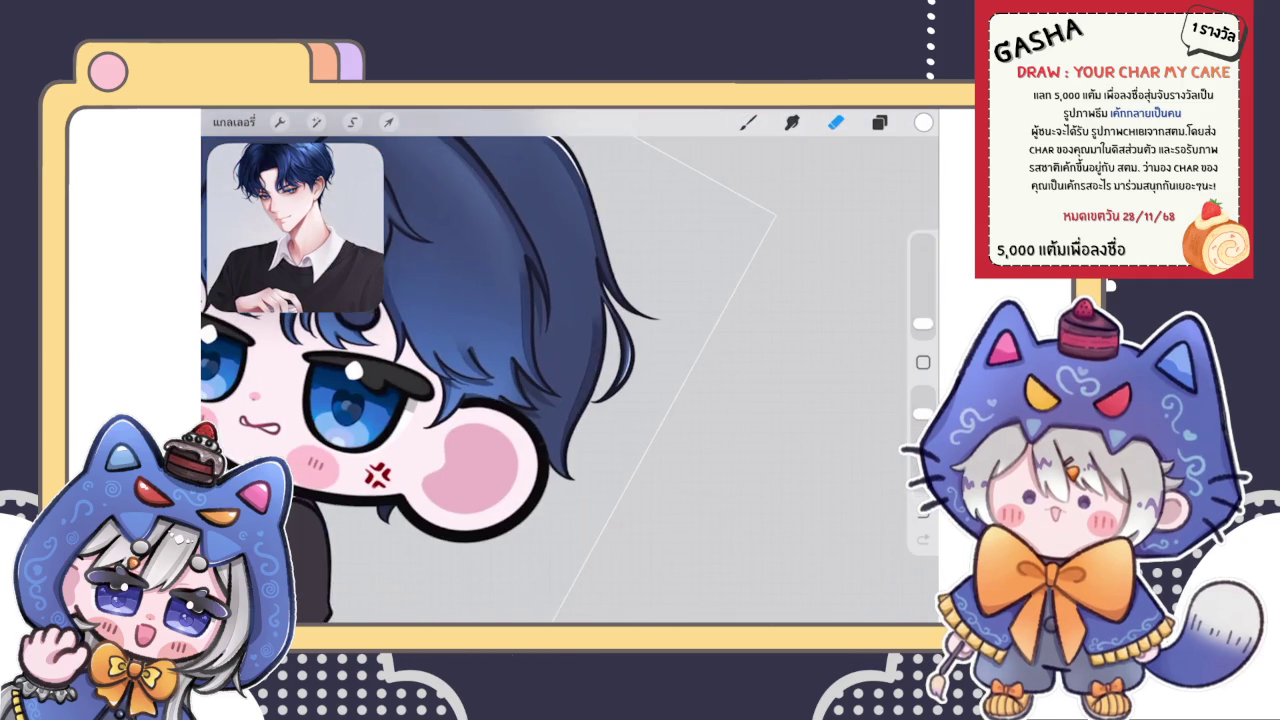
pyautogui.scroll(10, 570, 370)
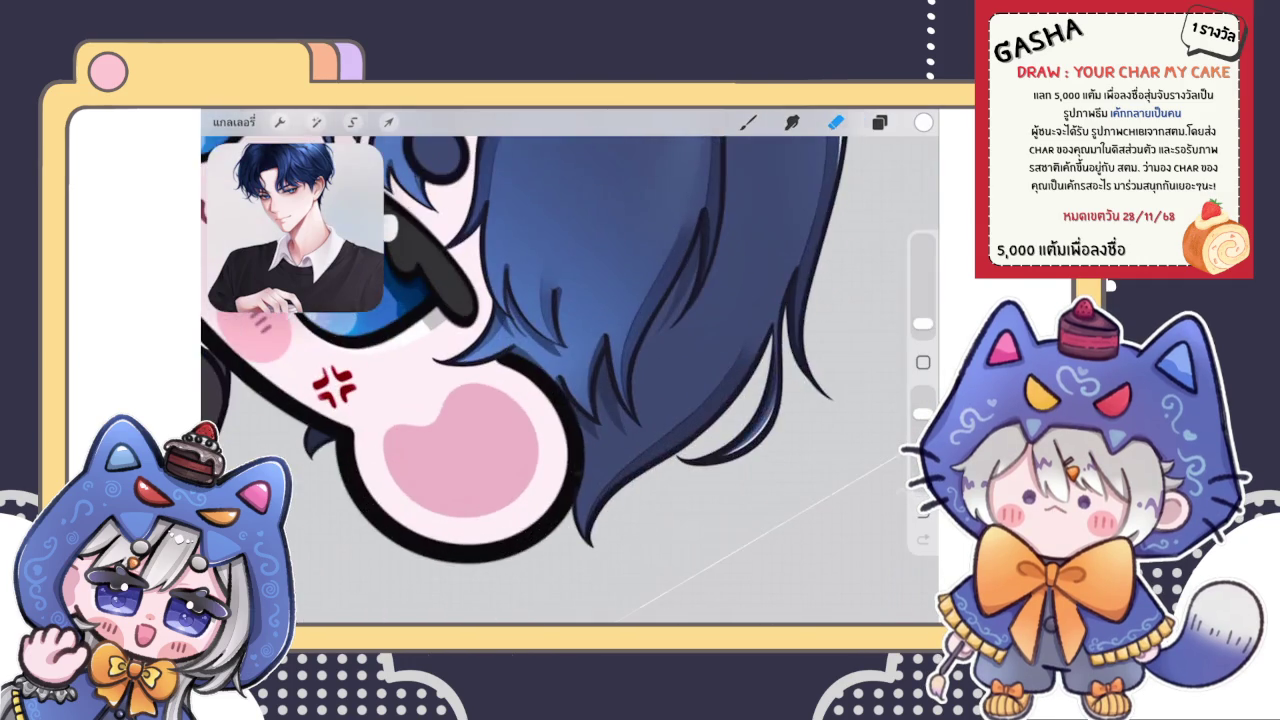
# Step: Add a white highlight along the hair edge by the face and trim its lower part
pyautogui.press('b')
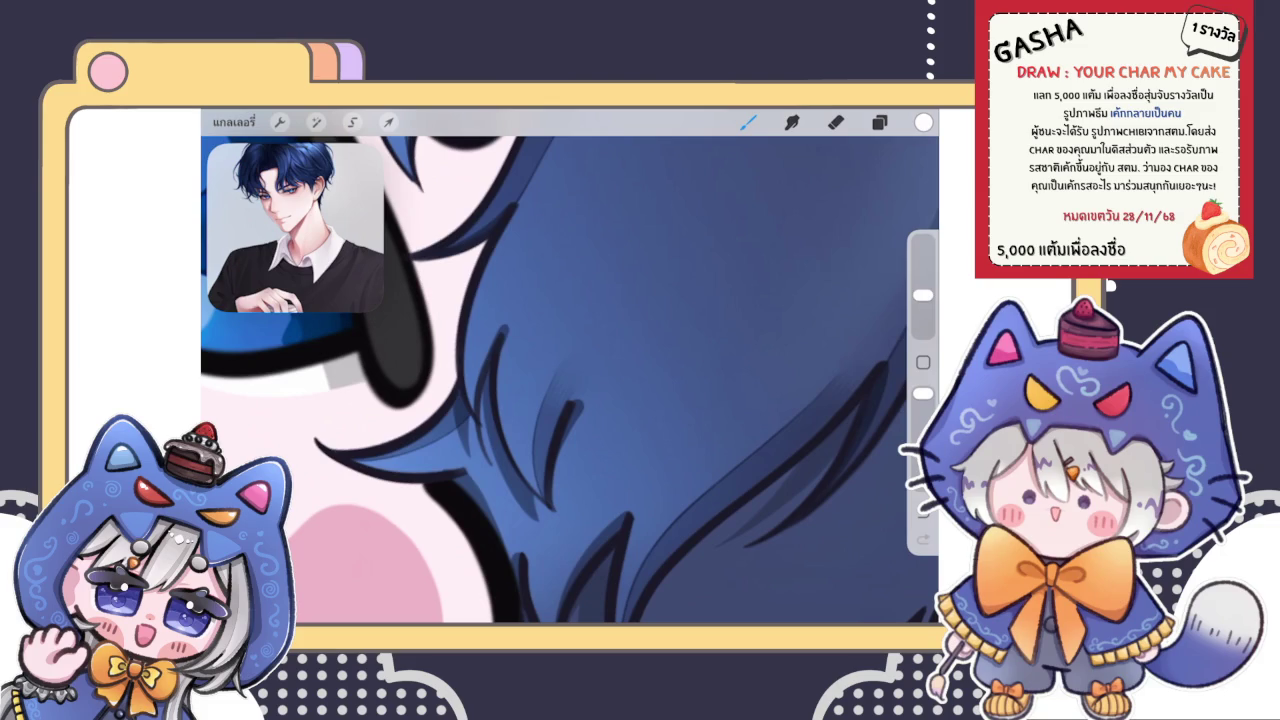
pyautogui.scroll(3, 570, 370)
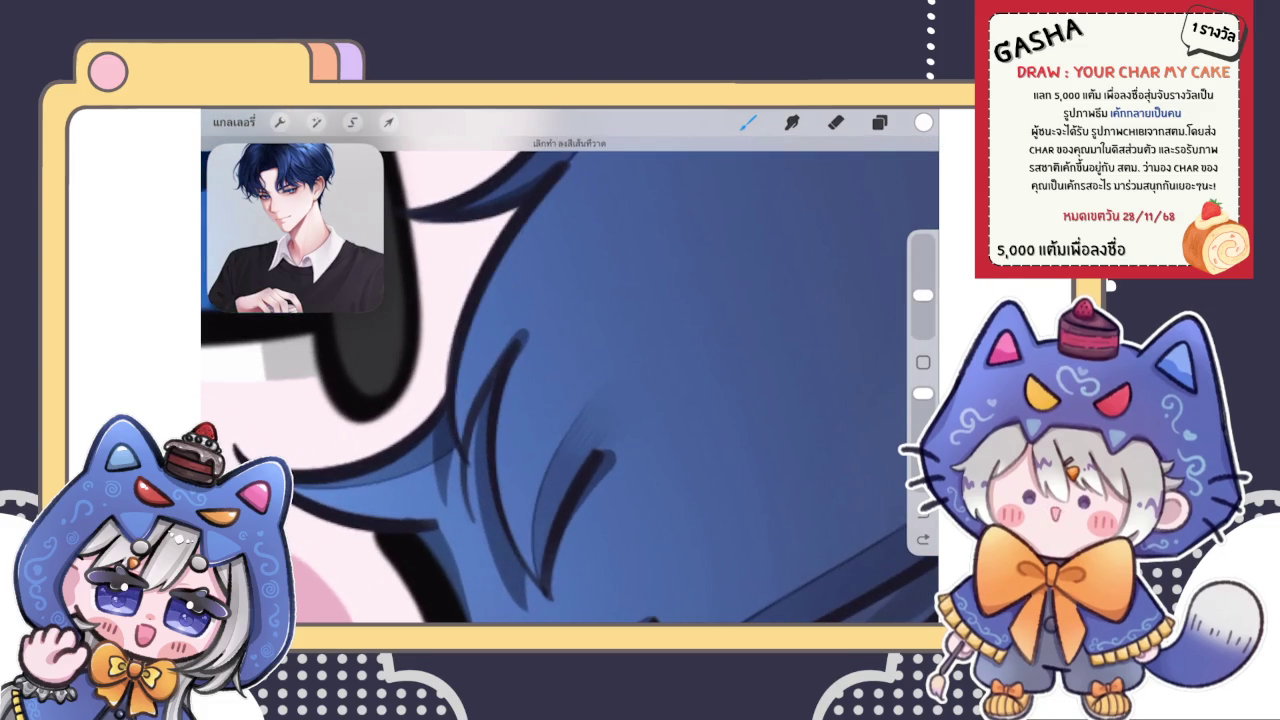
pyautogui.moveTo(484, 304); pyautogui.dragTo(460, 443)
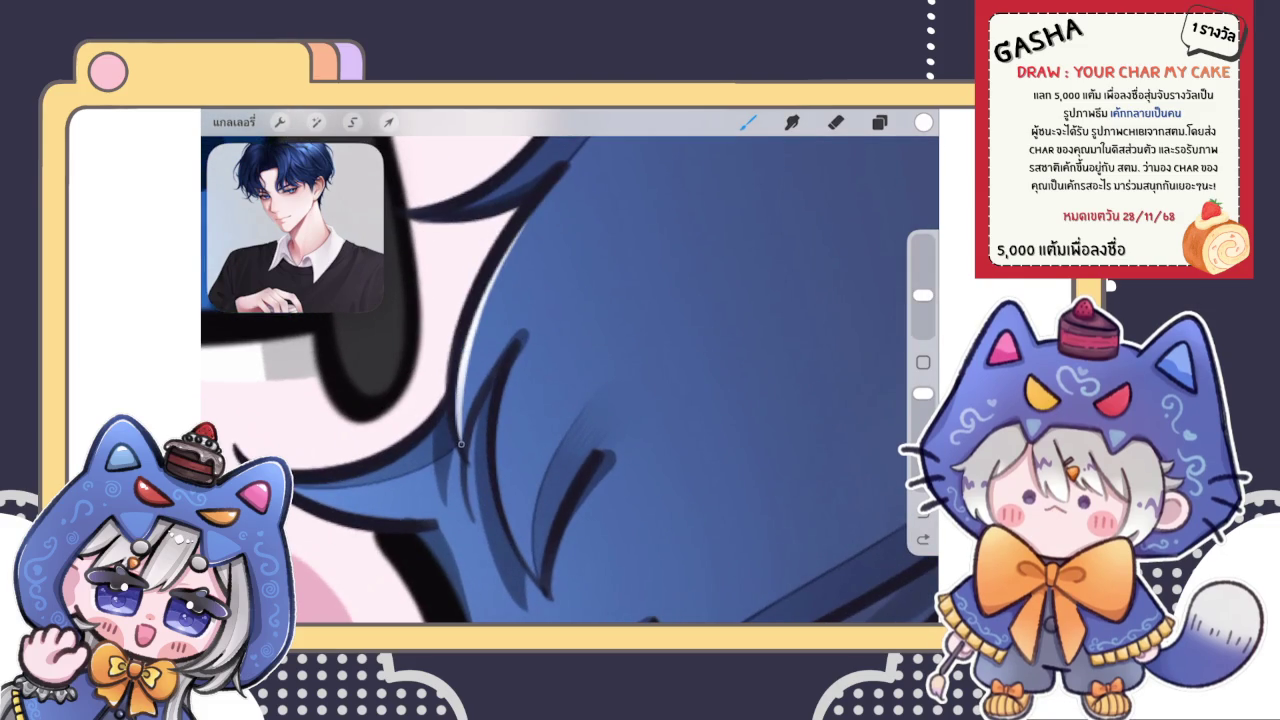
pyautogui.hotkey('ctrl', 'z')
pyautogui.press('e')
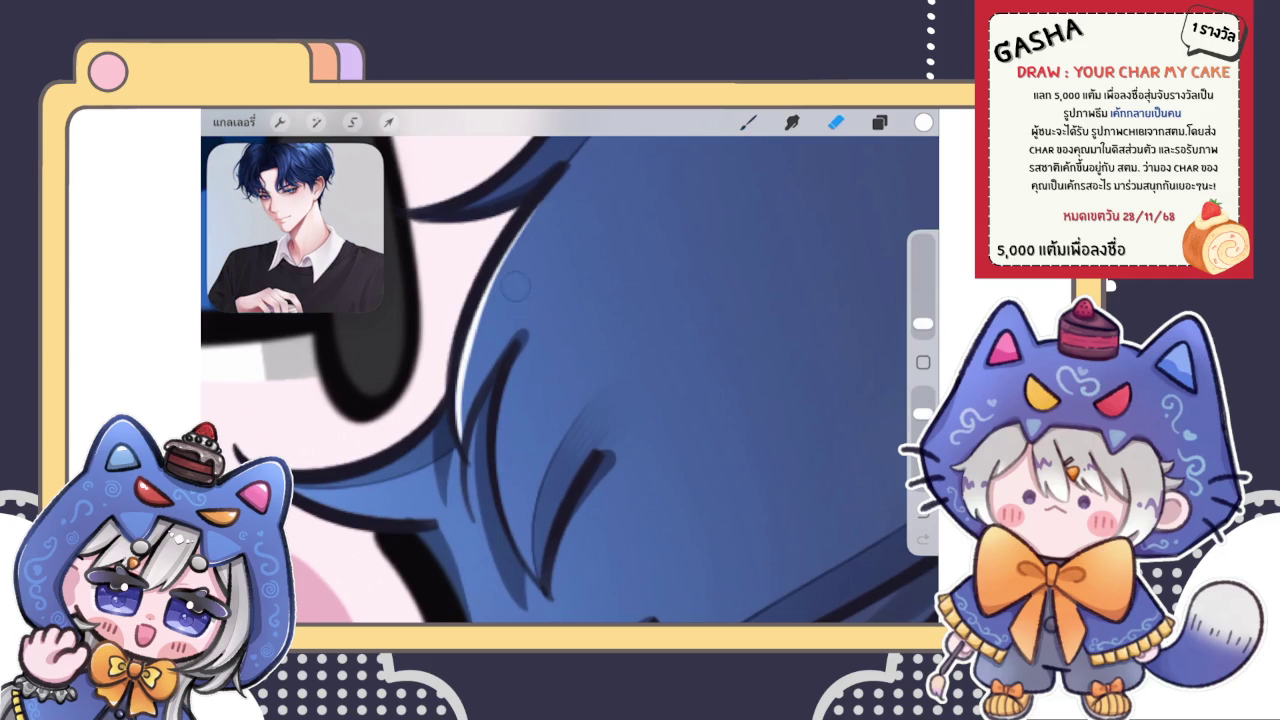
pyautogui.moveTo(468, 350)
pyautogui.mouseDown()
pyautogui.moveTo(462, 432)
pyautogui.moveTo(468, 330)
pyautogui.mouseUp()
pyautogui.scroll(2, 440, 367)
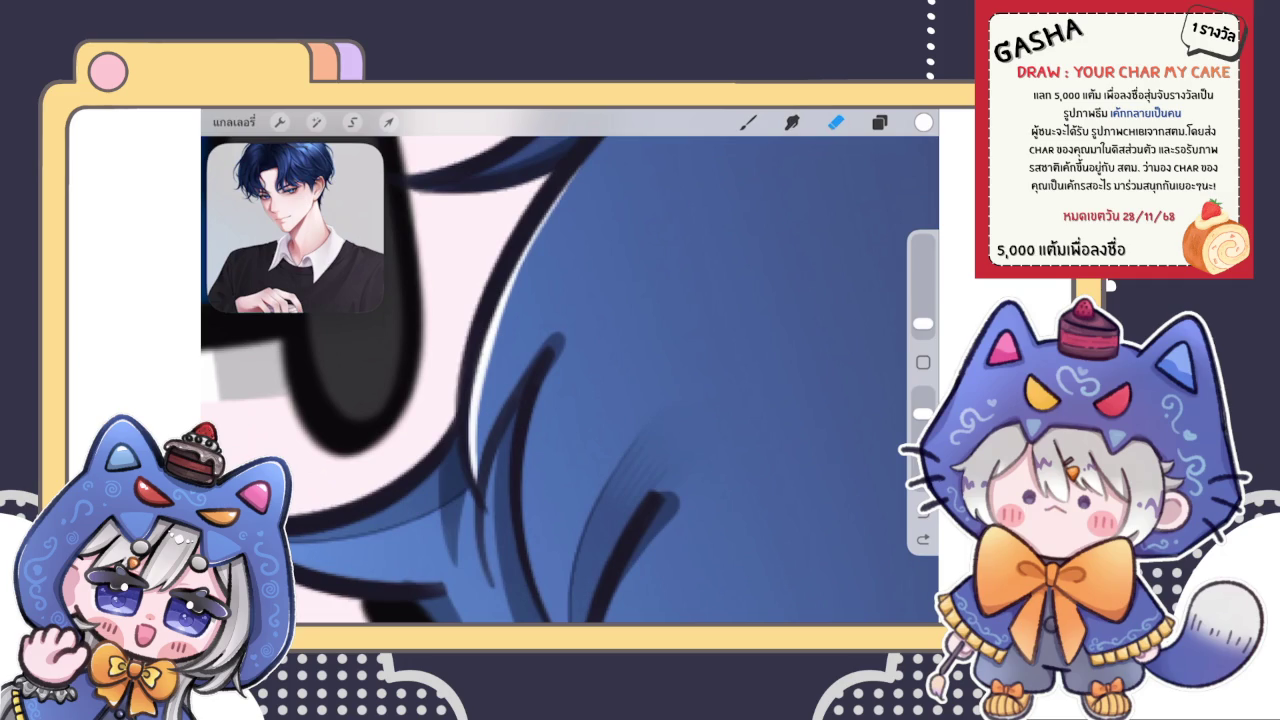
# Step: Erase the stray dark marks on the hair edge beside the eye
pyautogui.press('b')
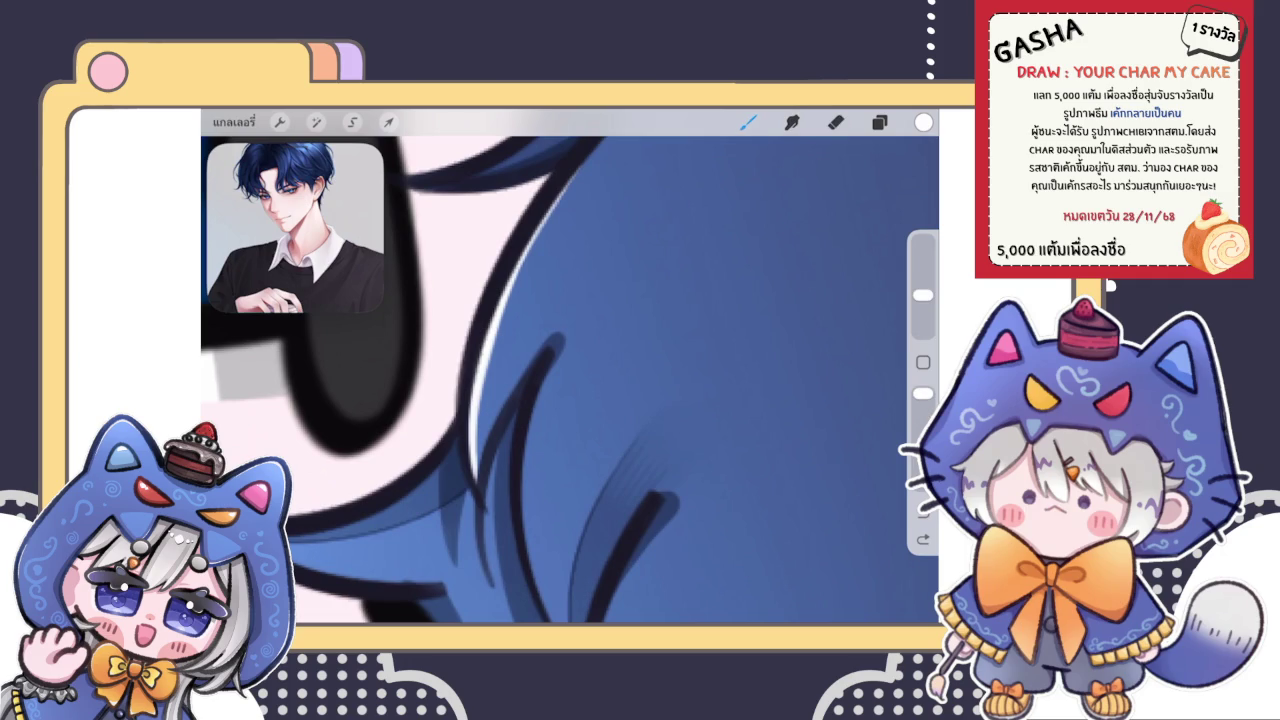
pyautogui.press('e')
pyautogui.moveTo(504, 370); pyautogui.dragTo(503, 407)
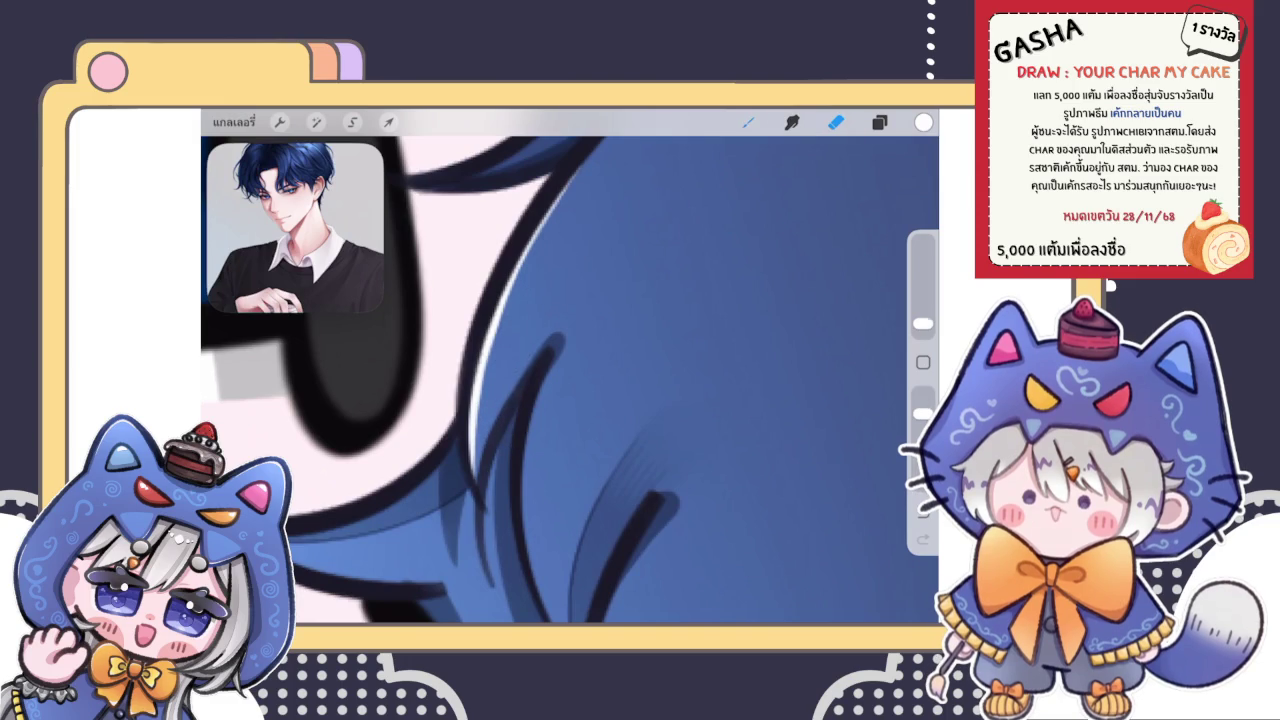
pyautogui.press('b')
pyautogui.scroll(-2, 570, 380)
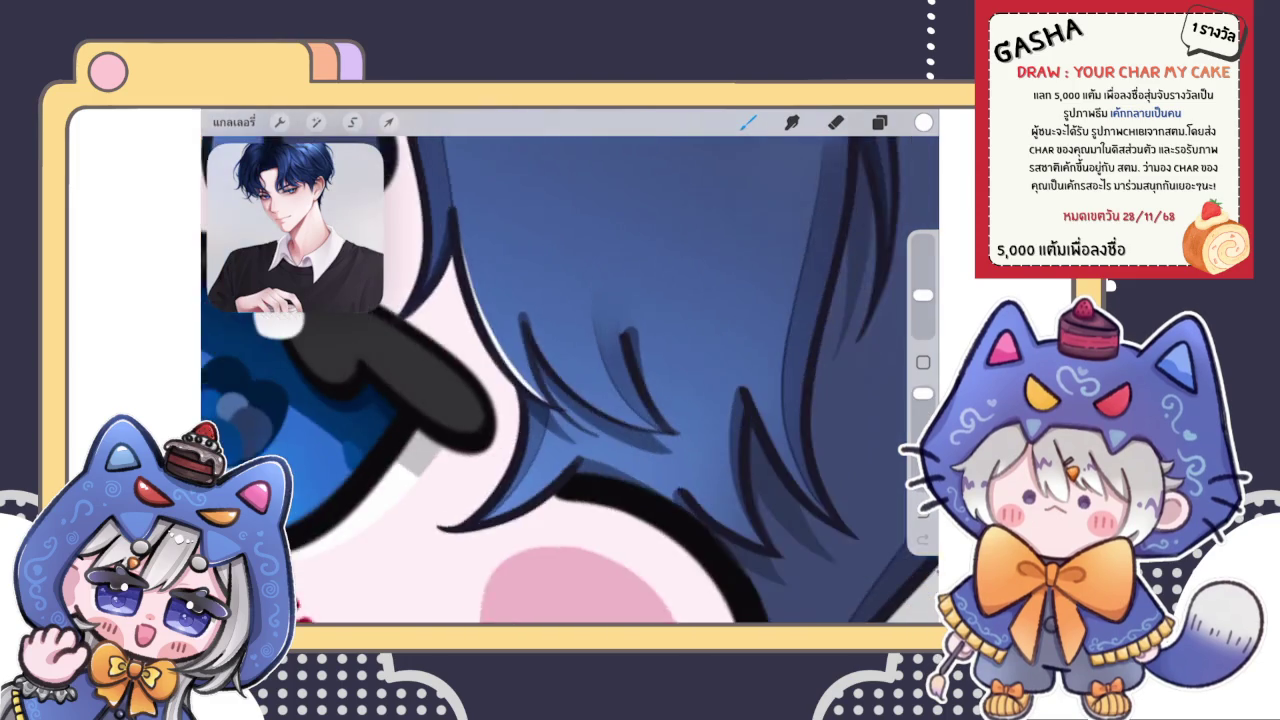
pyautogui.scroll(-3, 570, 380)
pyautogui.scroll(-2, 570, 380)
pyautogui.scroll(-1, 570, 380)
pyautogui.scroll(3, 500, 370)
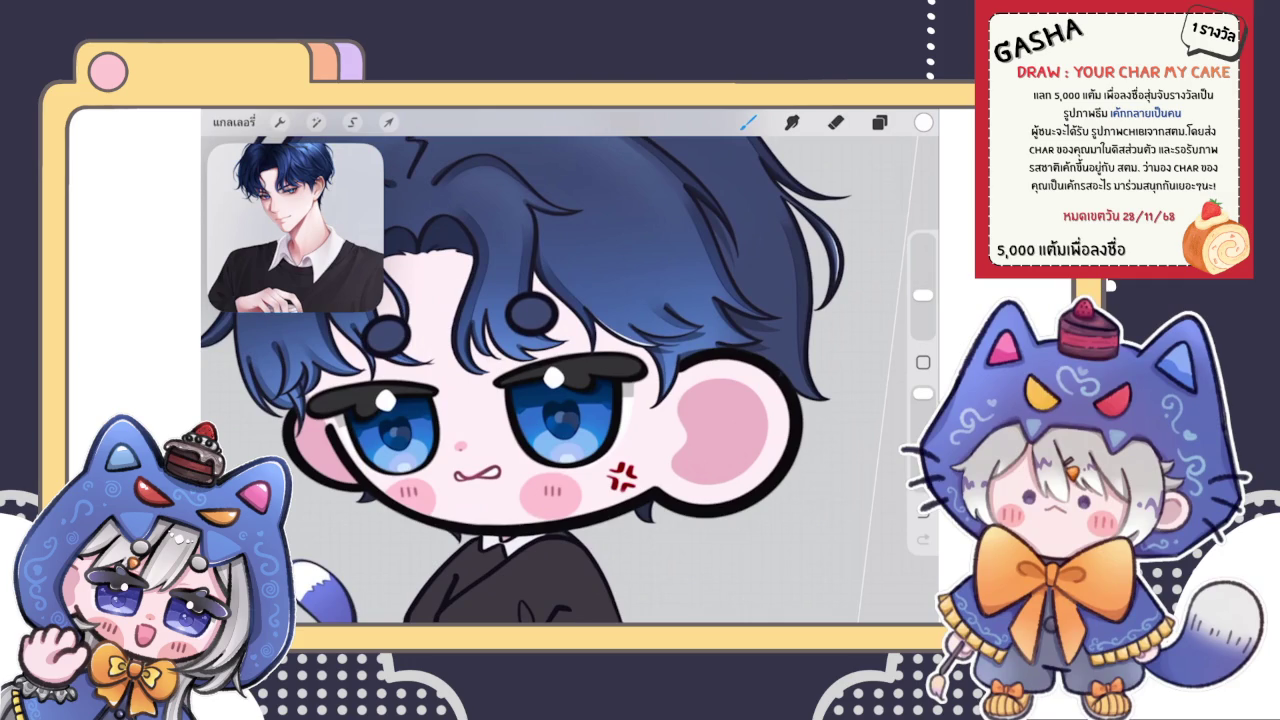
# Step: Paint a thin white highlight along the bang strand over the eye, extending it upward
pyautogui.scroll(2, 450, 335)
pyautogui.scroll(1, 450, 335)
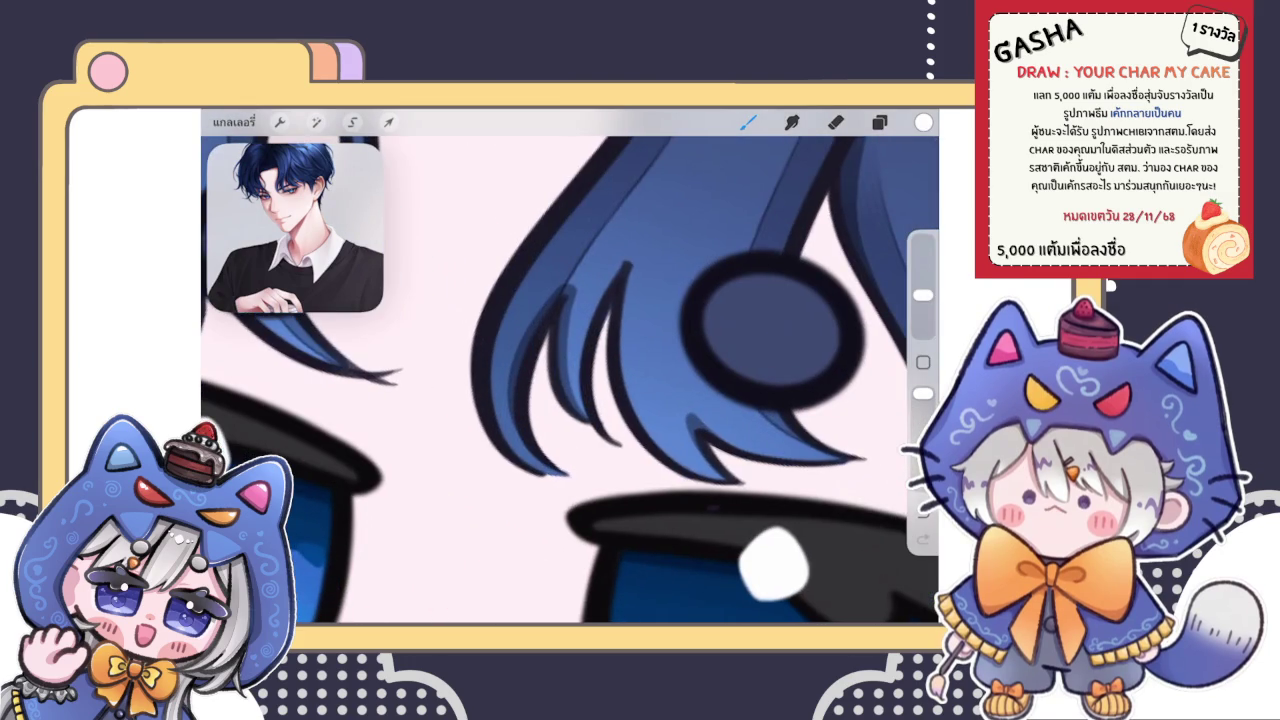
pyautogui.scroll(1, 600, 380)
pyautogui.moveTo(490, 290)
pyautogui.mouseDown()
pyautogui.moveTo(465, 372)
pyautogui.moveTo(515, 476)
pyautogui.mouseUp()
pyautogui.hotkey('ctrl', 'z')
pyautogui.moveTo(500, 258); pyautogui.dragTo(478, 445)
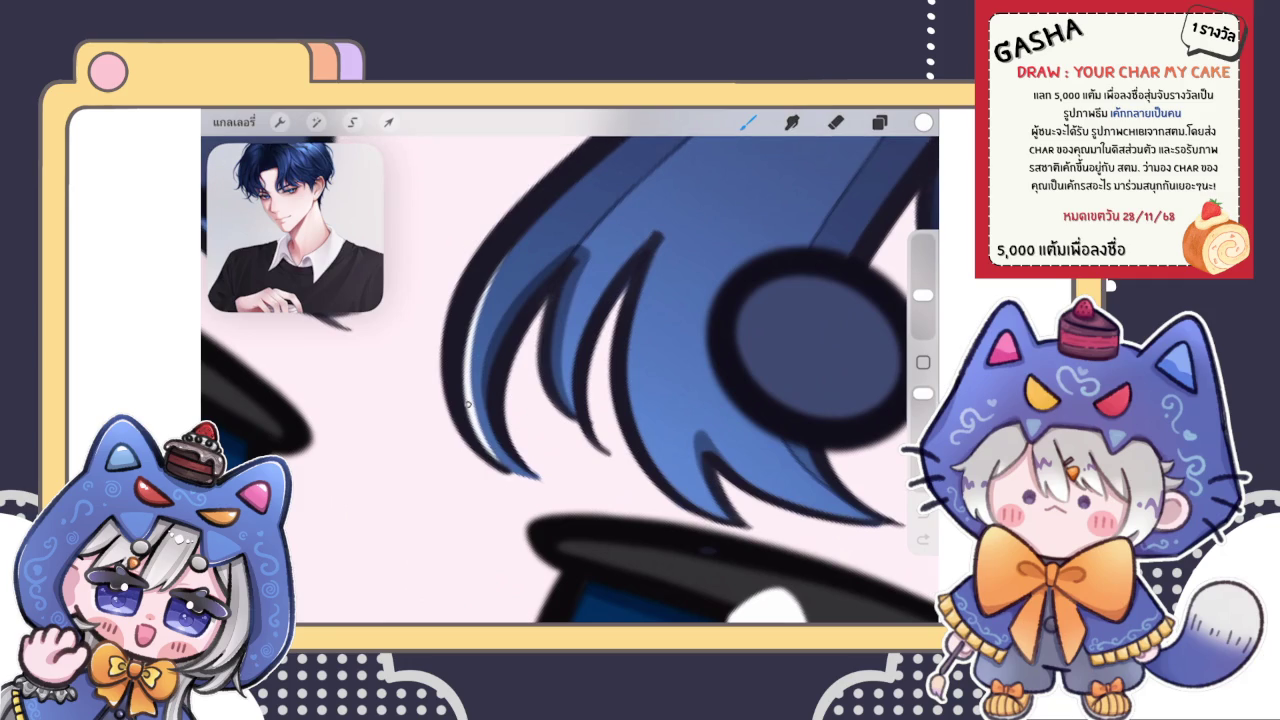
pyautogui.moveTo(470, 328)
pyautogui.mouseDown()
pyautogui.moveTo(500, 260)
pyautogui.moveTo(550, 205)
pyautogui.mouseUp()
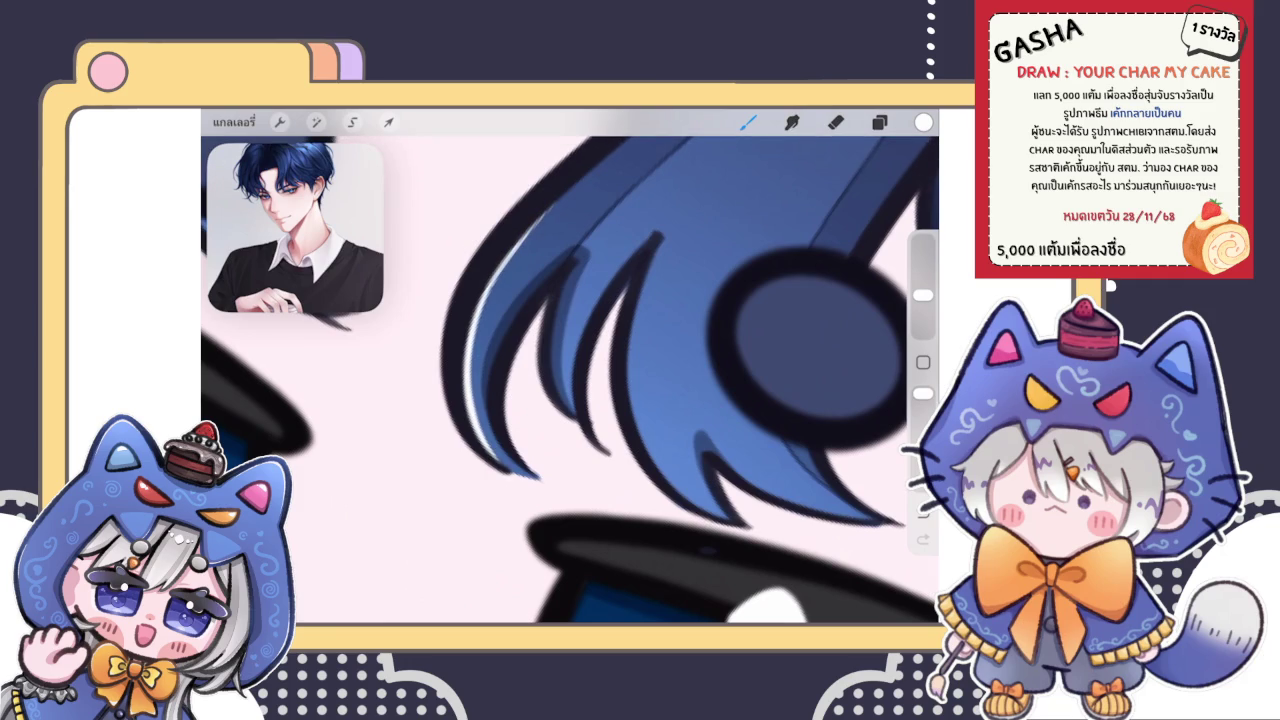
# Step: Erase the highlight's upper part so only the strand's lower section stays lit
pyautogui.click(835, 121)
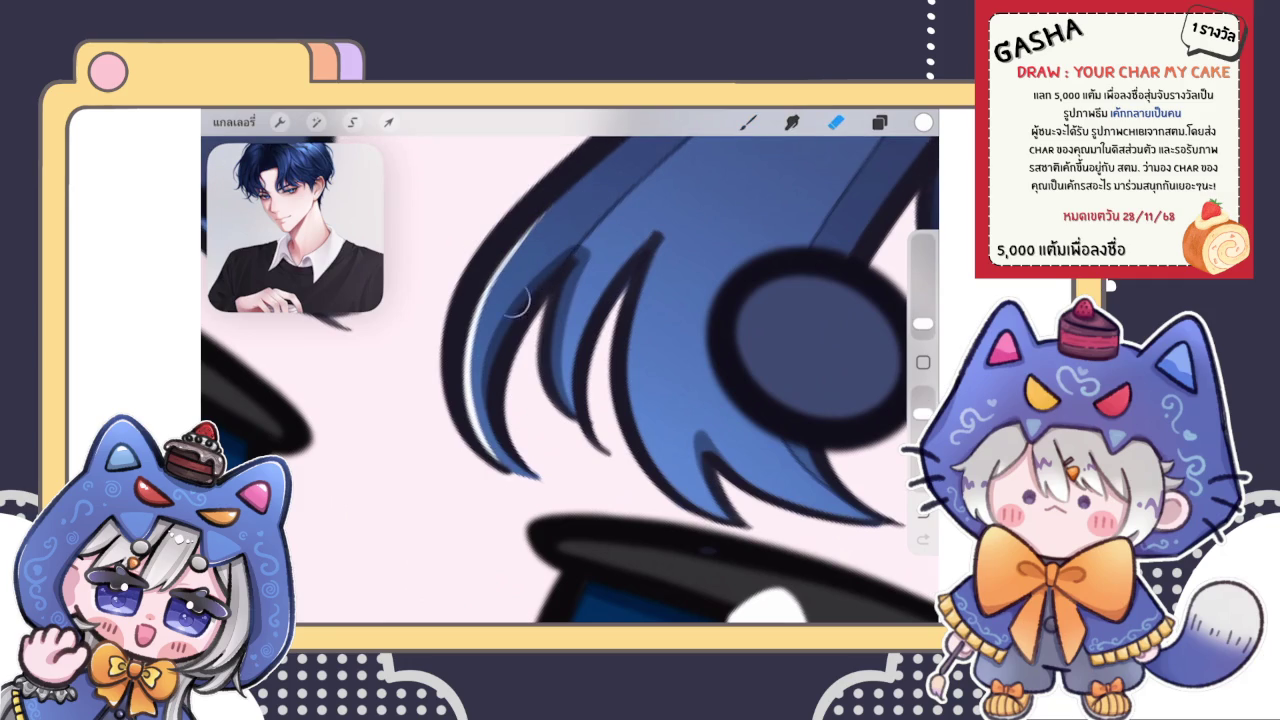
pyautogui.moveTo(530, 230); pyautogui.dragTo(505, 300)
pyautogui.moveTo(555, 210); pyautogui.dragTo(498, 346)
pyautogui.moveTo(486, 491); pyautogui.dragTo(376, 361)
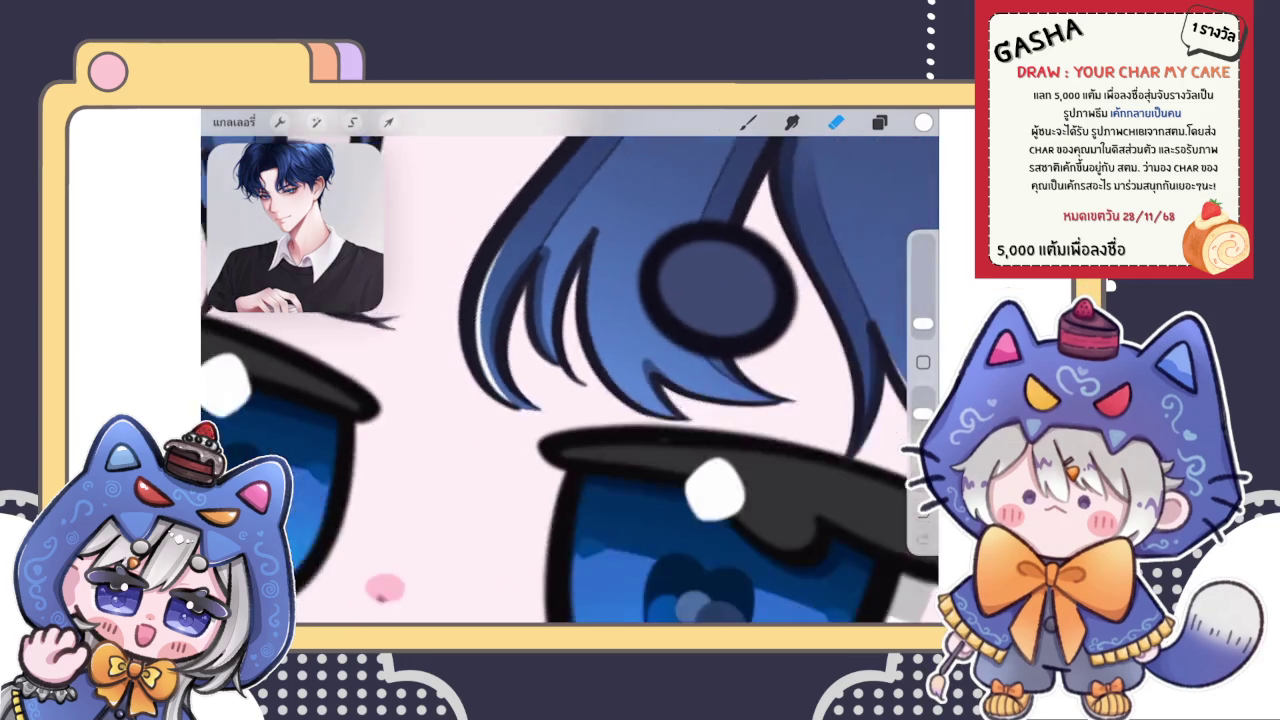
pyautogui.scroll(-3, 570, 380)
pyautogui.scroll(3, 570, 380)
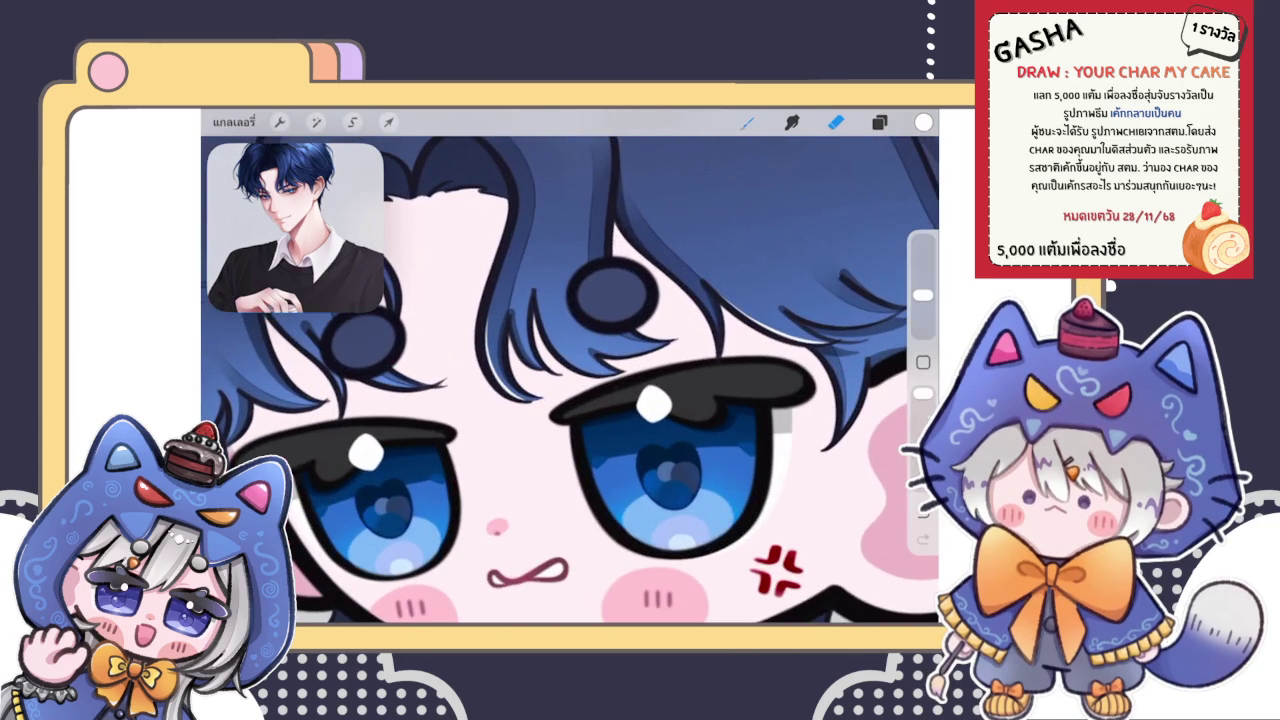
pyautogui.press('b')
pyautogui.scroll(-3, 570, 380)
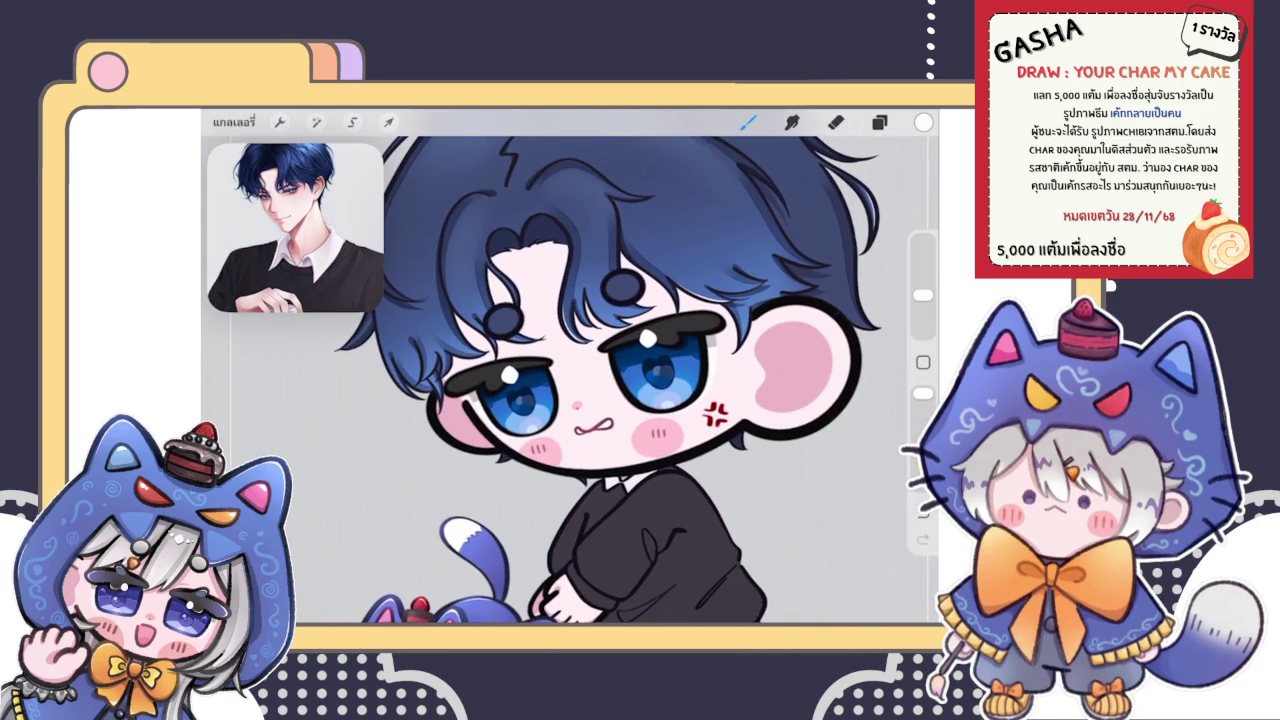
# Step: Paint a white highlight up the hair curve on top of the head and refine its lower end
pyautogui.scroll(3, 570, 380)
pyautogui.scroll(3, 570, 380)
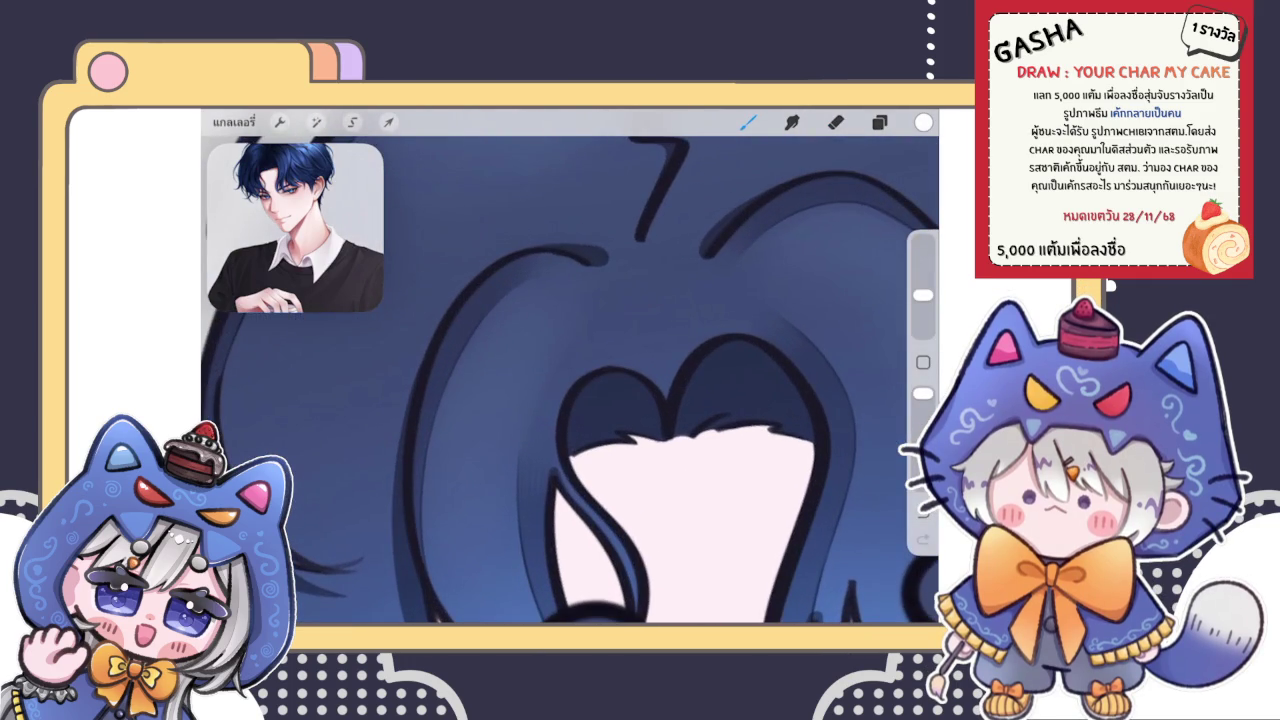
pyautogui.moveTo(570, 250)
pyautogui.mouseDown()
pyautogui.moveTo(542, 253)
pyautogui.moveTo(426, 388)
pyautogui.mouseUp()
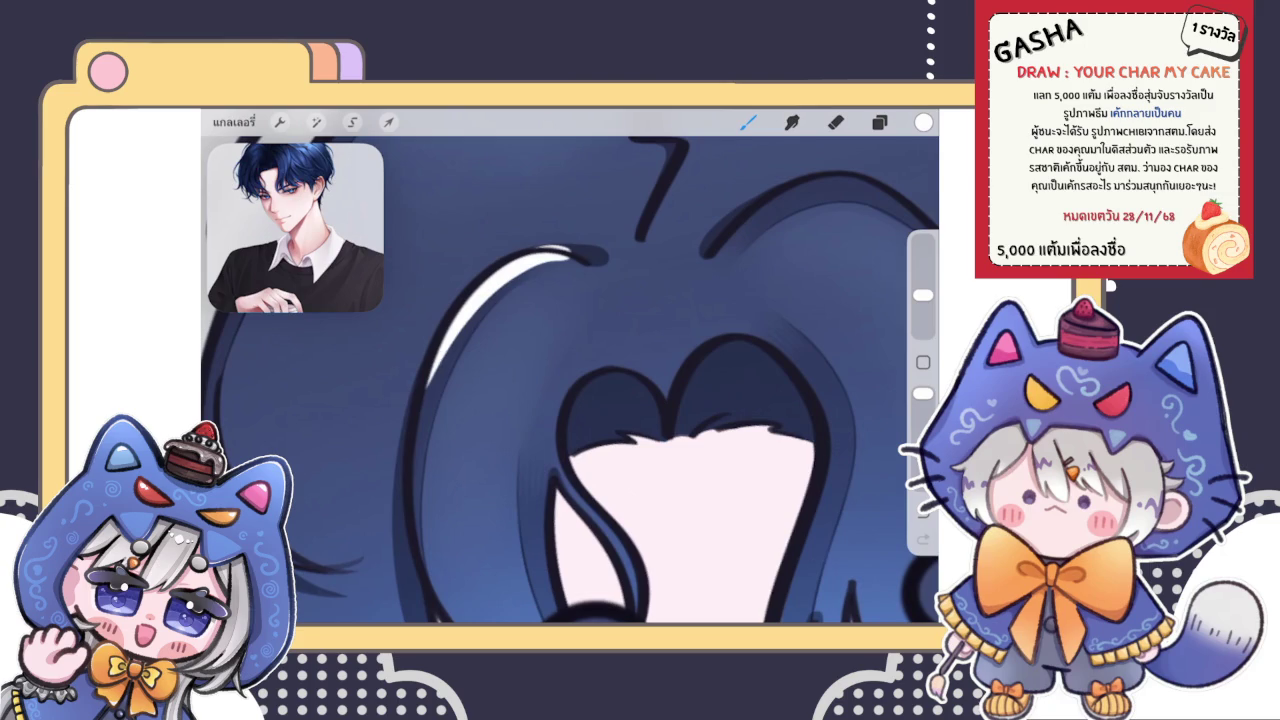
pyautogui.scroll(3, 570, 380)
pyautogui.hotkey('ctrl', 'z')
pyautogui.moveTo(383, 465)
pyautogui.mouseDown()
pyautogui.moveTo(527, 286)
pyautogui.moveTo(610, 264)
pyautogui.mouseUp()
pyautogui.hotkey('ctrl', 'z')
pyautogui.moveTo(436, 475)
pyautogui.mouseDown()
pyautogui.moveTo(490, 320)
pyautogui.moveTo(612, 262)
pyautogui.mouseUp()
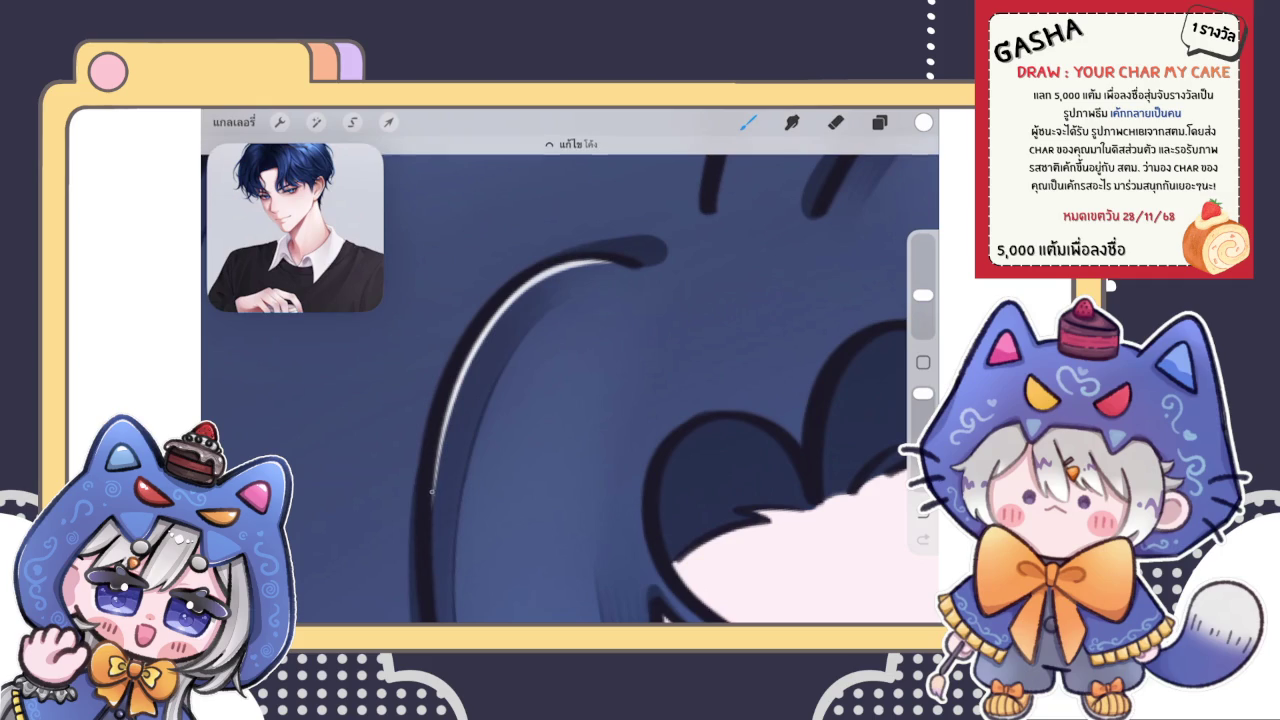
pyautogui.moveTo(436, 476); pyautogui.dragTo(430, 528)
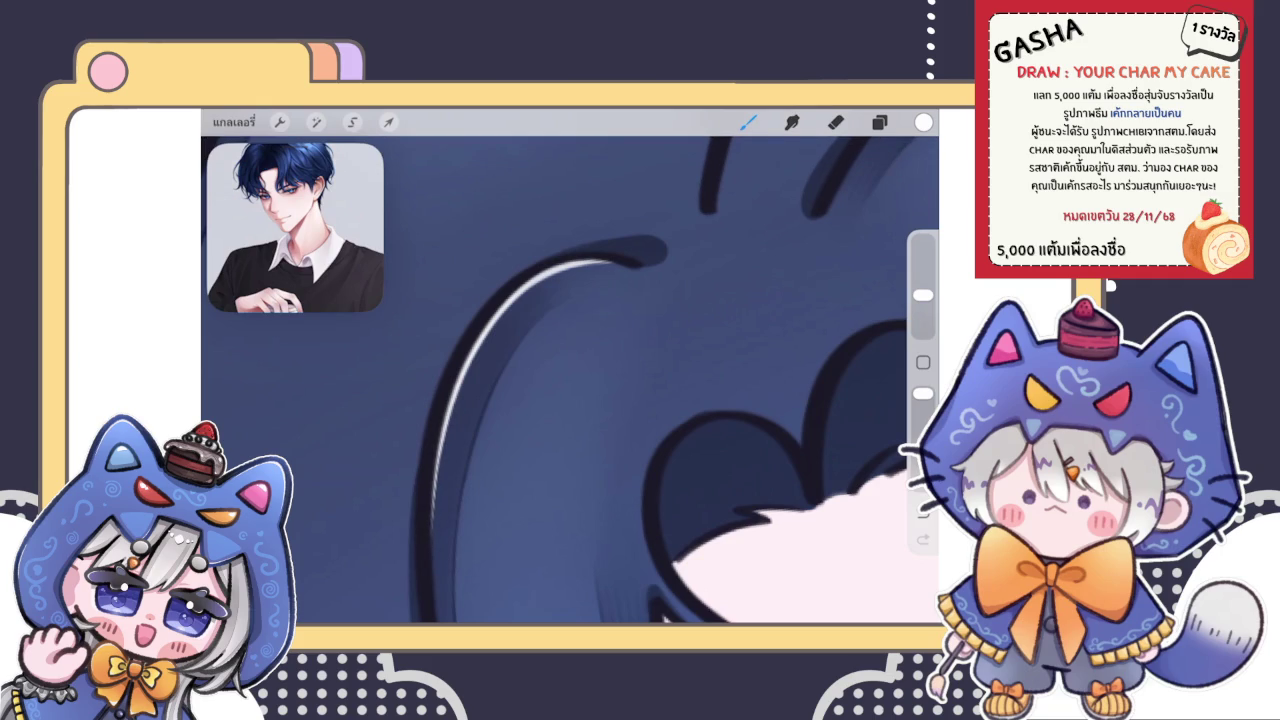
pyautogui.scroll(-5, 570, 380)
pyautogui.scroll(3, 570, 380)
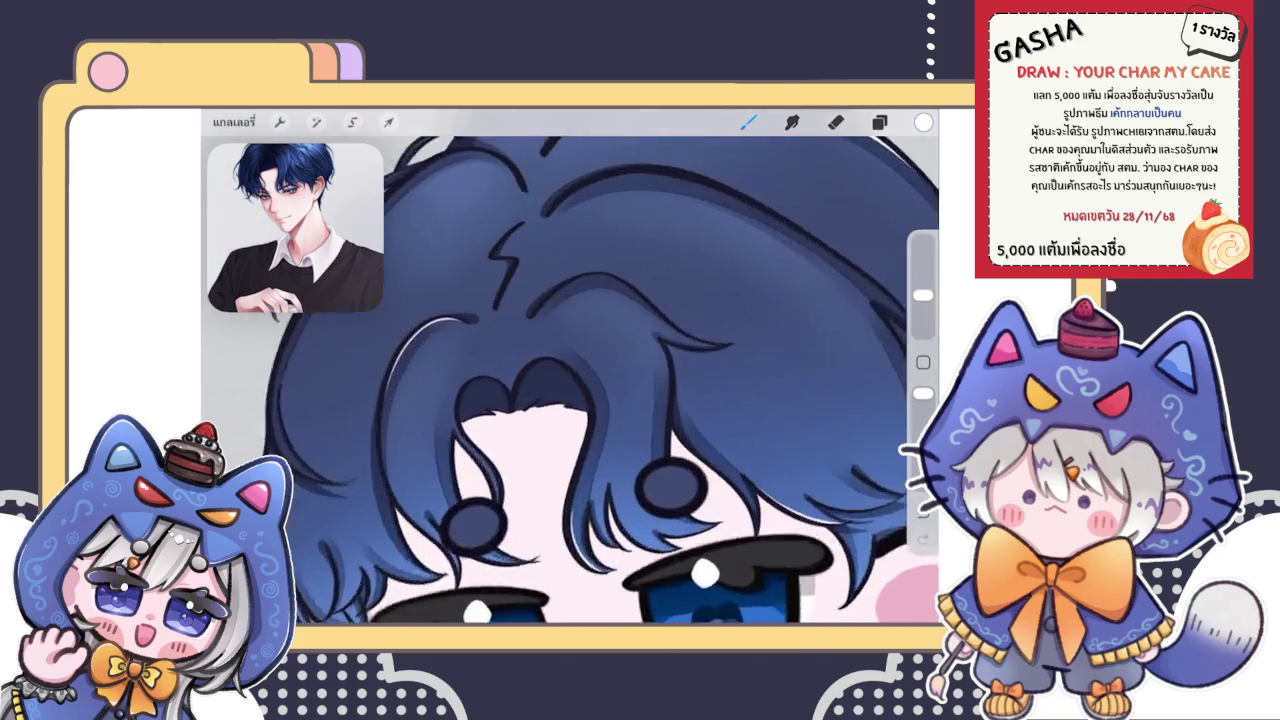
pyautogui.scroll(-5, 570, 380)
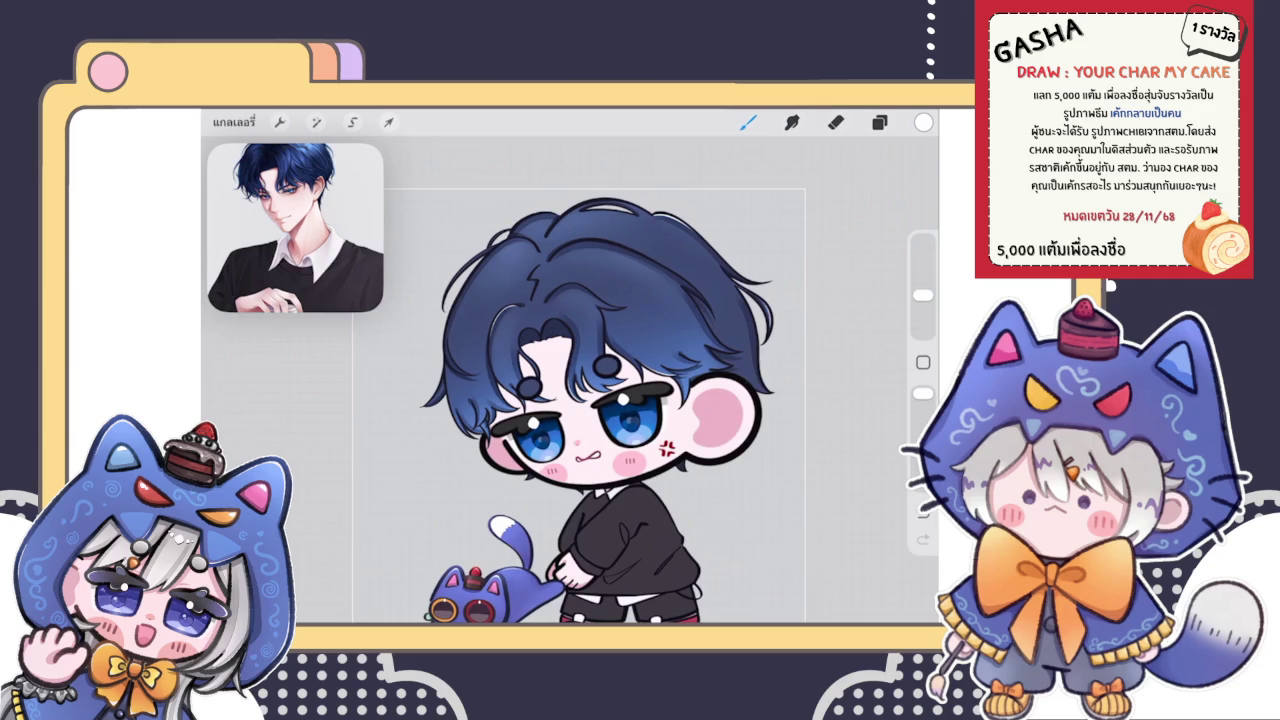
pyautogui.scroll(5, 600, 300)
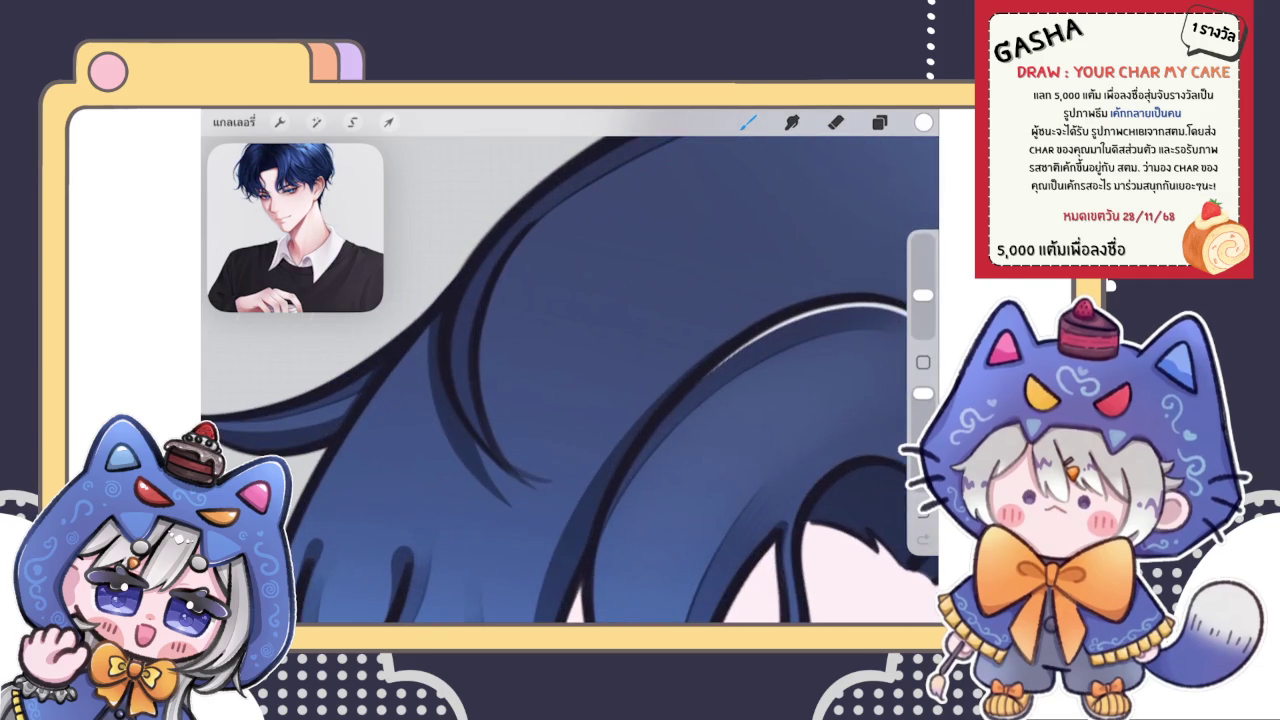
# Step: Add a light highlight down another curved bang strand, redrawing it once
pyautogui.moveTo(498, 262)
pyautogui.mouseDown()
pyautogui.moveTo(488, 450)
pyautogui.moveTo(469, 338)
pyautogui.mouseUp()
pyautogui.scroll(3, 570, 380)
pyautogui.hotkey('ctrl', 'z')
pyautogui.hotkey('ctrl', 'z')
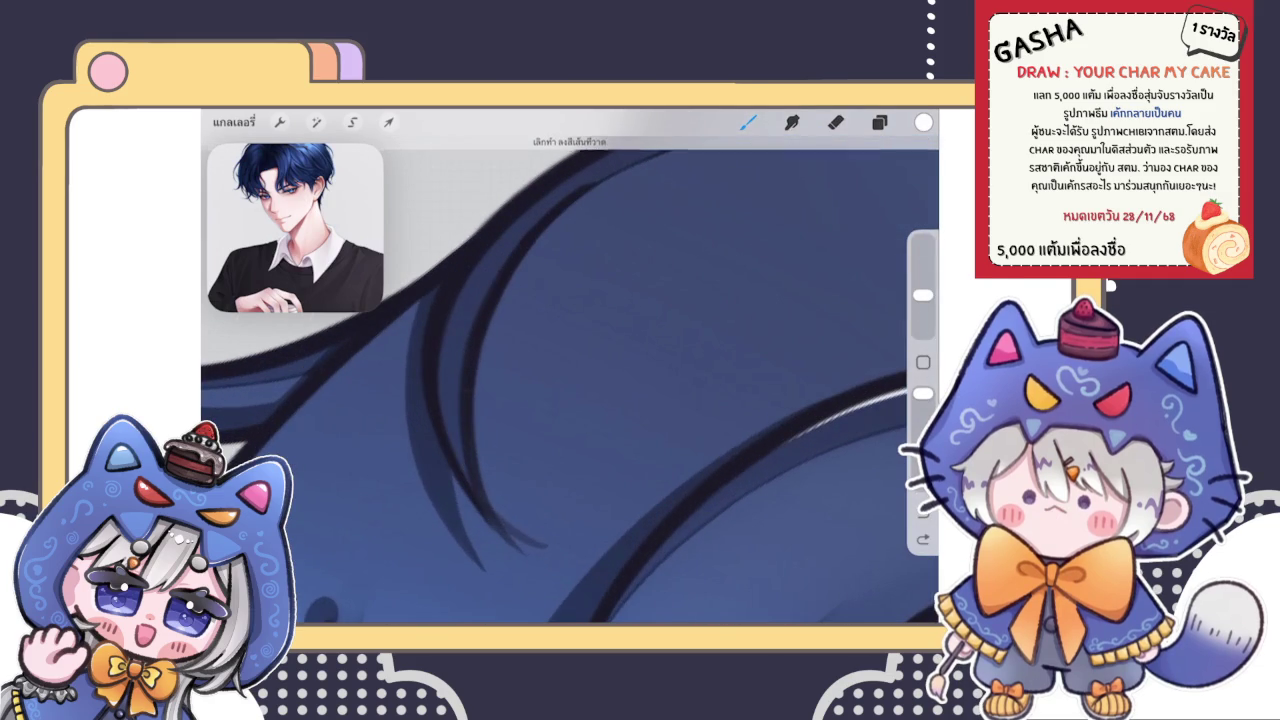
pyautogui.moveTo(456, 294); pyautogui.dragTo(477, 495)
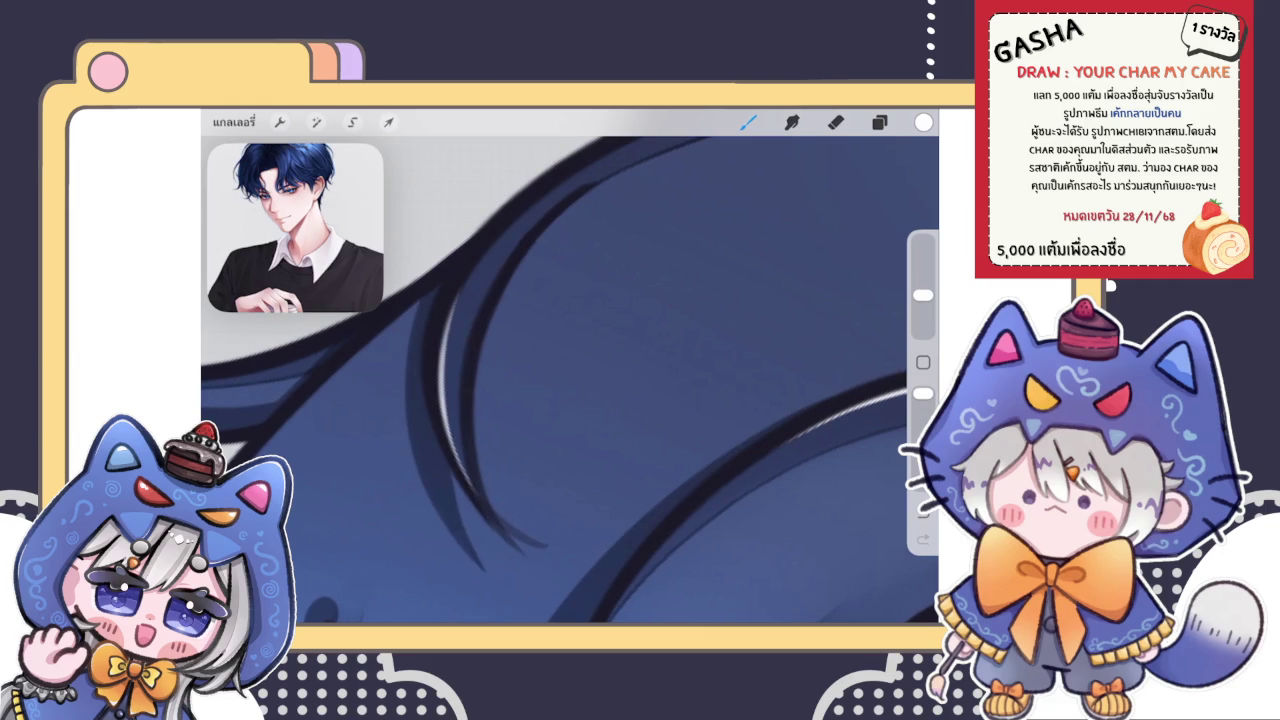
pyautogui.scroll(-3, 570, 366)
pyautogui.scroll(-2, 570, 366)
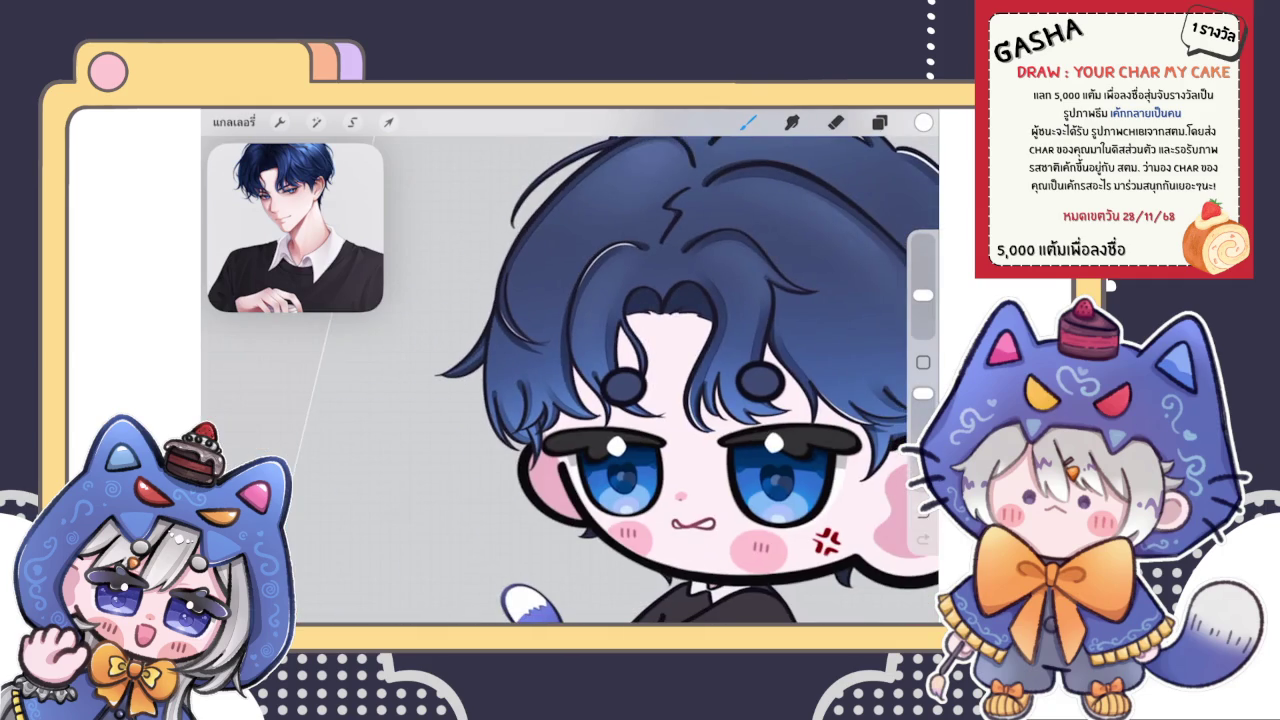
# Step: Paint a thin white highlight down the bang's left edge and trim it with the Eraser
pyautogui.scroll(3, 496, 323)
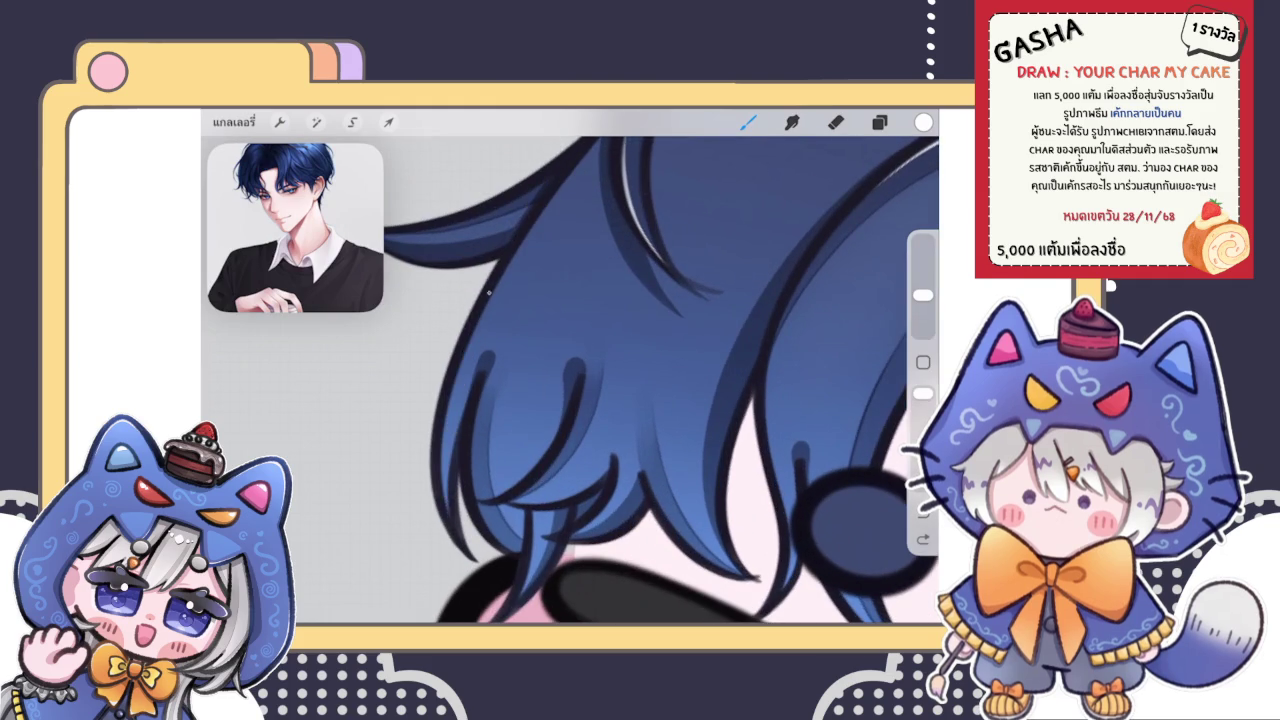
pyautogui.moveTo(445, 425); pyautogui.dragTo(457, 536)
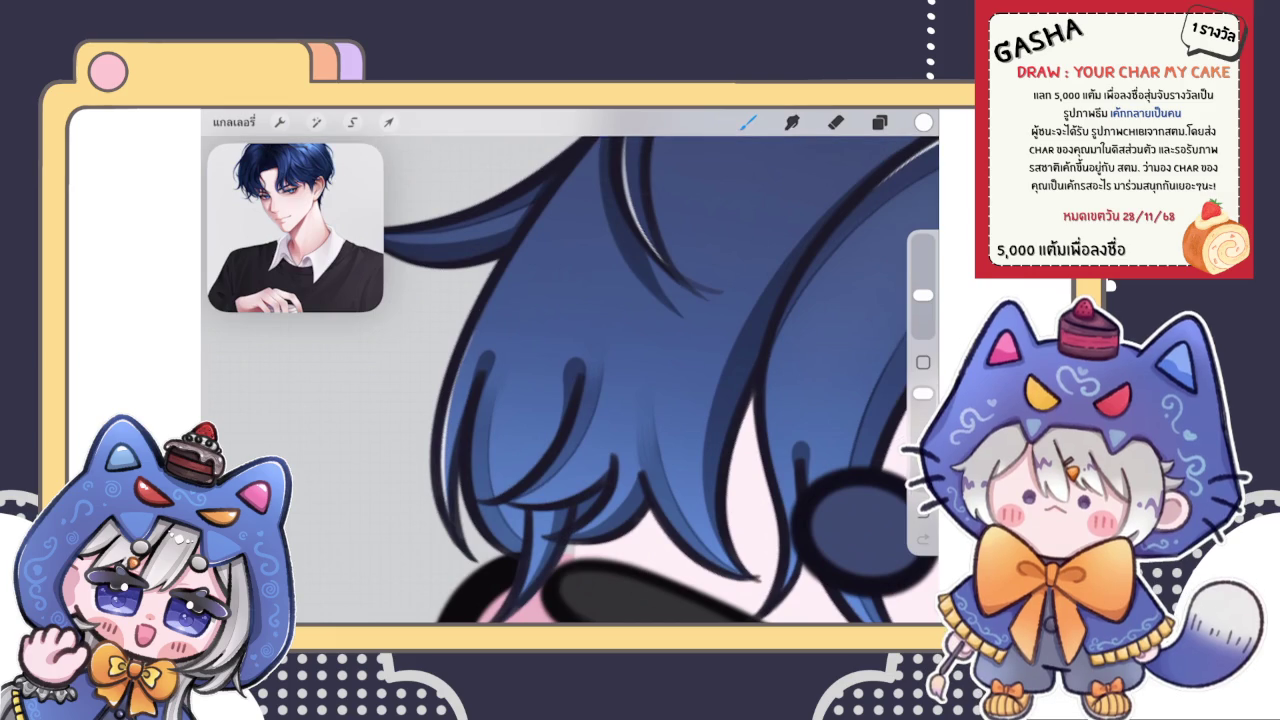
pyautogui.click(835, 121)
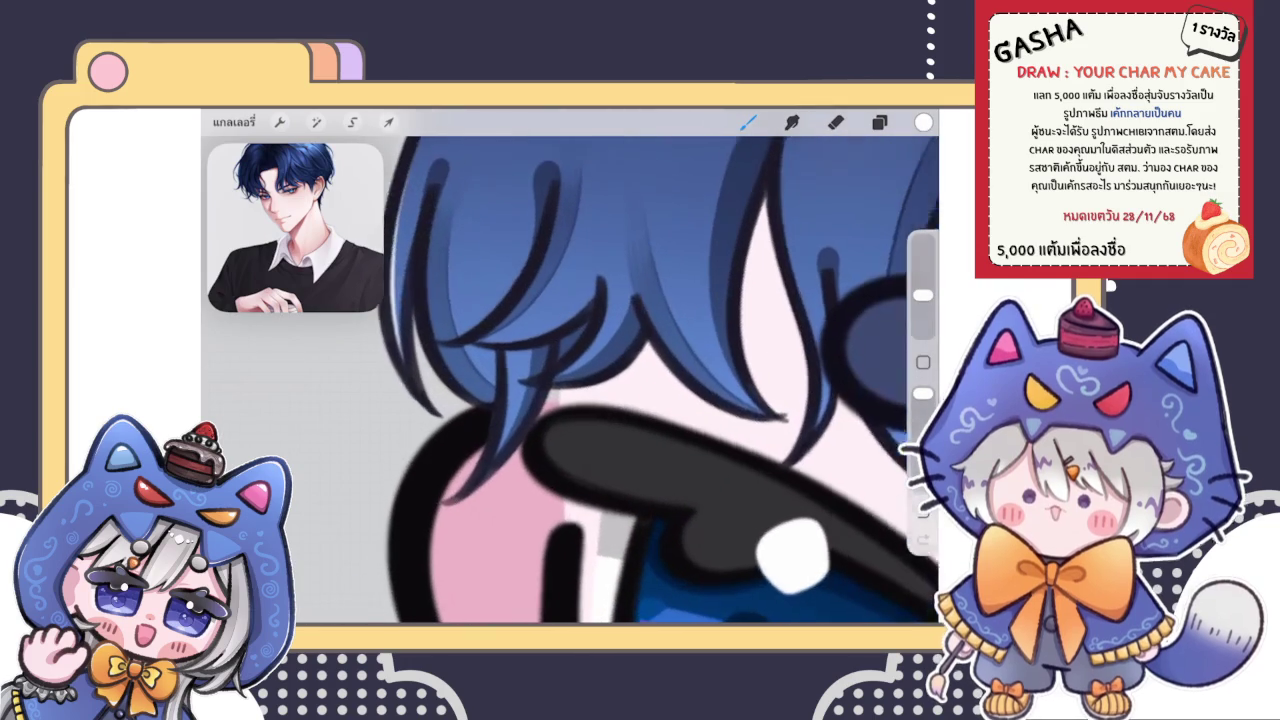
pyautogui.moveTo(506, 337); pyautogui.dragTo(497, 462)
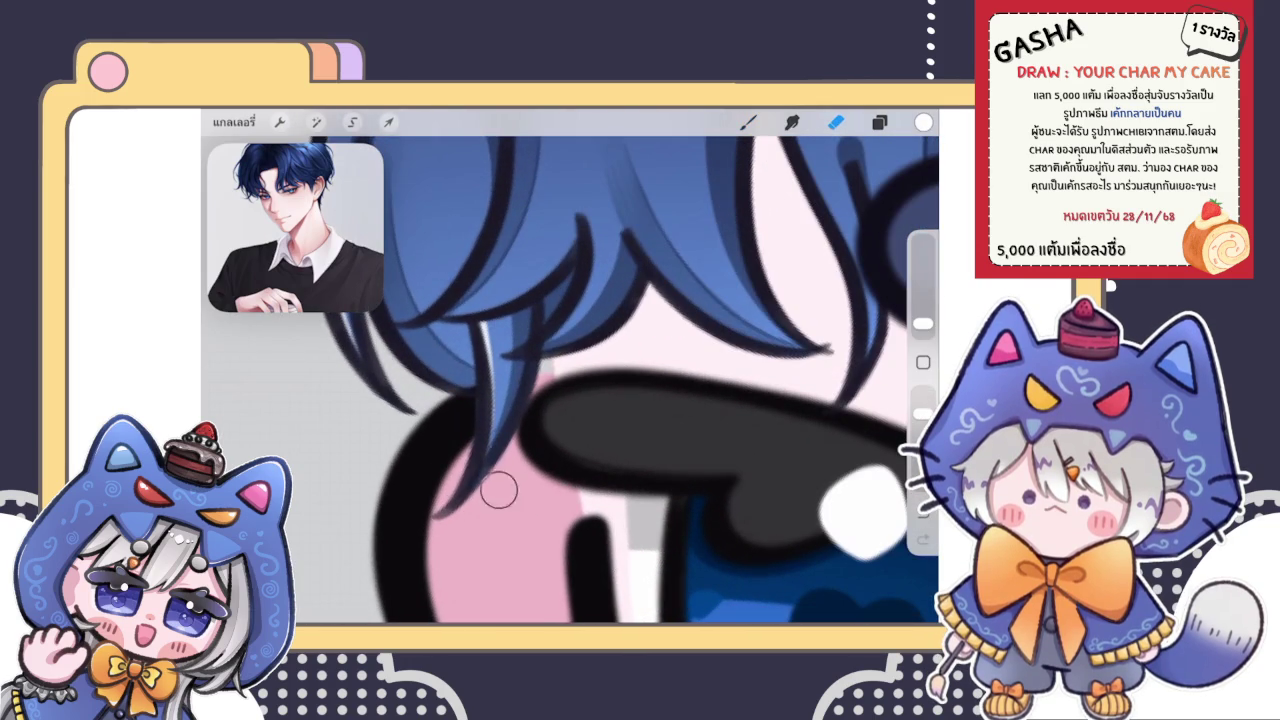
pyautogui.click(748, 121)
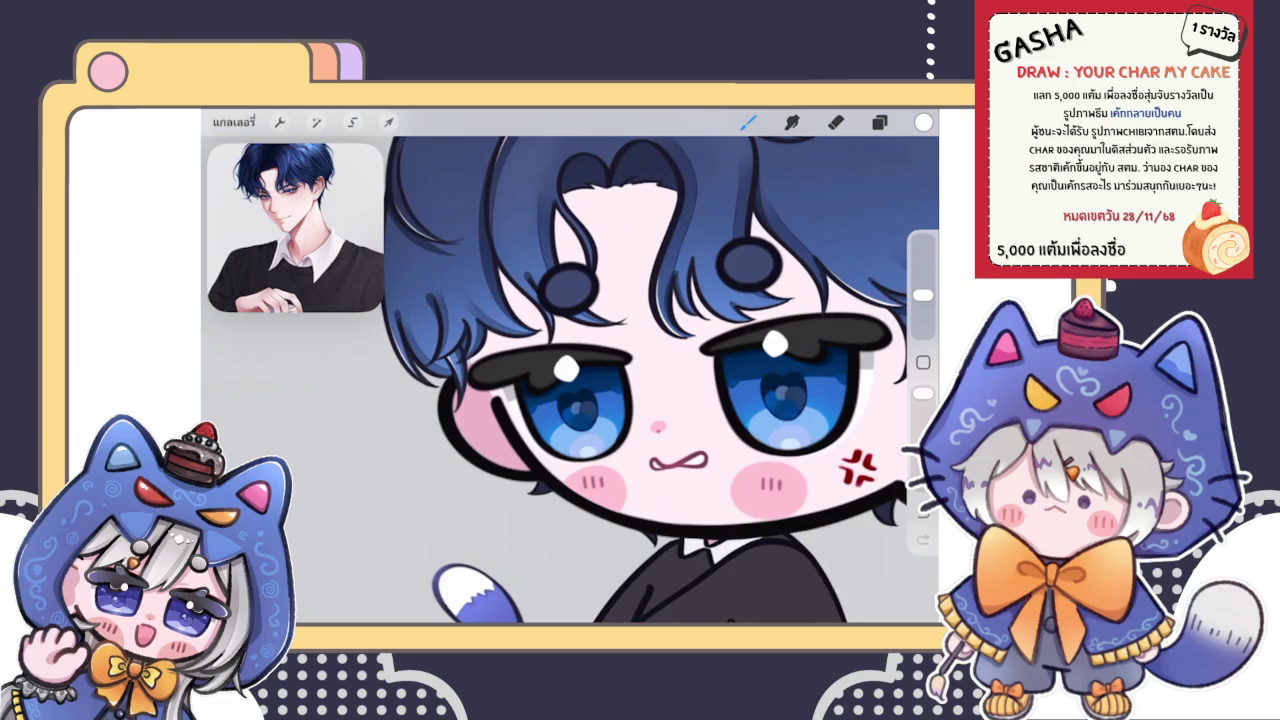
pyautogui.scroll(5, 570, 300)
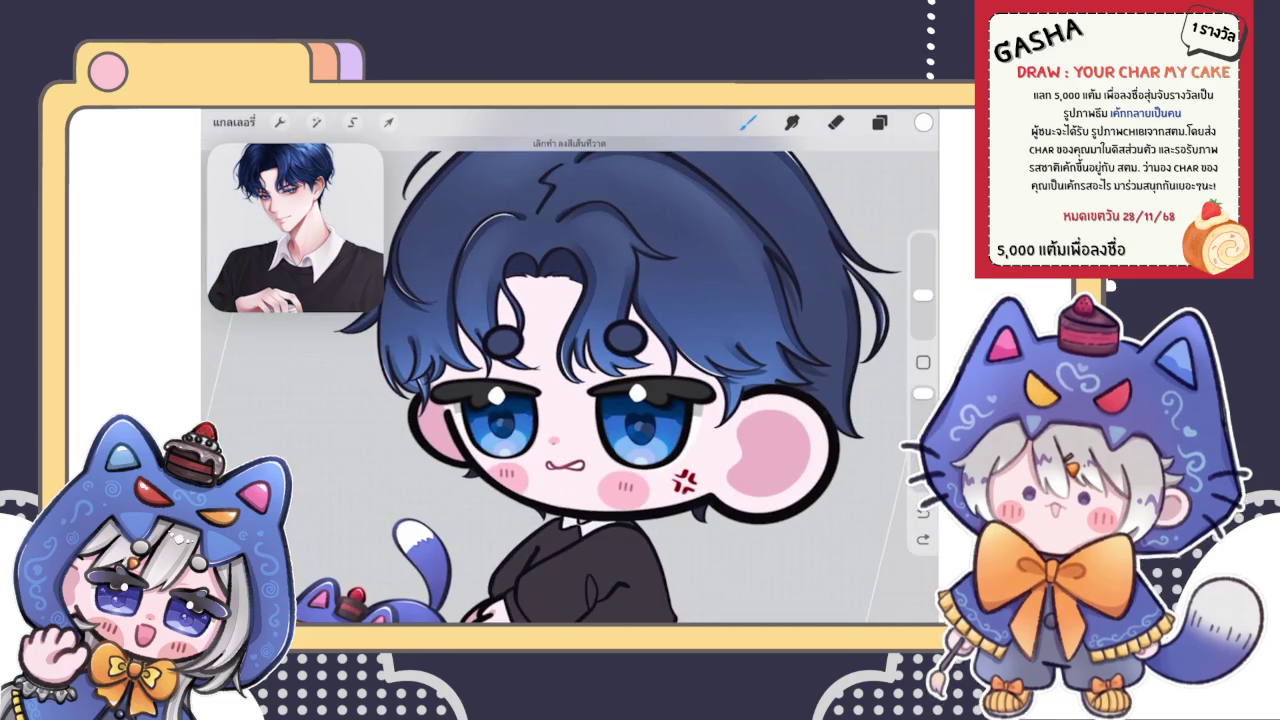
pyautogui.scroll(5, 570, 400)
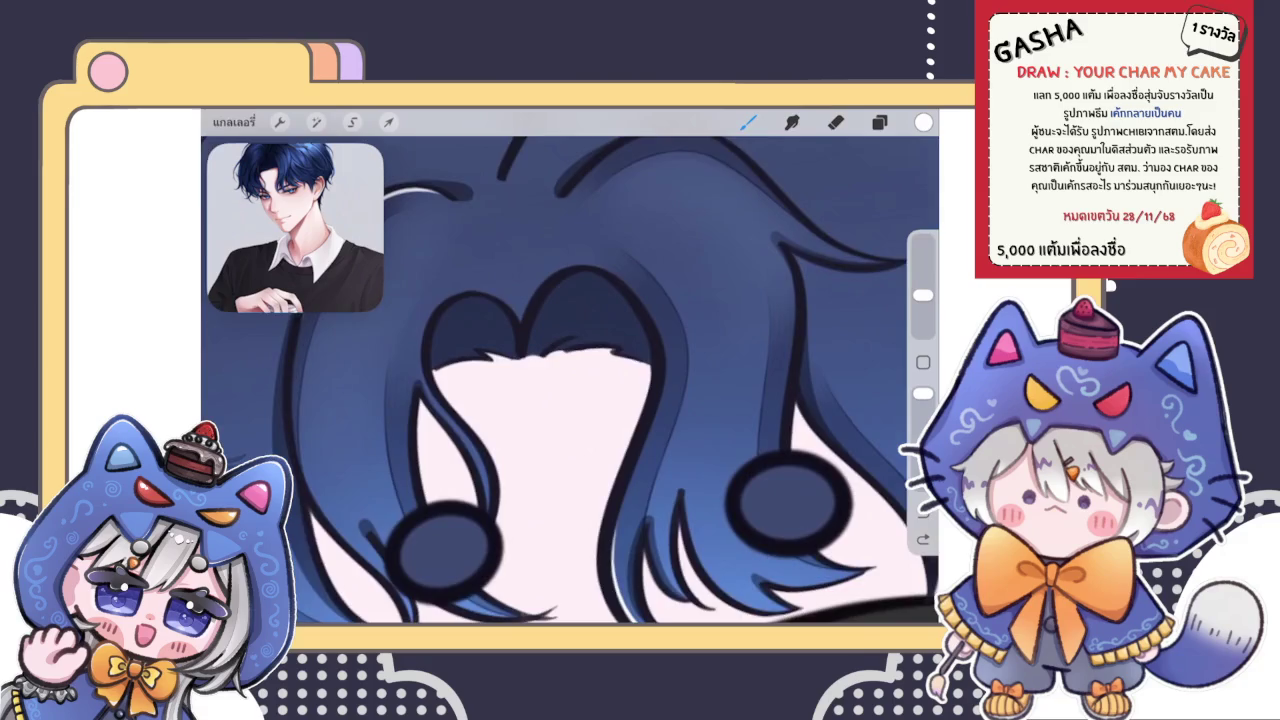